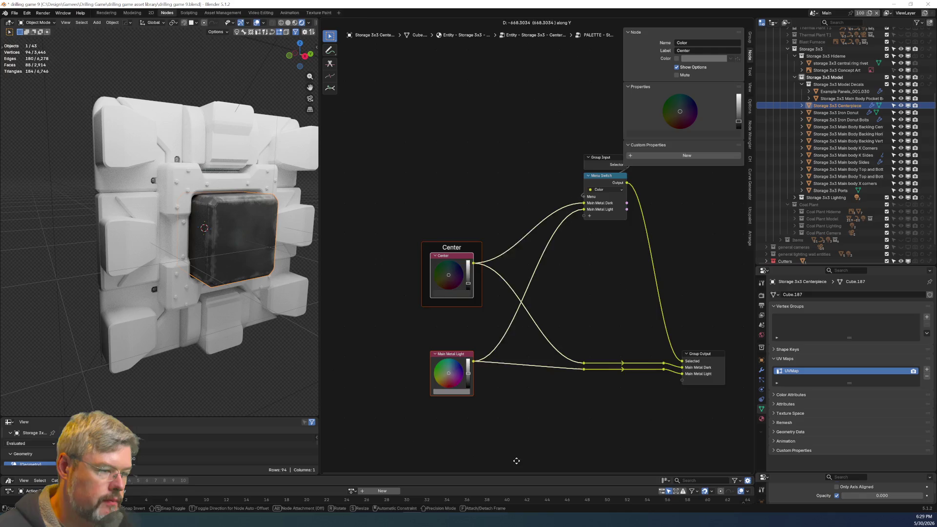
Move the Group Input and Menu Switch nodes down beside the Center and Main Metal Light colour nodes.
left_click(517, 460)
middle_click_drag(555, 358, 509, 293)
left_click_drag(508, 259, 588, 338)
left_click_drag(528, 74, 593, 154)
left_click_drag(580, 105, 579, 215)
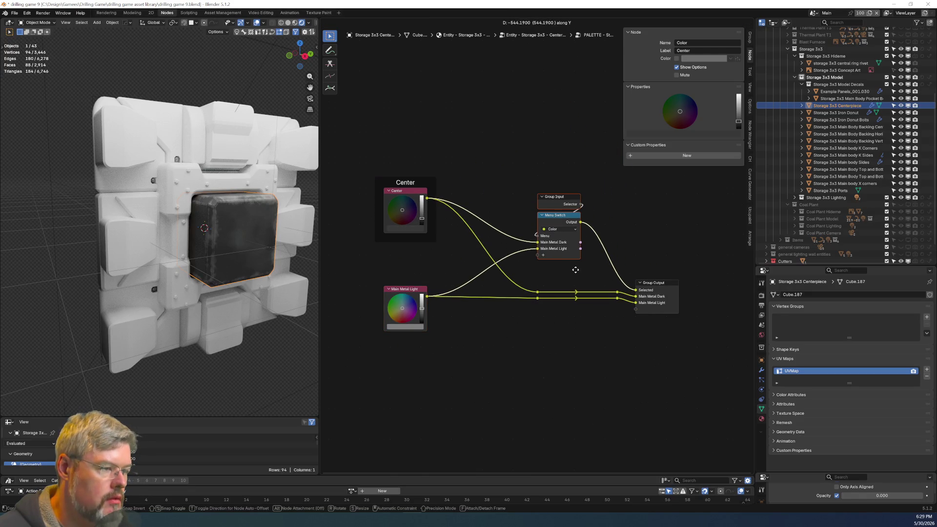
left_click_drag(609, 261, 664, 345)
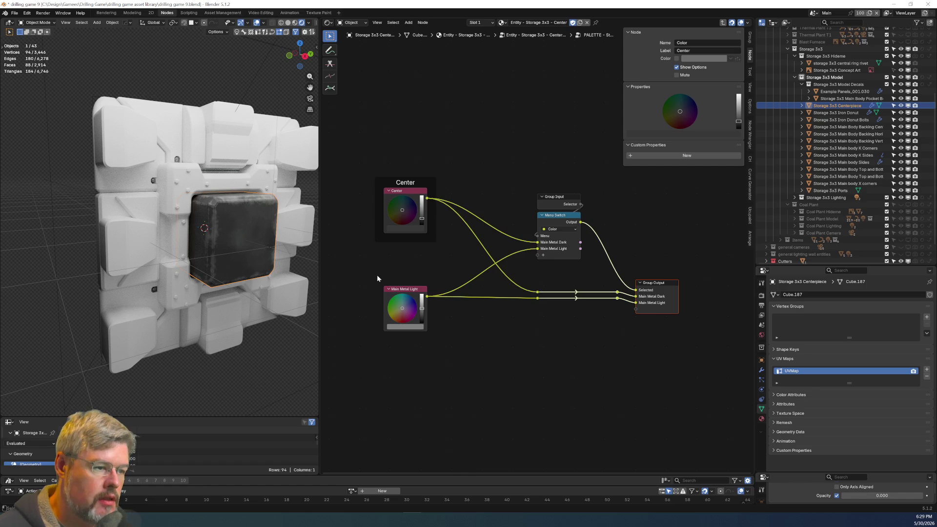
Relabel the Main Metal Light colour node as Main Light.
left_click(394, 291)
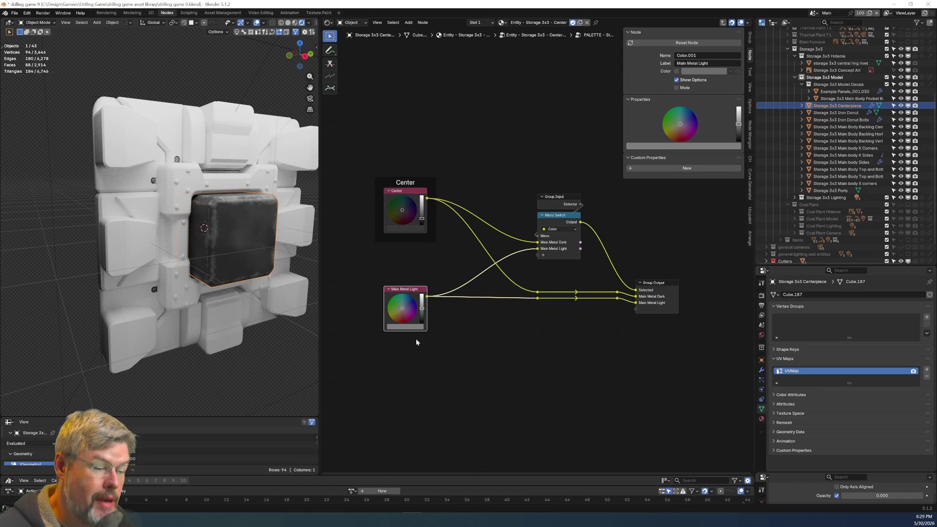
key("F2")
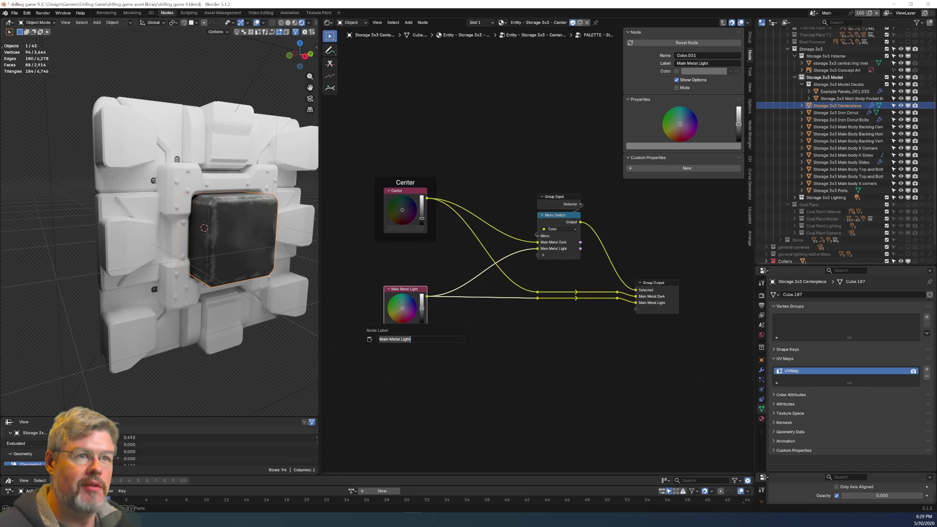
type("S")
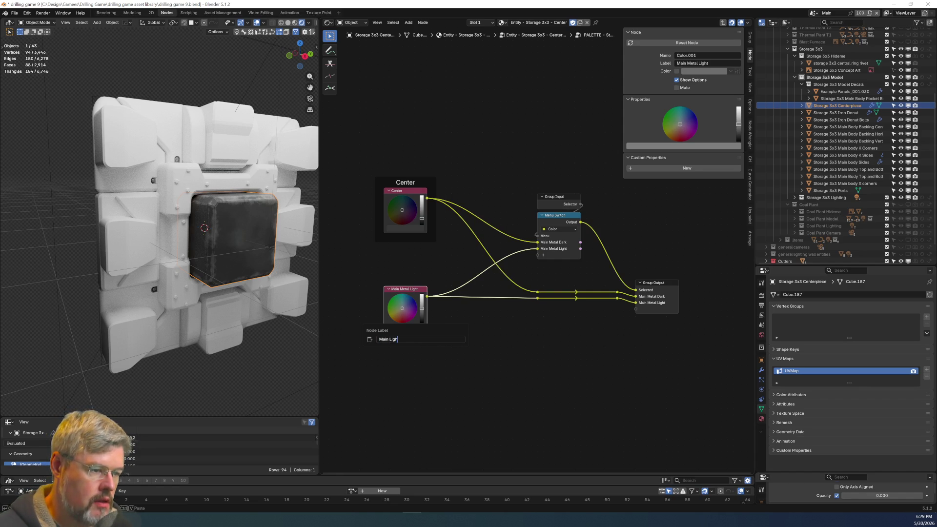
type("t")
key("Return")
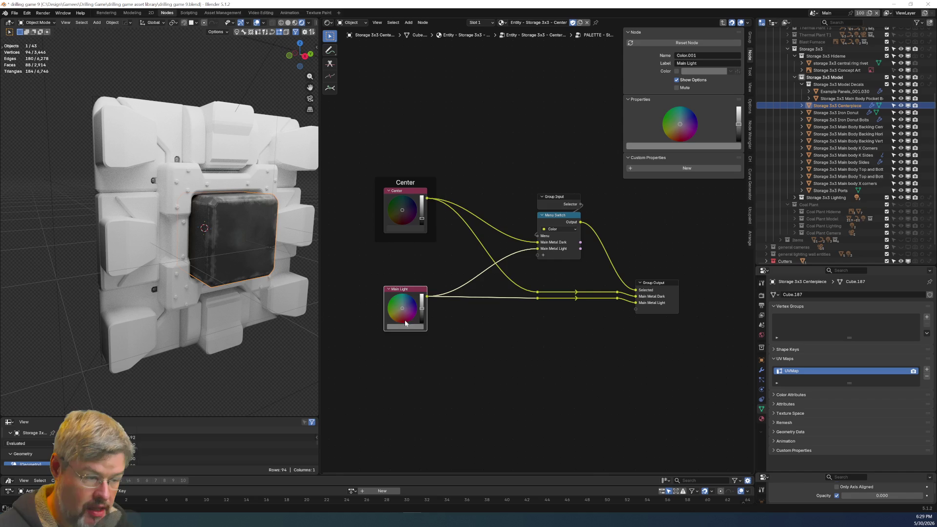
Wrap the Main Light node in a new frame titled Main.
key("ctrl+j")
key("F2")
type("Main")
key("Return")
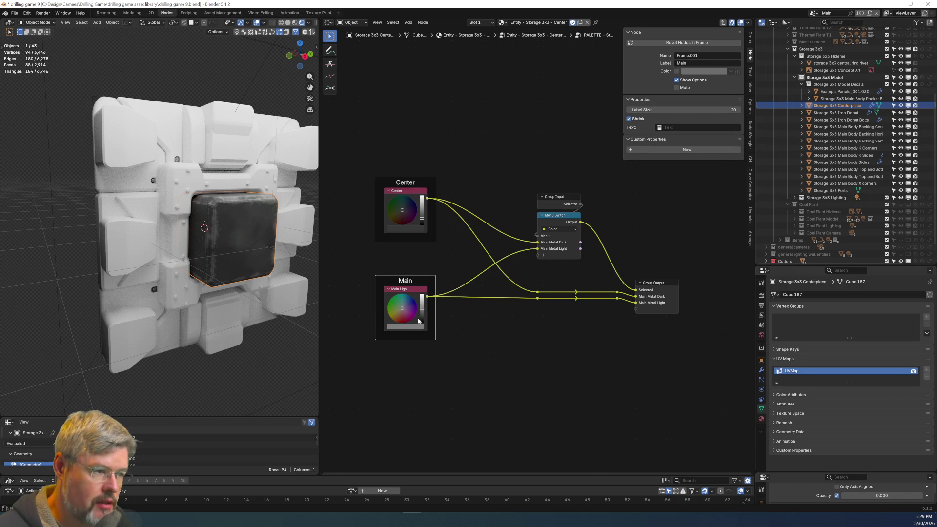
Rename the Menu Switch items to Center and Main.
left_click(570, 219)
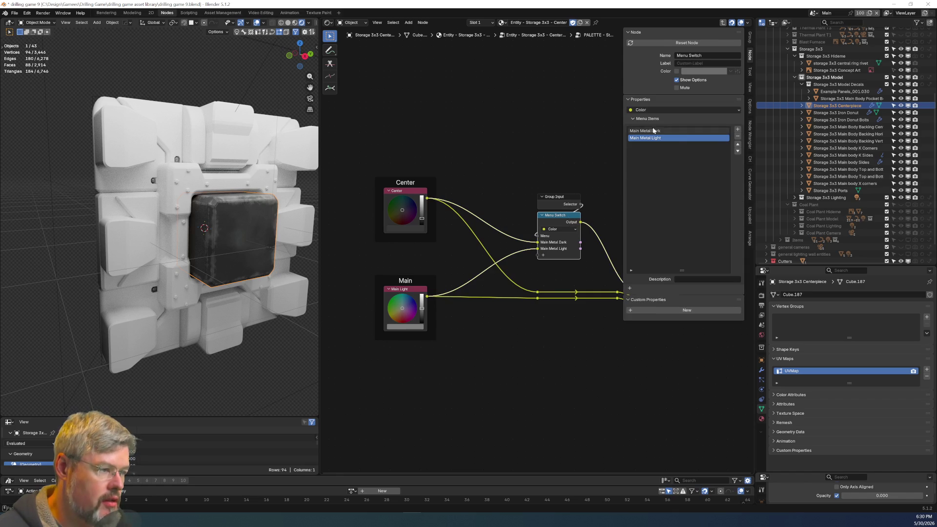
type("Cente")
key("Return")
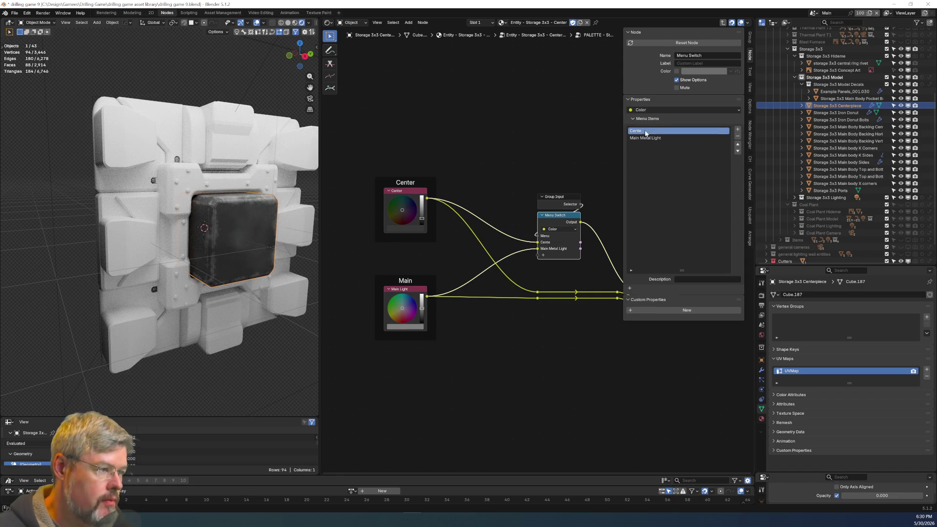
left_click(663, 138)
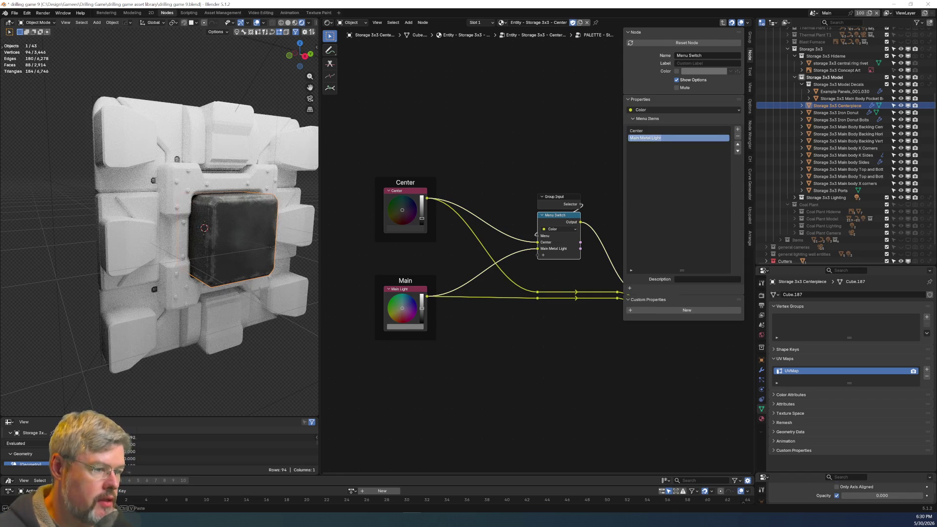
type("Main")
key("Return")
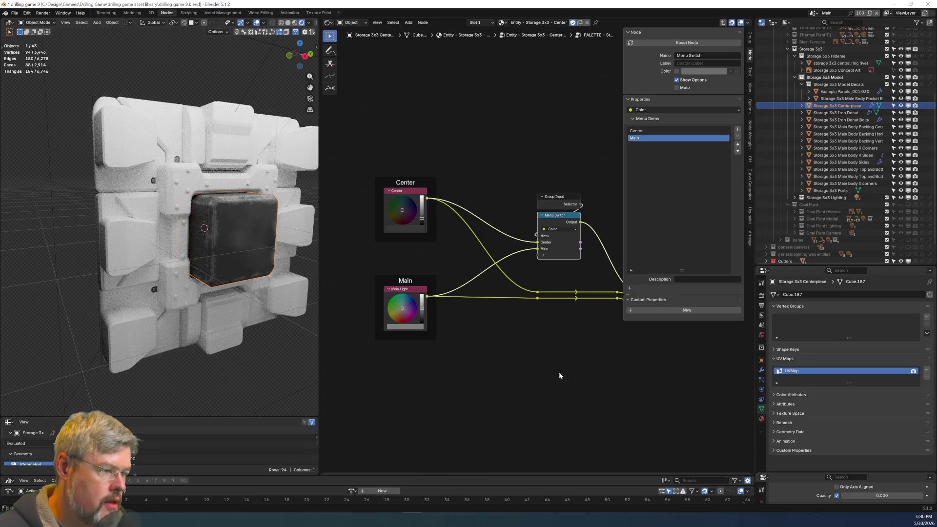
Rename the Group Output sockets from Main Metal Dark and Light to Center and Main.
middle_click_drag(629, 267, 446, 223)
left_click(469, 244)
left_click(673, 135)
double_click(674, 135)
type("Ce")
key("Tab")
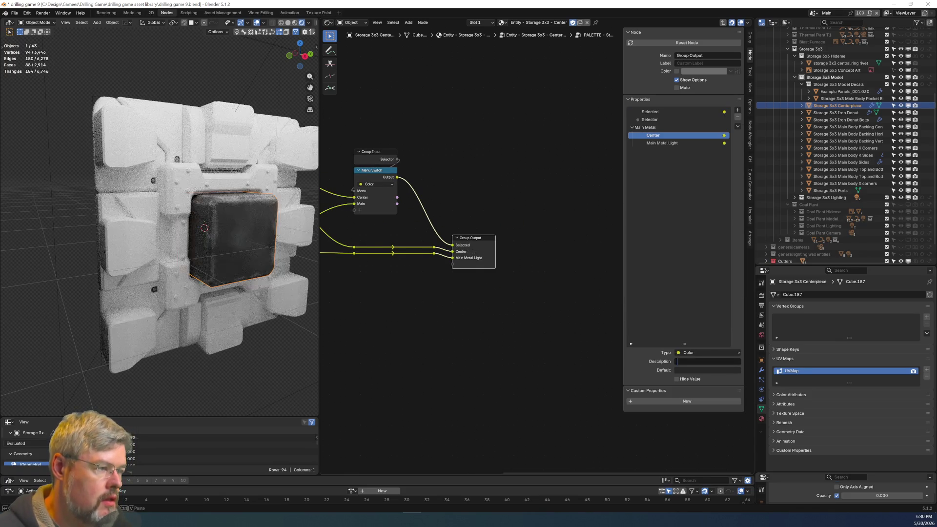
double_click(692, 144)
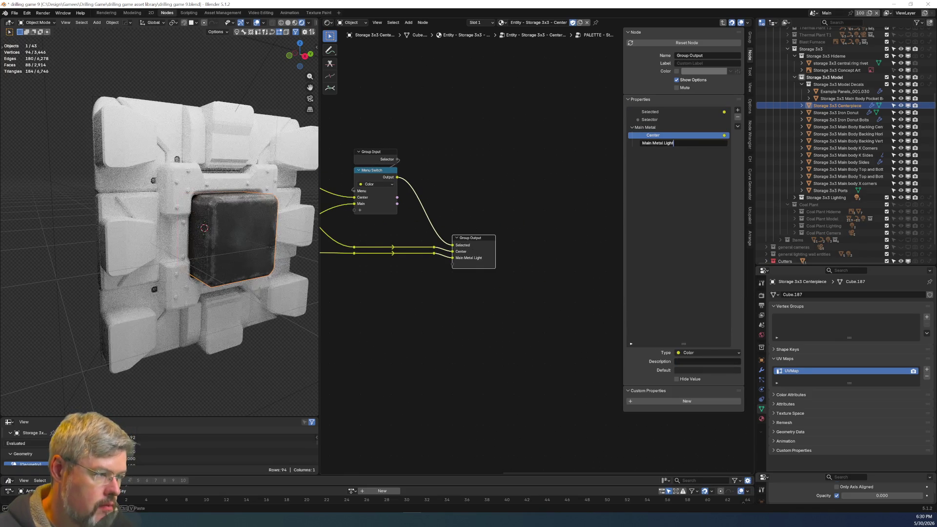
key("ctrl+a")
type("Main")
key("Return")
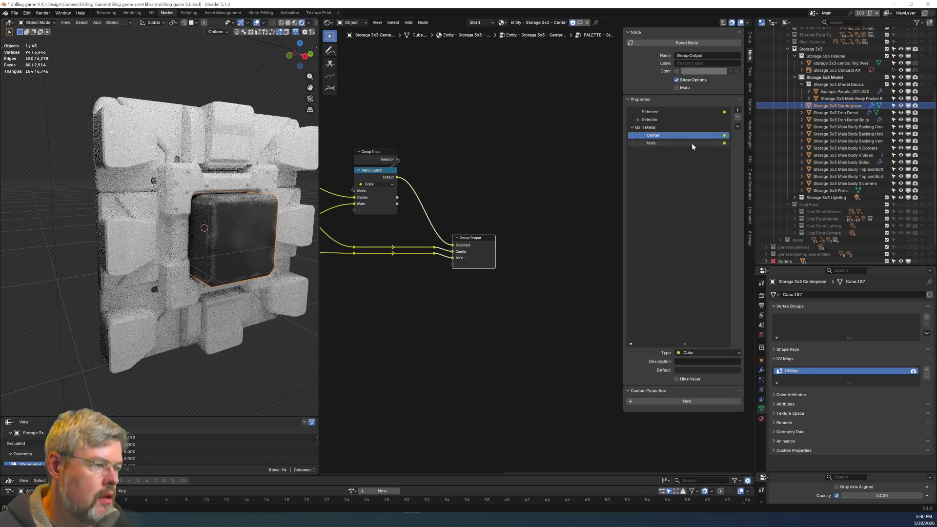
Rename the Main Metal output panel to Main.
double_click(654, 127)
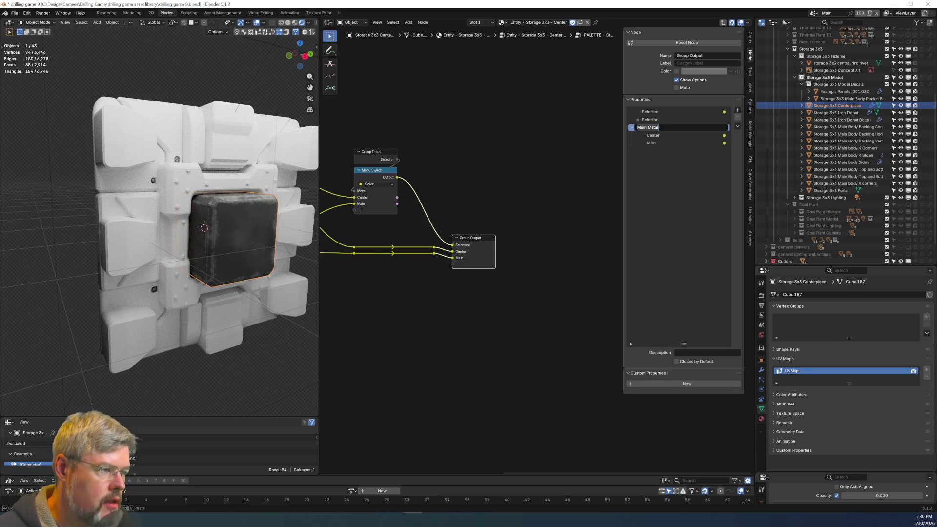
key("BackSpace")
key("BackSpace")
key("BackSpace")
key("Return")
scroll(541, 254, "down", 2)
mouse_move(387, 324)
middle_mouse_down()
mouse_move(530, 320)
mouse_move(391, 372)
mouse_move(418, 368)
middle_mouse_up()
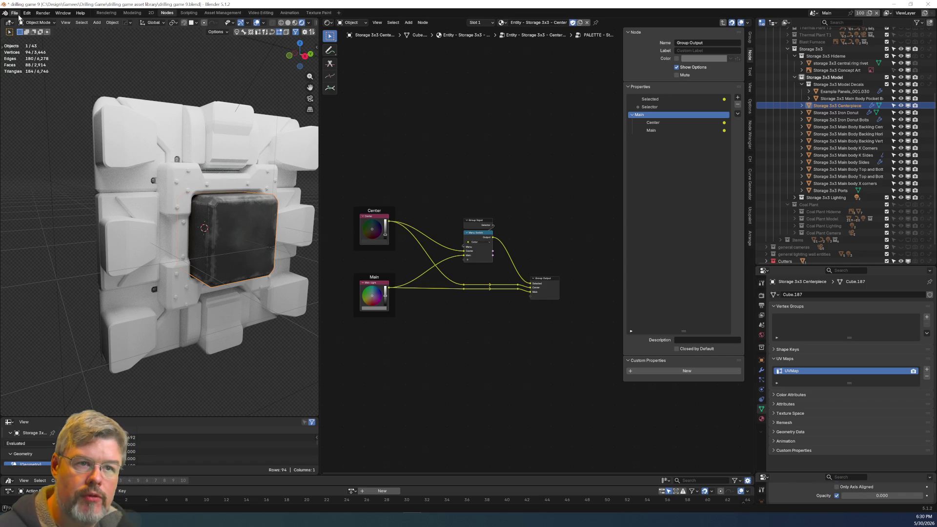
Save, then shift the top and bottom Storage 3x3 Ports pieces about 0.134 m along X.
left_click(14, 13)
left_click(35, 59)
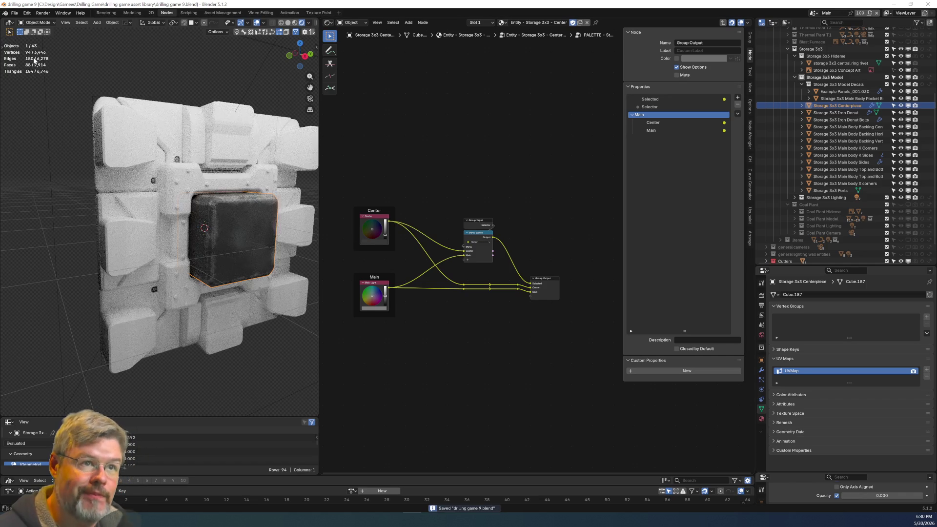
left_click(229, 117)
scroll(224, 130, "up", 3)
mouse_move(224, 130)
middle_mouse_down()
mouse_move(209, 148)
mouse_move(235, 119)
middle_mouse_up()
key("Tab")
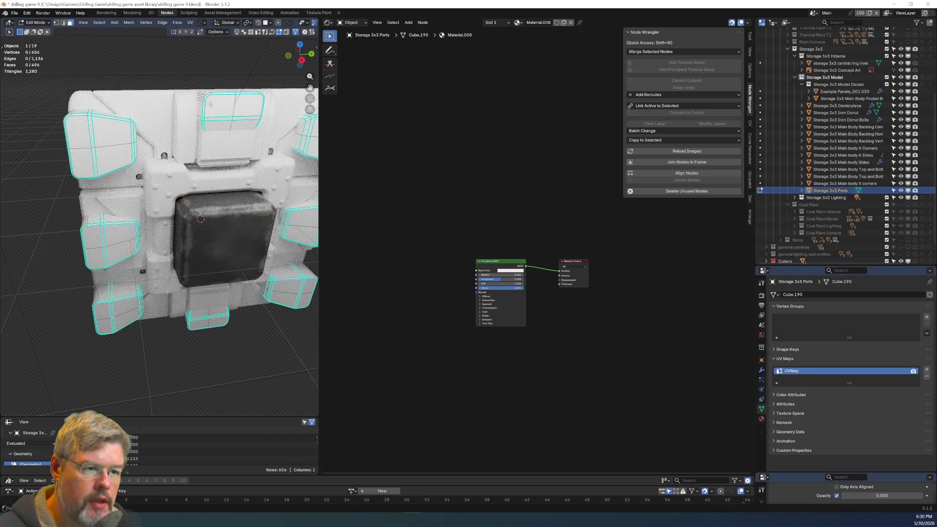
key("l")
key("l")
mouse_move(208, 326)
middle_mouse_down()
mouse_move(235, 219)
mouse_move(186, 135)
middle_mouse_up()
key("g")
key("x")
left_click(235, 219)
key("Tab")
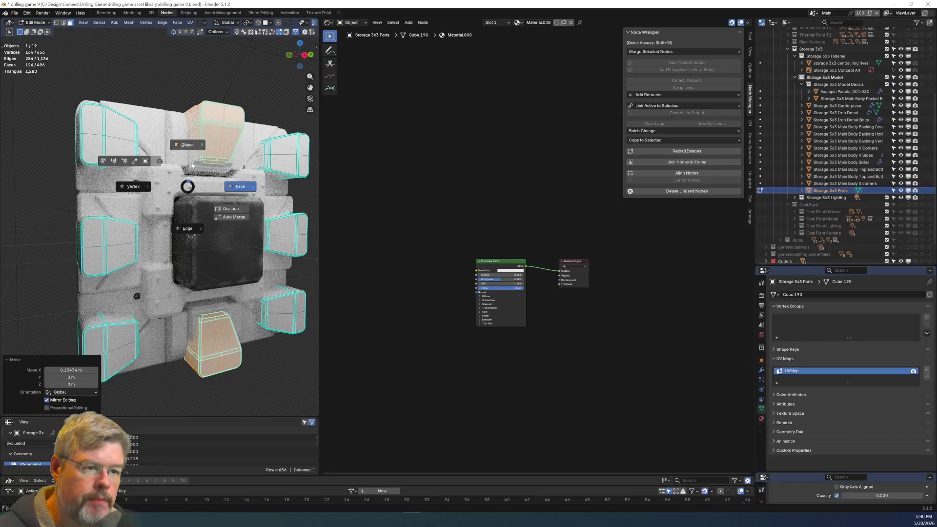
Save drilling game 9.blend with the moved ports.
mouse_move(192, 184)
middle_mouse_down()
mouse_move(122, 97)
mouse_move(17, 4)
middle_mouse_up()
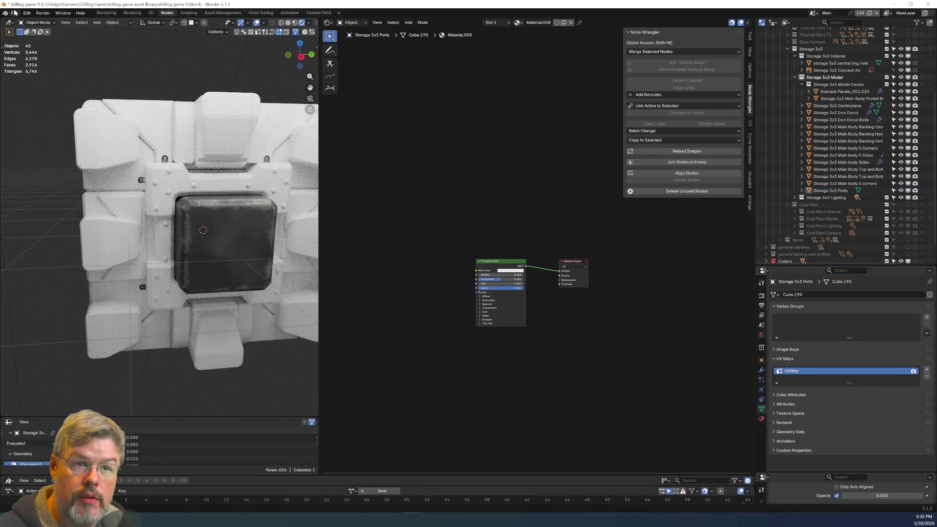
left_click(15, 13)
left_click(35, 64)
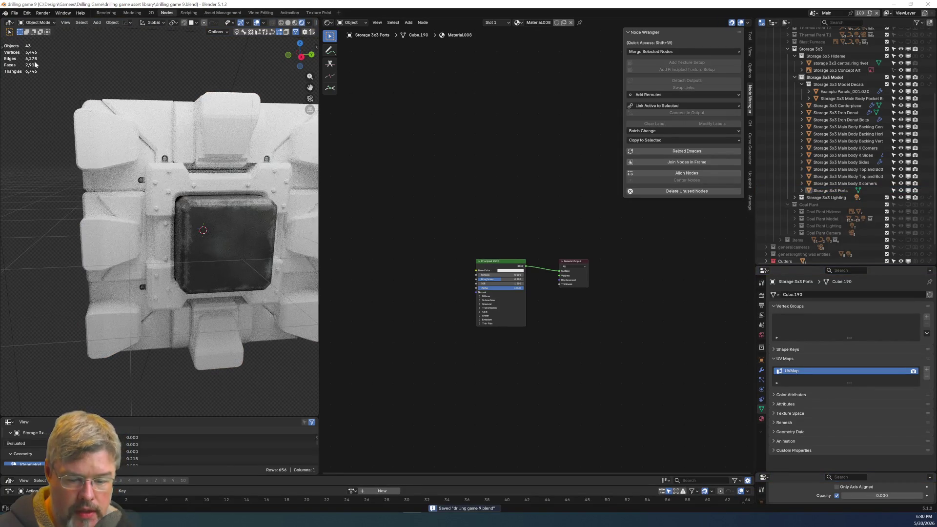
mouse_move(182, 227)
middle_mouse_down()
mouse_move(205, 270)
mouse_move(188, 246)
mouse_move(166, 271)
mouse_move(171, 260)
middle_mouse_up()
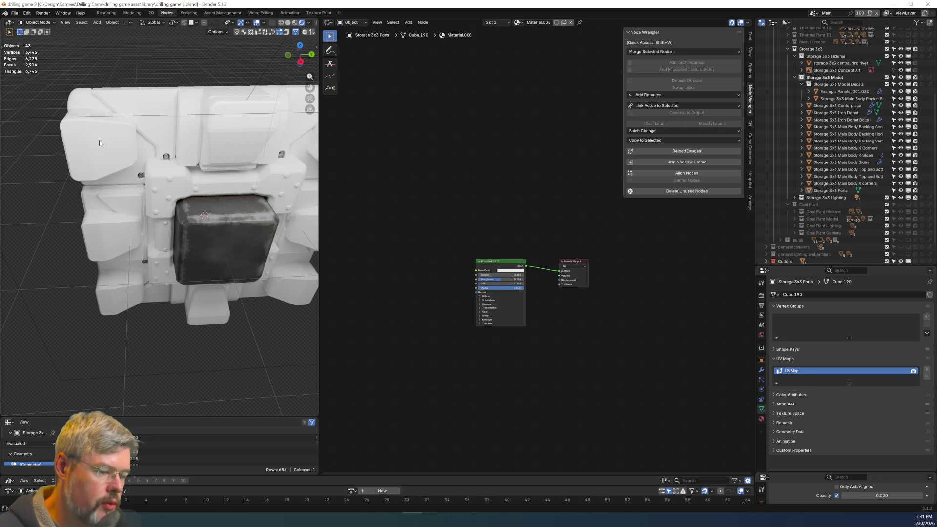
Select Storage 3x3 Ports plus the X corners, K Corners, K Sides, Sides and Iron Donut.
left_click(99, 142)
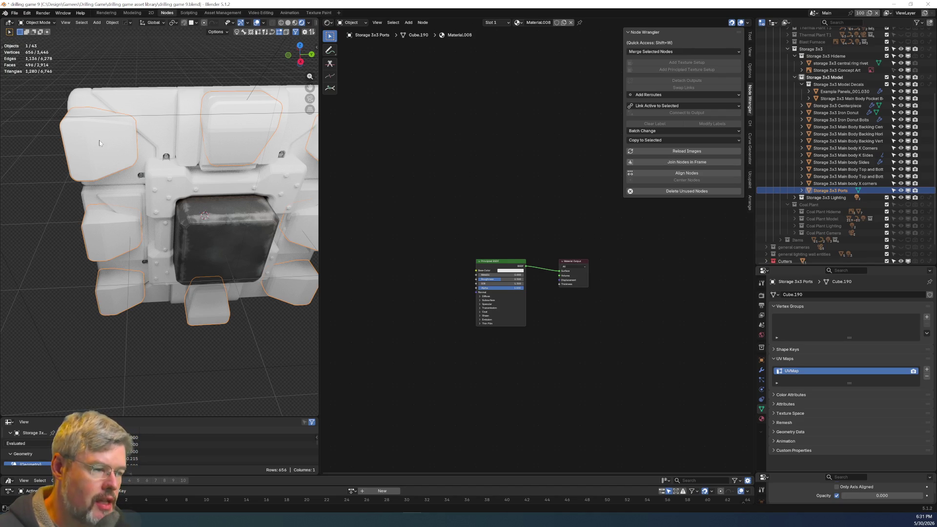
key("Home")
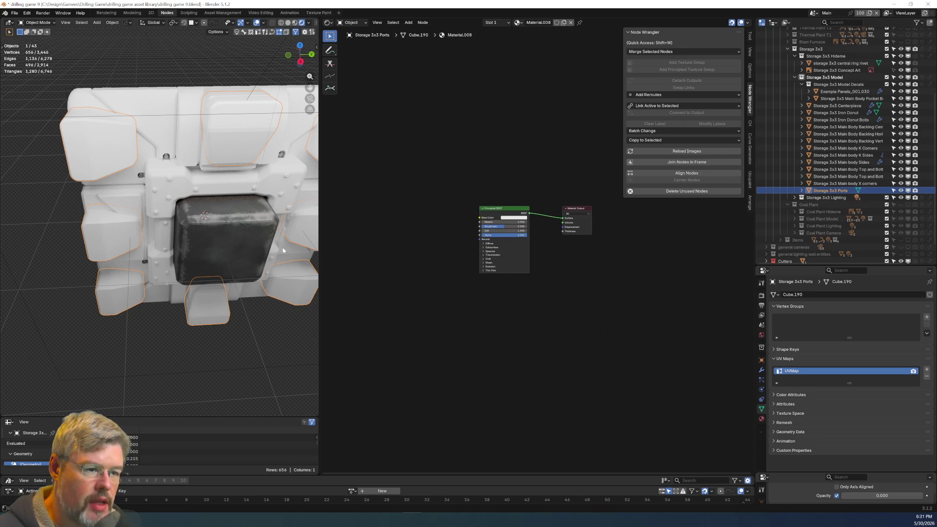
middle_click_drag(231, 232, 161, 137)
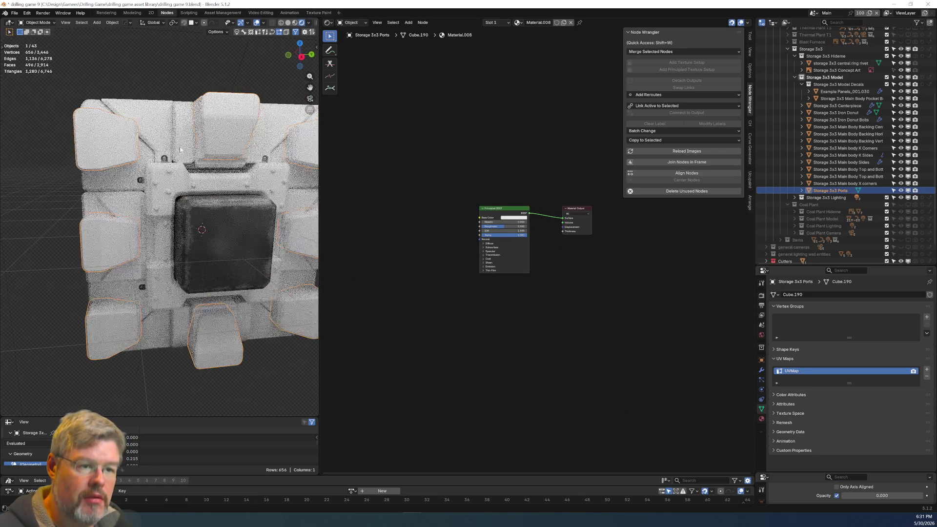
left_click(140, 180, "shift")
left_click(113, 177, "shift")
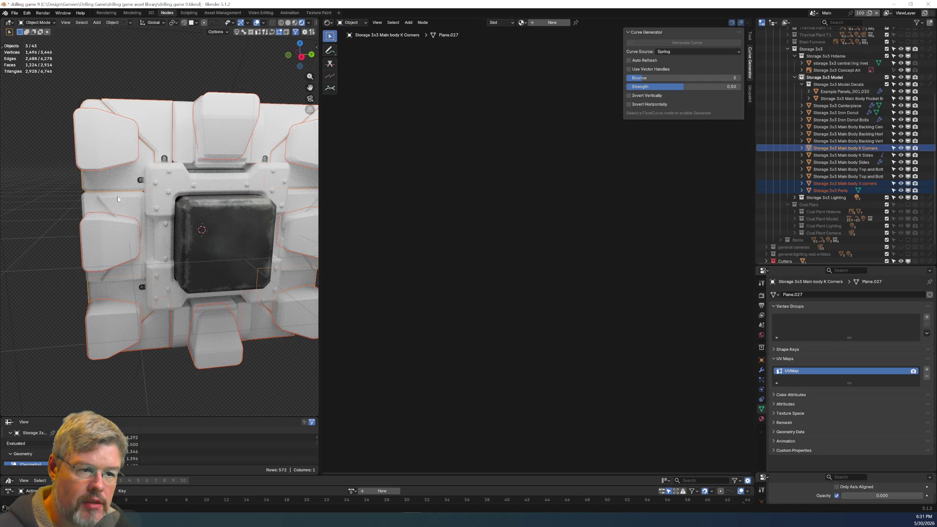
left_click(118, 208, "shift")
left_click(95, 210, "shift")
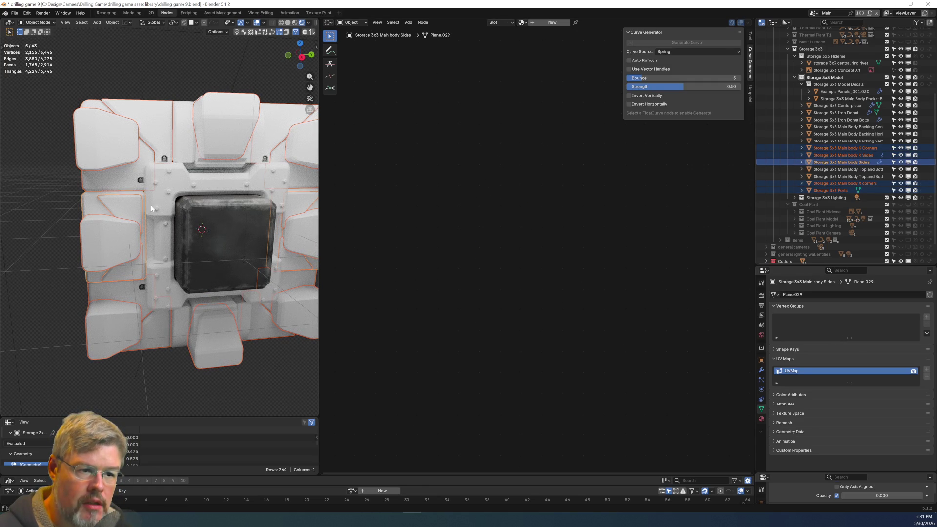
left_click(166, 210, "shift")
Add the Top and Bottom Outer and Inner body pieces to the selection.
mouse_move(113, 239)
middle_mouse_down()
mouse_move(179, 274)
mouse_move(205, 272)
mouse_move(207, 254)
middle_mouse_up()
scroll(207, 253, "down", 10)
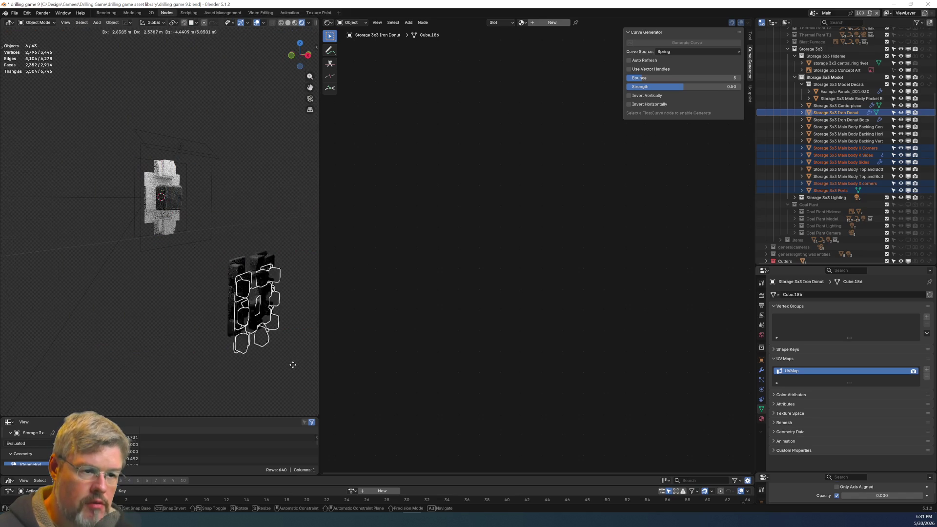
scroll(258, 218, "up", 8)
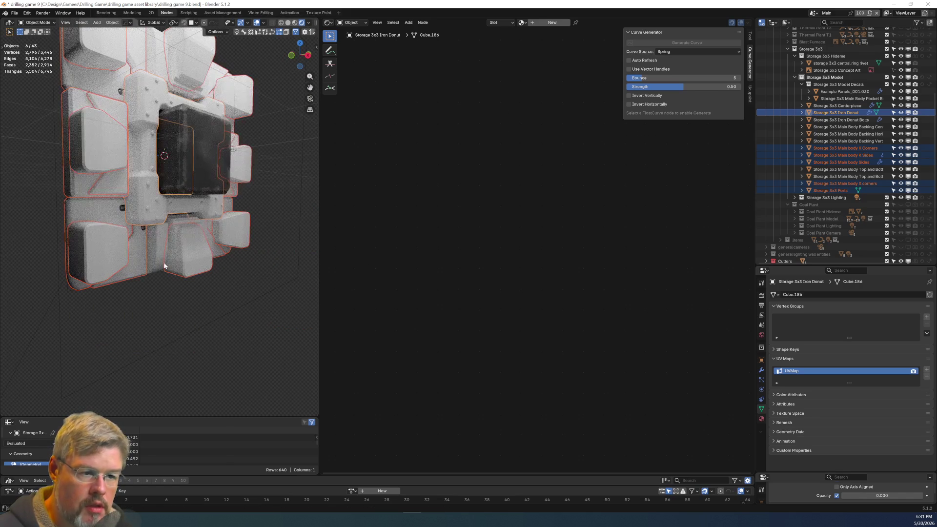
left_click(174, 228, "shift")
mouse_move(204, 266)
middle_mouse_down()
mouse_move(156, 278)
mouse_move(236, 239)
mouse_move(205, 235)
mouse_move(197, 241)
mouse_move(283, 203)
mouse_move(25, 199)
mouse_move(297, 192)
mouse_move(224, 173)
middle_mouse_up()
scroll(229, 238, "up", 2)
left_click(208, 224, "shift")
scroll(202, 238, "down", 4)
scroll(196, 241, "up", 2)
Link the Storage 3x3 Centerpiece material onto all the selected parts.
left_click(224, 174, "shift")
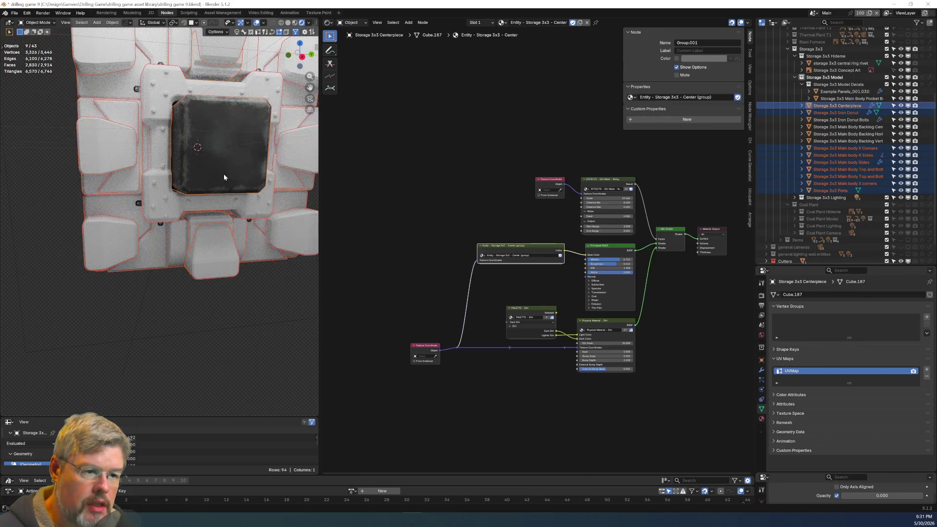
key("ctrl+l")
left_click(248, 183)
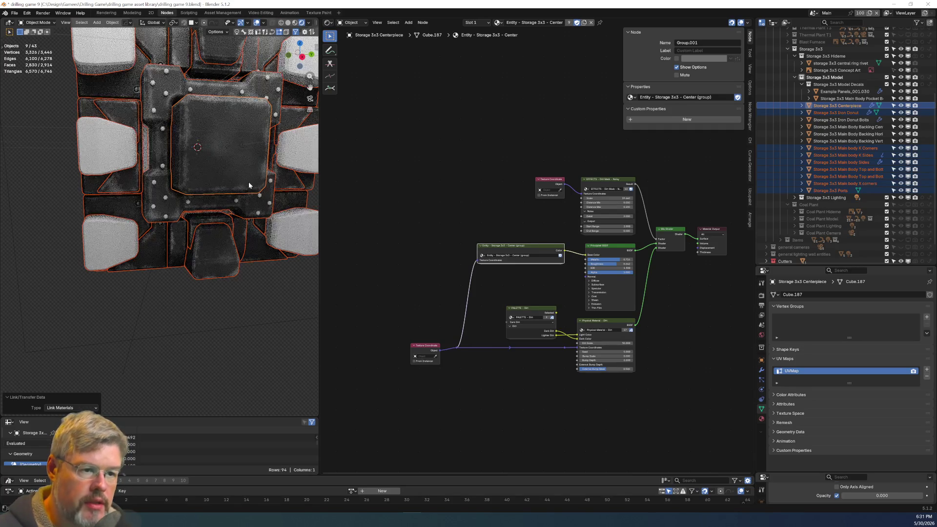
key("alt+a")
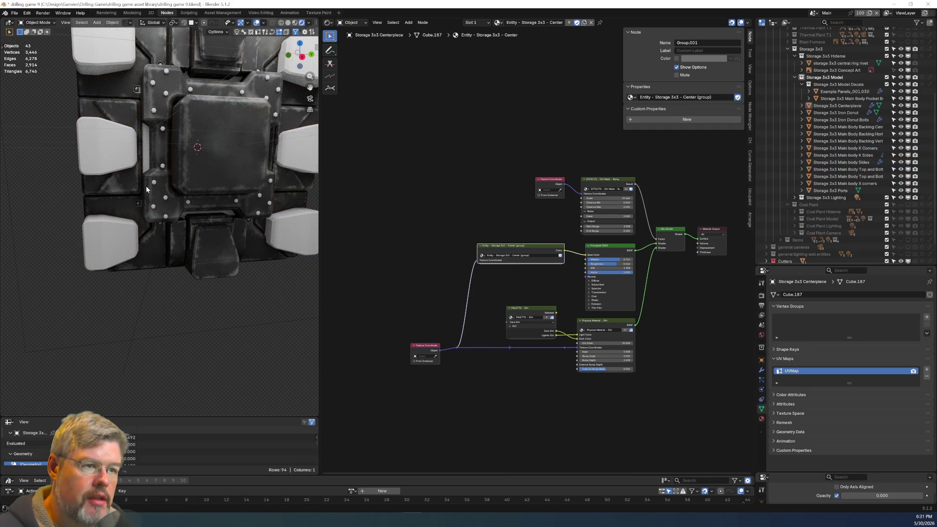
Reposition the Storage 3x3 Ports blocks and remove their empty second material slot.
scroll(106, 161, "up", 3, "shift")
left_click(101, 131)
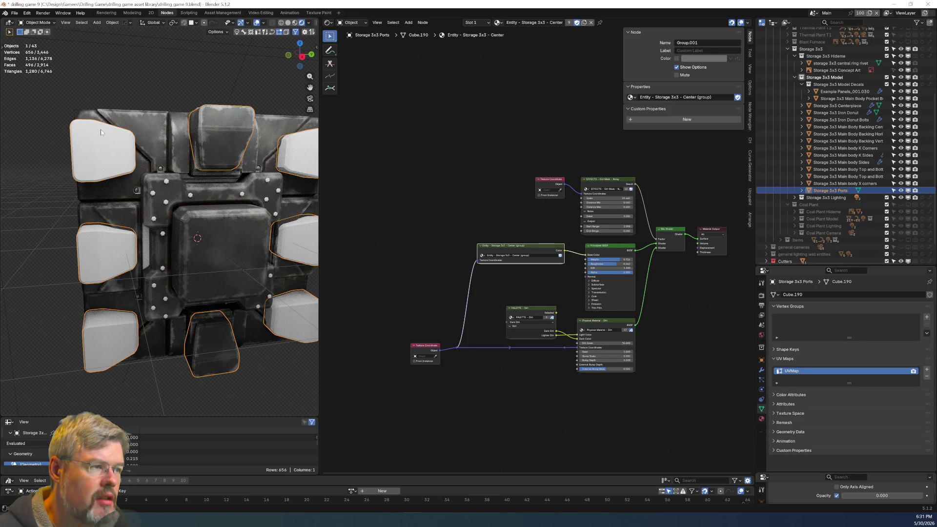
key("g")
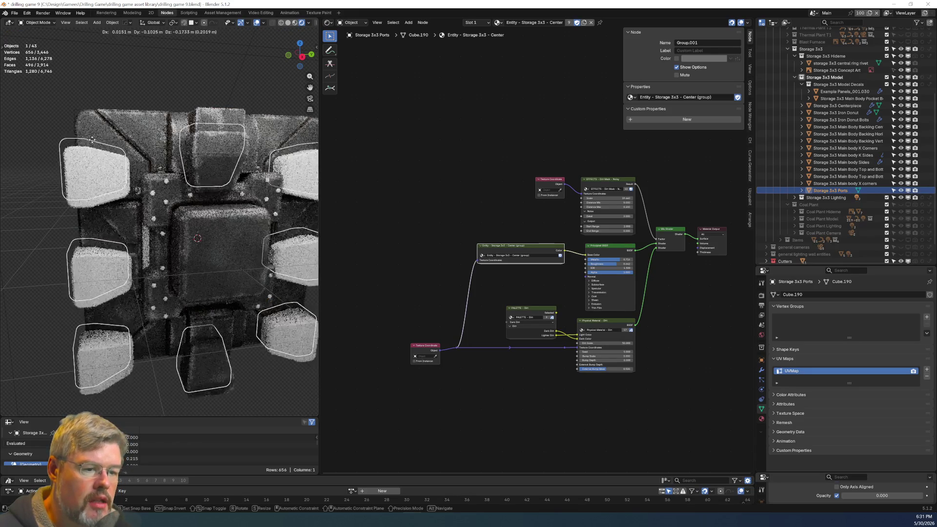
left_click(87, 93)
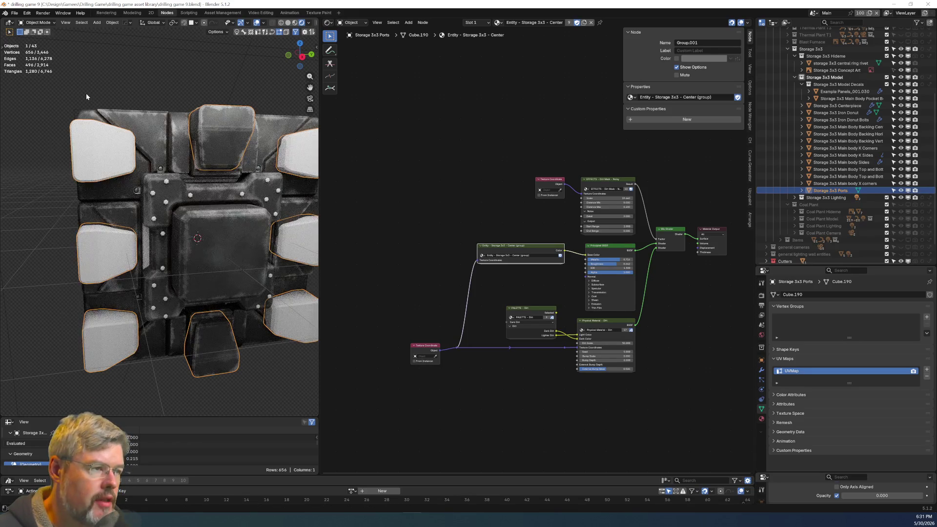
left_click(761, 418)
left_click(930, 294)
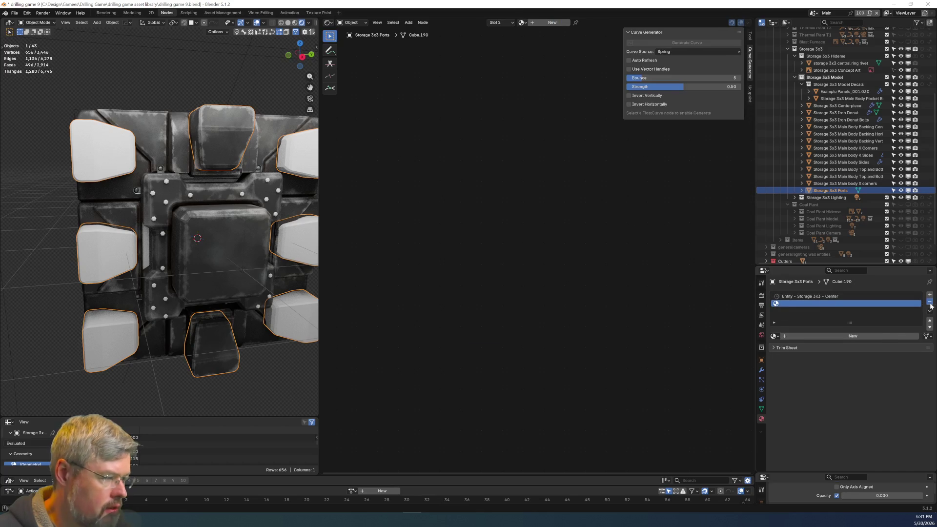
left_click(930, 303)
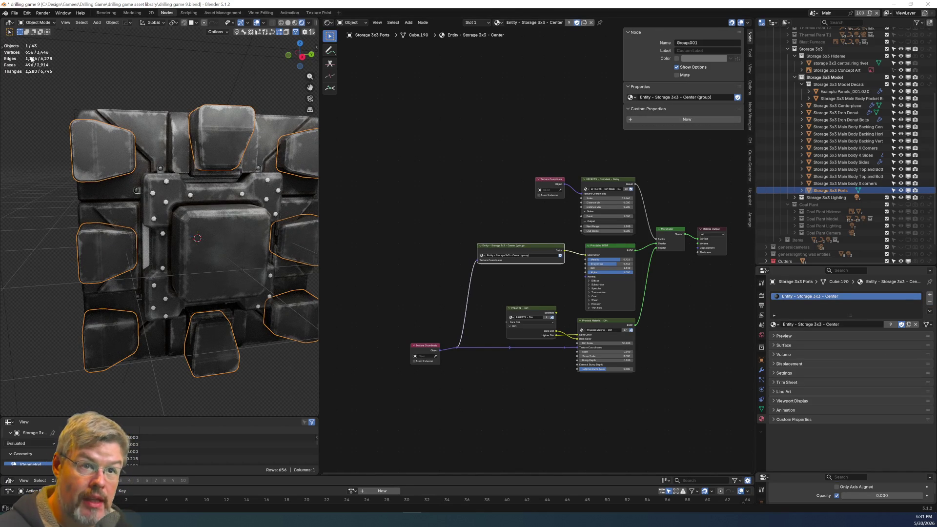
Save drilling game 9.blend, then select the Main Body Backing Horizontal panel.
left_click(15, 13)
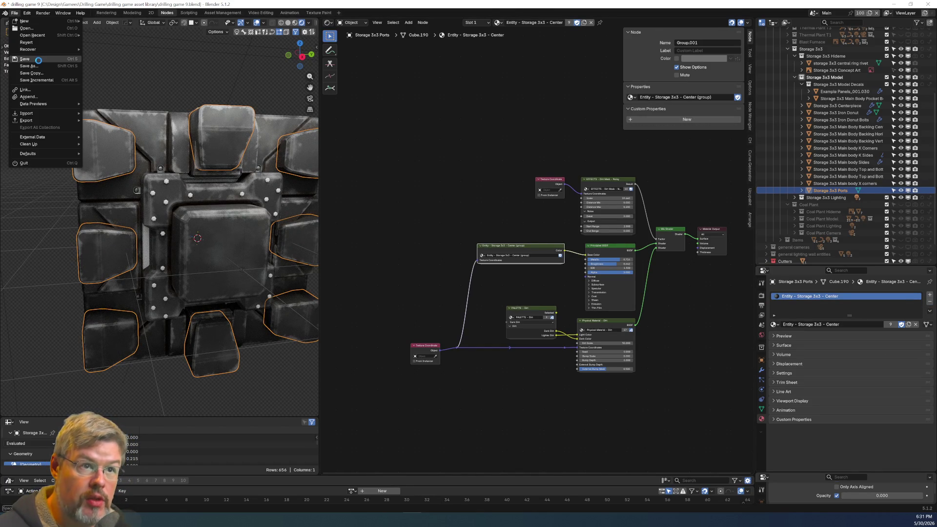
left_click(38, 60)
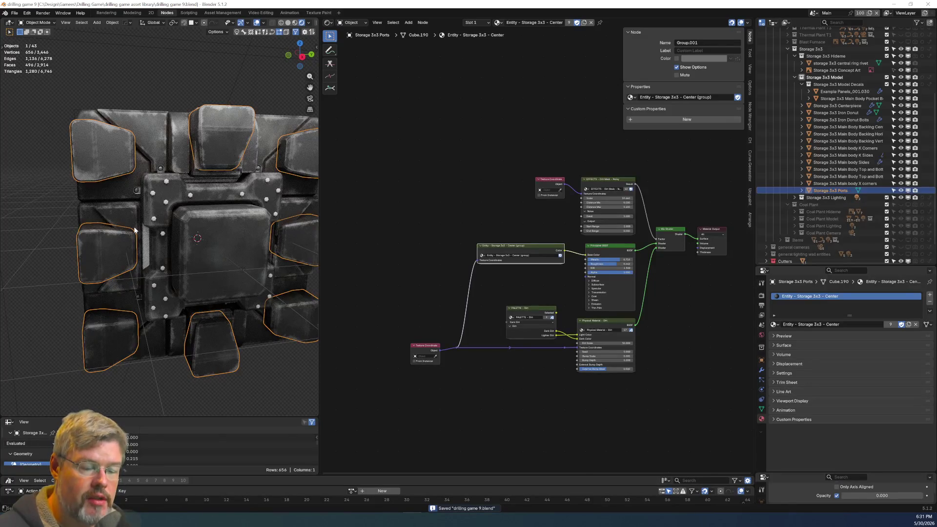
scroll(146, 220, "up", 3)
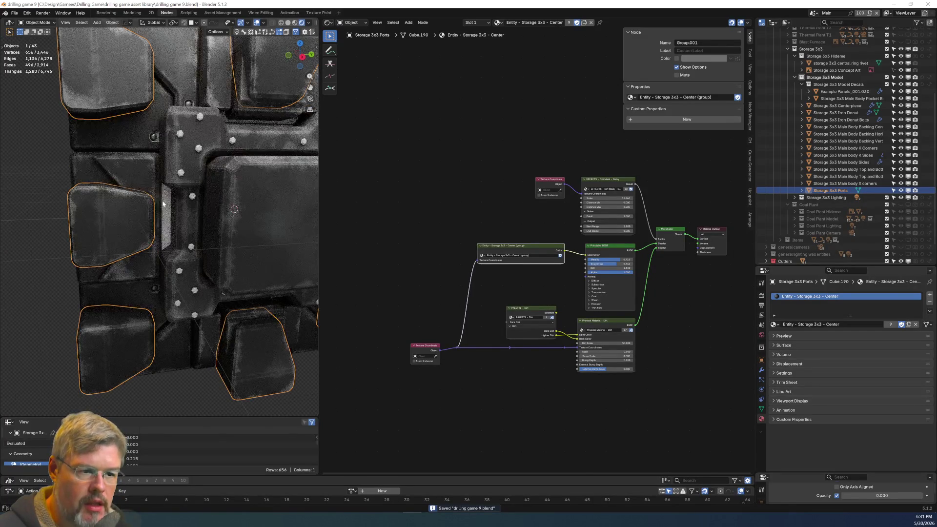
left_click(163, 204)
scroll(175, 224, "down", 4)
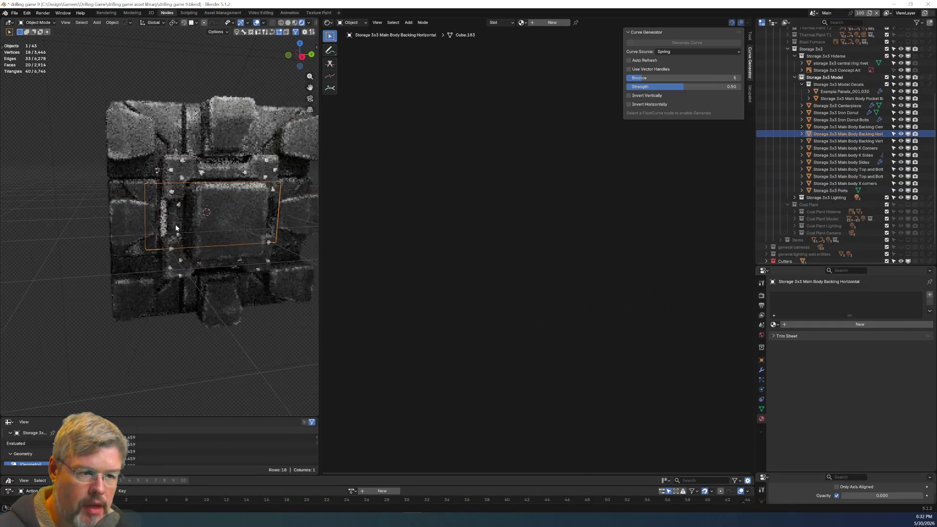
Frame a thin backing panel and view it from the straight side.
middle_click_drag(175, 228, 136, 221)
scroll(206, 226, "up", 6)
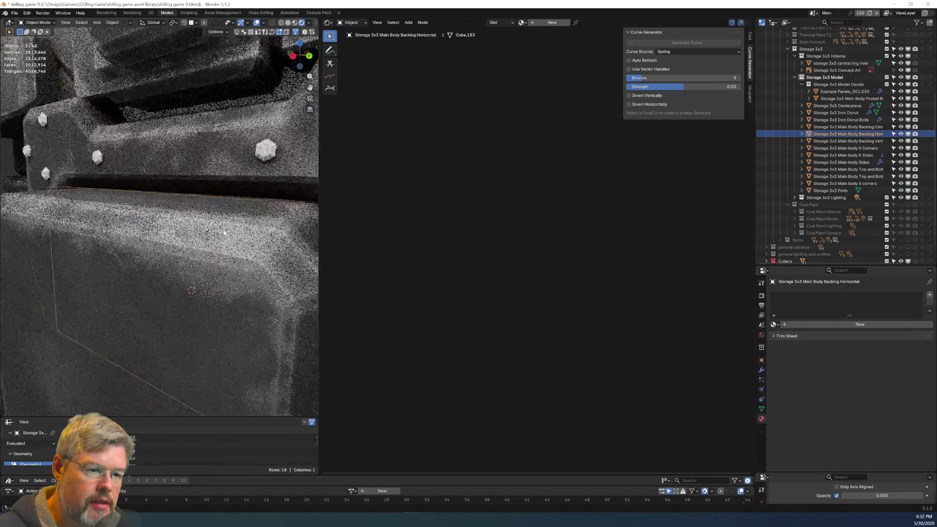
scroll(225, 232, "down", 3)
left_click(152, 140, "shift")
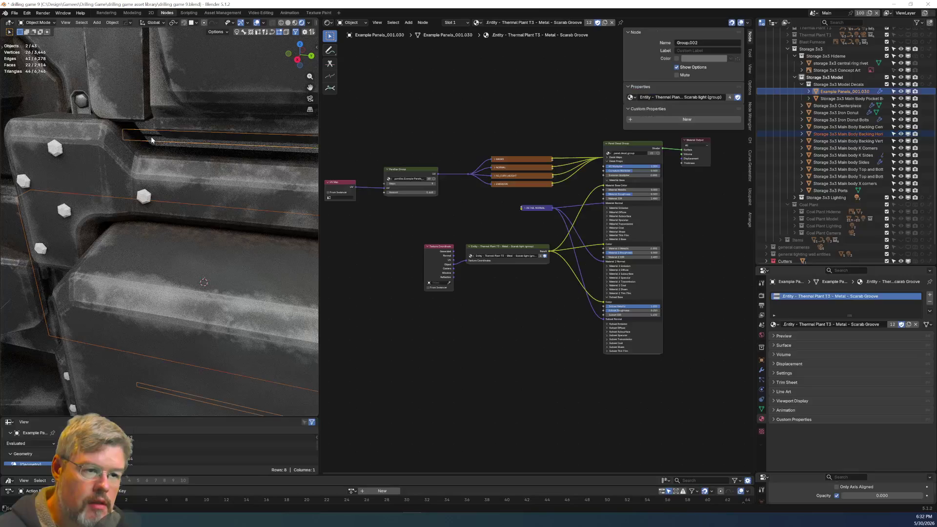
key("KP_Decimal")
key("KP_3")
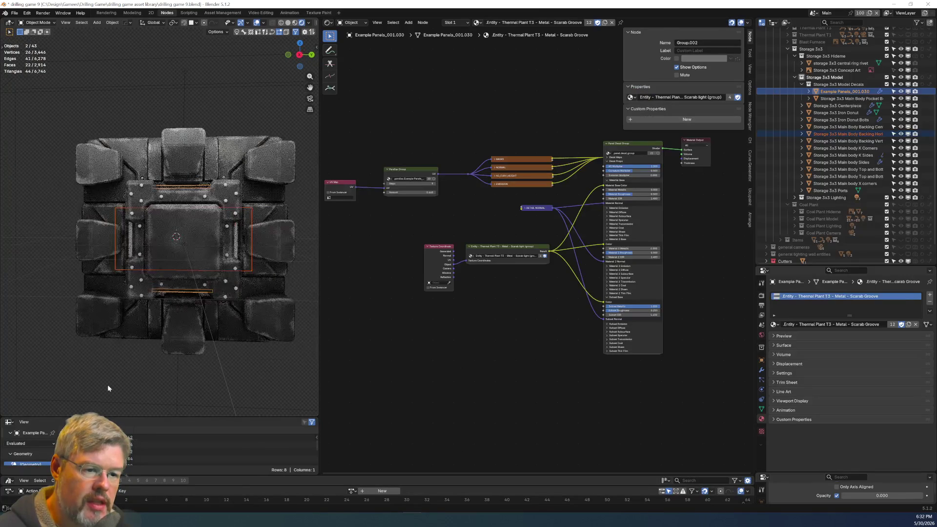
left_click(109, 388)
scroll(148, 249, "up", 8)
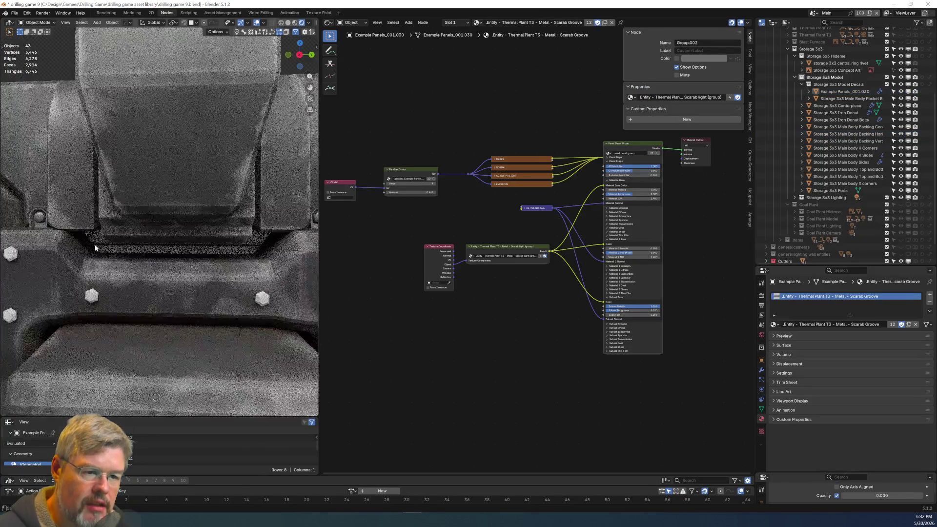
scroll(146, 252, "down", 8)
In solid shading, select Backing Vertical and Backing Horizontal, then add Storage 3x3 Ports.
mouse_move(205, 255)
middle_mouse_down()
mouse_move(161, 268)
mouse_move(272, 49)
middle_mouse_up()
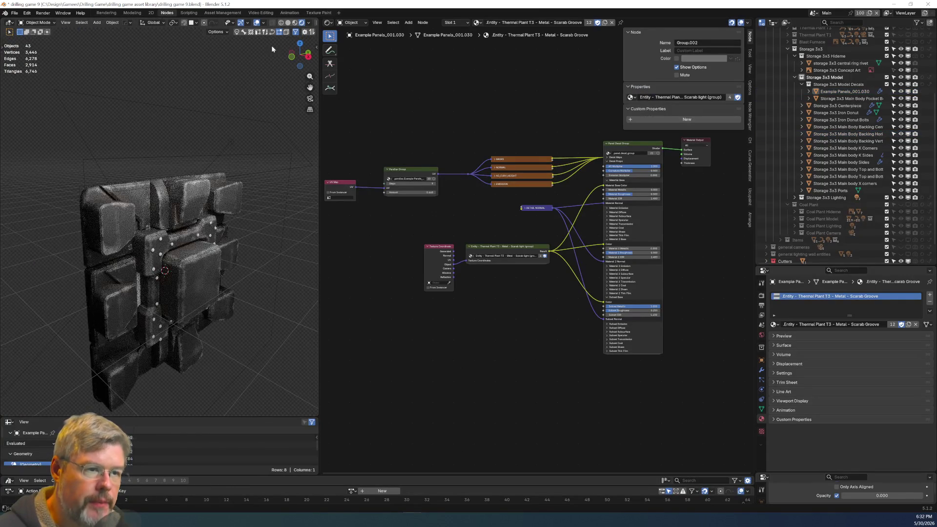
left_click(295, 23)
scroll(108, 241, "up", 5)
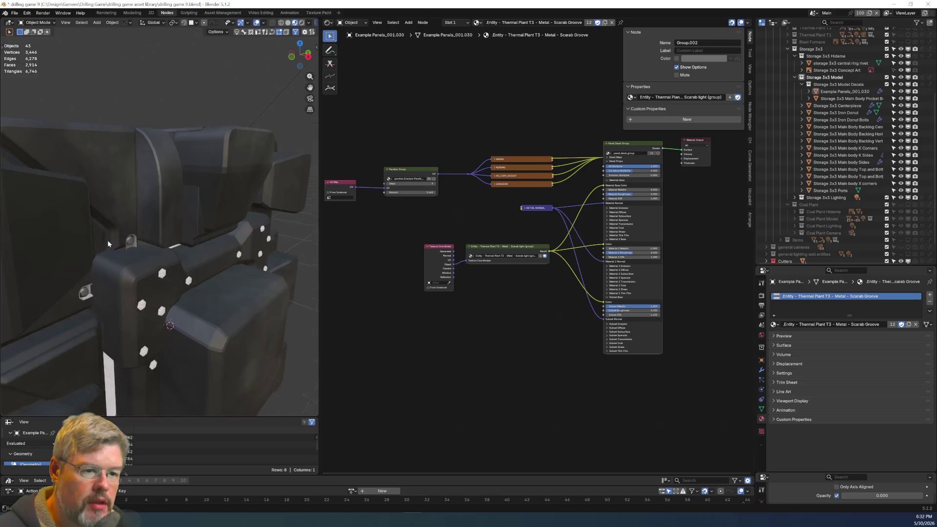
scroll(84, 215, "up", 5)
left_click(123, 212)
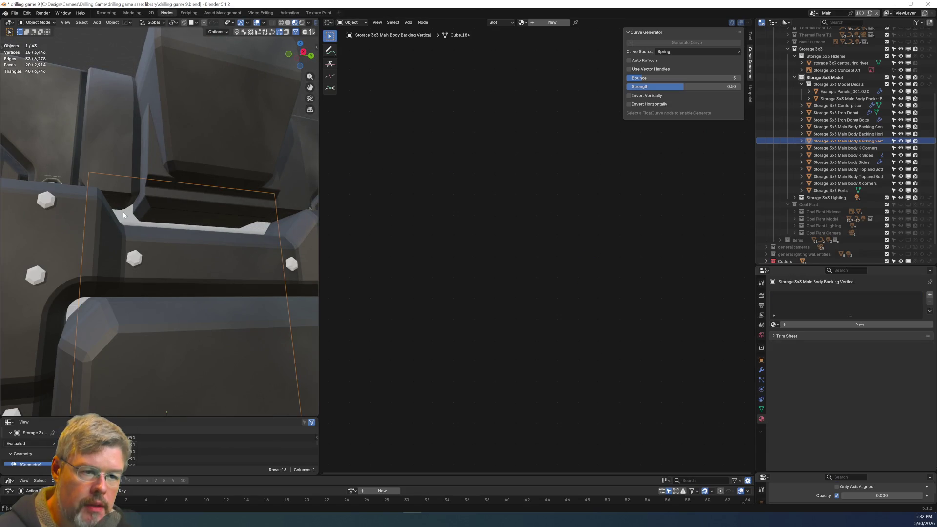
scroll(123, 212, "down", 6)
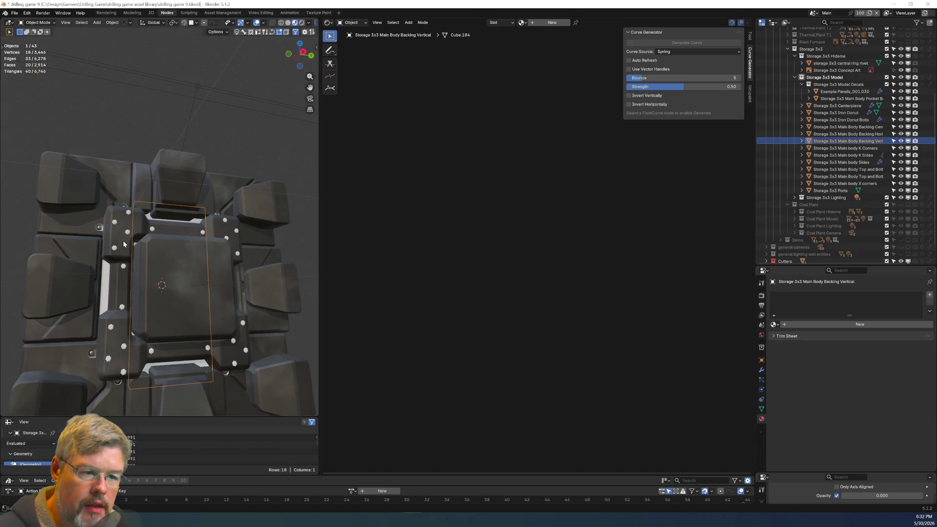
left_click(114, 277, "shift")
middle_click_drag(114, 277, 123, 262)
scroll(106, 277, "down", 5)
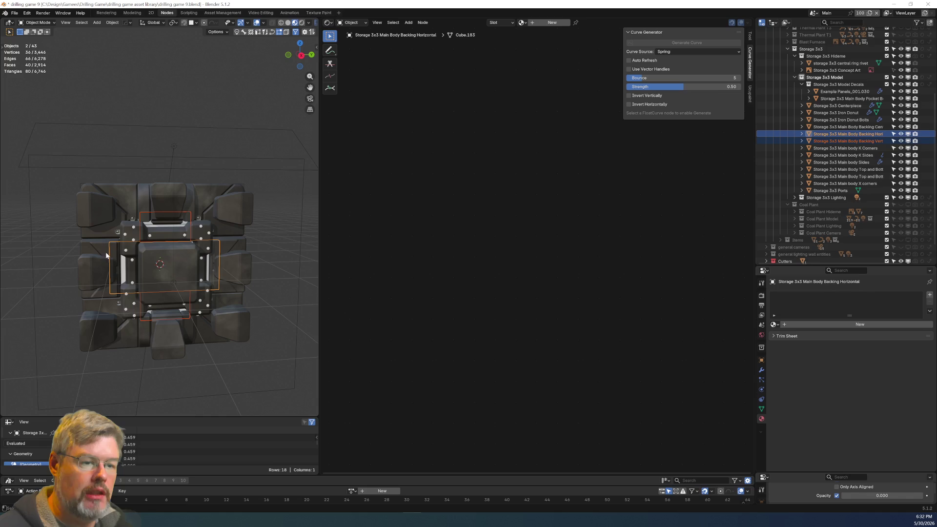
left_click(110, 213, "shift")
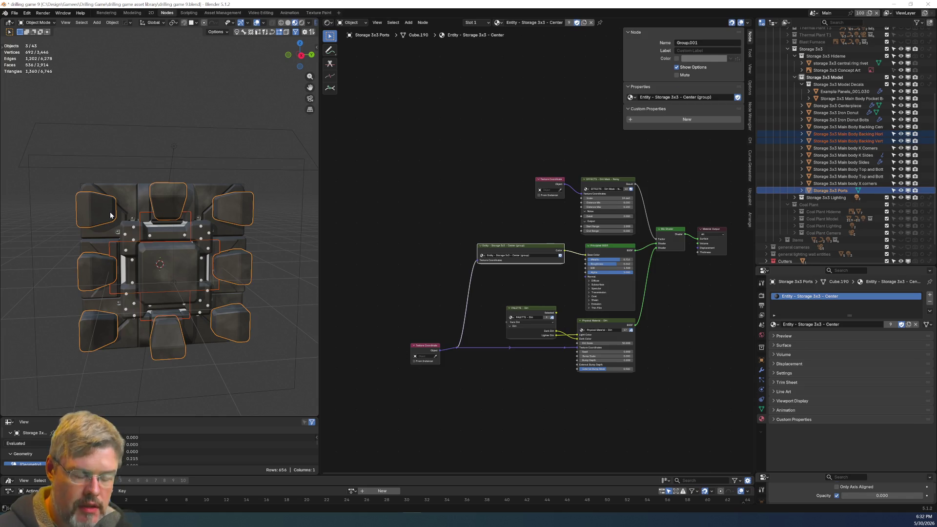
Link the Storage 3x3 Ports Center material onto both backing panels.
key("ctrl+l")
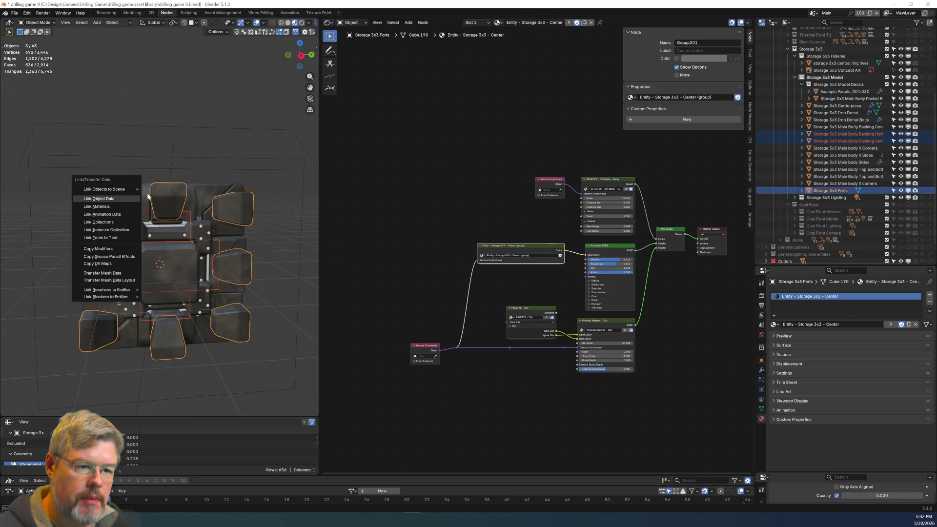
left_click(101, 207)
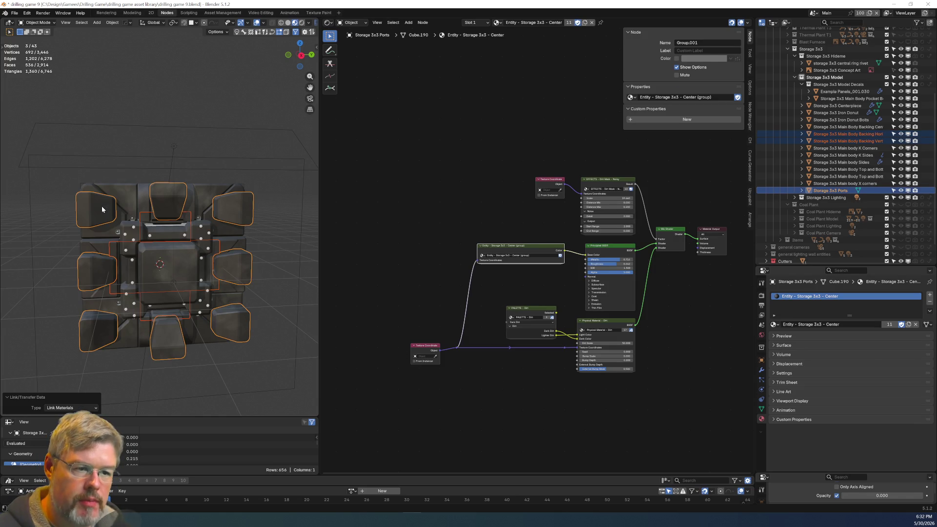
left_click(129, 100)
Save drilling game 9.blend and select a bolt decal to inspect the Pocket Bolts material.
scroll(144, 249, "up", 5)
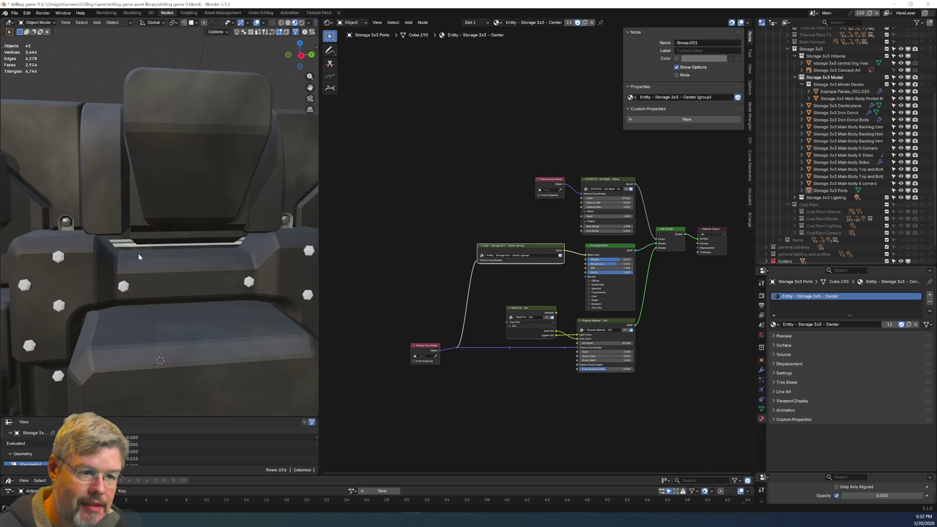
left_click(15, 13)
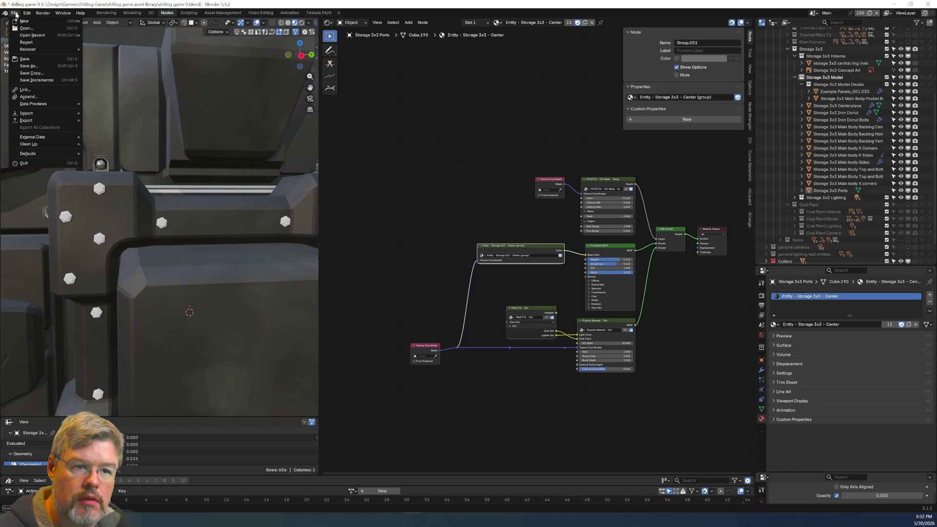
left_click(39, 59)
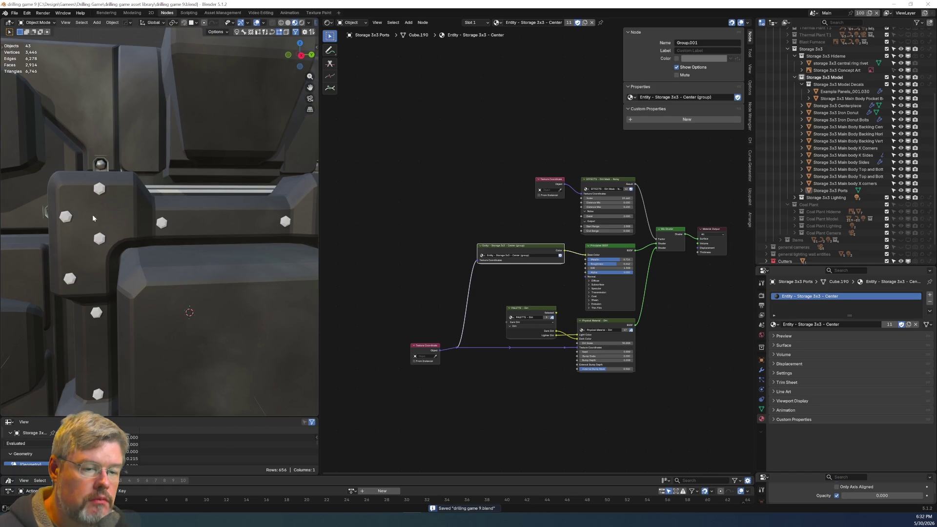
scroll(102, 243, "down", 4)
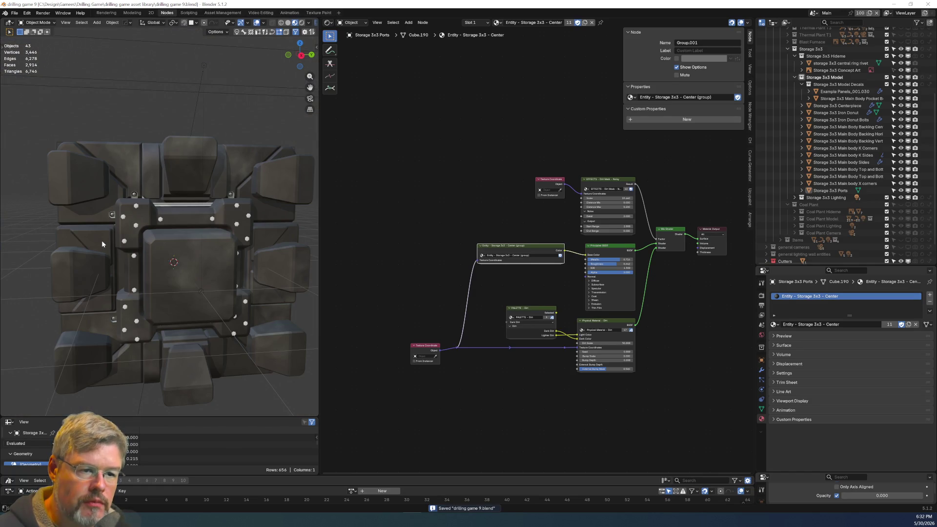
scroll(113, 215, "down", 1)
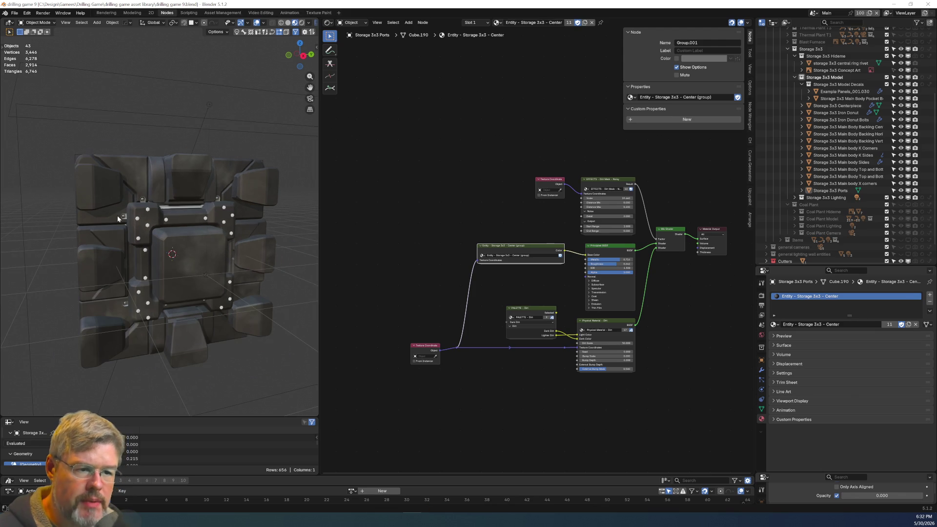
left_click(123, 218)
Apply the Hops_Mirror modifier on the Pocket Bolts object.
scroll(143, 230, "up", 6)
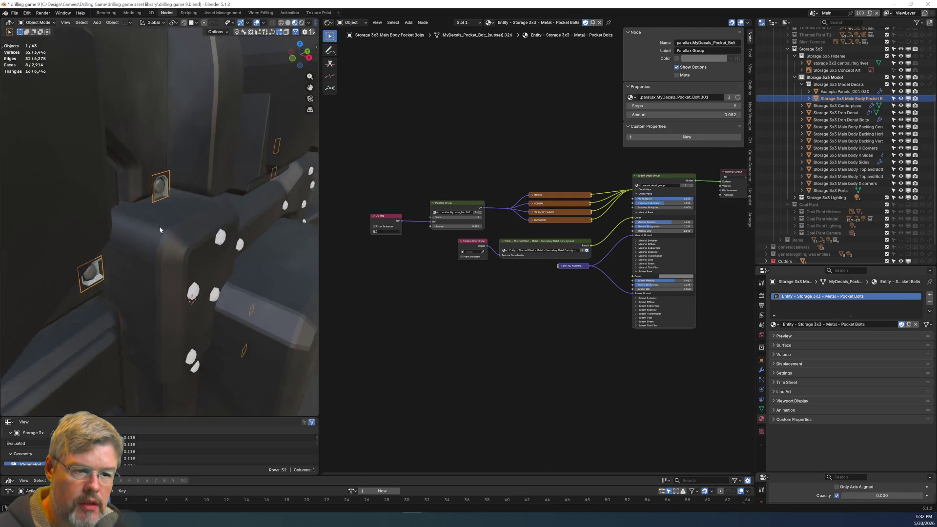
mouse_move(167, 215)
middle_mouse_down()
mouse_move(144, 232)
mouse_move(130, 150)
mouse_move(148, 251)
mouse_move(161, 271)
mouse_move(187, 256)
mouse_move(118, 246)
middle_mouse_up()
scroll(118, 245, "down", 2)
key("Tab")
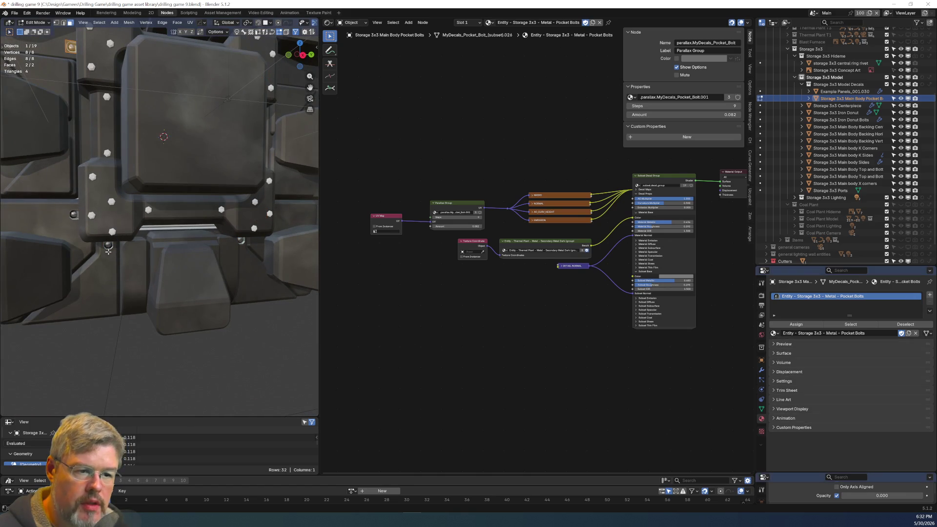
key("alt+a")
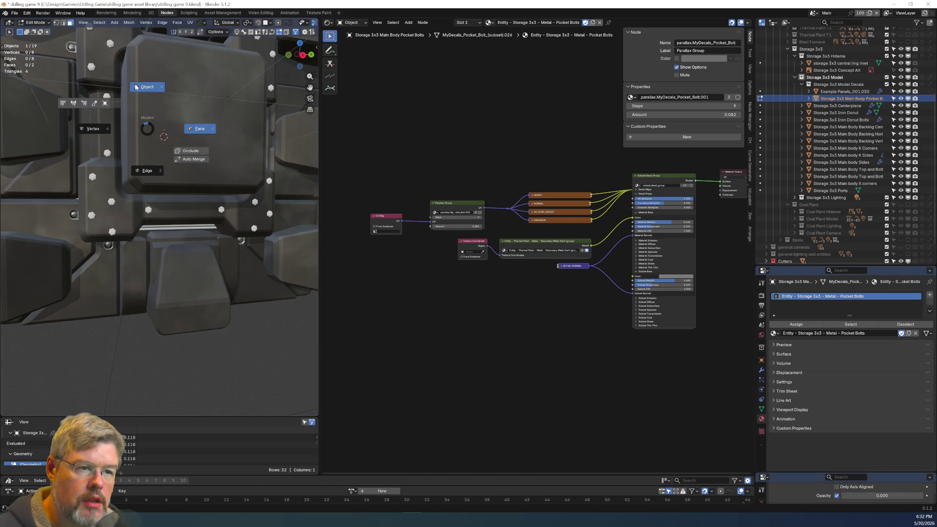
key("Tab")
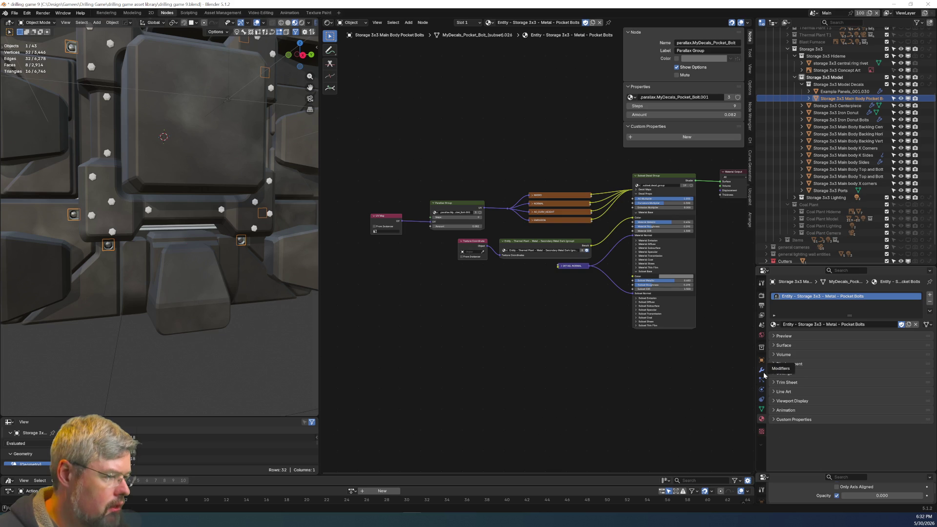
left_click(761, 334)
left_click(762, 370)
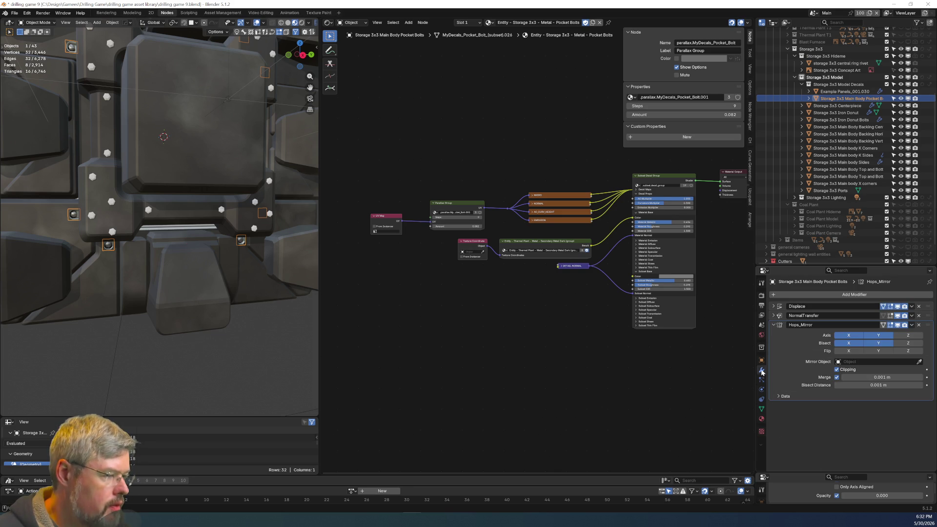
left_click(911, 326)
left_click(881, 332)
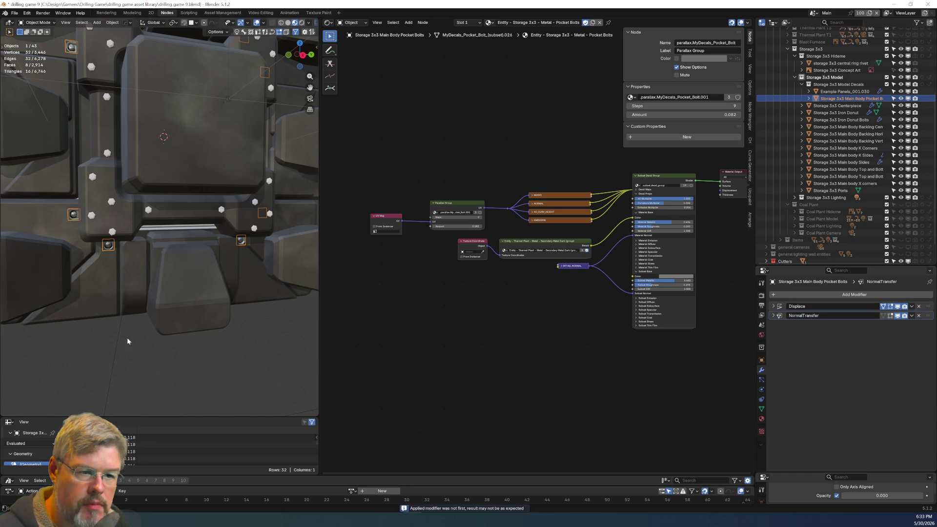
Separate four of the pocket bolts into their own object.
key("Tab")
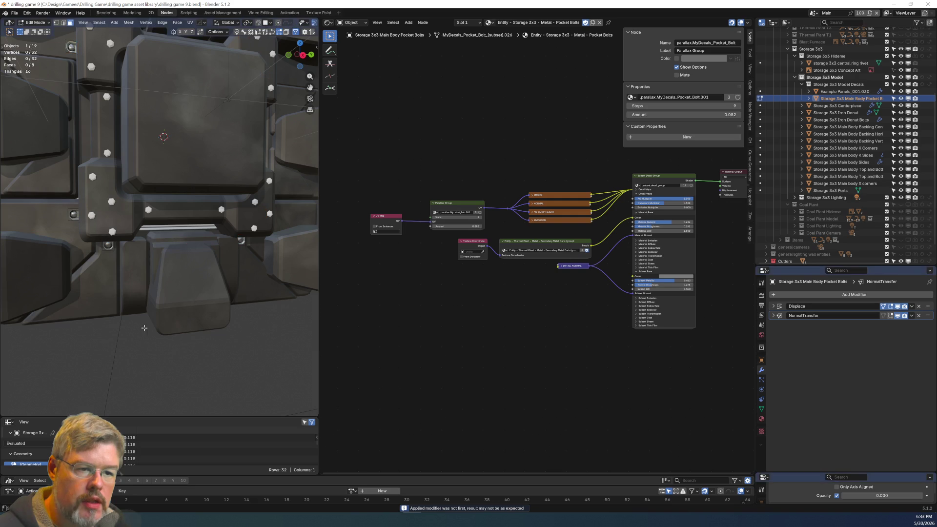
key("l")
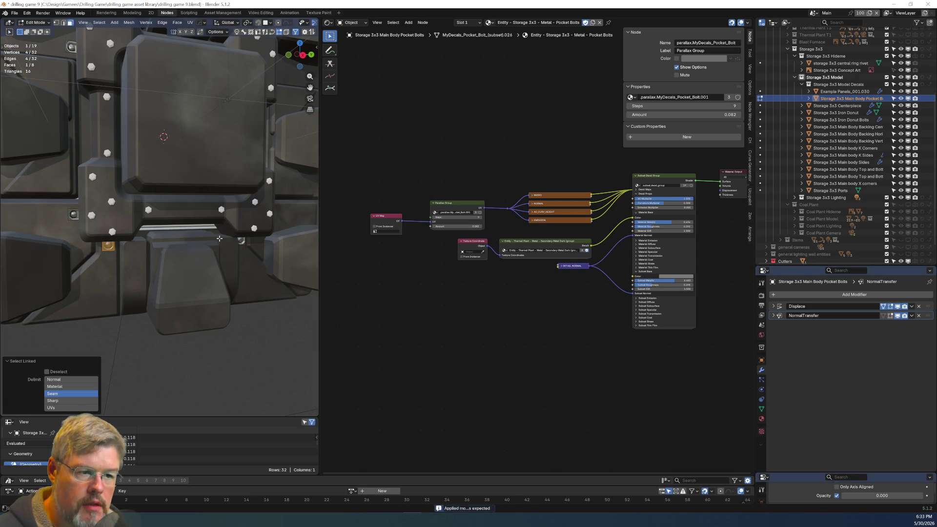
middle_click_drag(243, 242, 76, 160)
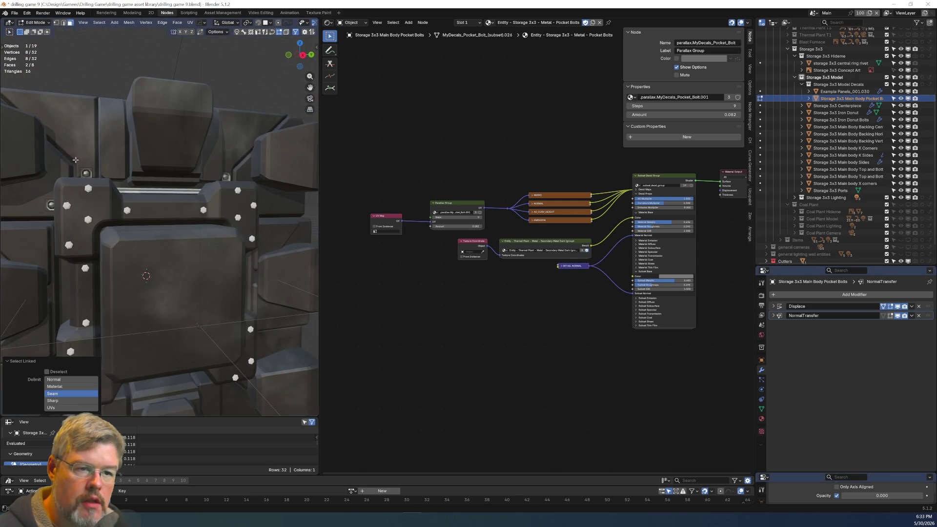
key("l")
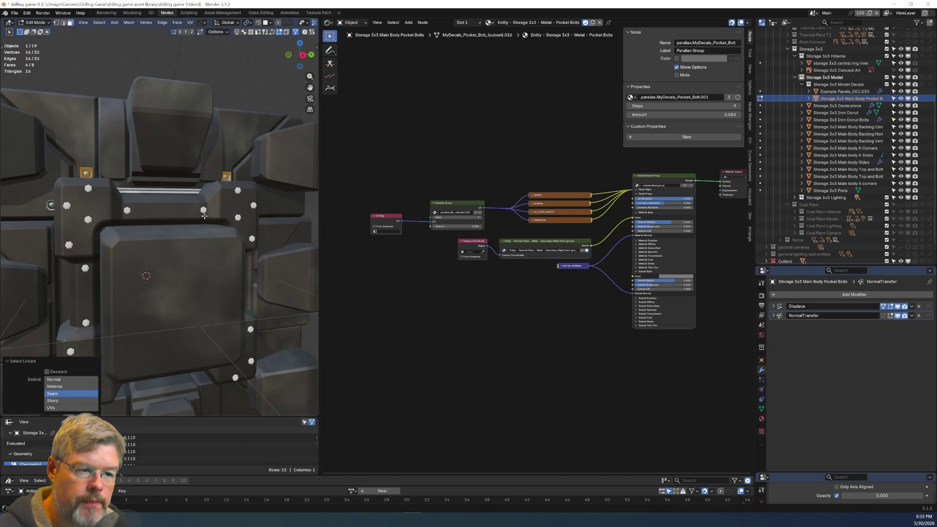
scroll(204, 217, "down", 4)
key("l")
key("p")
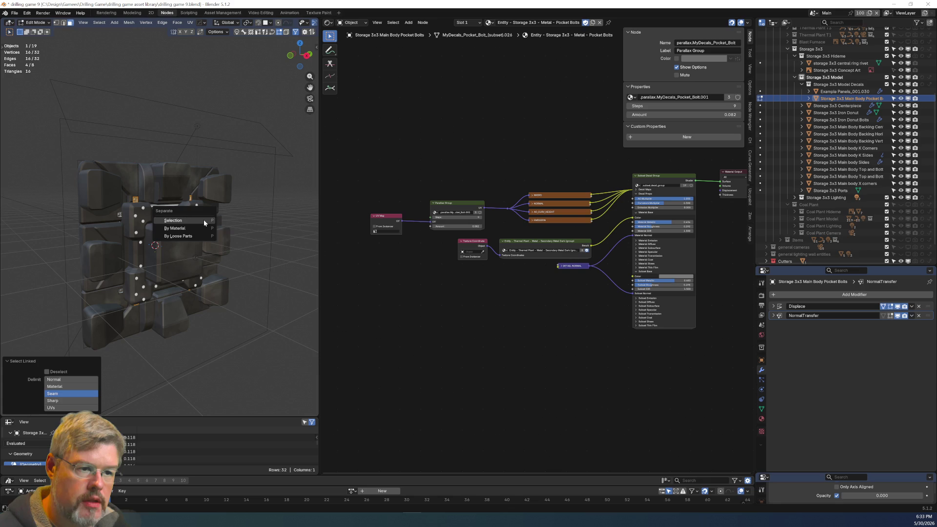
left_click(204, 219)
key("Tab")
left_click(199, 160)
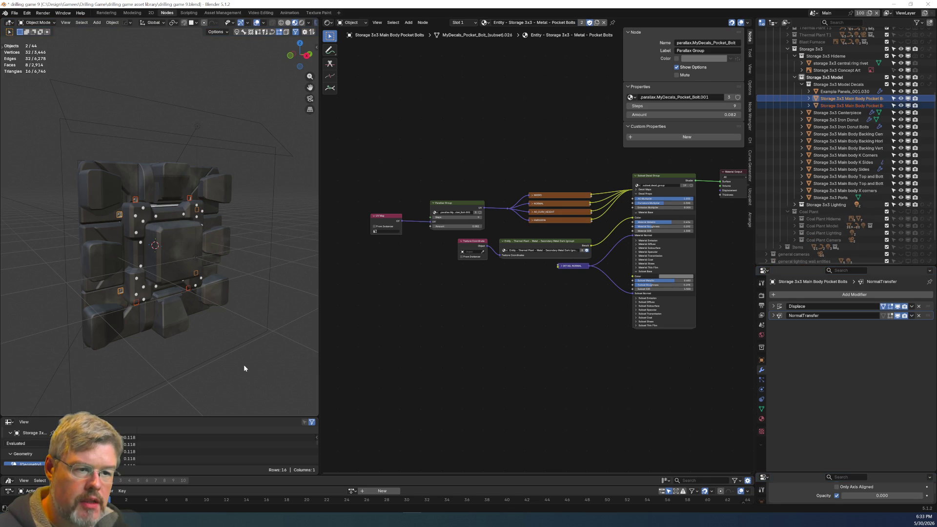
Rename the separated bolts object to 'Storage 3x3 Main Body Pocket Bolts Horizontal'.
left_click(120, 217)
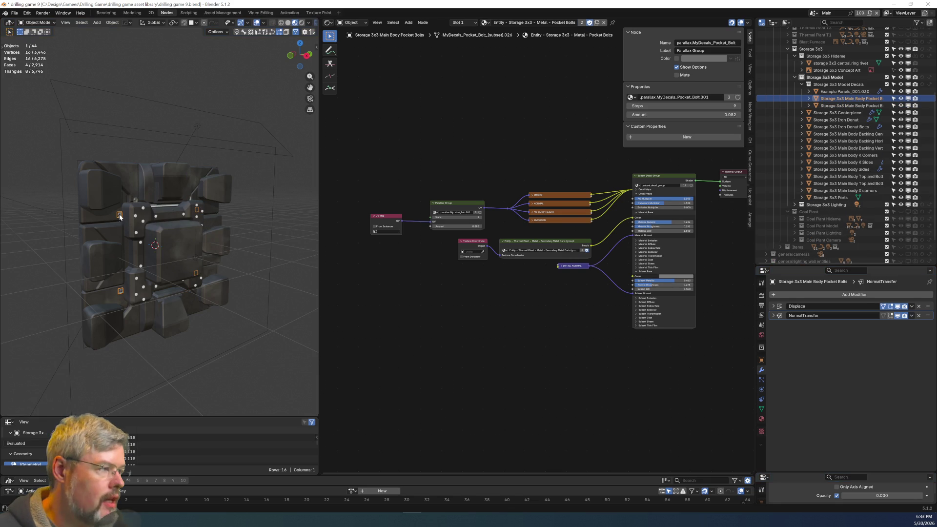
key("Tab")
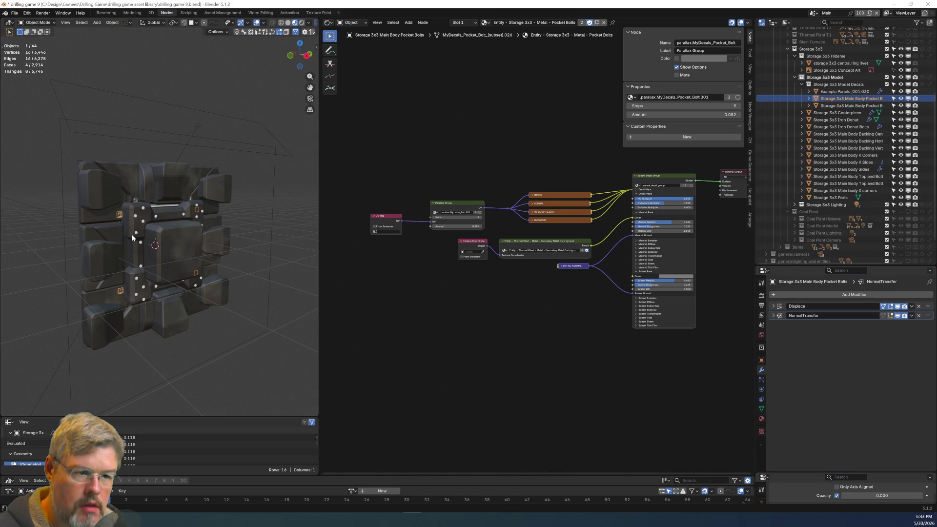
key("F2")
key("End")
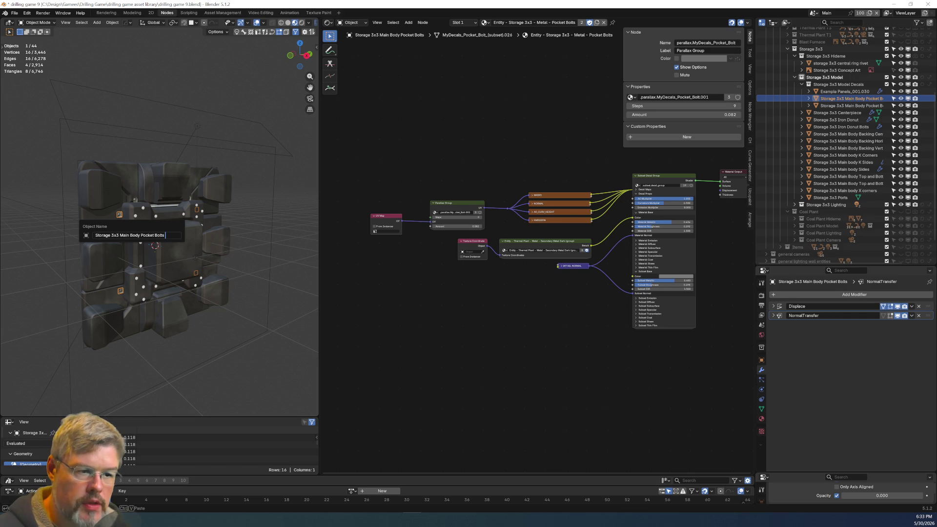
type("ontal")
key("Return")
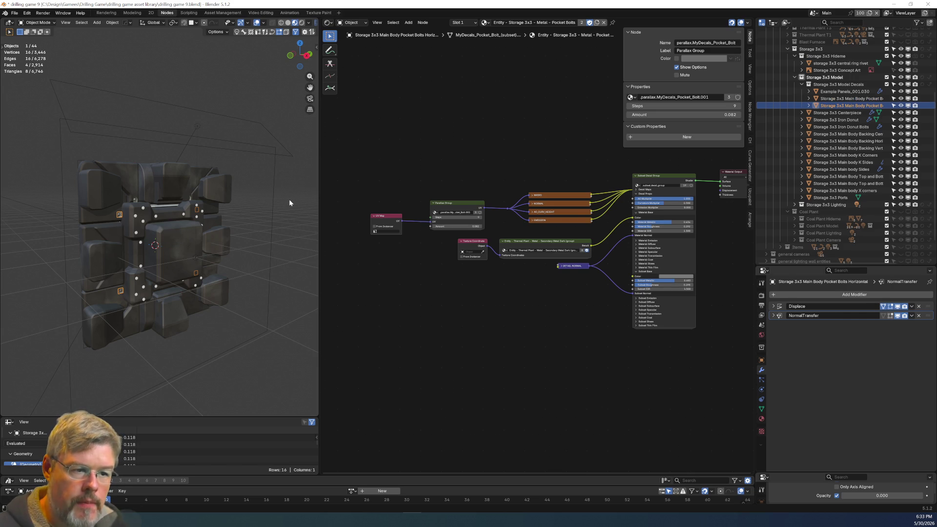
Rename the other bolts object to 'Storage 3x3 Main Body Pocket Bolts Vertical'.
scroll(119, 190, "up", 3)
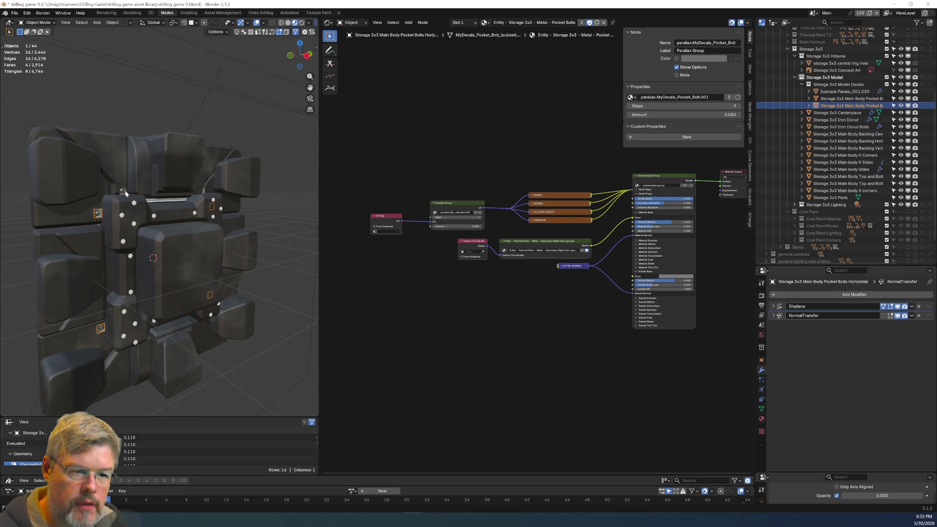
left_click(125, 192)
key("F2")
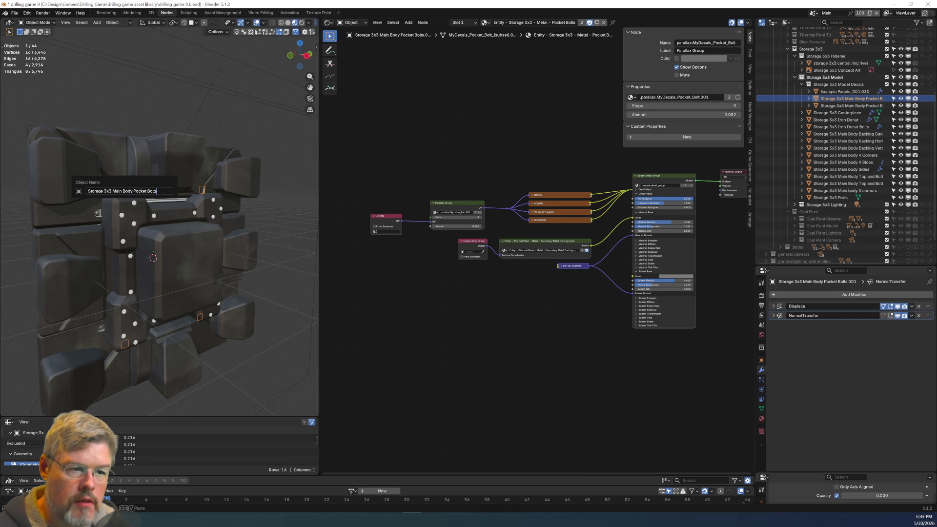
type("l")
key("Return")
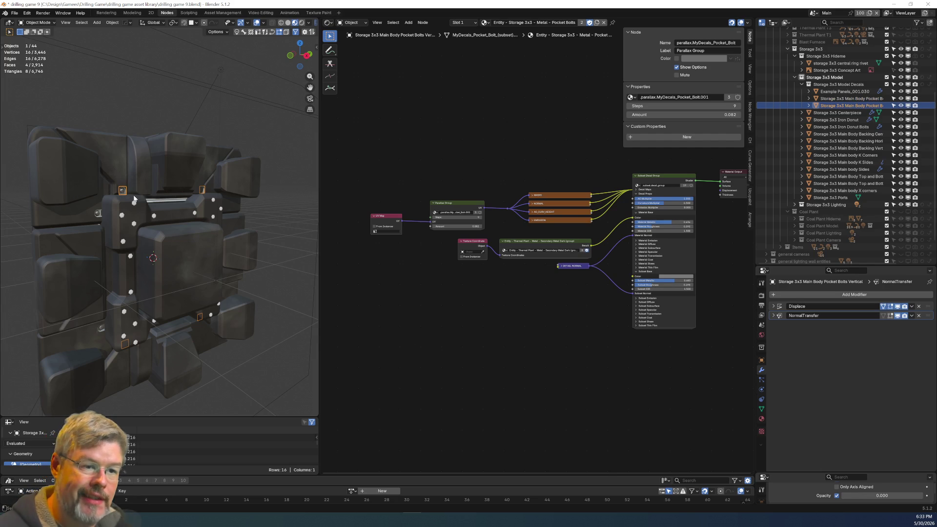
Save drilling game 9.blend and select the Storage 3x3 Iron Donut from a front view.
left_click(15, 12)
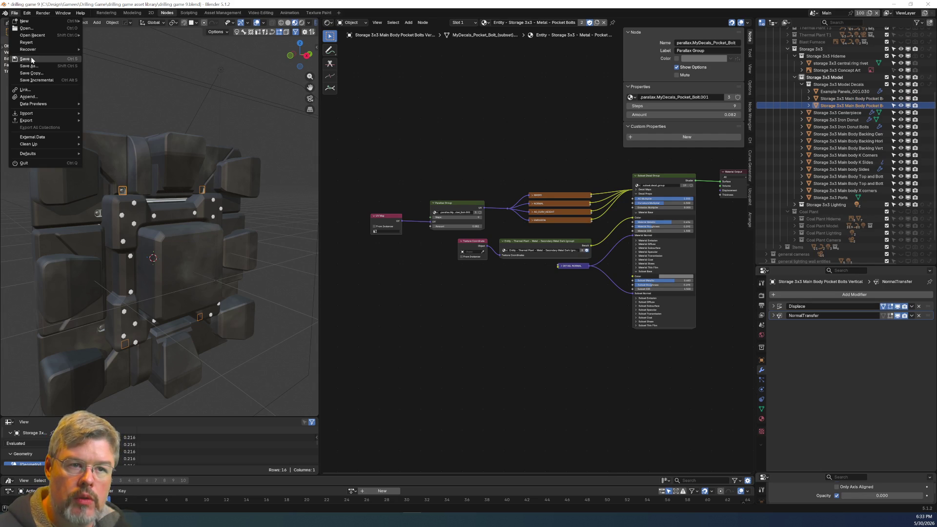
mouse_move(116, 188)
middle_mouse_down()
mouse_move(171, 230)
mouse_move(156, 227)
middle_mouse_up()
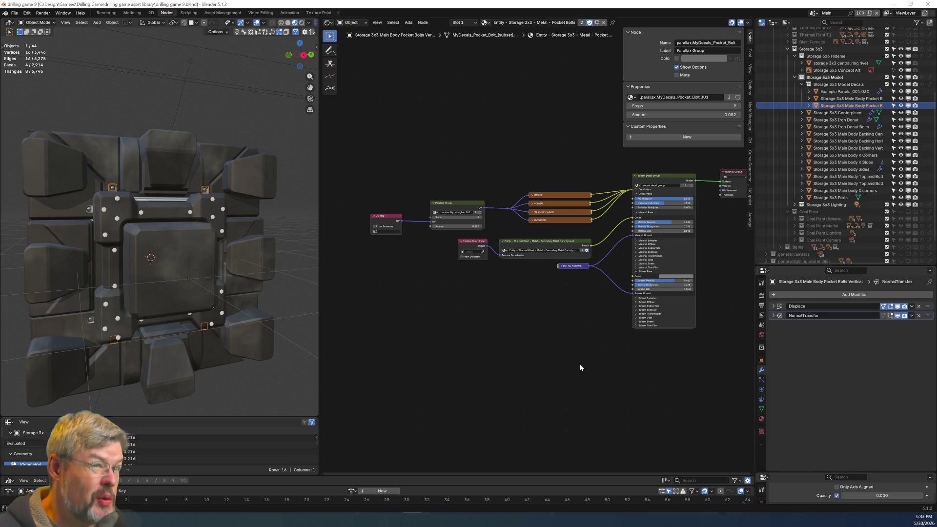
left_click(104, 226)
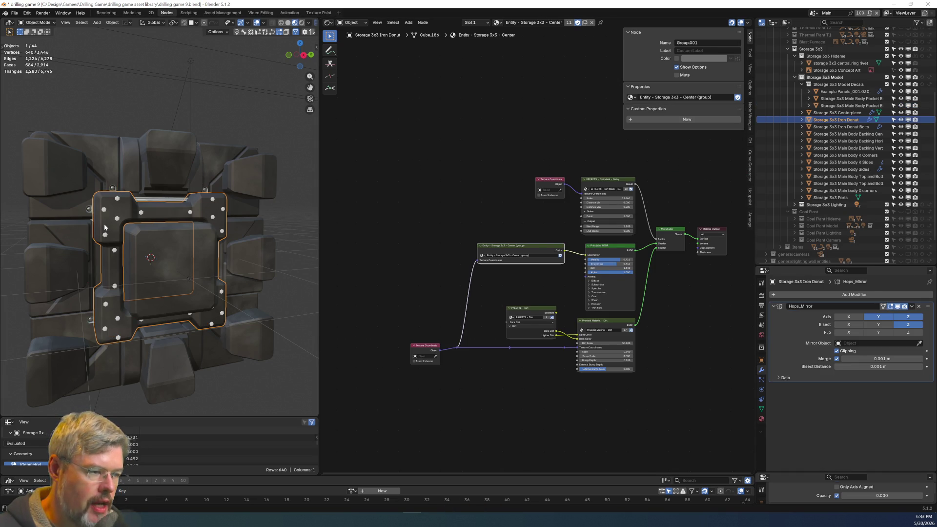
Inspect the center material's node group, then centre the Dirt Mask and shader nodes in the parent tree.
scroll(465, 278, "up", 3)
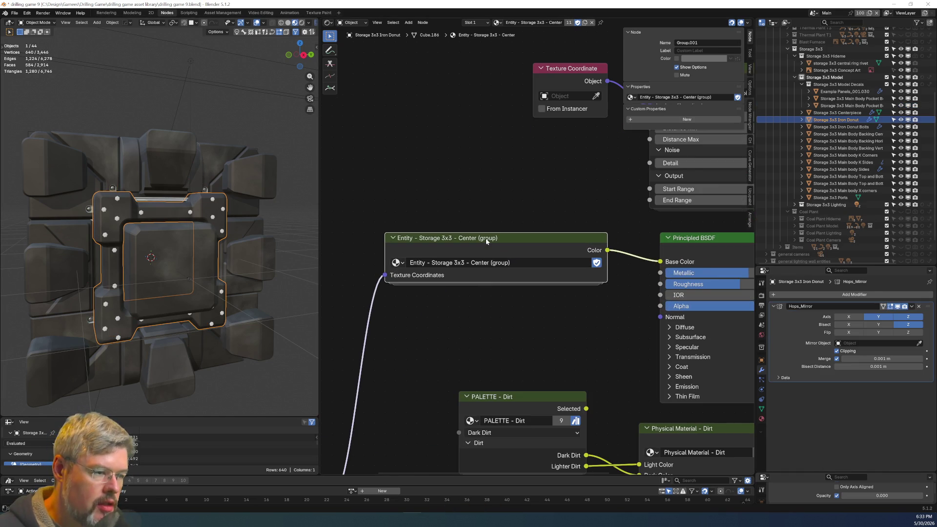
key("Tab")
middle_click_drag(480, 292, 530, 370)
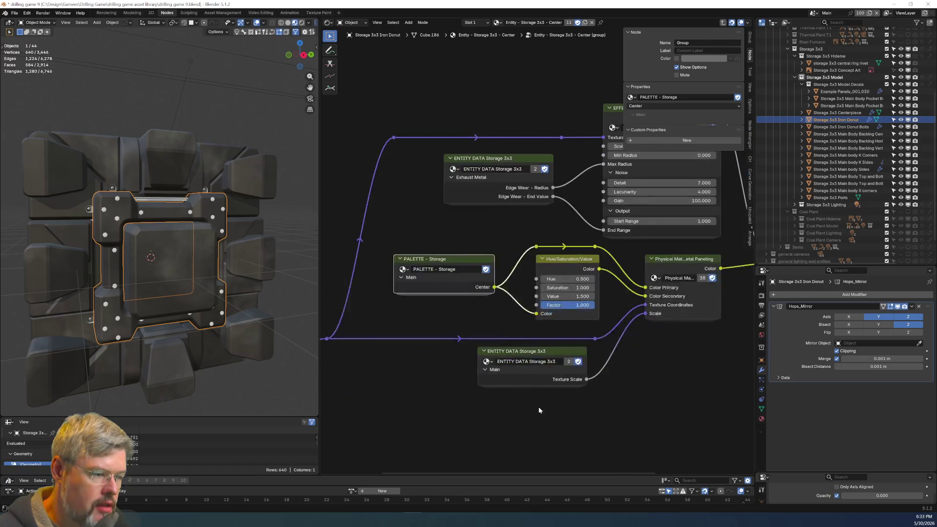
key("Tab")
scroll(450, 328, "down", 3)
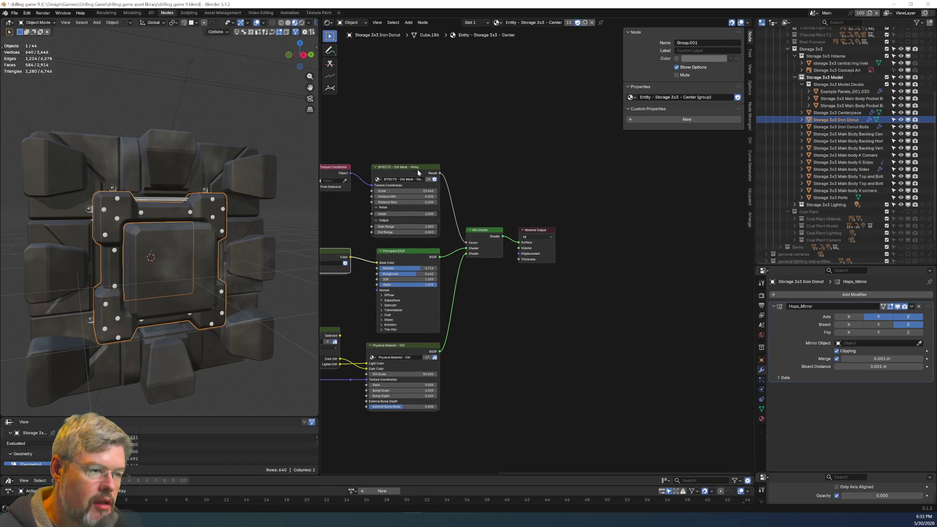
scroll(417, 172, "up", 3)
middle_click_drag(341, 330, 492, 297)
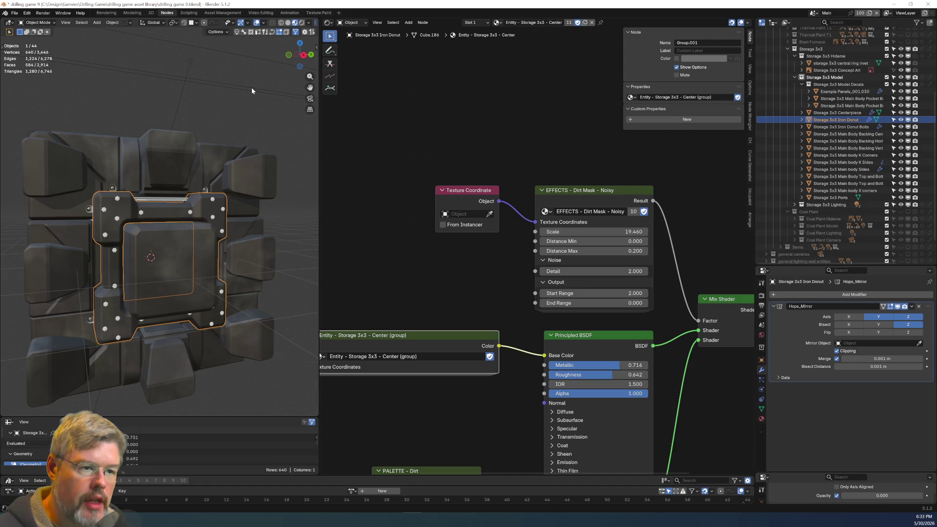
Fade the overlay fully in and back out, then select the Storage 3x3 Centerpiece.
left_click(252, 108)
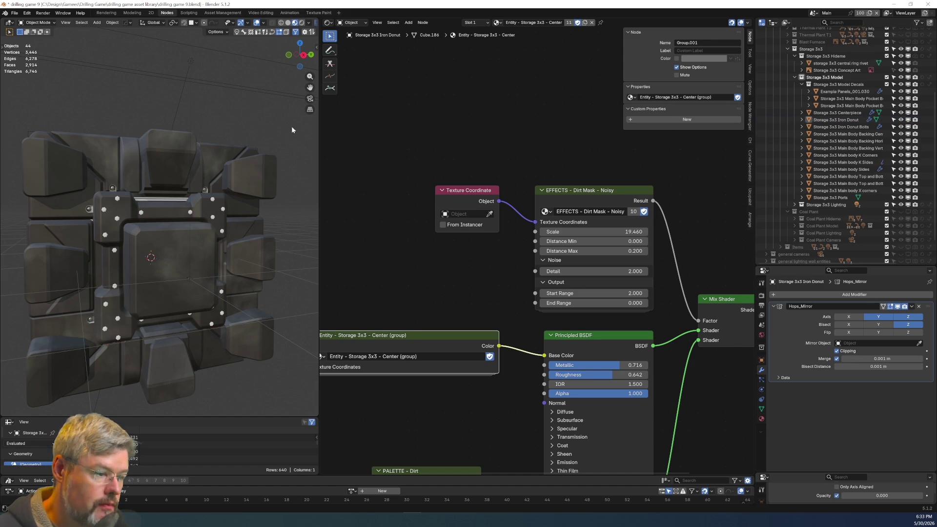
left_click_drag(869, 495, 920, 495)
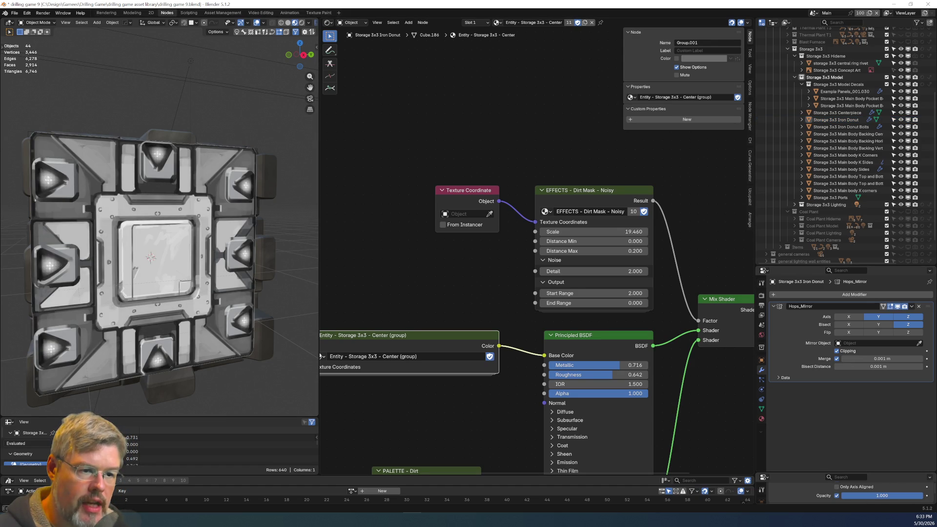
left_click_drag(920, 495, 842, 496)
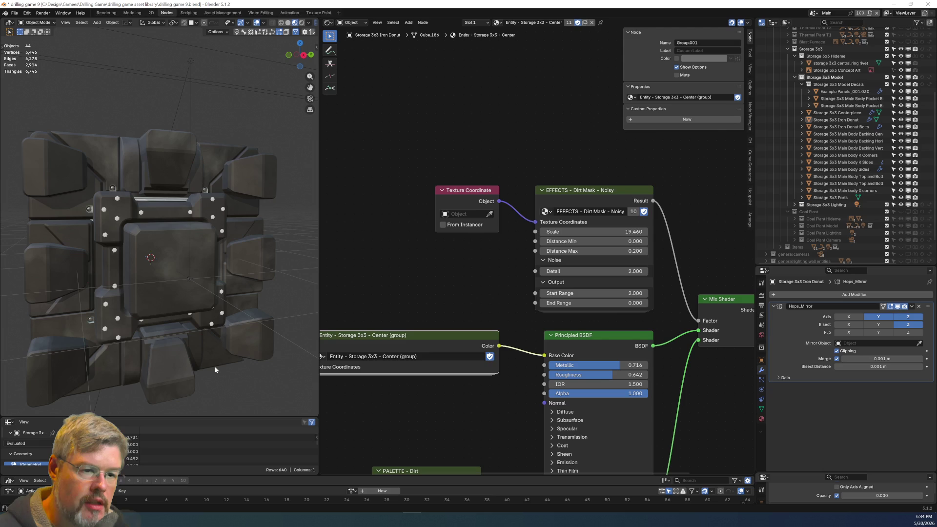
left_click(205, 286)
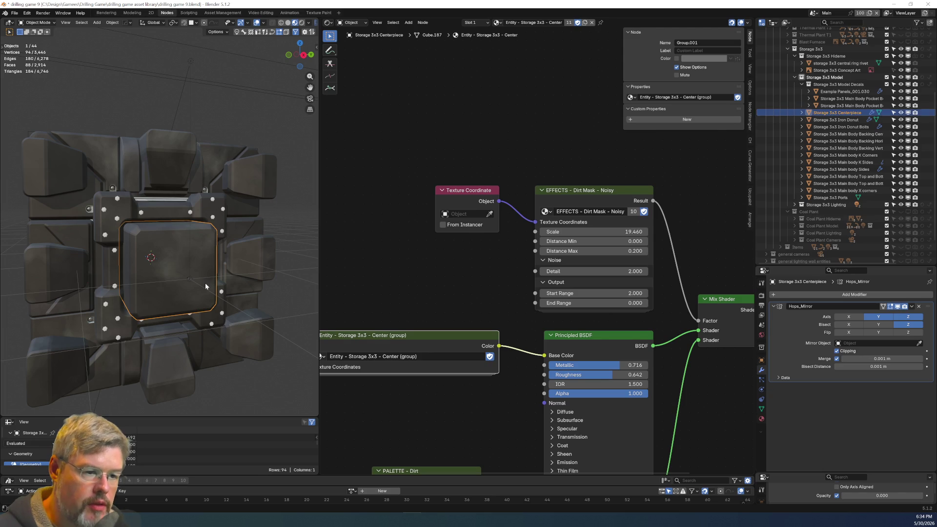
Make K Corners' centre material a single-user copy named Entity - Storage 3x3 - Dark.
left_click(61, 208)
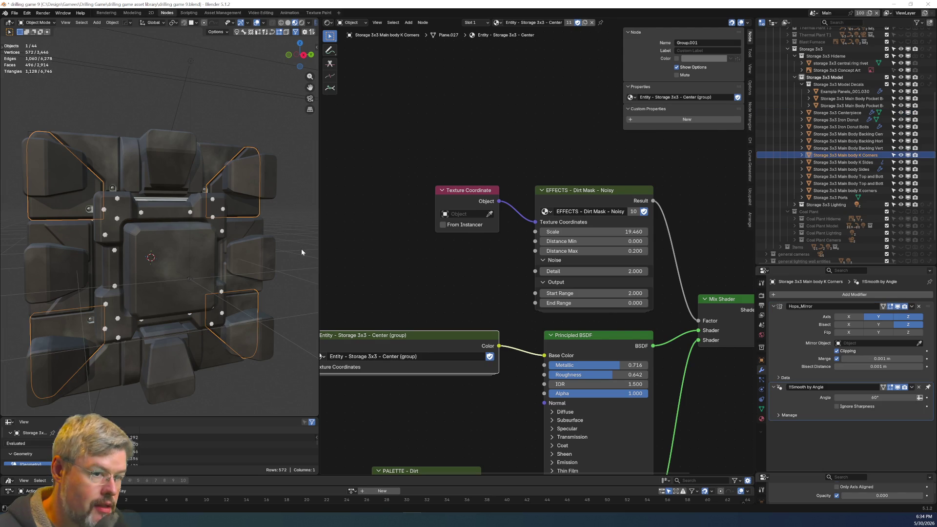
mouse_move(898, 495)
left_mouse_down()
mouse_move(934, 496)
mouse_move(842, 496)
left_mouse_up()
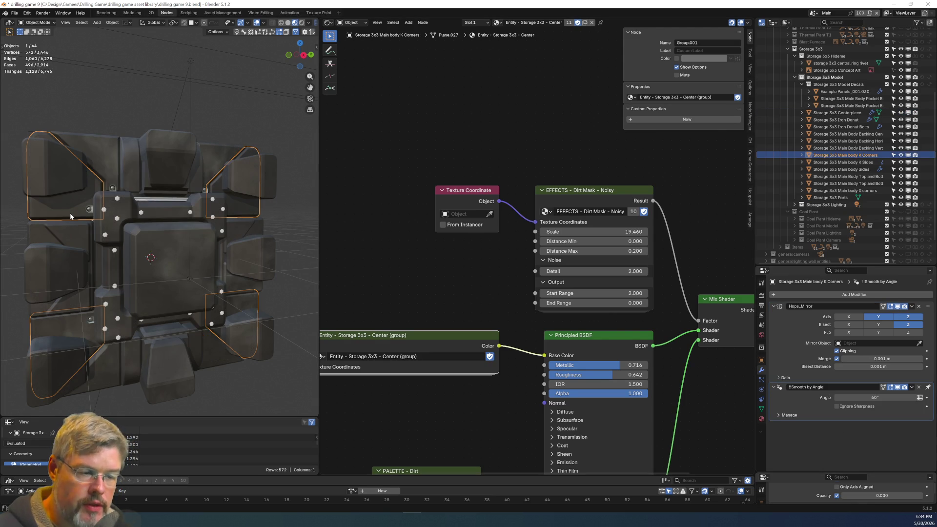
left_click(586, 22)
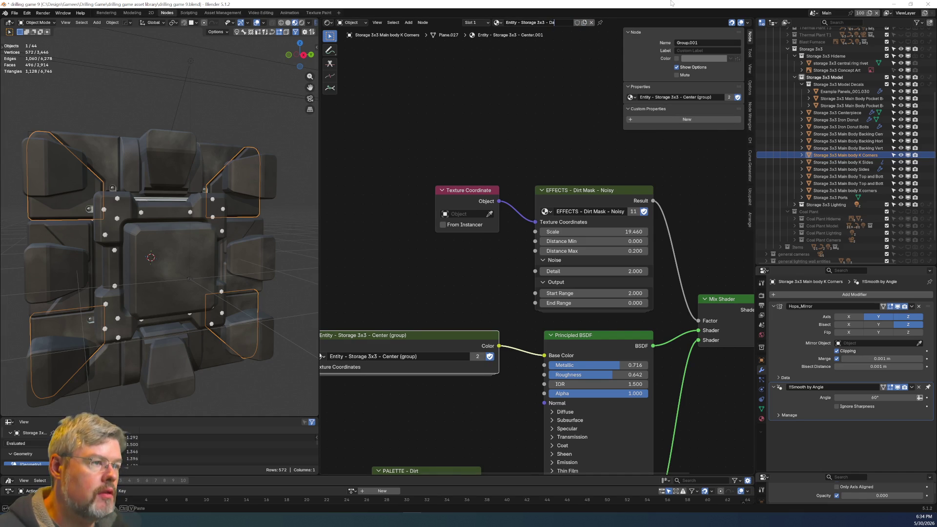
type("Dark")
key("Return")
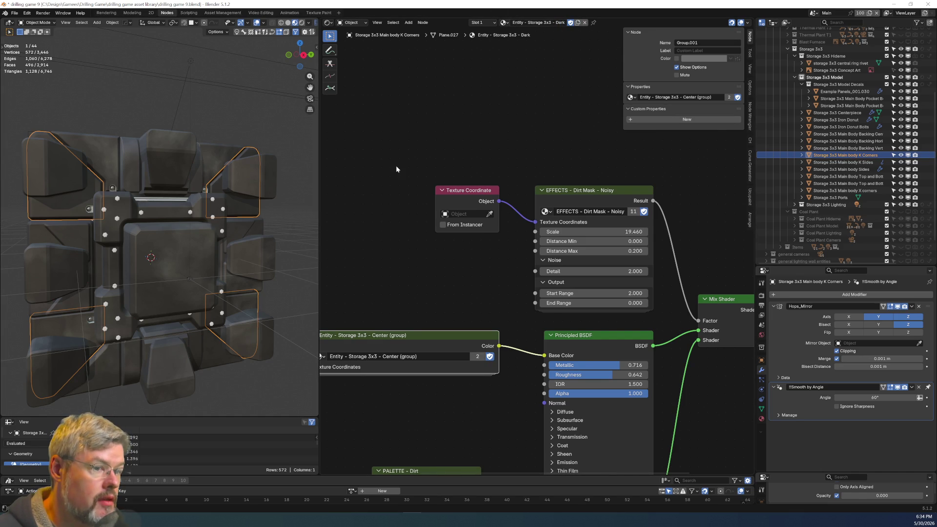
left_click(186, 250)
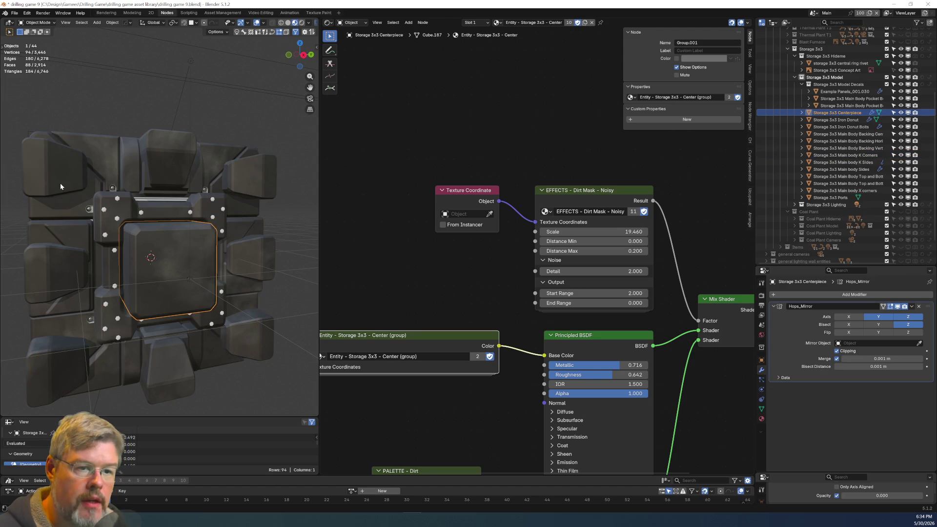
left_click(69, 205)
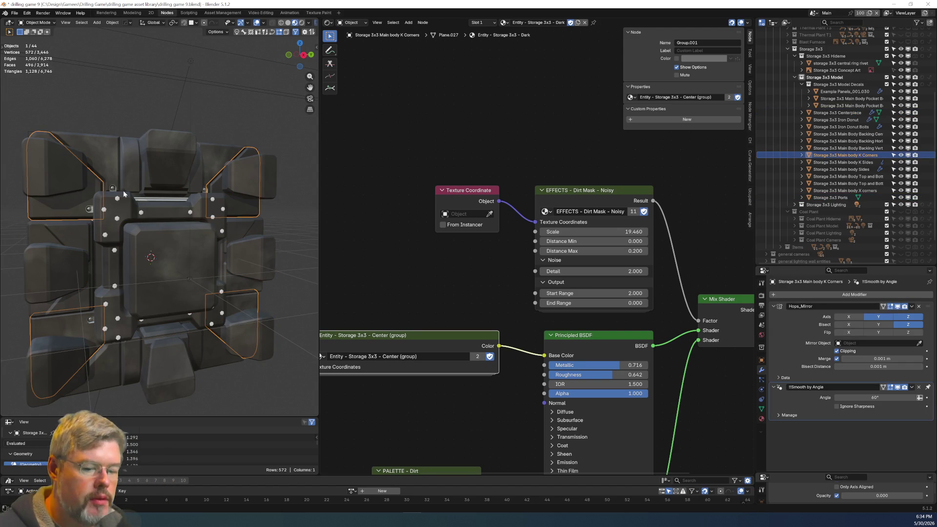
mouse_move(454, 317)
middle_mouse_down()
mouse_move(487, 311)
mouse_move(533, 281)
middle_mouse_up()
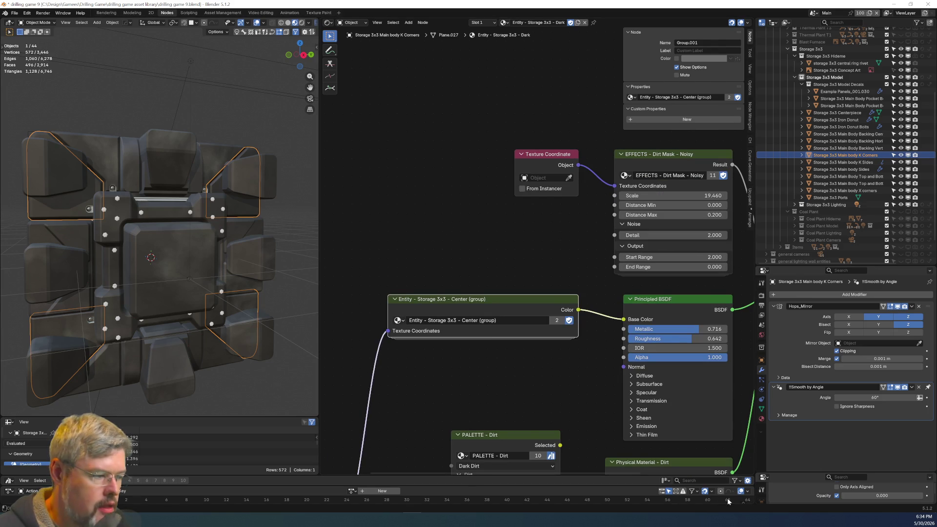
left_click_drag(849, 496, 917, 496)
key("ctrl+z")
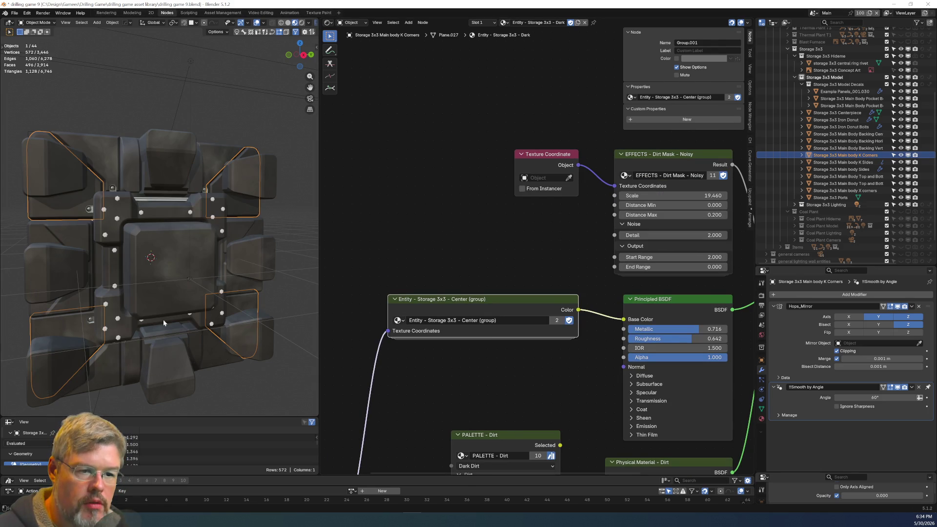
Link K Corners' Dark material to Main body Sides, then enter the Centerpiece's centre group.
left_click(30, 230, "shift")
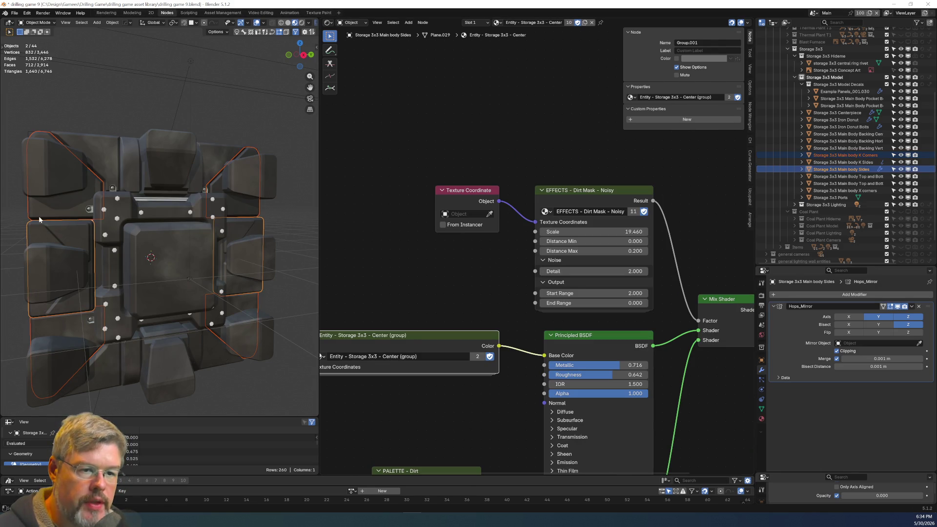
left_click(54, 210, "shift")
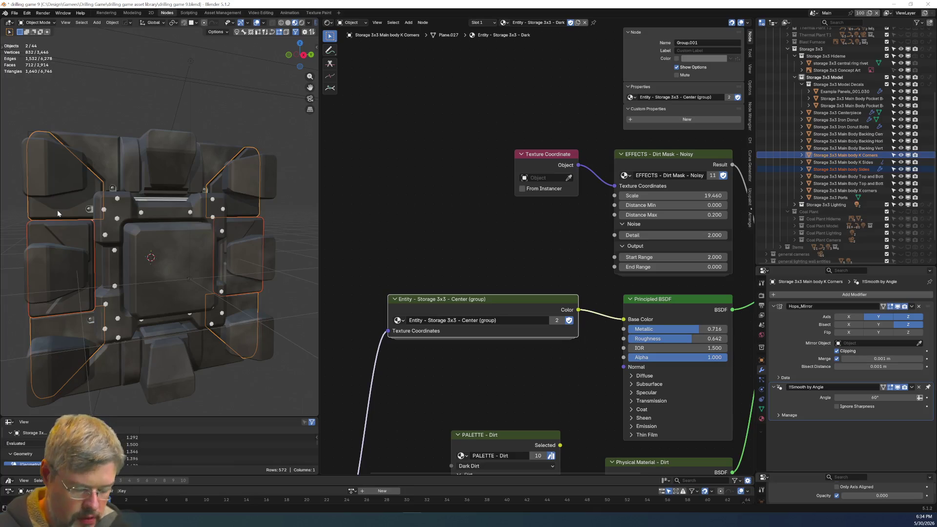
key("ctrl+l")
left_click(58, 212)
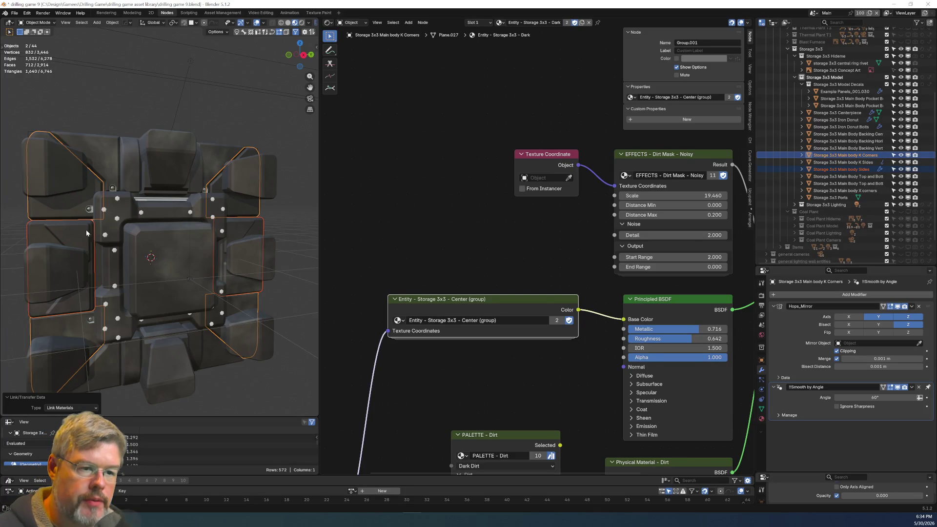
left_click(145, 281)
key("Tab")
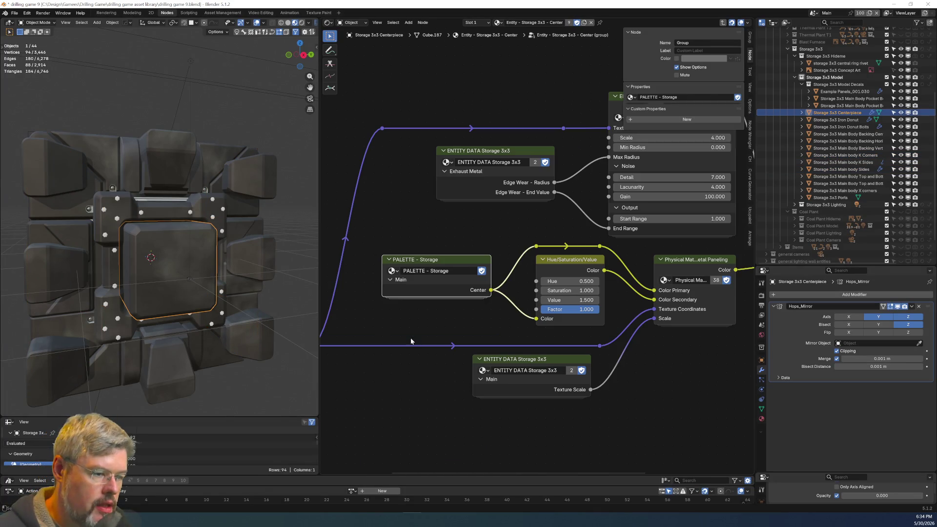
Save drilling game 9.blend, switch to Rendered viewport shading, and step into PALETTE - Storage.
middle_click_drag(415, 341, 479, 318)
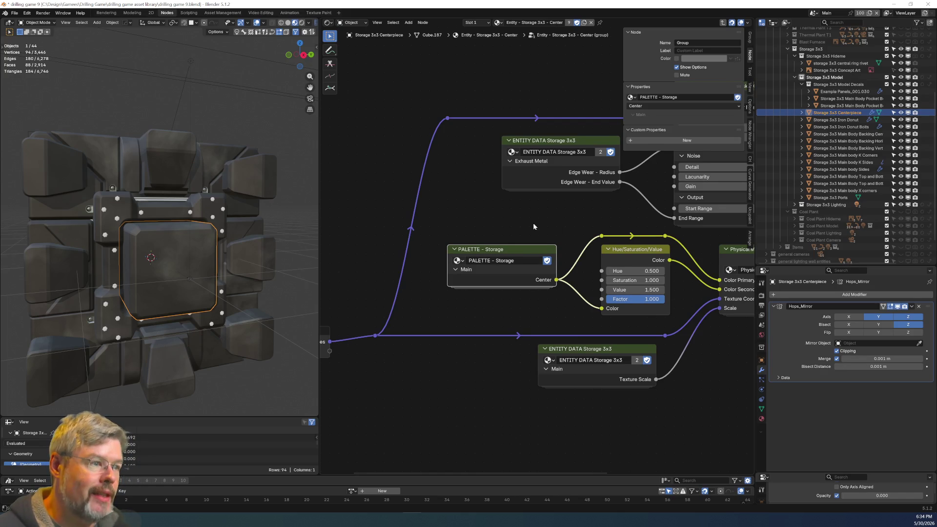
middle_click_drag(533, 222, 445, 248)
left_click(15, 12)
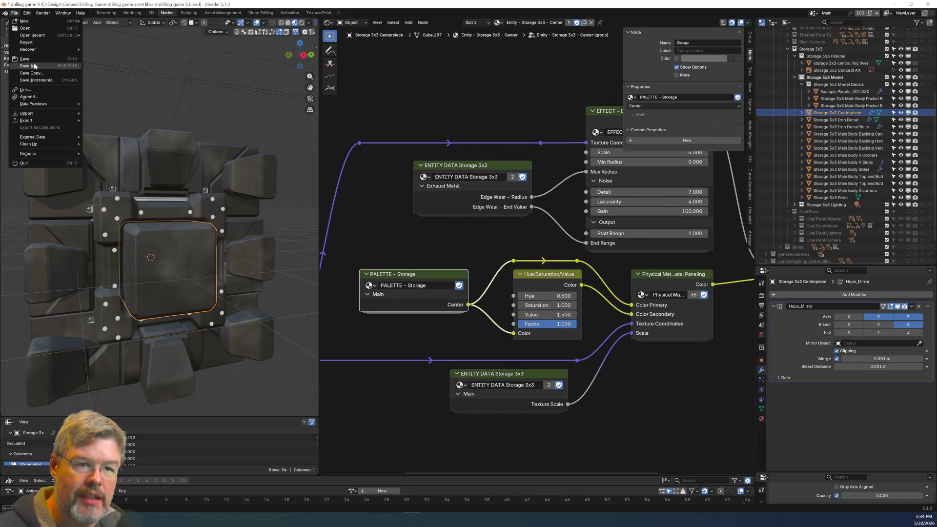
left_click(24, 58)
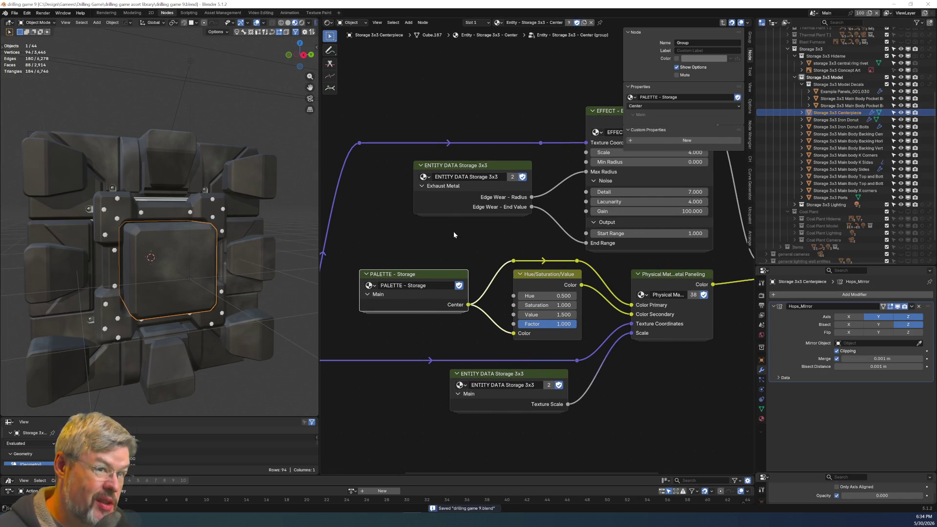
left_click(301, 22)
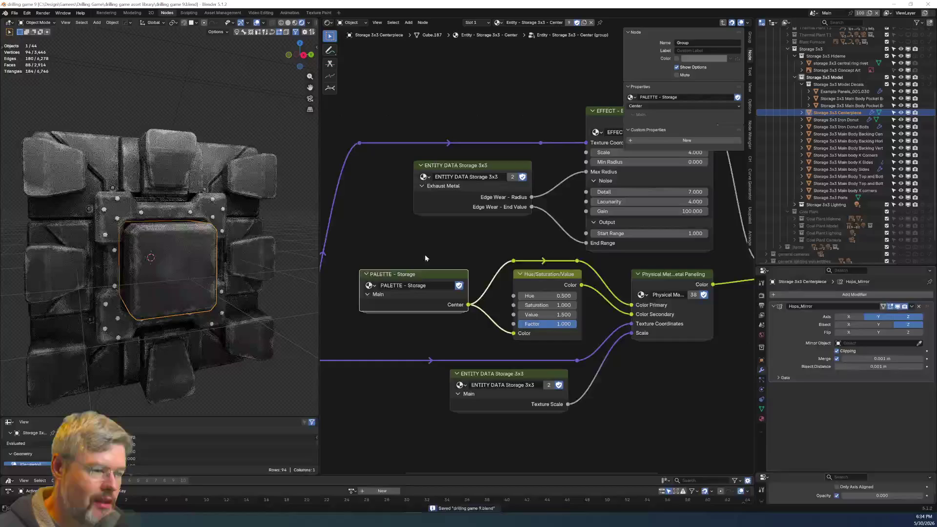
key("Tab")
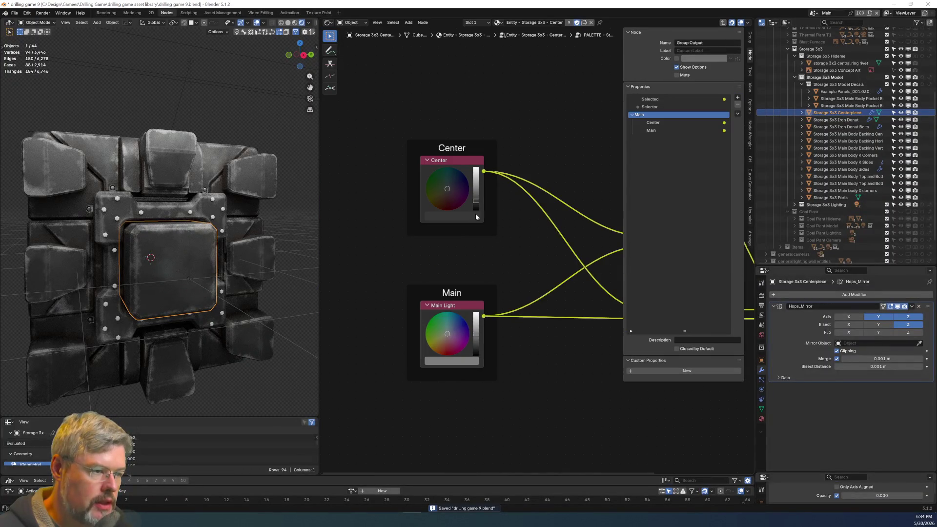
Duplicate the Center colour node and label the copy 'Main Dark'.
scroll(449, 192, "up", 2)
scroll(449, 235, "down", 2)
scroll(456, 279, "up", 1)
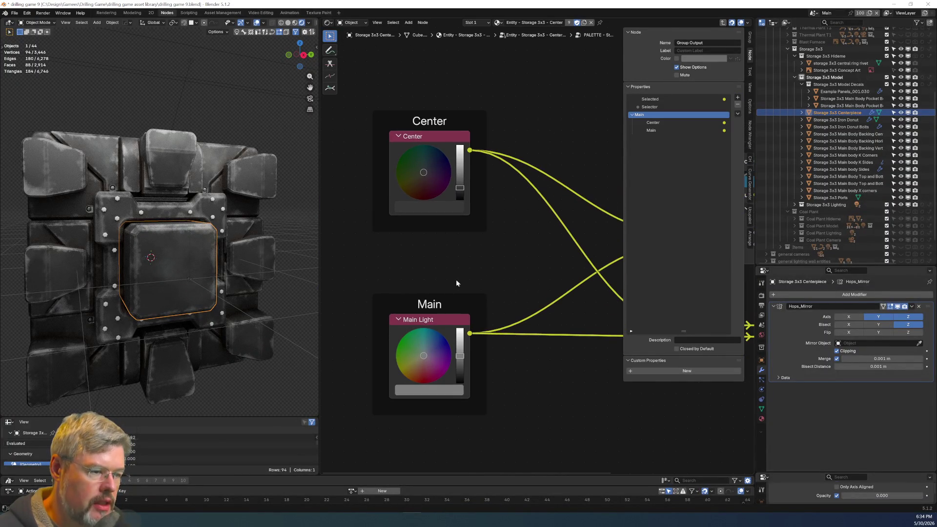
middle_click_drag(438, 323, 412, 226)
left_click(405, 43)
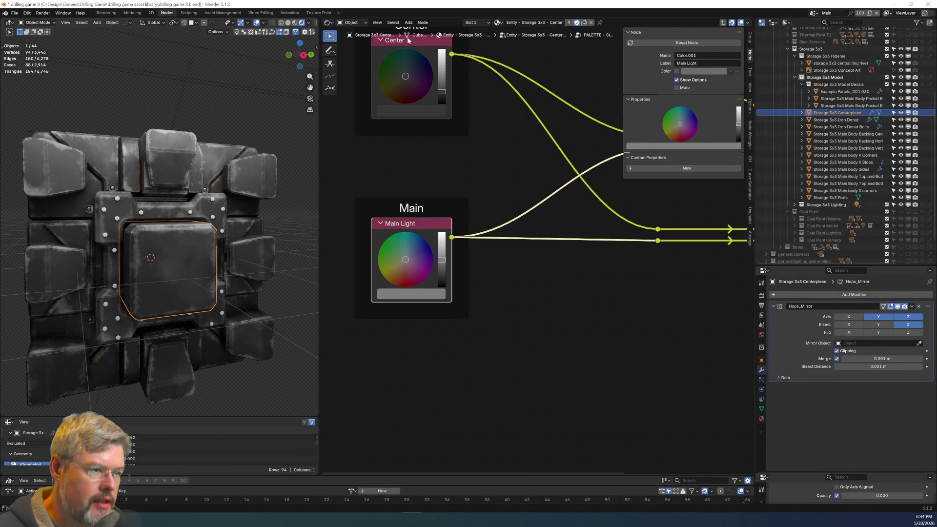
key("shift+d")
left_click(412, 344)
left_click_drag(412, 344, 412, 311)
key("F2")
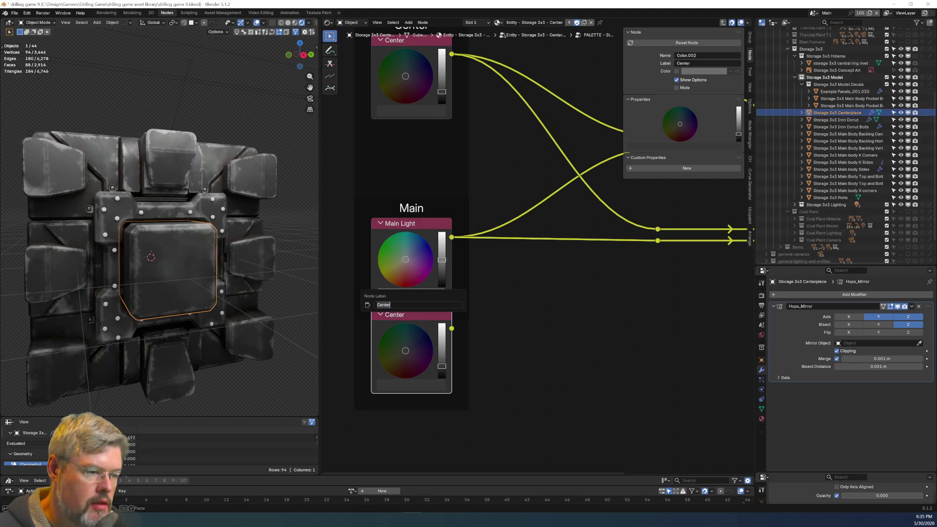
type("Main Dark")
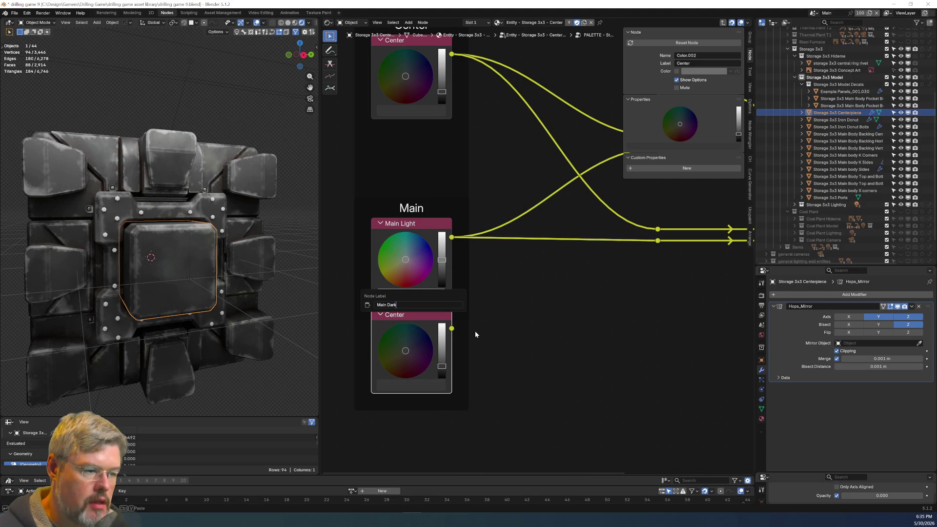
key("Return")
Move the Main Dark node inside the Main frame.
left_click(713, 305)
scroll(542, 325, "down", 2)
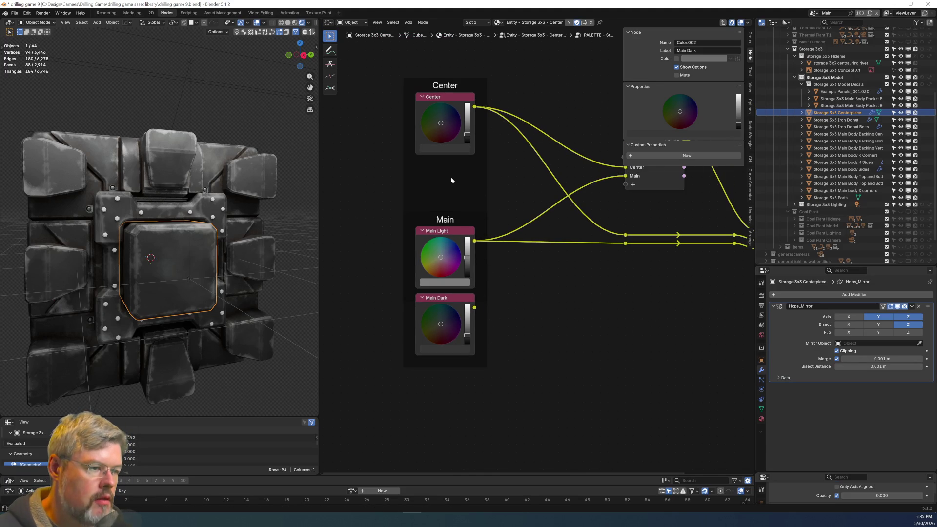
left_click(465, 296)
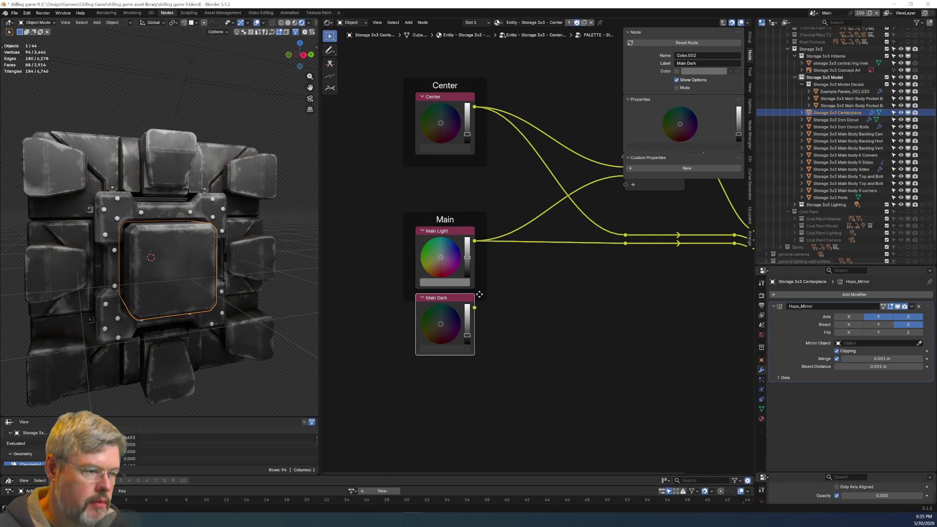
key("g")
left_click(478, 278)
key("g")
left_click(478, 292)
key("Home")
Duplicate the pair of reroute rows before Group Output three times, stacking them below.
left_click_drag(531, 258, 624, 284)
key("Home")
left_click_drag(526, 255, 619, 276)
key("shift+d")
left_click(620, 289)
key("shift+d")
left_click(620, 301)
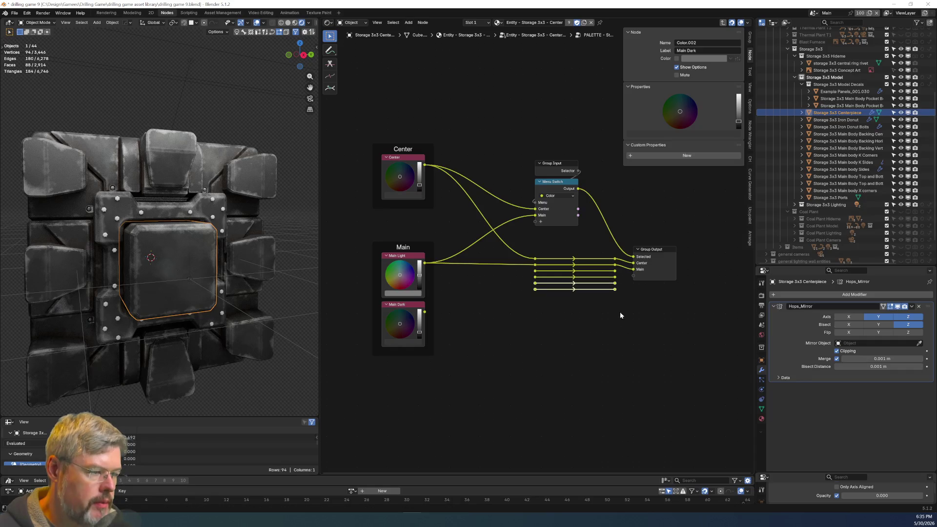
key("shift+d")
left_click(609, 318)
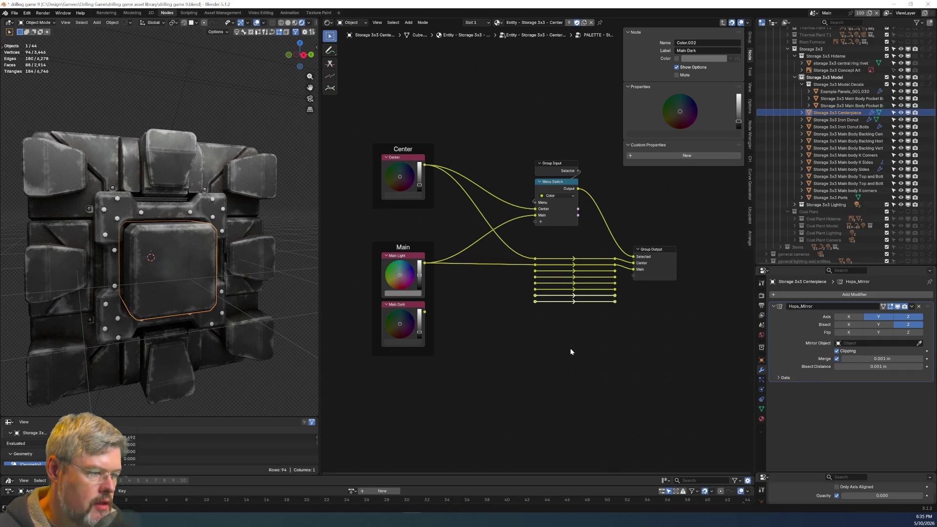
Route Main Dark through a reroute to a new group output and a new Menu Switch input.
scroll(519, 347, "up", 2)
left_click_drag(361, 344, 524, 283)
left_click_drag(641, 283, 648, 296)
scroll(502, 219, "down", 2)
left_click_drag(502, 220, 710, 327)
key("g")
left_click(674, 354)
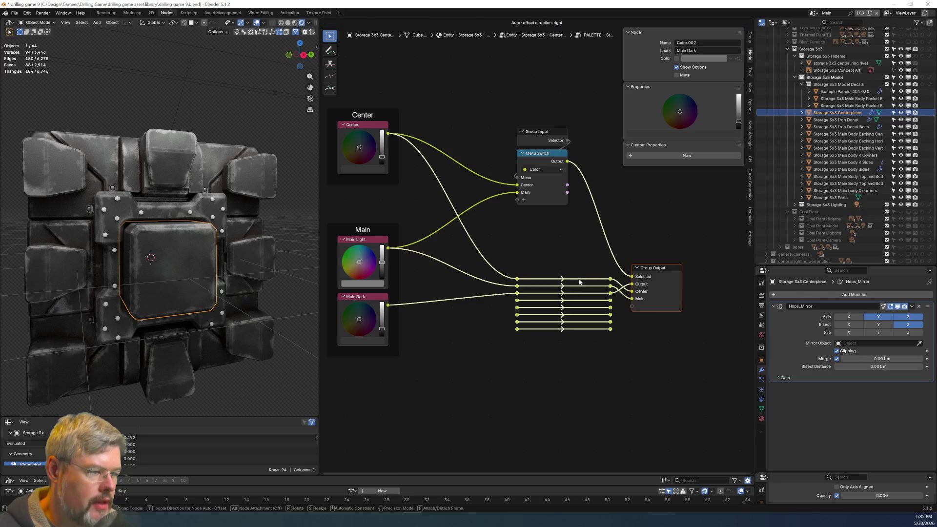
middle_click_drag(401, 313, 411, 352)
left_click_drag(398, 345, 528, 247)
Rename the Menu Switch items to Main Light and Main Dark.
left_click(545, 195)
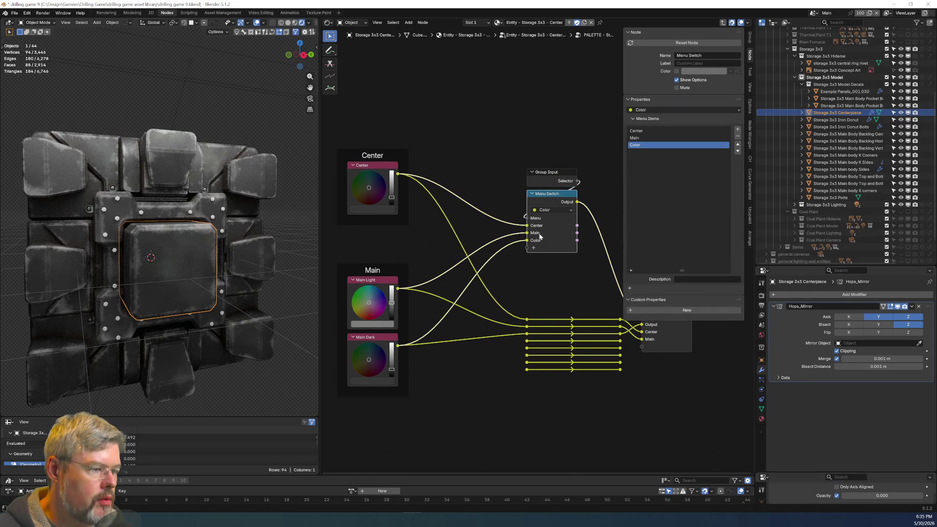
left_click(646, 137)
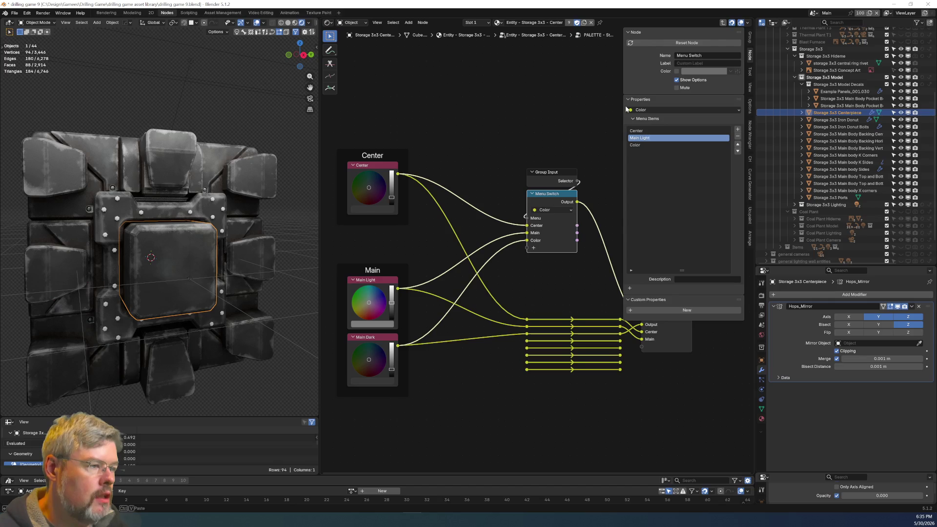
key("Return")
key("Up")
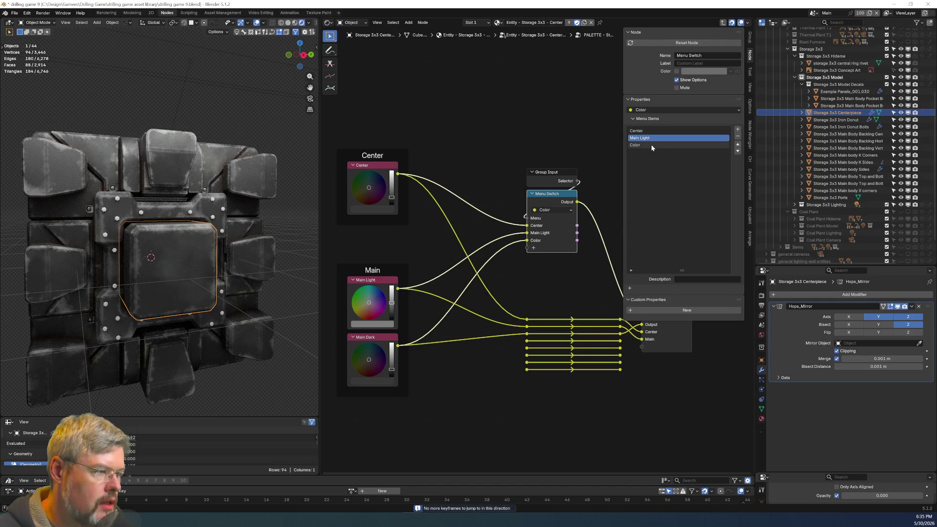
double_click(652, 145)
type("Main Dark")
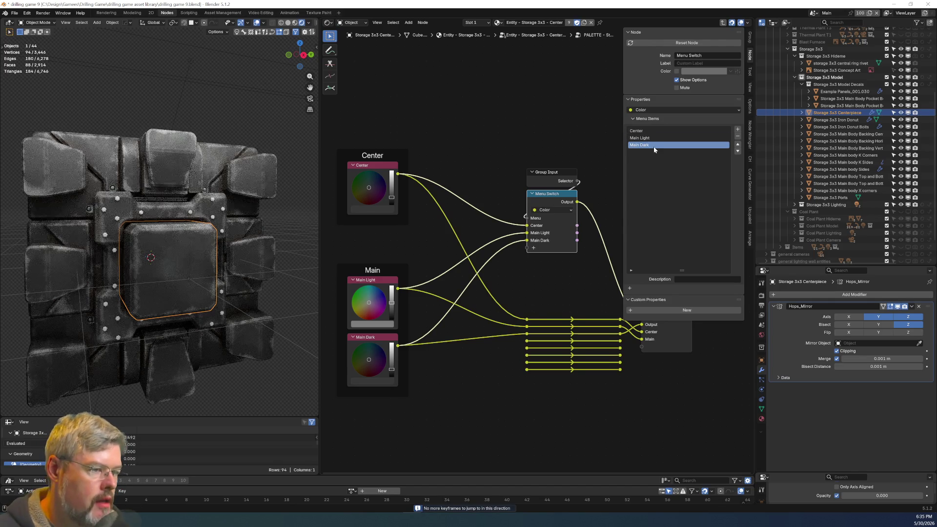
key("Return")
Rename the group outputs to Main Light and Main Dark, placing Main Dark in the Main panel.
middle_click_drag(596, 313, 489, 282)
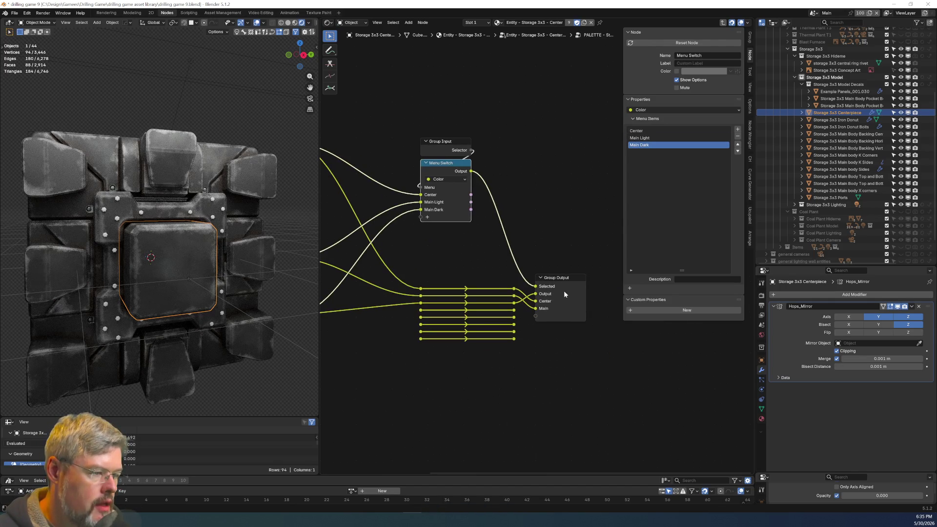
left_click(565, 281)
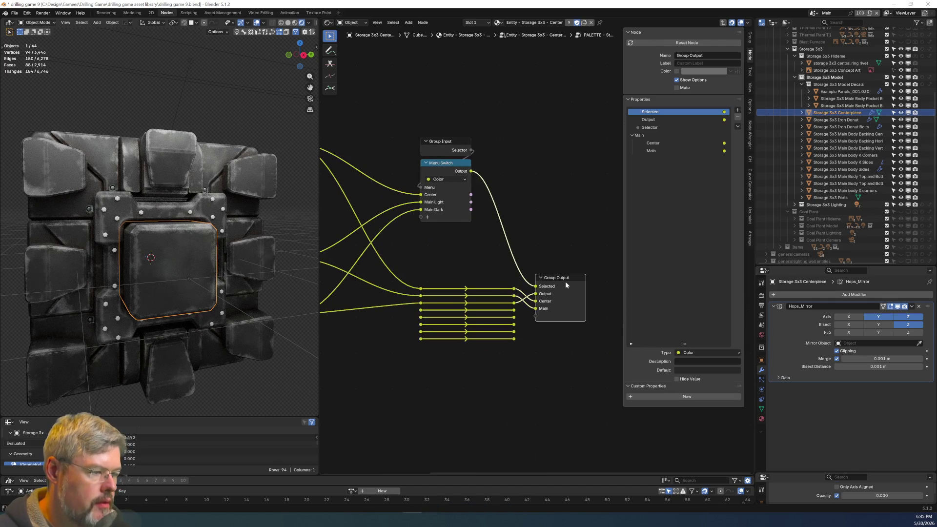
double_click(652, 150)
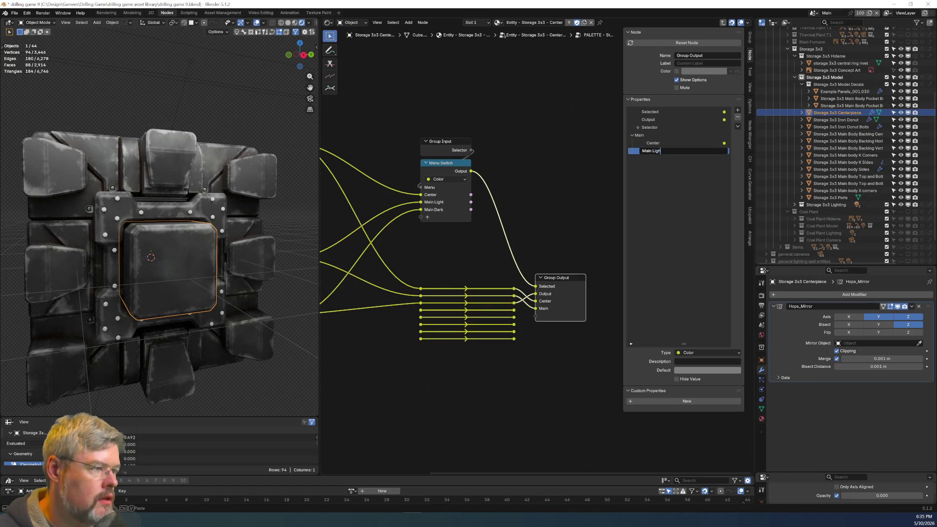
type("t")
key("Return")
double_click(660, 119)
type("Main Dark")
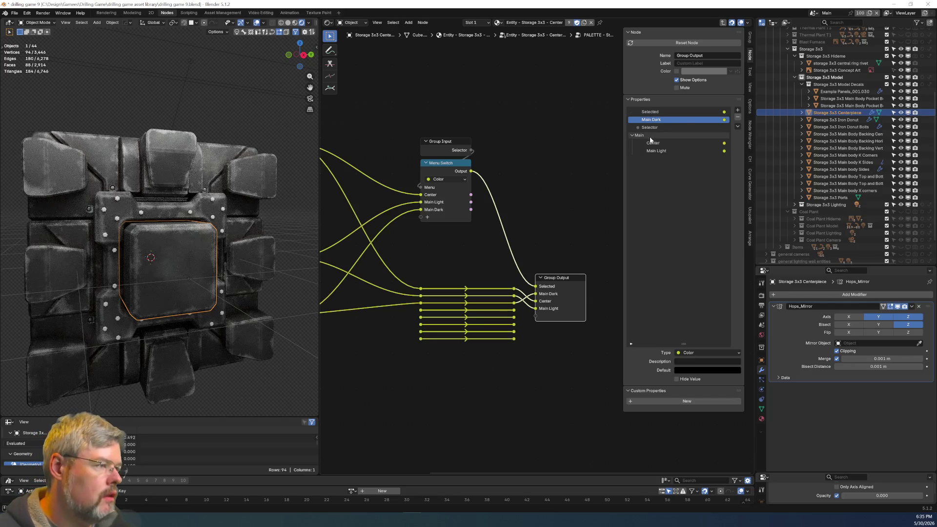
key("Return")
left_click_drag(677, 153, 675, 152)
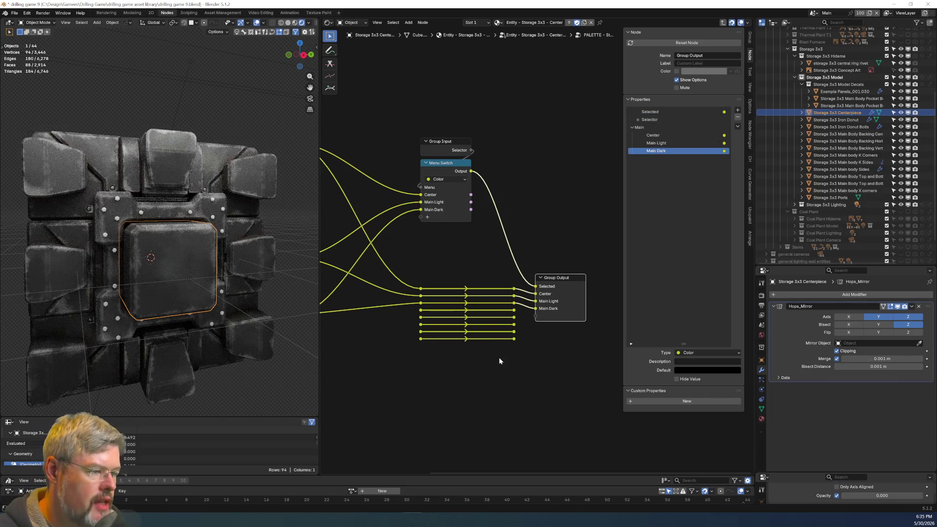
Save the blend file and return from the palette group to the material tree.
middle_click_drag(463, 340, 346, 243)
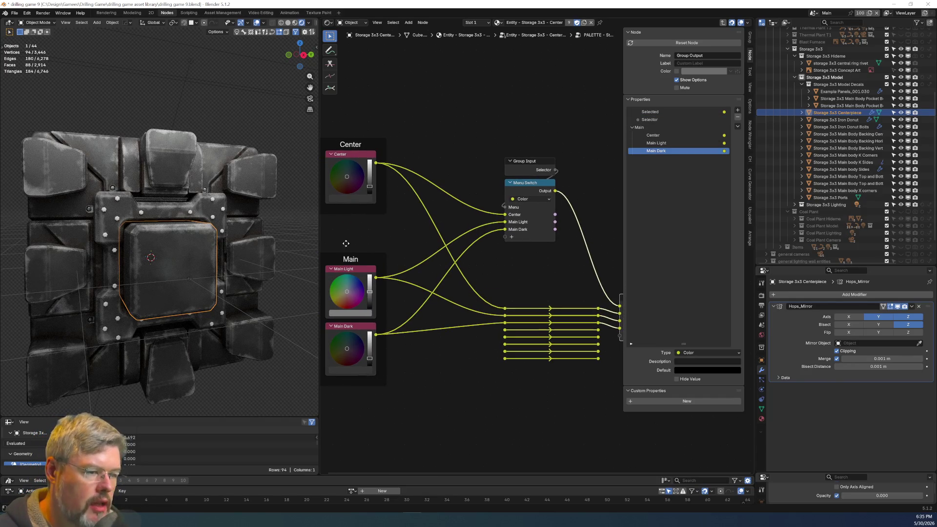
left_click(15, 13)
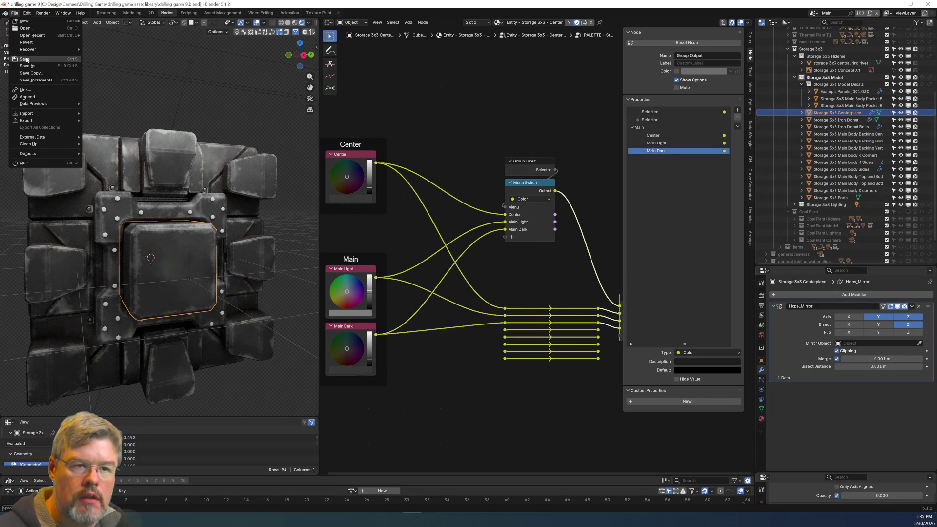
left_click(24, 59)
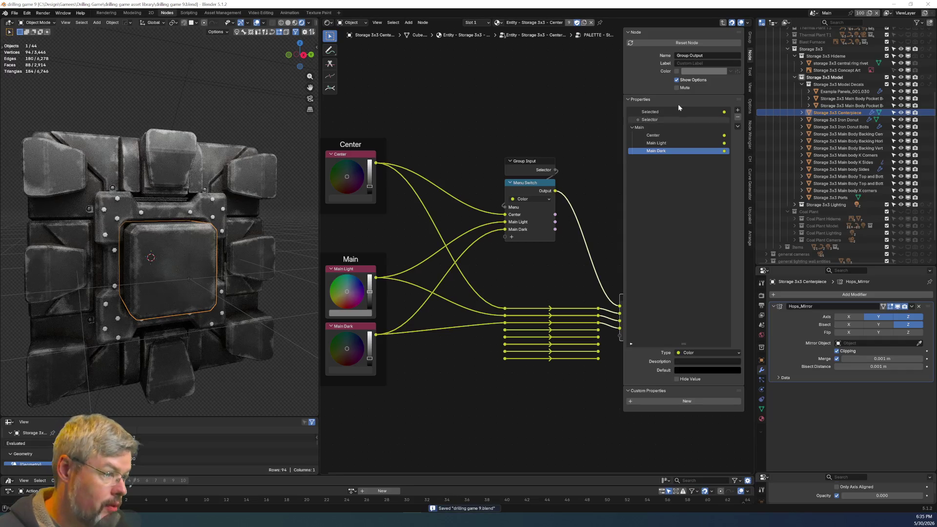
key("Tab")
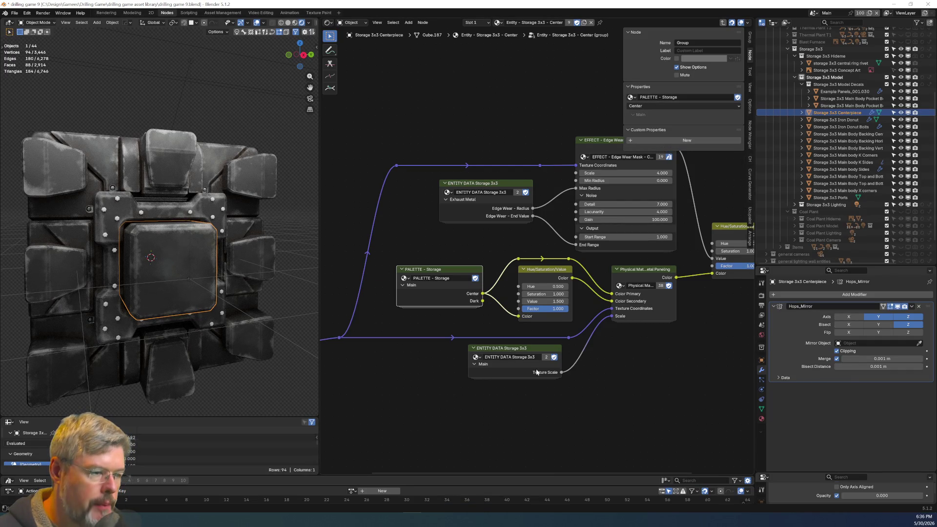
In the PALETTE group, set the Center colour to a bright purple on the colour wheel.
key("Tab")
mouse_move(483, 252)
middle_mouse_down()
mouse_move(507, 264)
mouse_move(498, 269)
middle_mouse_up()
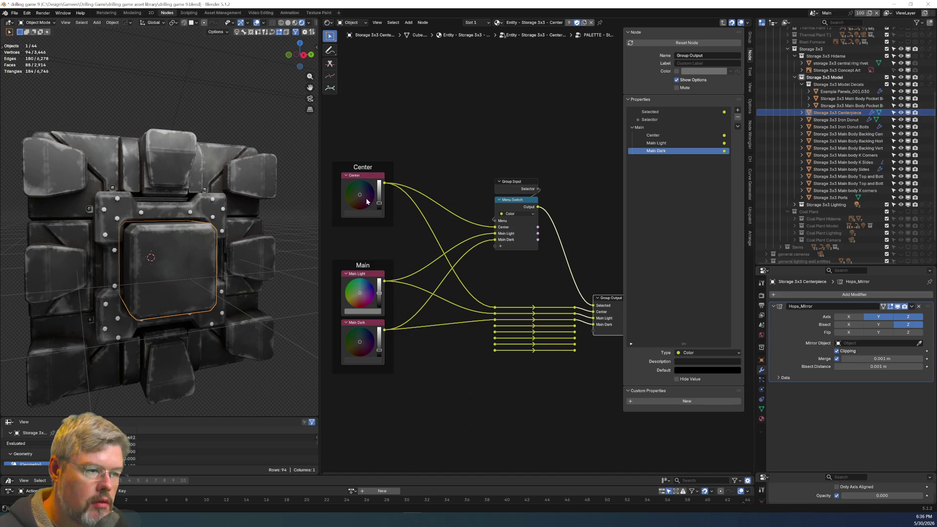
left_click(367, 201)
scroll(397, 264, "up", 1)
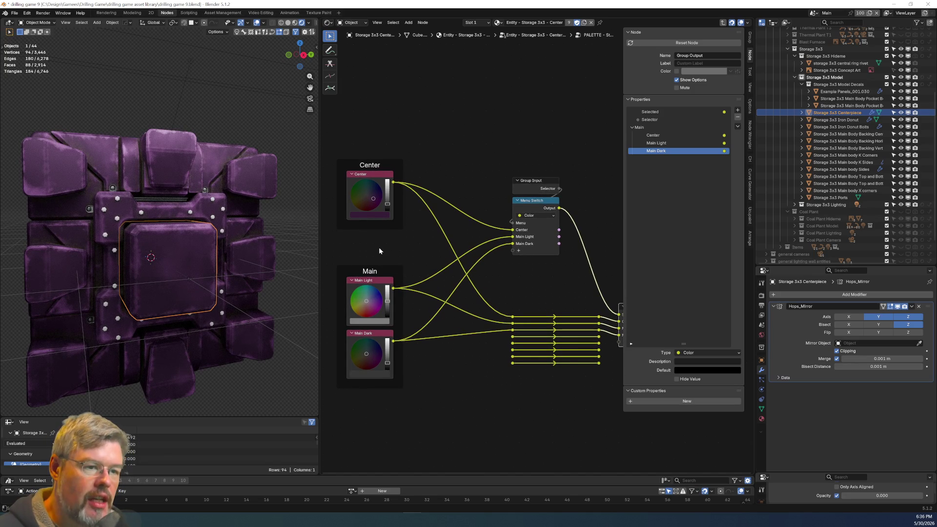
key("ctrl+z")
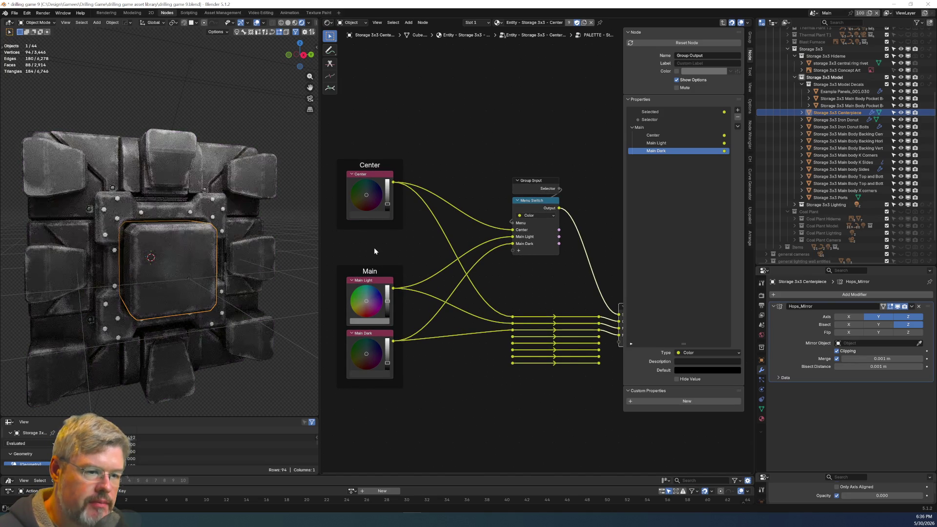
scroll(396, 249, "up", 4)
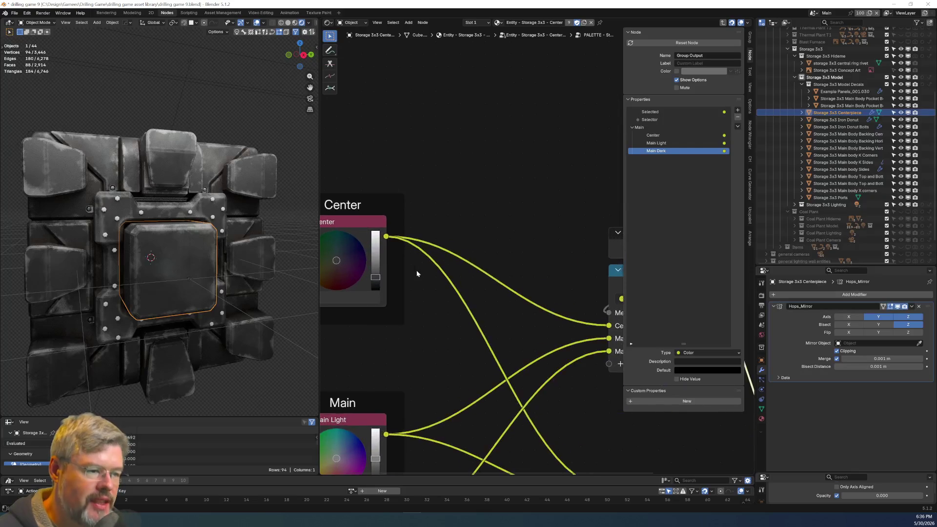
left_click(366, 253)
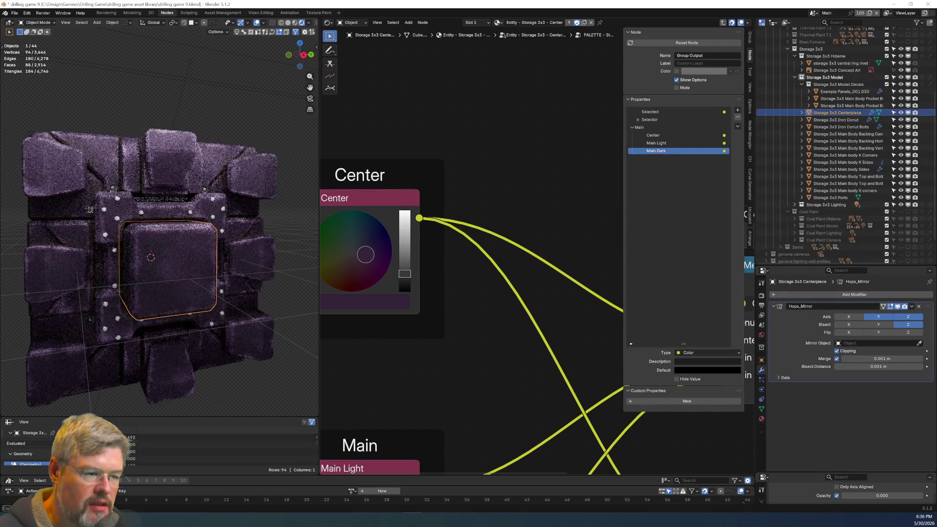
left_click_drag(365, 252, 364, 257)
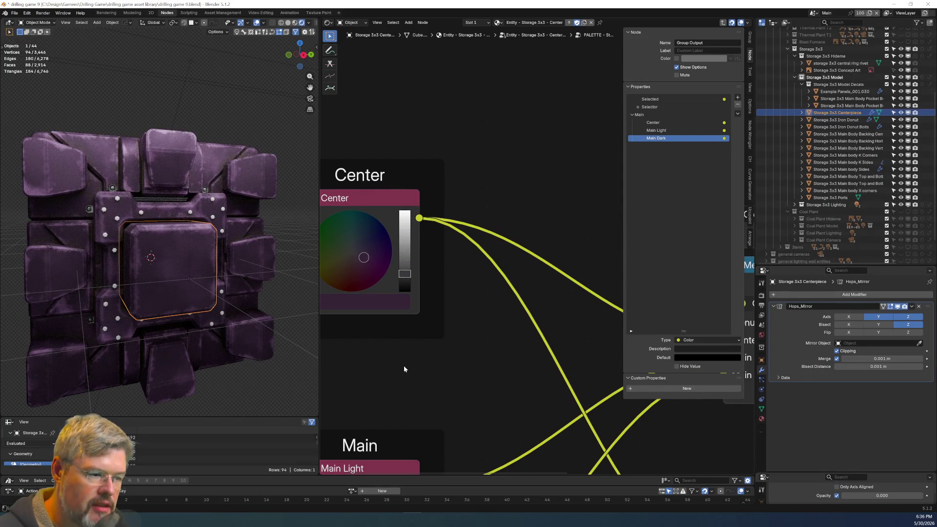
left_click_drag(404, 283, 405, 266)
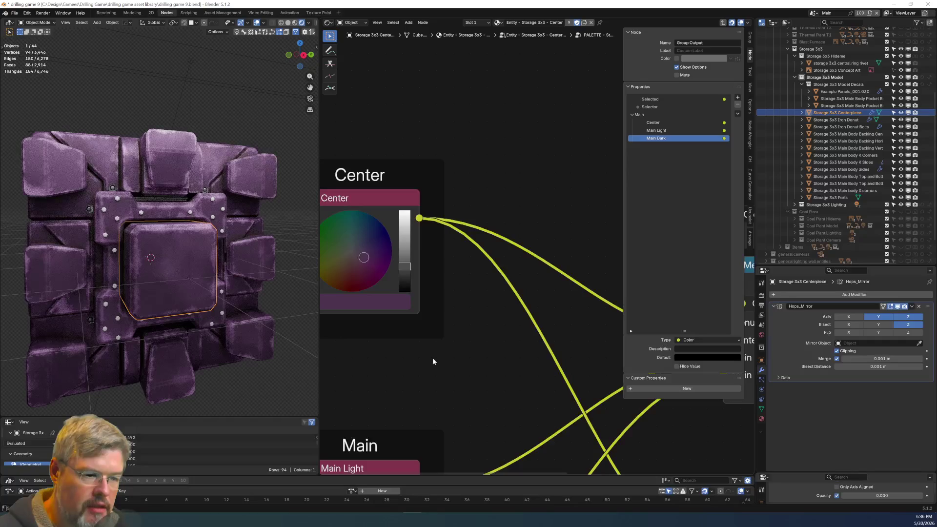
Save drilling game 9.blend and select the Main body K Corners object.
left_click(14, 12)
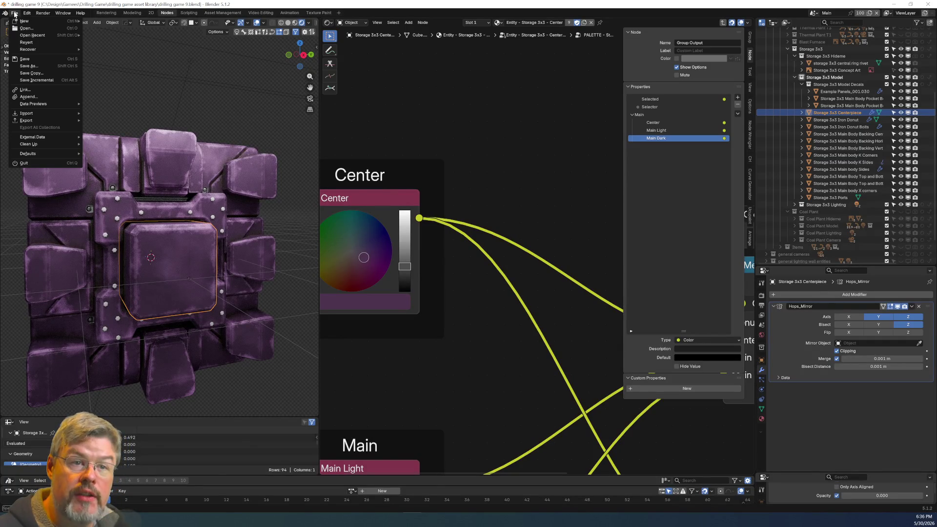
left_click(25, 59)
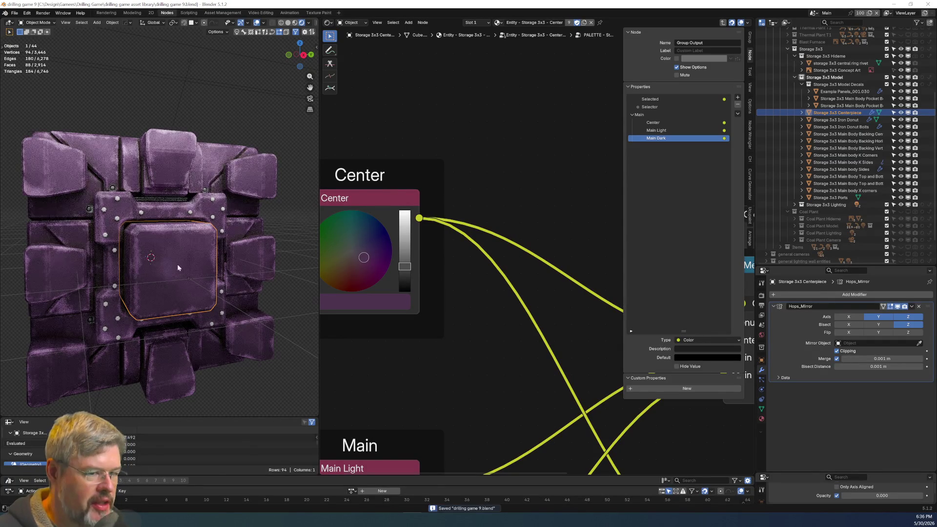
left_click(65, 168)
scroll(481, 335, "down", 2)
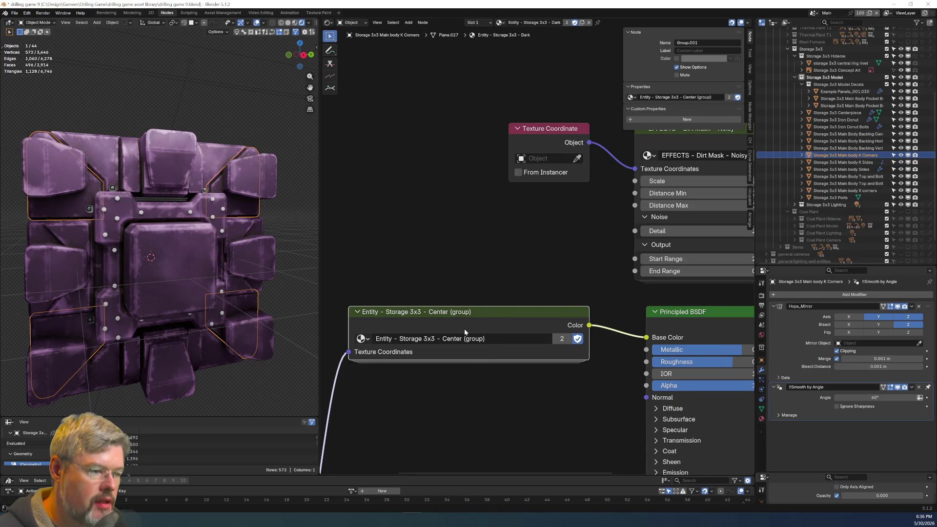
Make the Center group single-user and rename it Entity - Storage 3x3 - Dark (group).
left_click(561, 338)
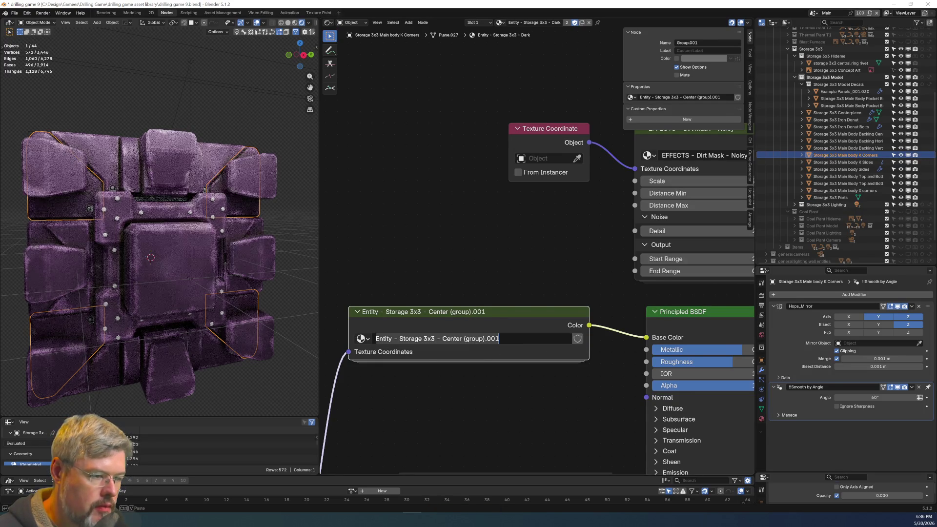
key("ctrl+shift+Right")
type("Dark")
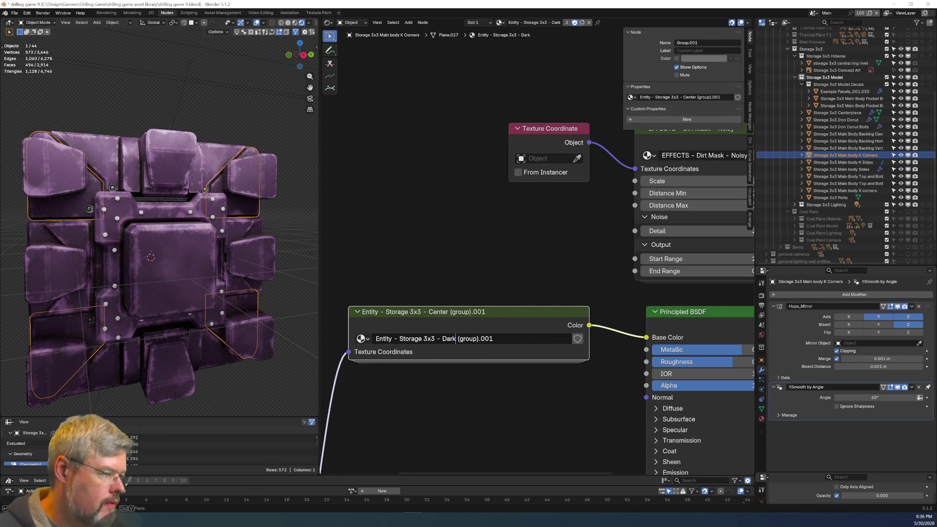
key("BackSpace")
key("Return")
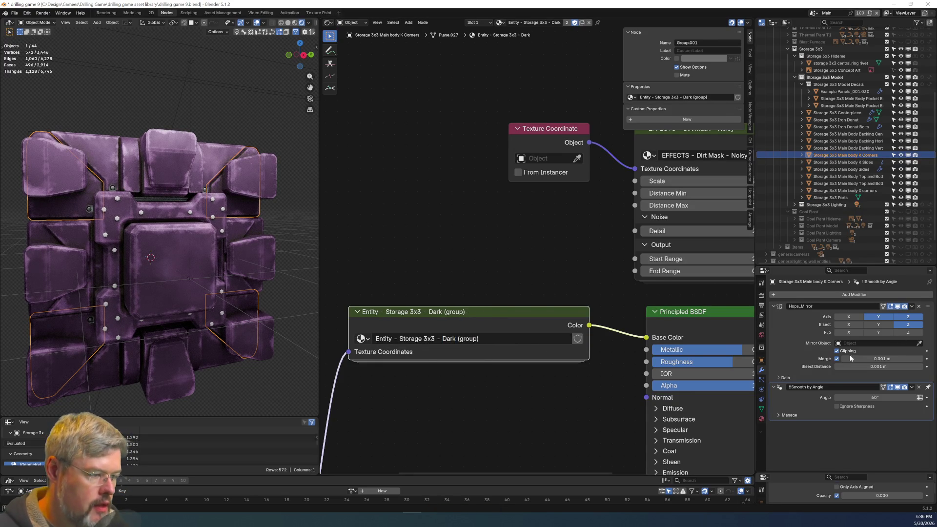
Inside the Dark group, reveal the palette outputs and reconnect the Center links to Dark.
key("Tab")
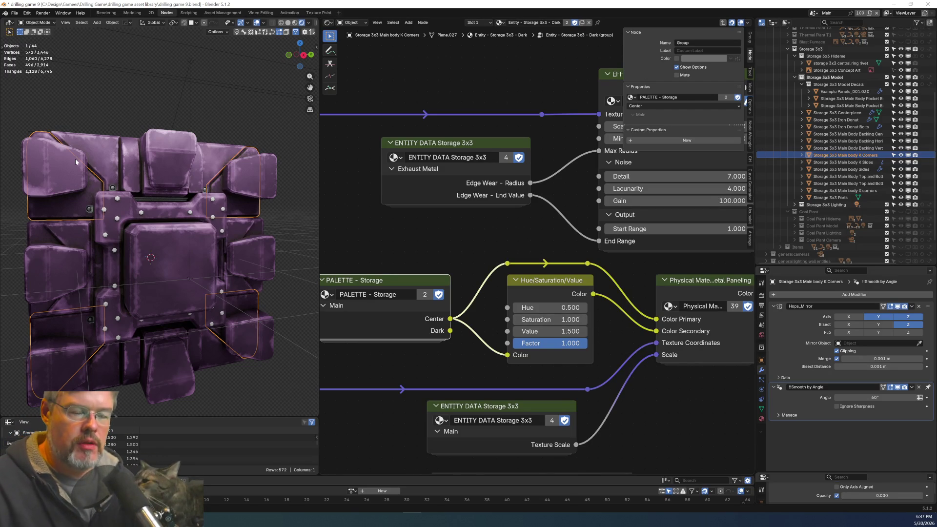
mouse_move(371, 272)
middle_mouse_down()
mouse_move(397, 263)
mouse_move(424, 197)
mouse_move(454, 215)
middle_mouse_up()
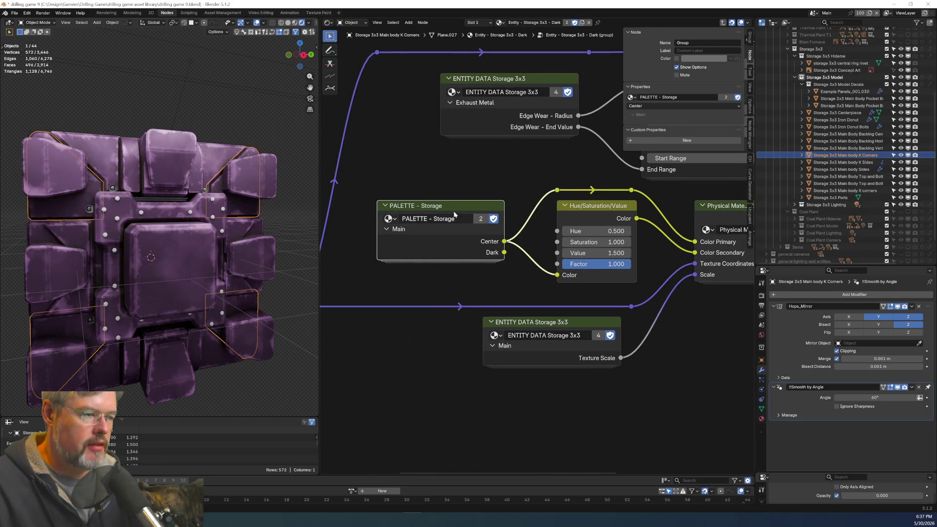
key("ctrl+h")
left_click_drag(504, 264, 505, 287, "ctrl")
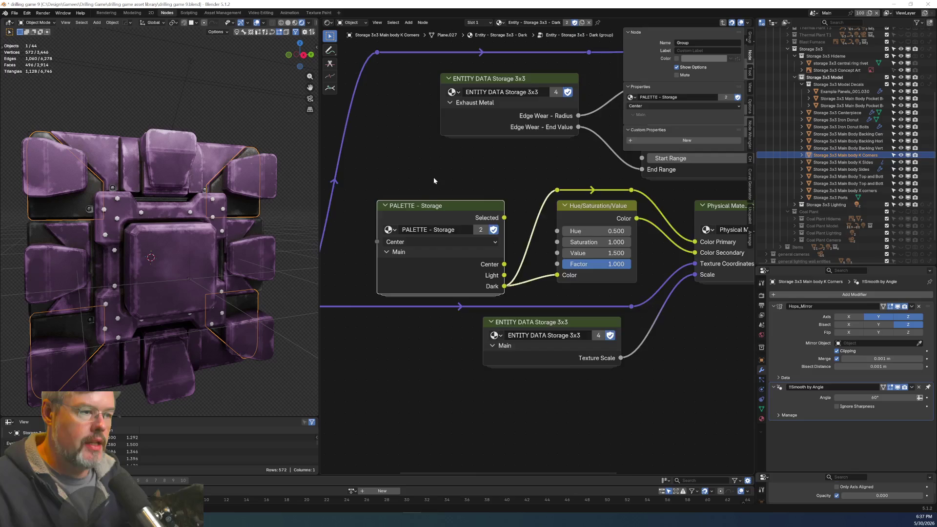
key("Tab")
left_click(111, 151)
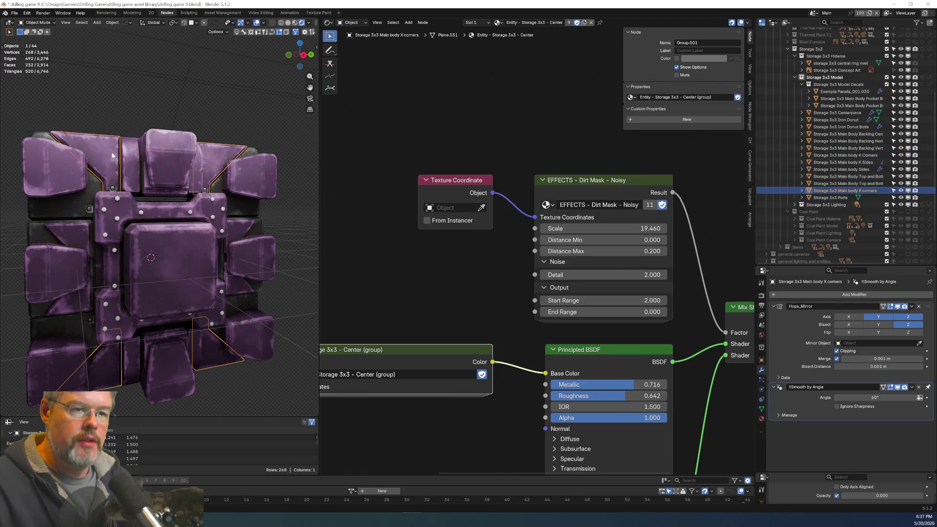
Give X corners a single-user material named Entity - Storage 3x3 - Light with a fake user.
left_click(584, 23)
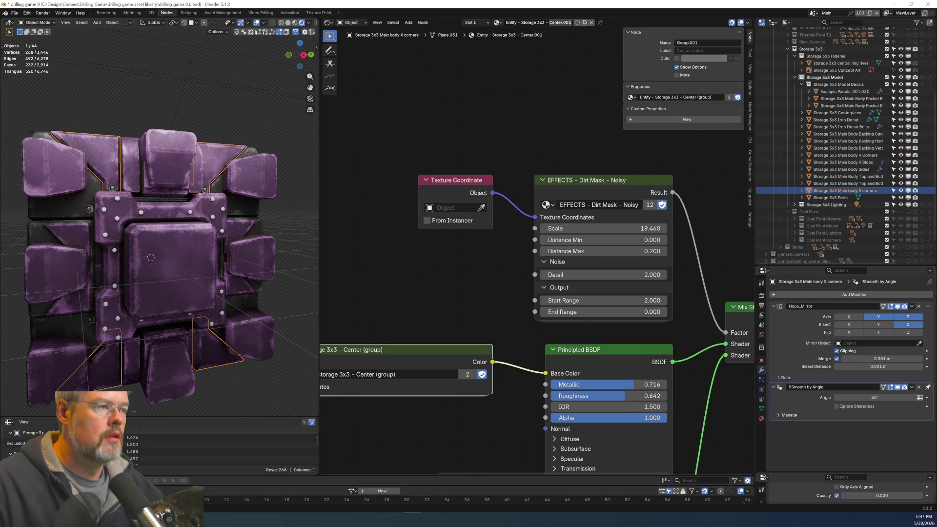
type("Light")
key("Return")
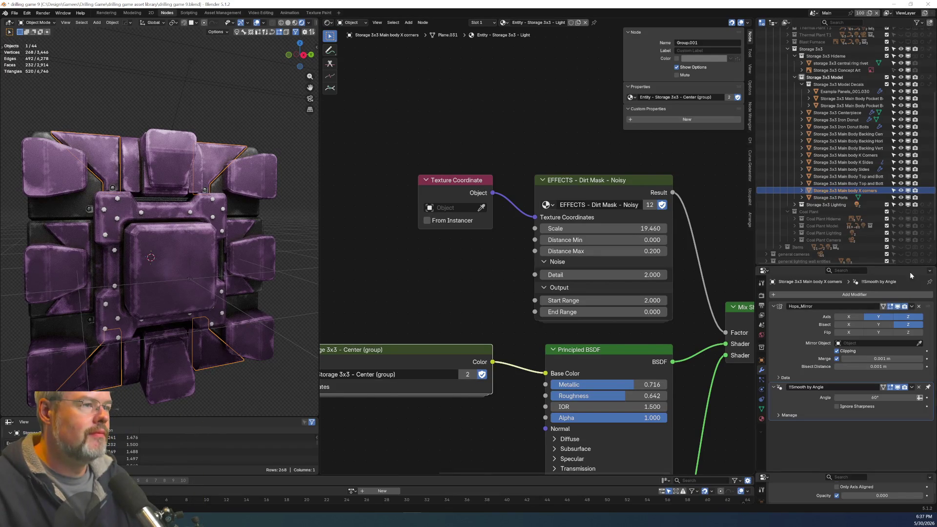
left_click(571, 23)
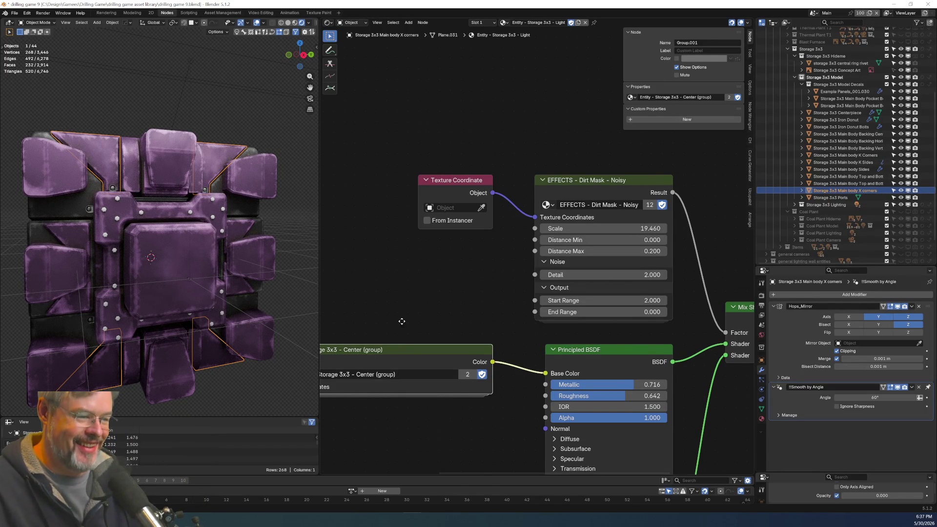
Make the Center group single-user as Entity - Storage 3x3 - Light (group) and enter it.
middle_click_drag(399, 318, 486, 257)
left_click(556, 313)
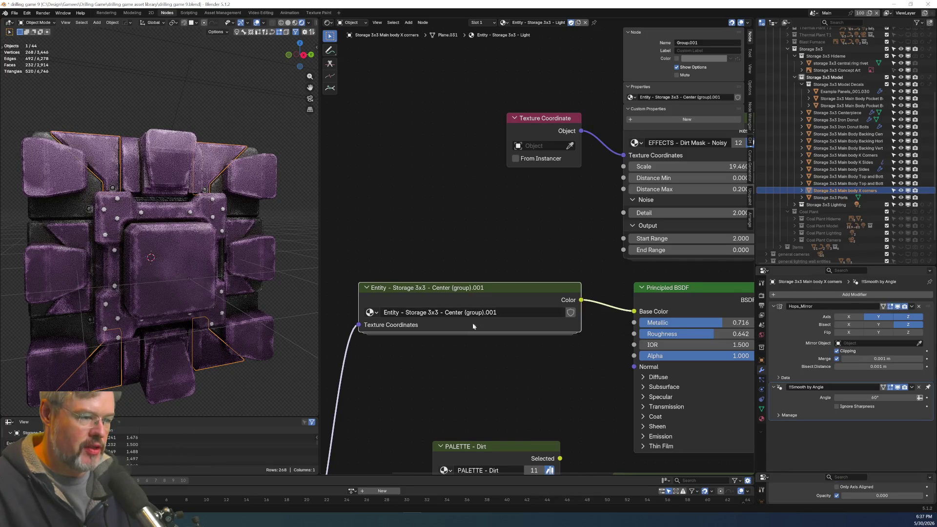
double_click(457, 312)
type("Light")
key("BackSpace")
key("BackSpace")
key("BackSpace")
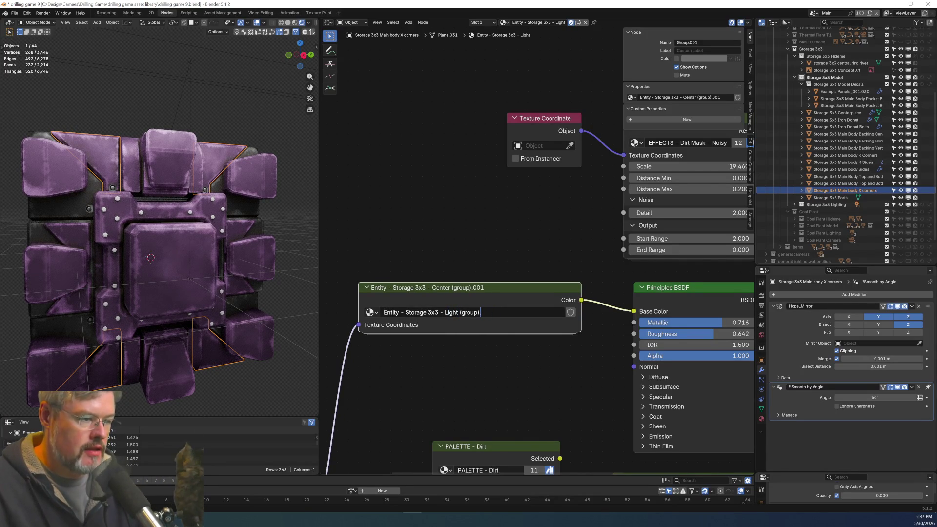
key("Return")
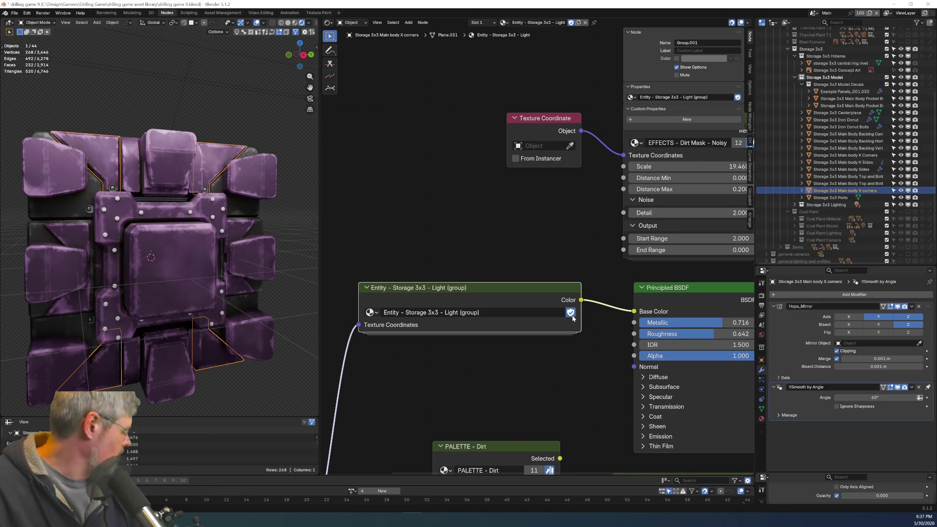
key("Tab")
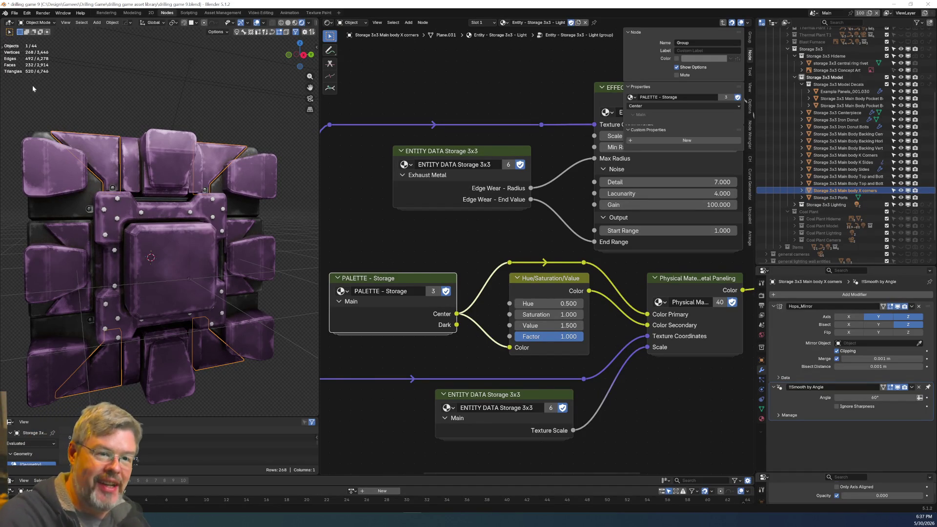
Save the file, move the palette links from Center to Light, hide unused sockets, then select K Sides and X corners.
left_click(15, 13)
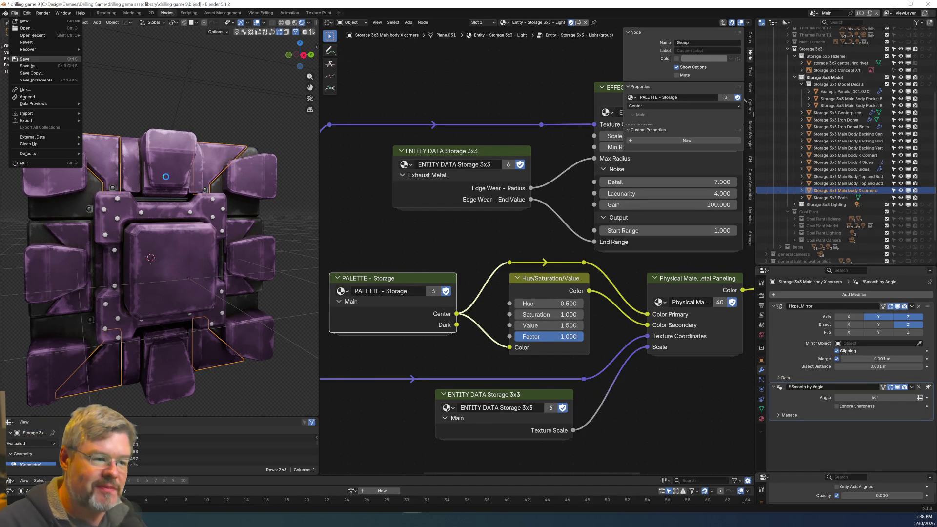
left_click(24, 59)
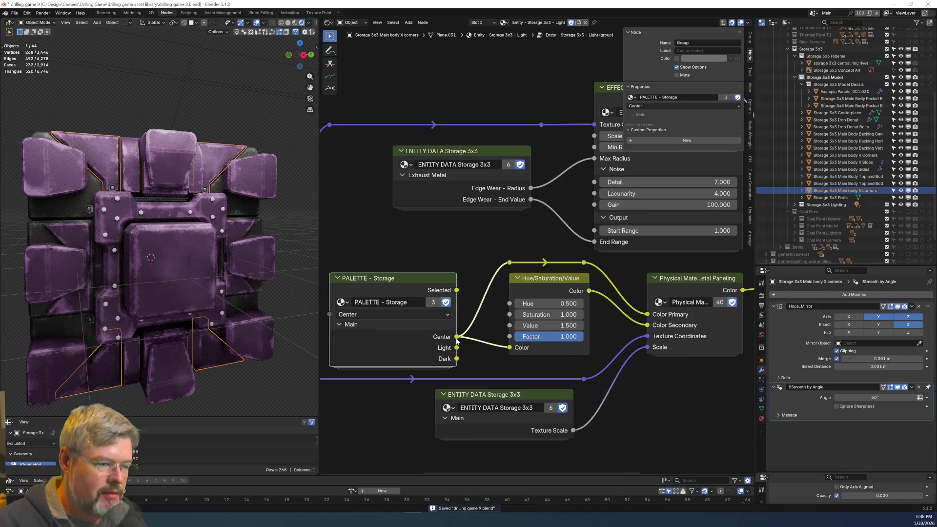
left_click_drag(456, 337, 456, 347, "ctrl")
key("ctrl+h")
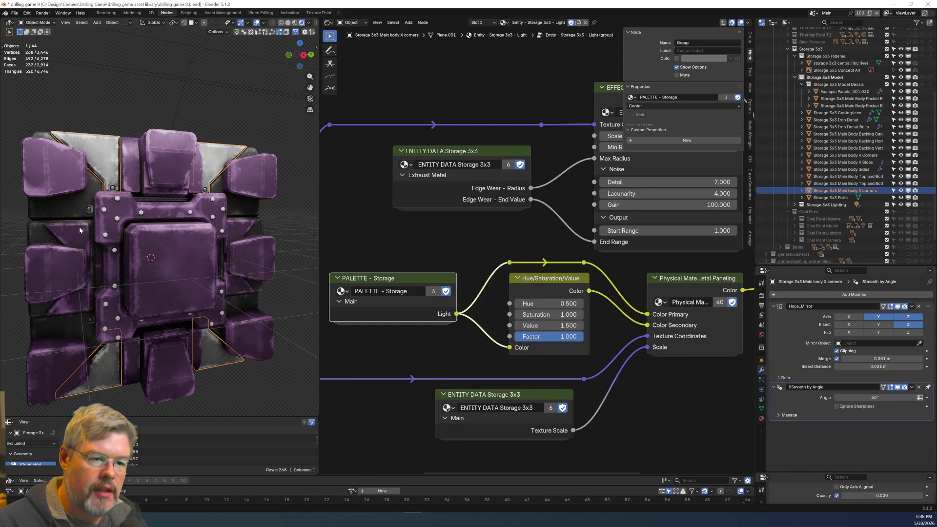
left_click(80, 228)
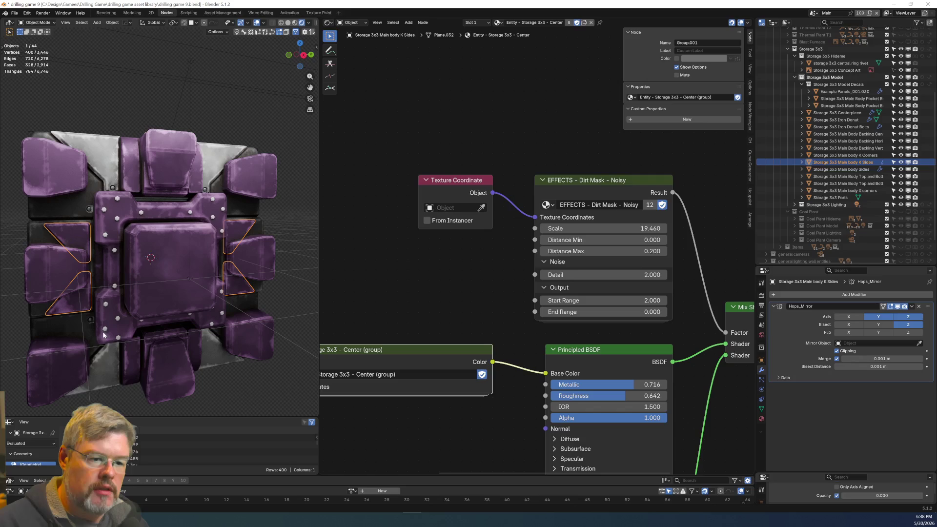
left_click(111, 154, "shift")
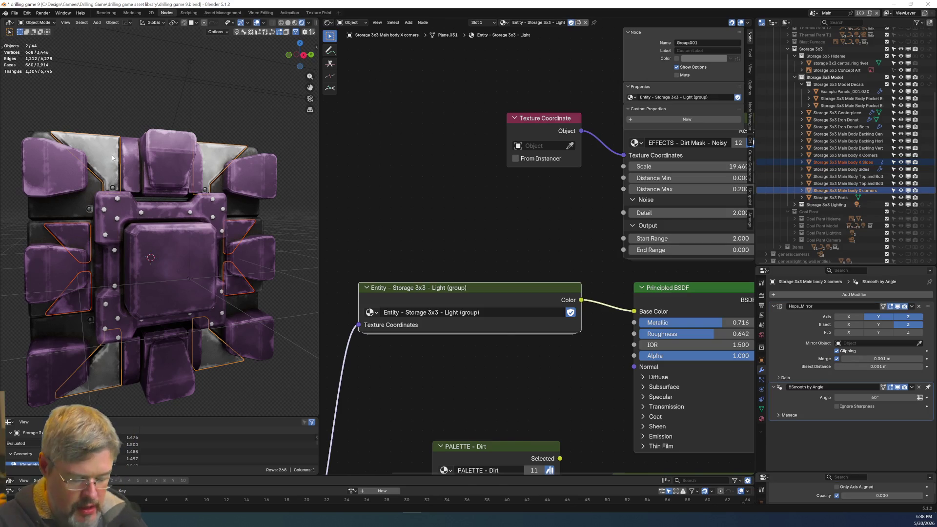
Parent the K Sides pieces under the X corners.
key("ctrl+p")
left_click(112, 155)
left_click(128, 113)
left_click(303, 54)
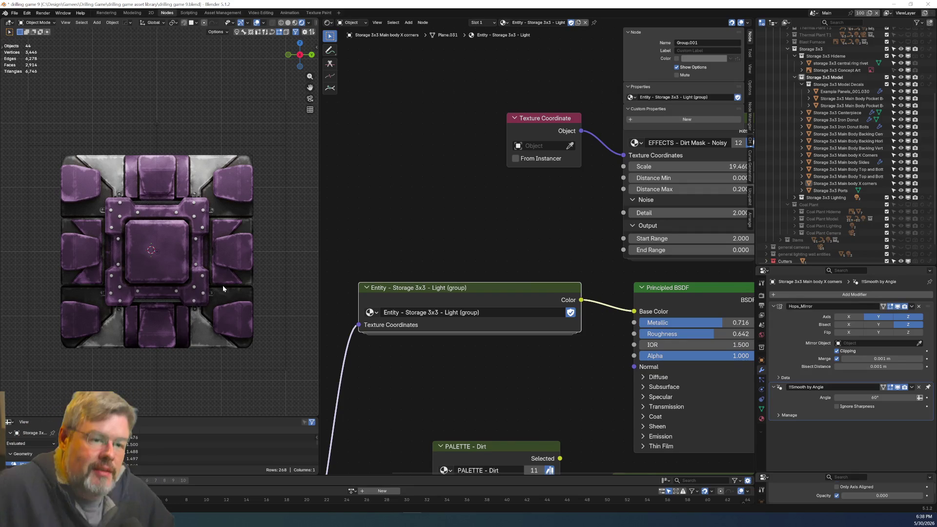
Link the X corners' silver Light material onto the K Sides.
left_click(92, 232)
left_click(115, 166, "shift")
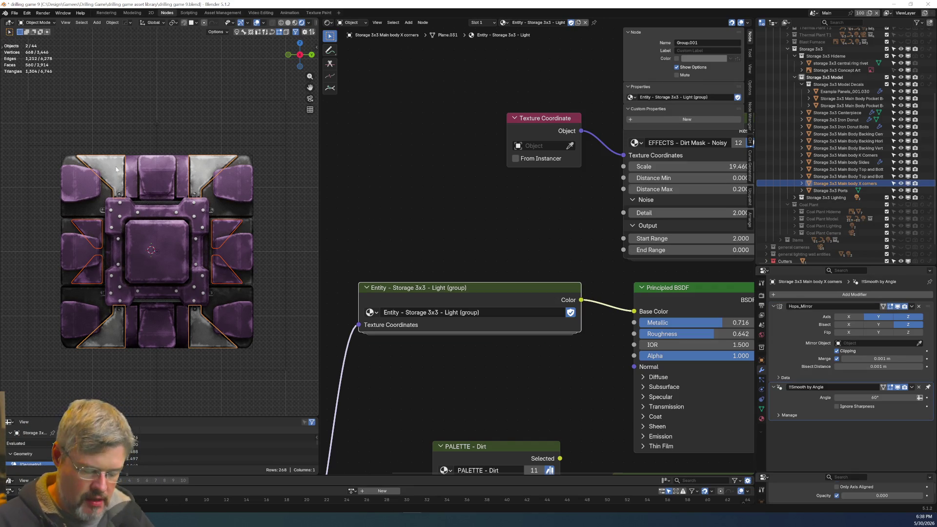
key("ctrl+l")
left_click(115, 166)
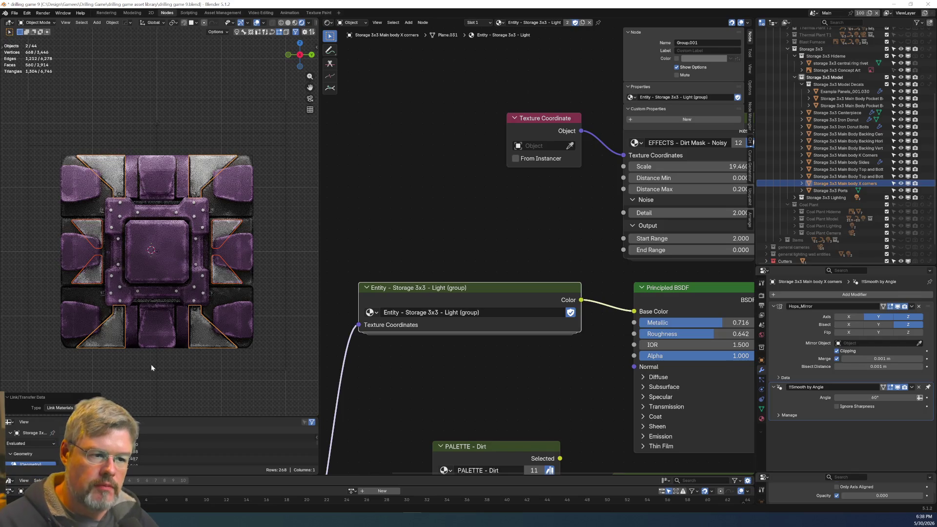
left_click(150, 374)
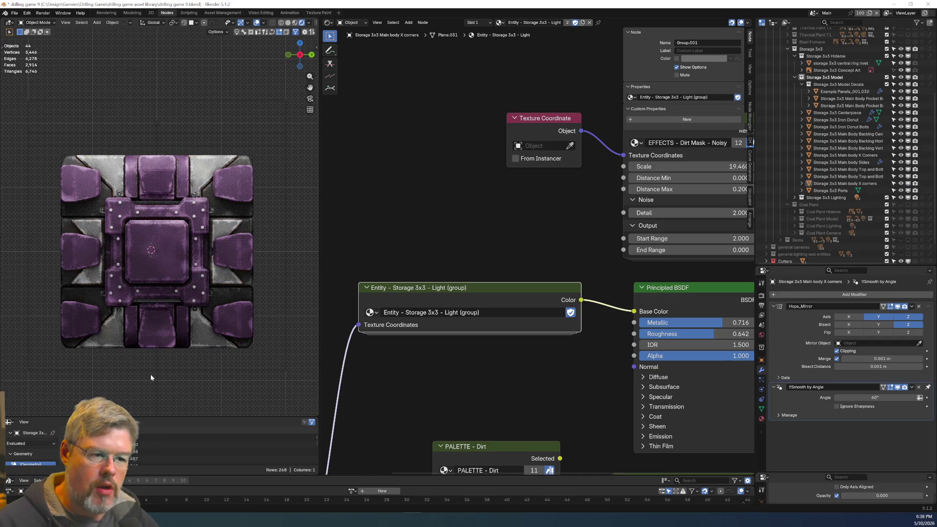
Give Backing Vertical and Backing Horizontal the Main body Sides' Dark material.
left_click(111, 244)
scroll(111, 244, "up", 6)
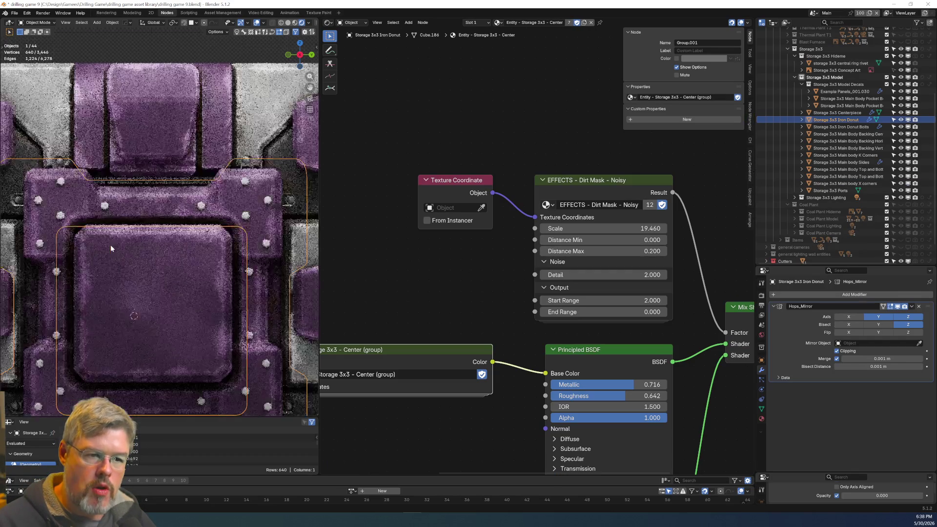
left_click(89, 162)
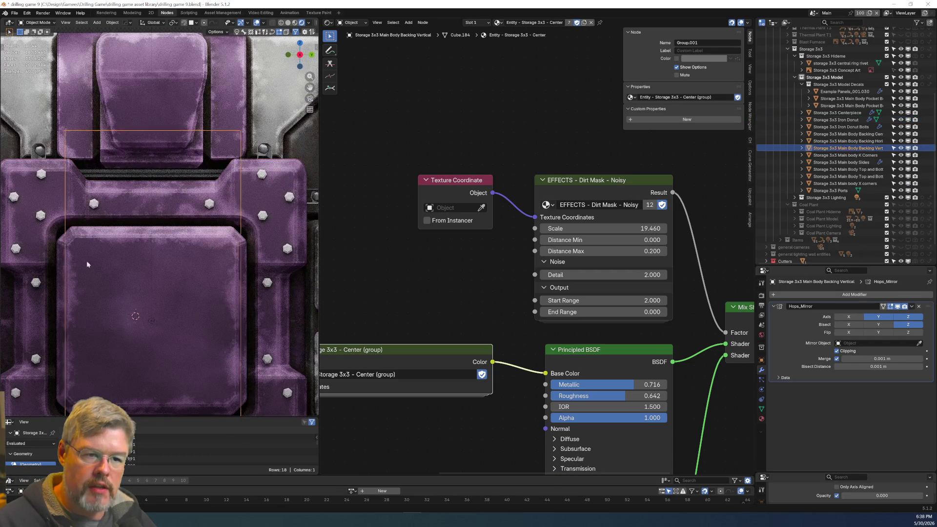
scroll(87, 261, "up", 4)
left_click(158, 228, "shift")
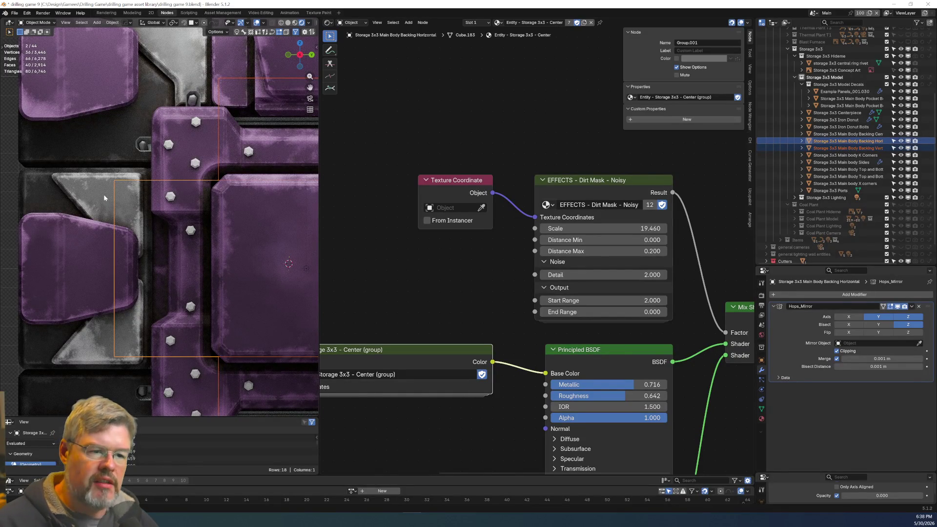
left_click(49, 195, "shift")
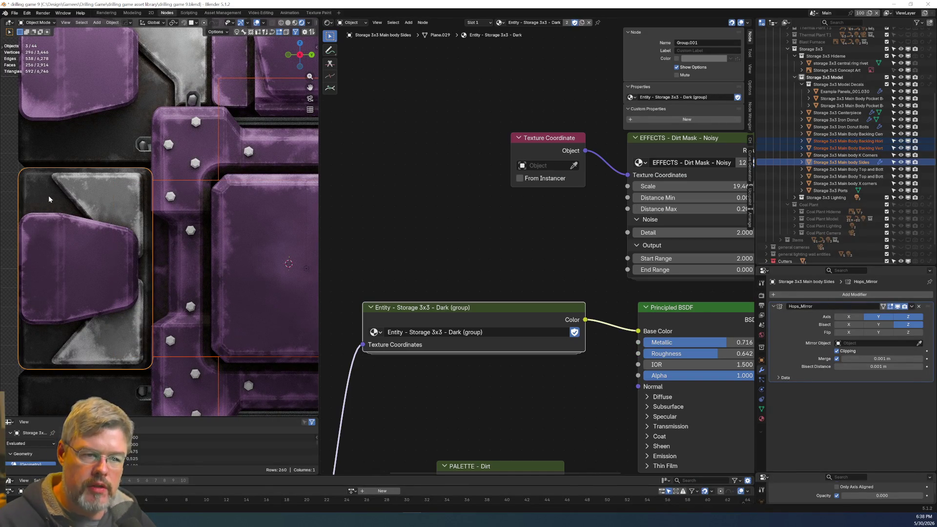
key("ctrl+l")
left_click(49, 195)
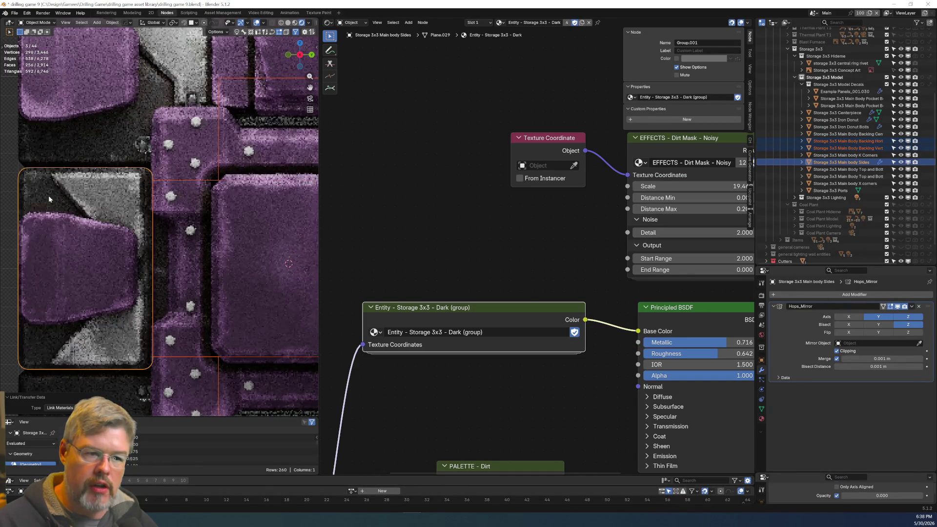
scroll(147, 292, "down", 5)
left_click(186, 348)
Frame the whole tile and save drilling game 9.blend.
scroll(189, 350, "up", 3)
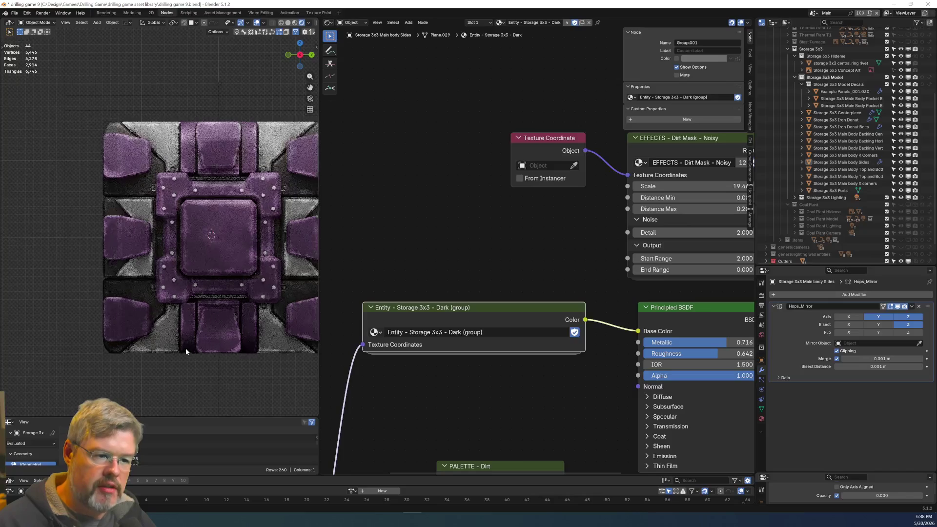
left_click(52, 281)
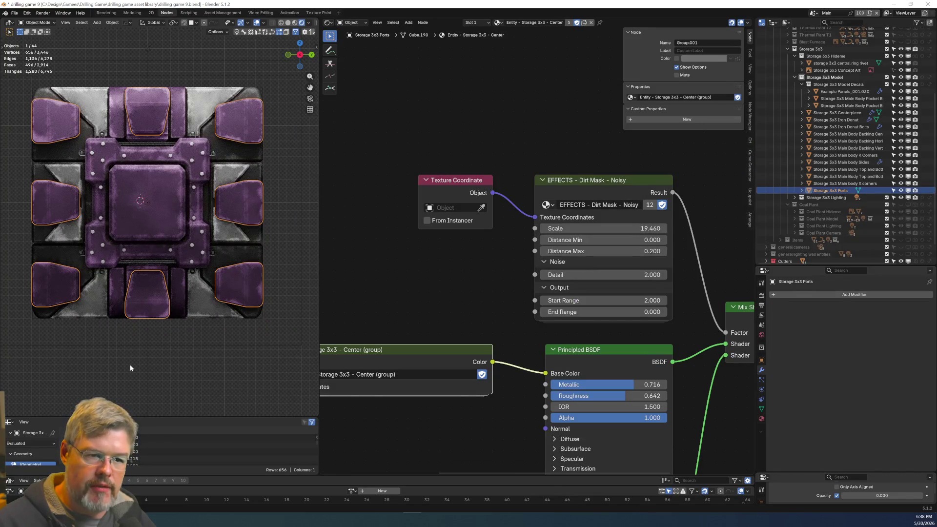
middle_click_drag(129, 365, 170, 374, "shift")
scroll(170, 374, "up", 2)
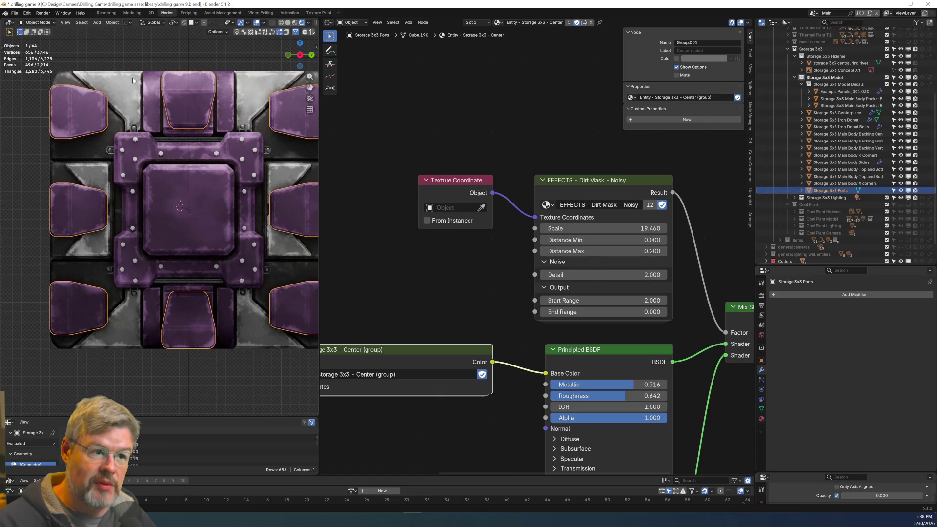
scroll(230, 306, "down", 3)
scroll(229, 307, "up", 1)
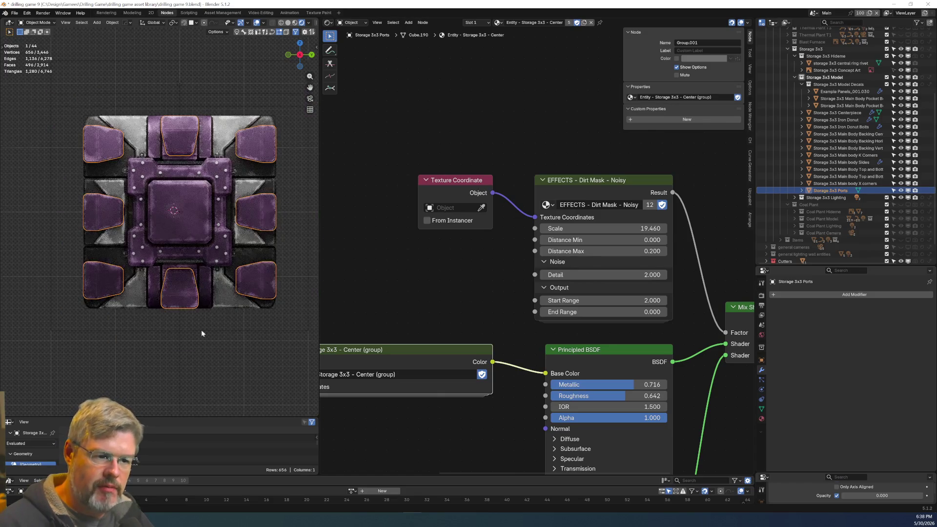
scroll(200, 337, "up", 2)
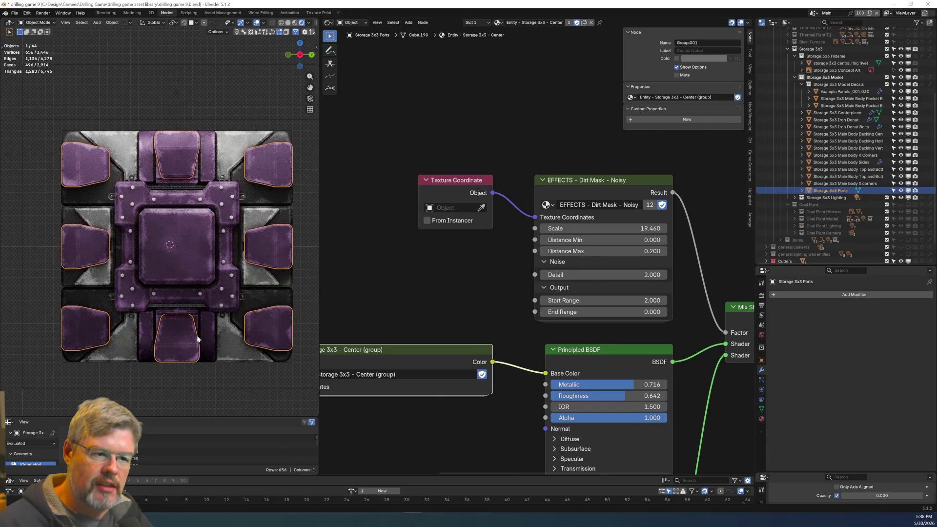
left_click(15, 13)
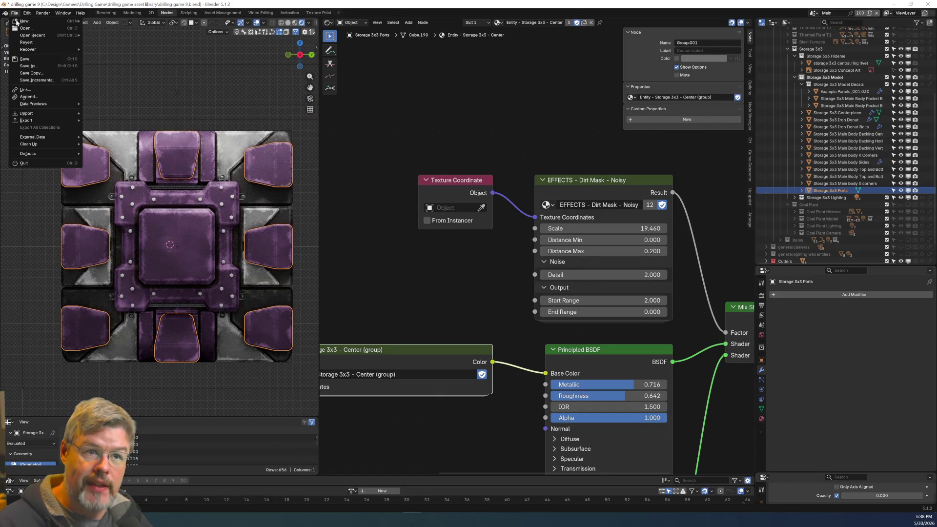
left_click(24, 59)
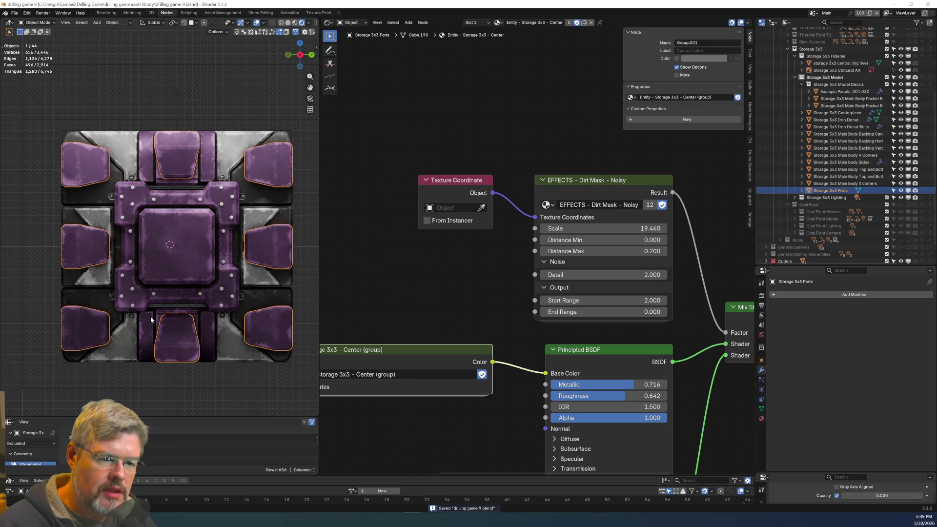
Select the Example Panels strips to inspect their decal material.
left_click(166, 185)
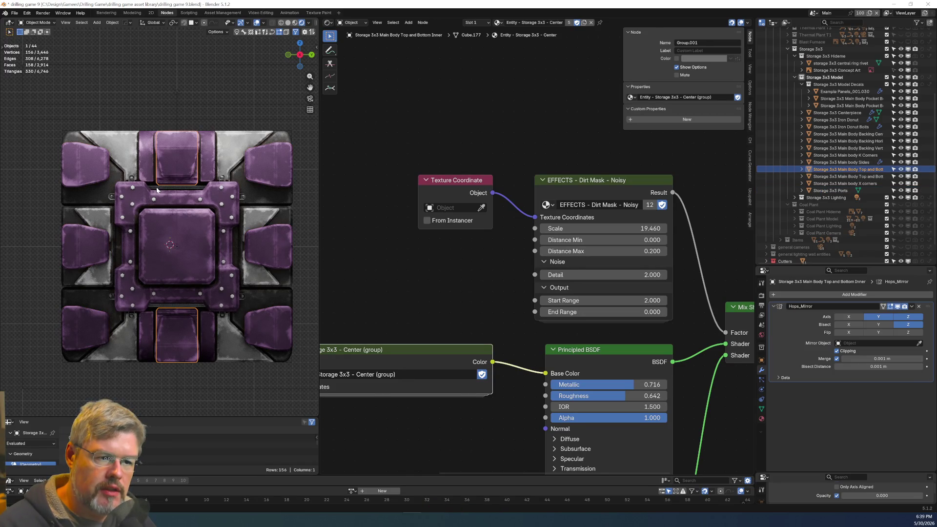
left_click(156, 187)
scroll(157, 187, "up", 4)
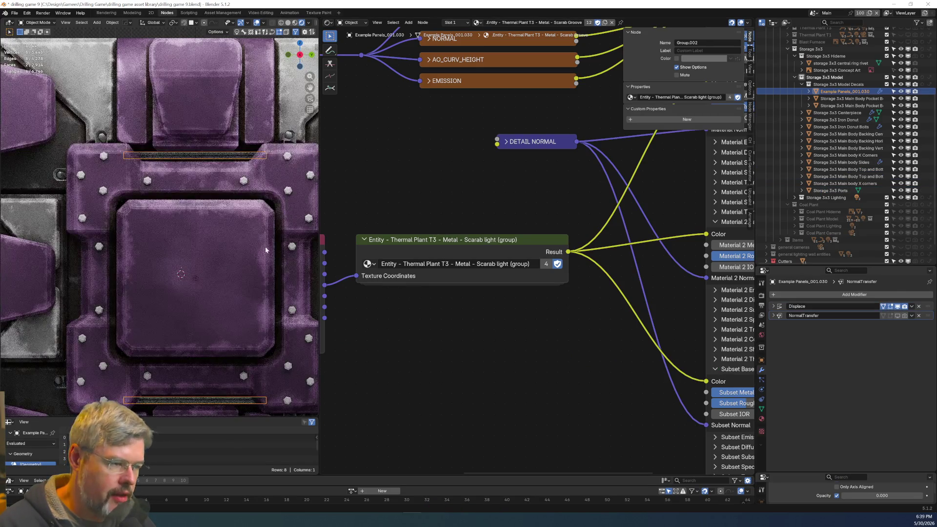
Make the Example Panels material single-user, rename it '.Entity - Storage 3x3 - Dark Panel Line', and fake-user it.
scroll(420, 298, "down", 3)
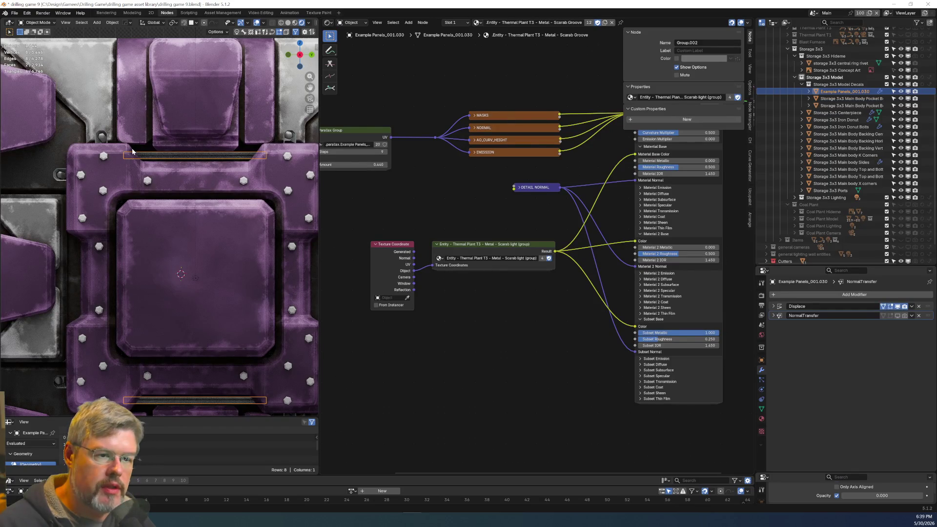
left_click(604, 24)
key("Home")
key("Delete")
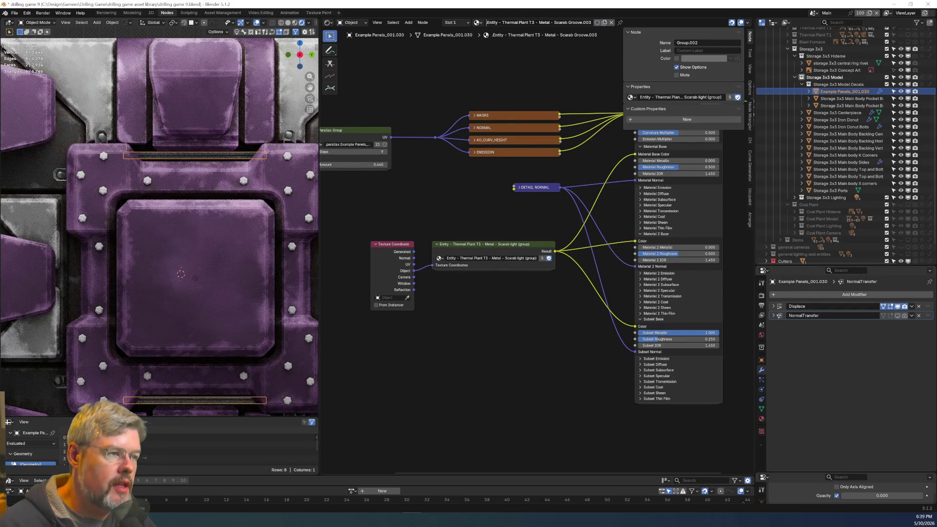
key("shift+End")
type("St")
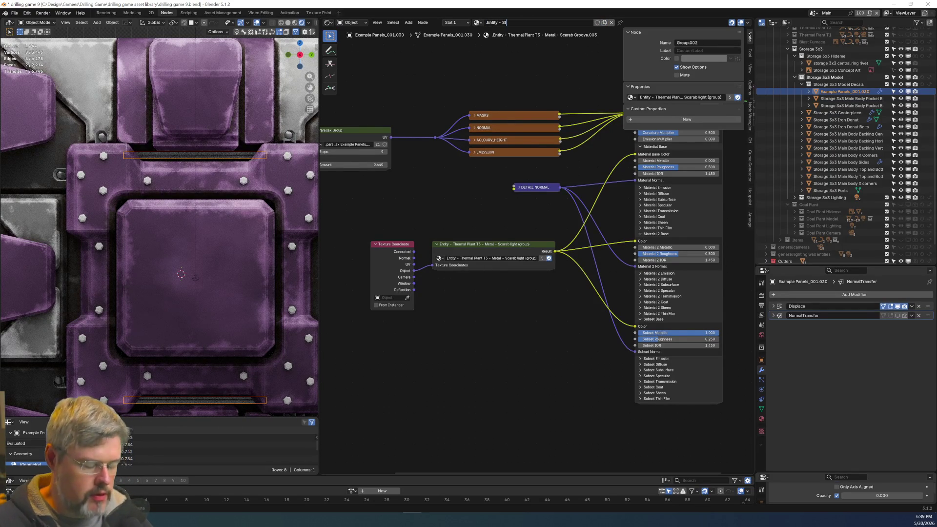
type("orage 3x3")
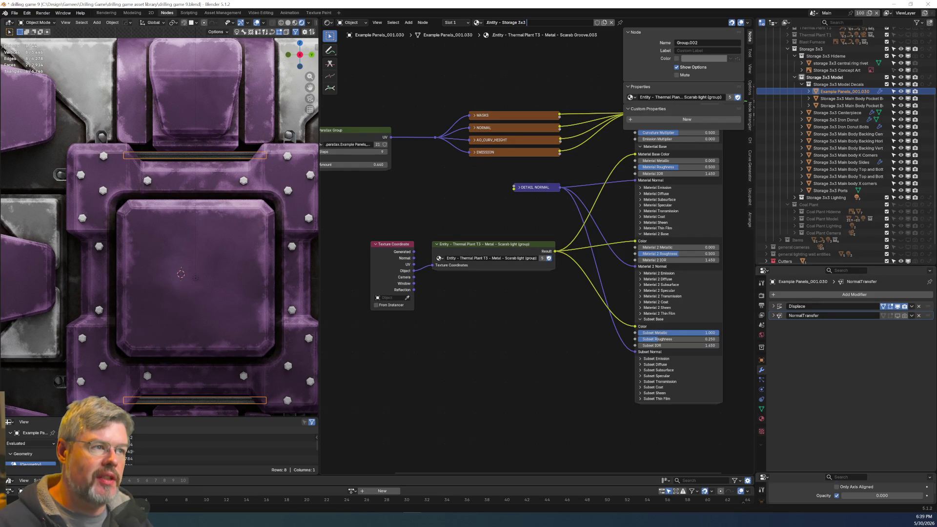
type(" -")
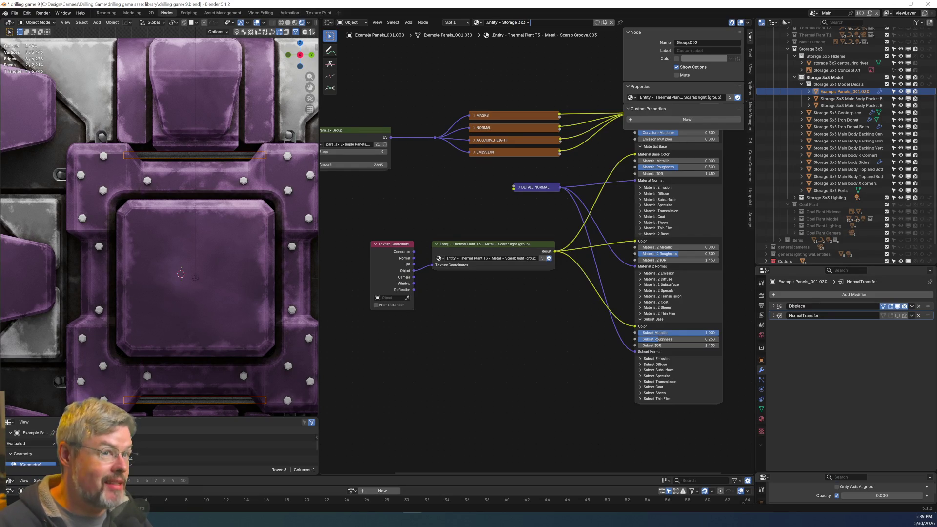
type(" Dark")
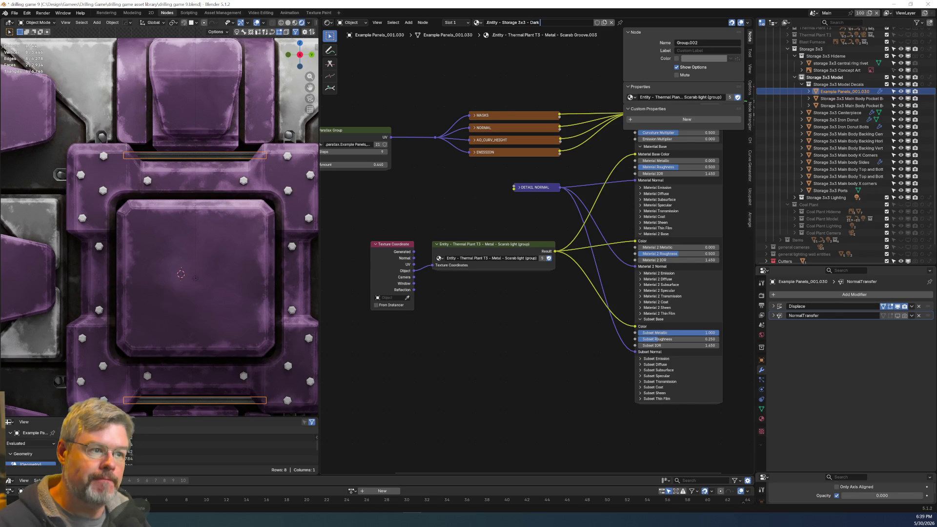
type(" Panel Line")
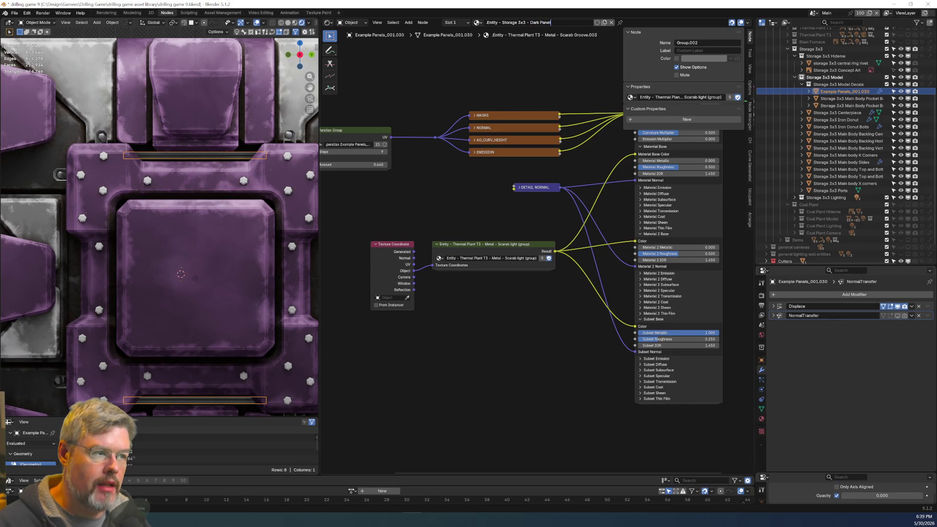
key("Return")
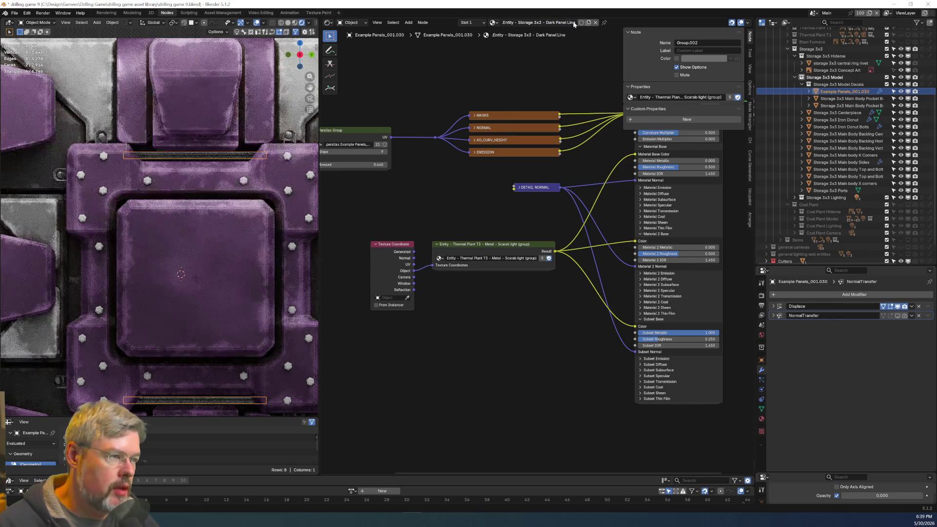
left_click(581, 23)
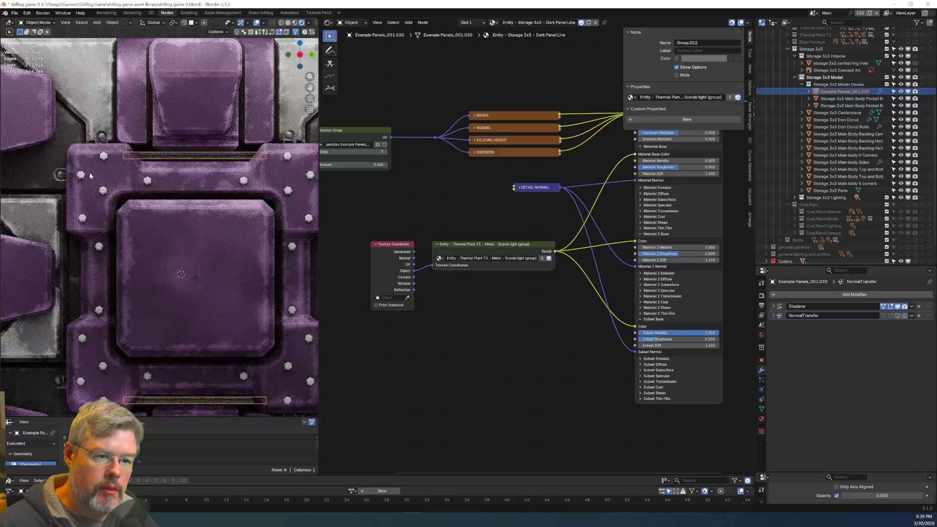
left_click(26, 178)
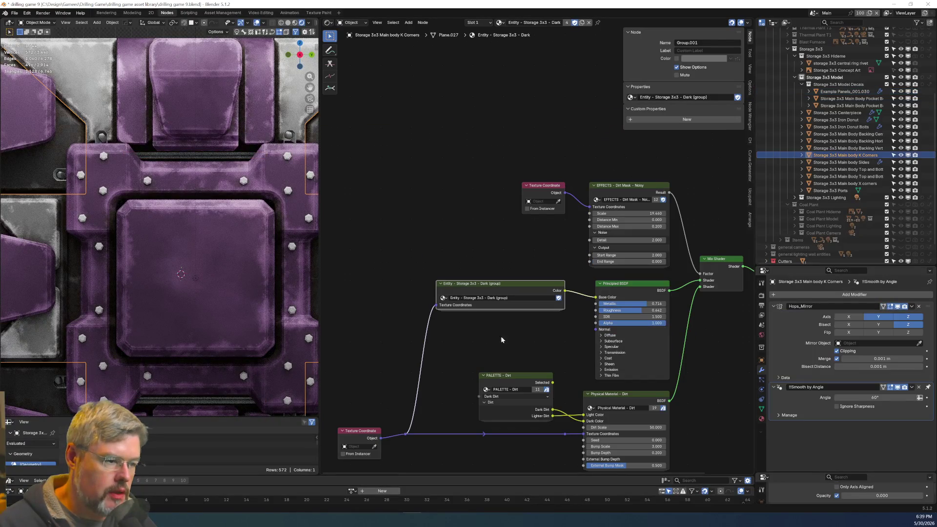
Paste the Texture Coordinate and Storage Dark group nodes into the panel material, deleting the old Thermal Plant nodes.
left_click(360, 431, "shift")
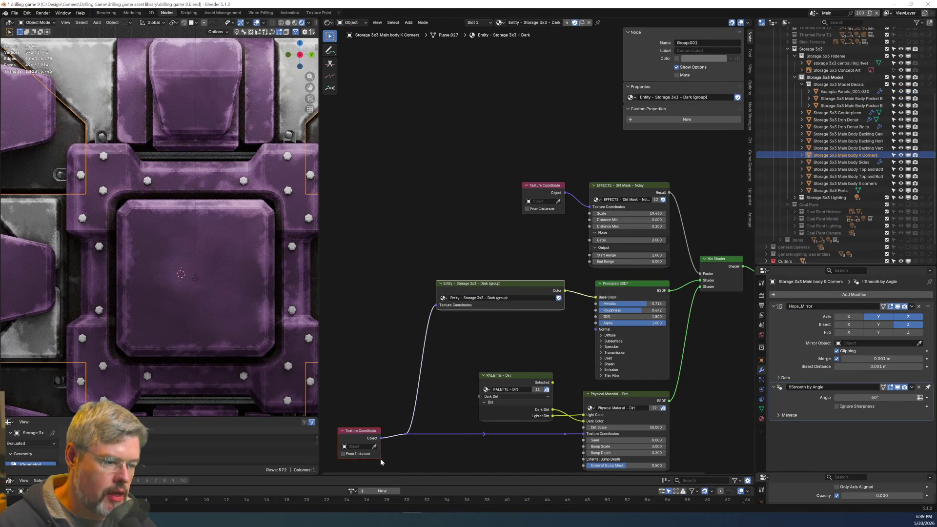
key("ctrl+c")
left_click(151, 157)
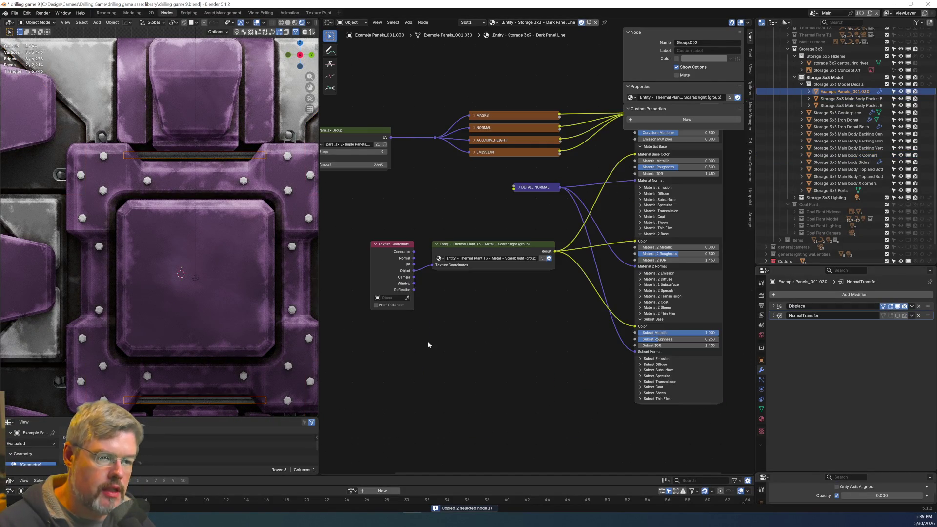
scroll(488, 286, "up", 2)
key("ctrl+v")
mouse_move(403, 193)
left_mouse_down()
mouse_move(451, 227)
mouse_move(580, 246)
left_mouse_up()
key("x")
Wire the Storage Dark group's colour into Base Color, Material 2 Color and Subset Color.
left_click_drag(639, 148, 529, 215)
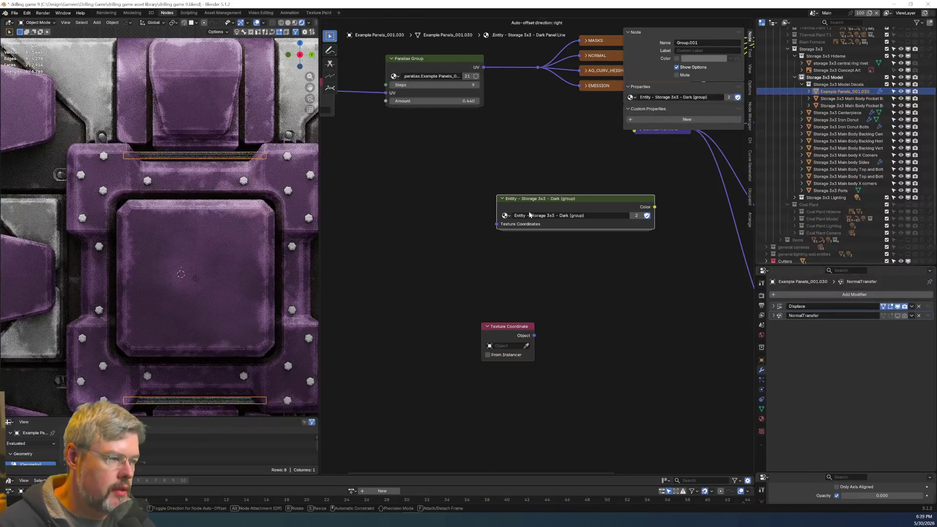
middle_click_drag(530, 215, 330, 253)
mouse_move(454, 245)
left_mouse_down()
mouse_move(582, 177)
mouse_move(587, 128)
left_mouse_up()
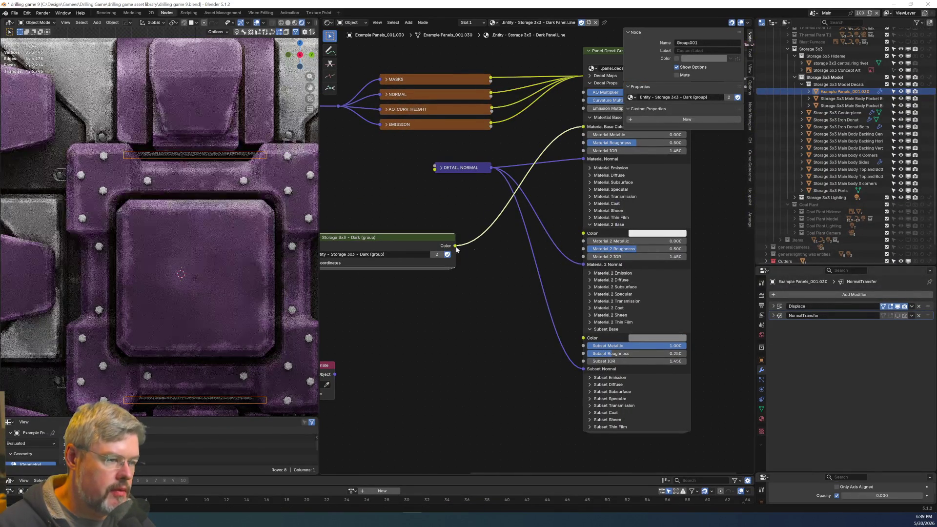
left_click_drag(455, 246, 583, 233)
mouse_move(455, 245)
left_mouse_down()
mouse_move(562, 350)
mouse_move(583, 338)
left_mouse_up()
middle_click_drag(584, 338, 634, 356)
mouse_move(415, 246)
left_mouse_down()
mouse_move(426, 209)
mouse_move(441, 199)
left_mouse_up()
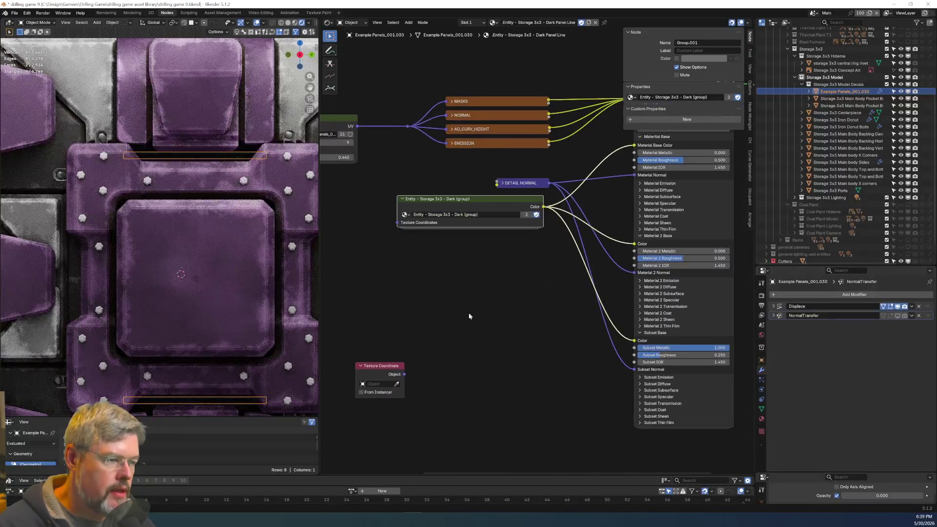
mouse_move(381, 370)
left_mouse_down()
mouse_move(353, 216)
mouse_move(397, 223)
mouse_move(352, 213)
left_mouse_up()
Deselect the nodes and select the thin panel strip in the viewport.
left_click(409, 325)
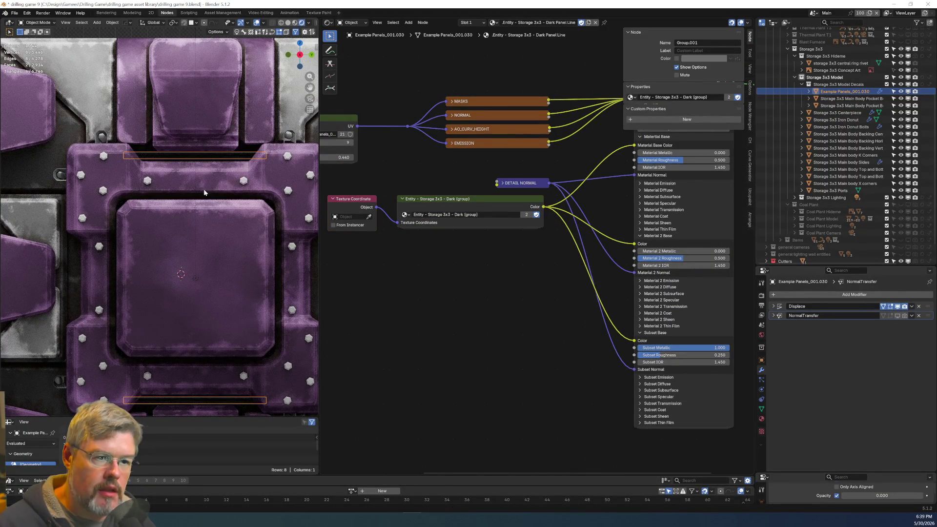
scroll(195, 98, "down", 3)
left_click(192, 107)
scroll(186, 249, "up", 4)
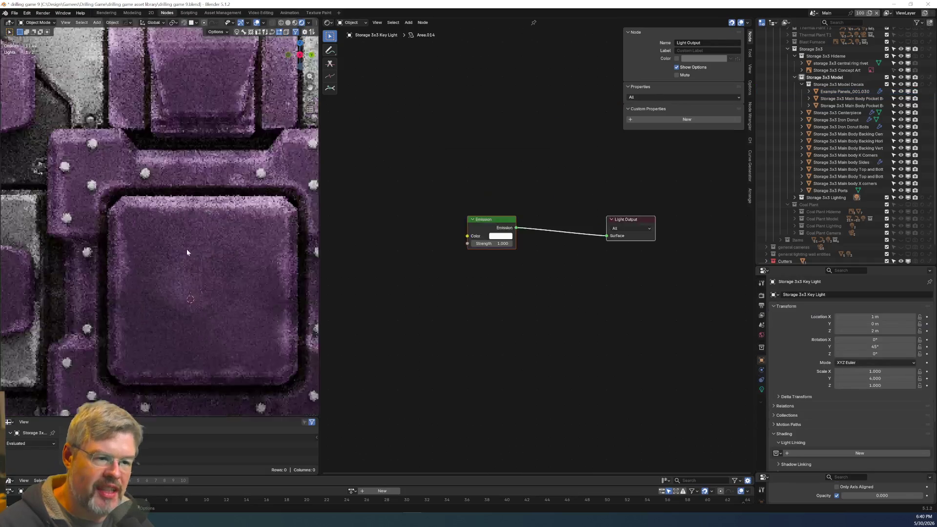
left_click(164, 130)
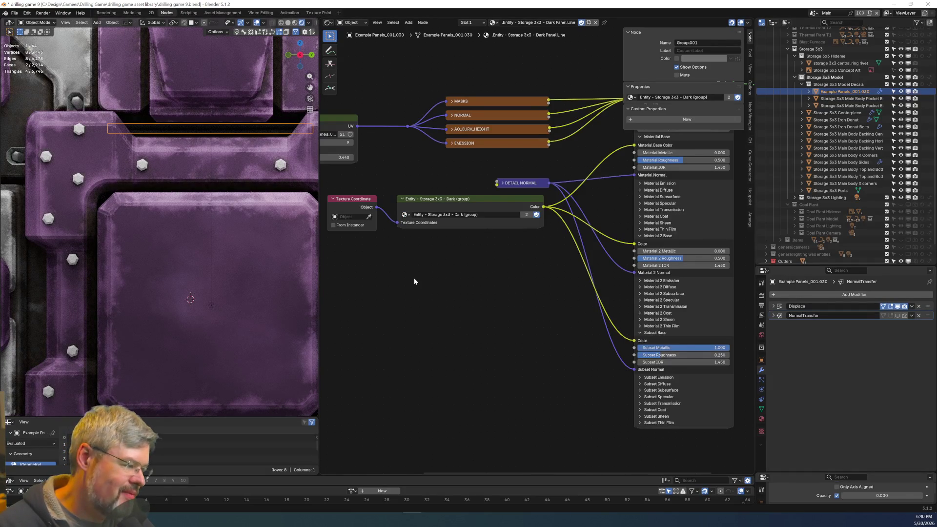
Switch the panel group to Storage 3x3 Light and link the X corners' Light material onto Backing Vertical.
left_click(404, 215)
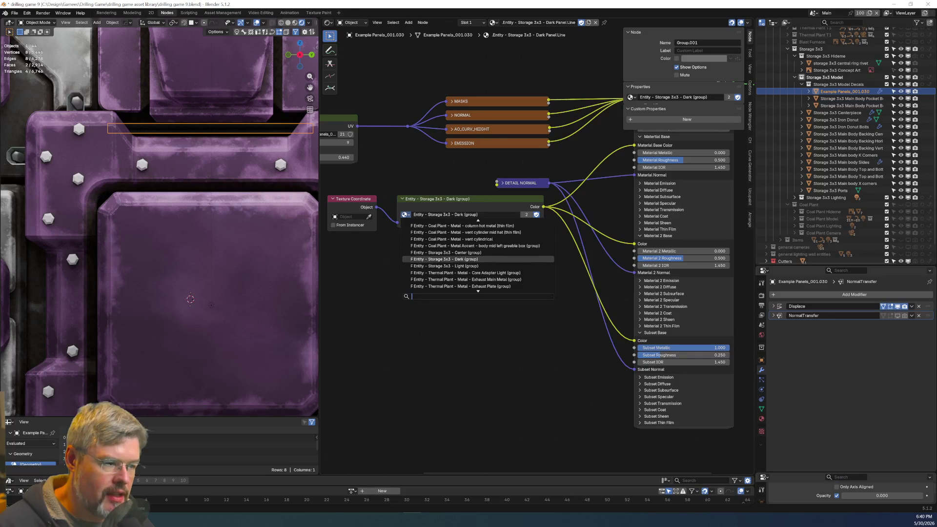
left_click(444, 266)
left_click(138, 122)
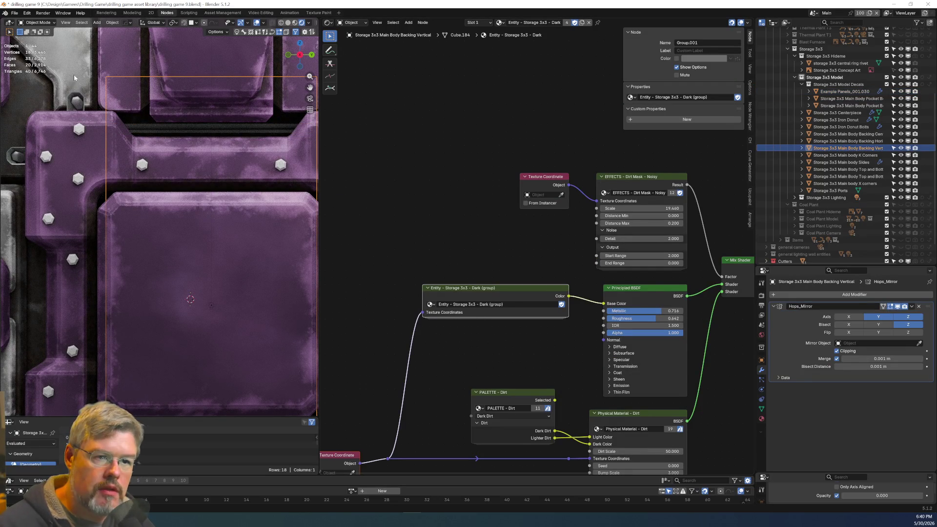
left_click(72, 49, "shift")
key("ctrl+l")
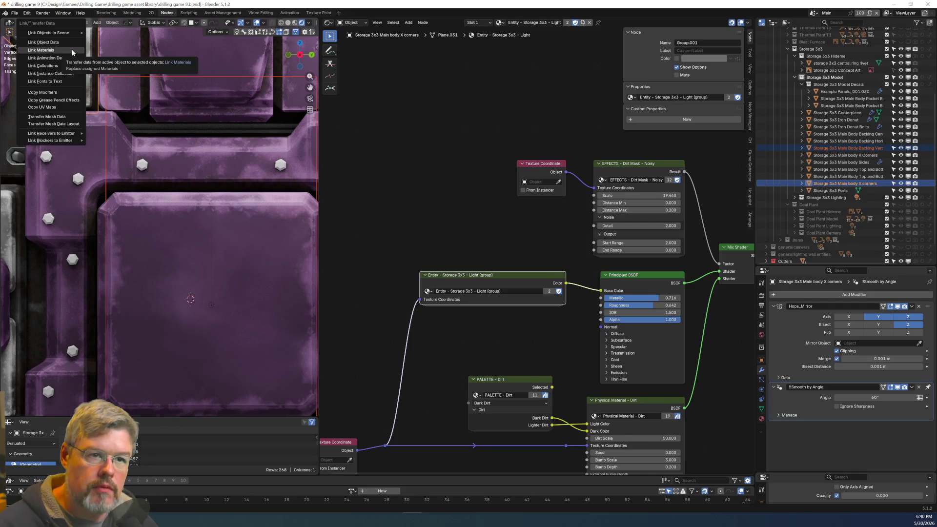
left_click(71, 49)
scroll(446, 180, "down", 2)
scroll(204, 157, "down", 3)
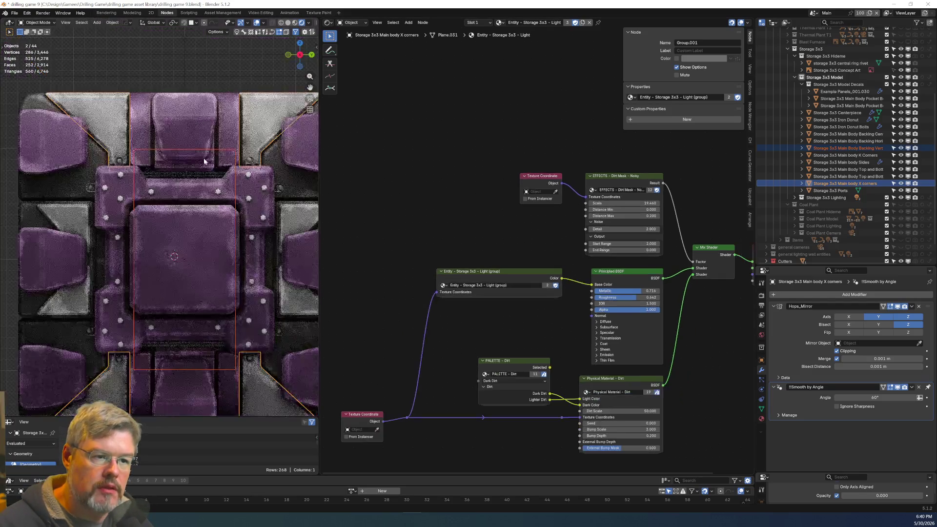
scroll(204, 157, "down", 2)
left_click(201, 75)
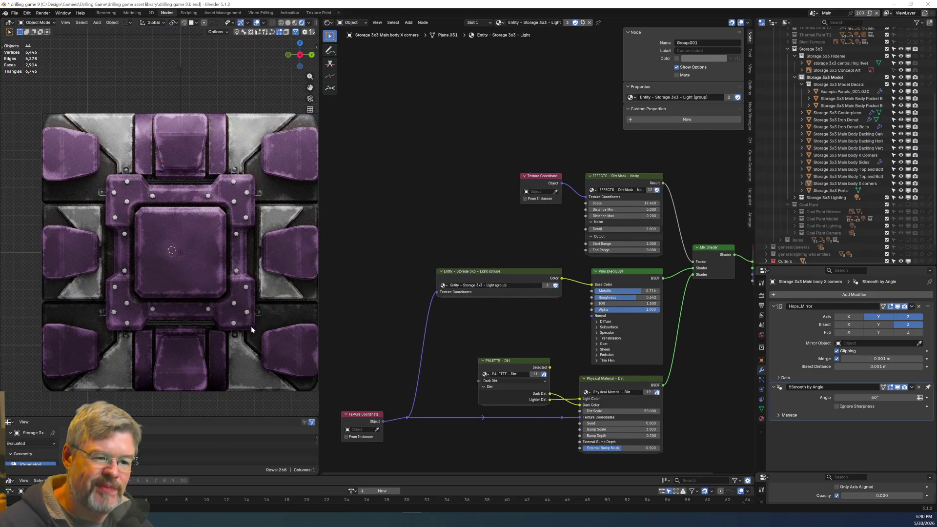
left_click(15, 12)
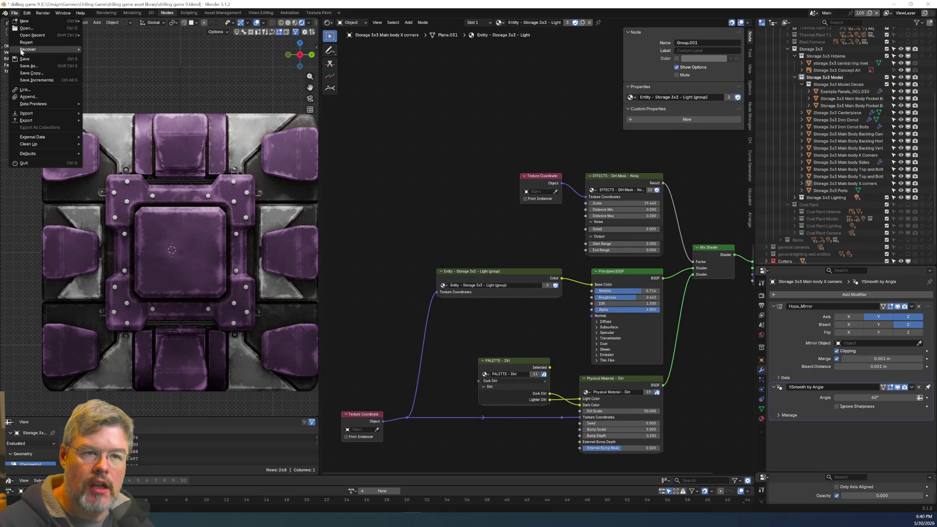
Save the file and select the Storage 3x3 Key Light in the Lighting collection.
left_click(24, 60)
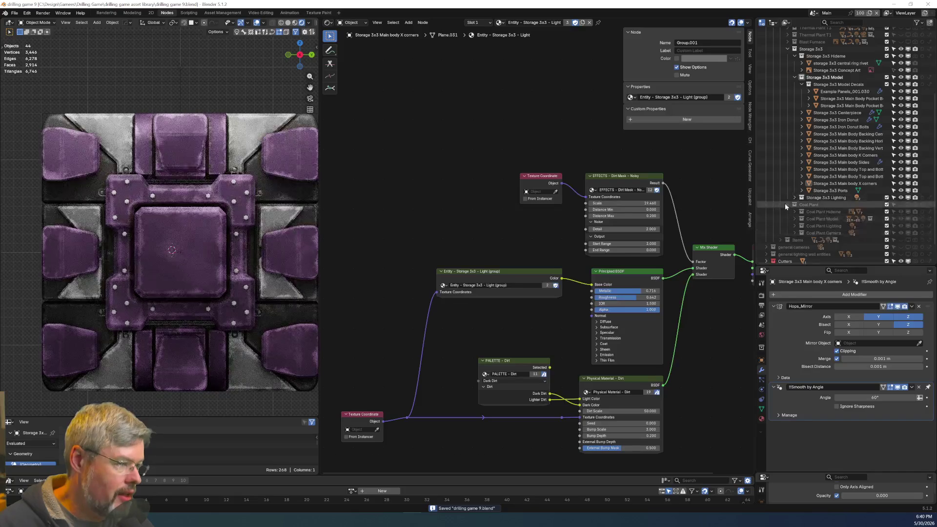
left_click(786, 205)
left_click(794, 201)
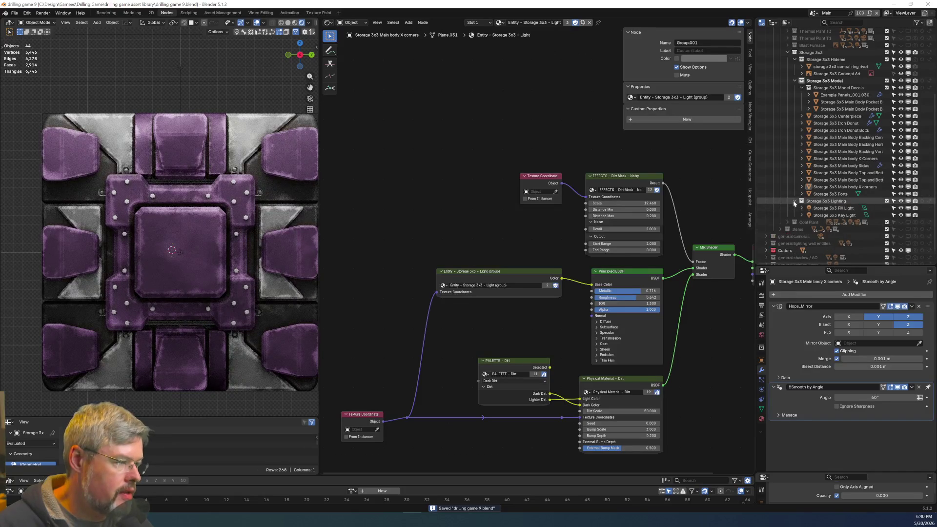
left_click(834, 215)
key("KP_Decimal")
mouse_move(224, 219)
middle_mouse_down()
mouse_move(294, 247)
mouse_move(280, 241)
mouse_move(255, 255)
middle_mouse_up()
Scale the Storage 3x3 Fill Light to 0.911, then 0.937 along Y, and show its light settings.
left_click(231, 237)
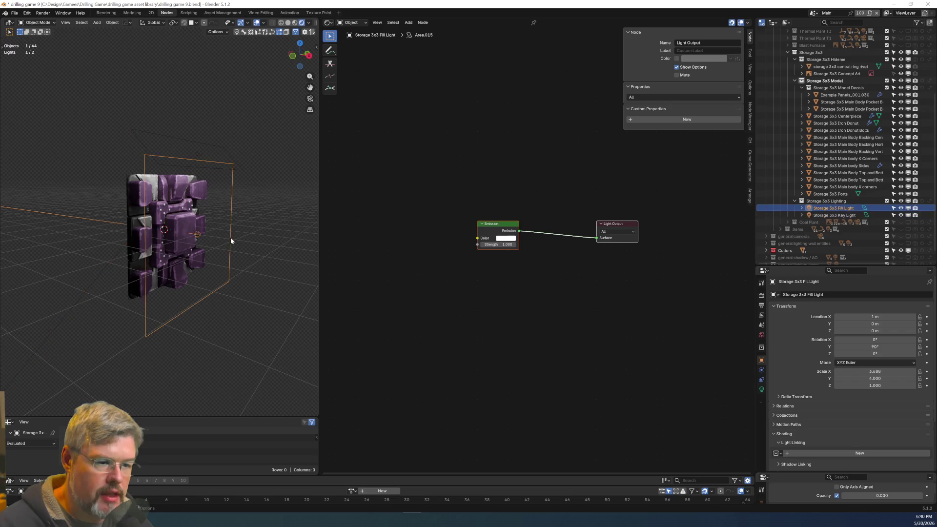
key("KP_3")
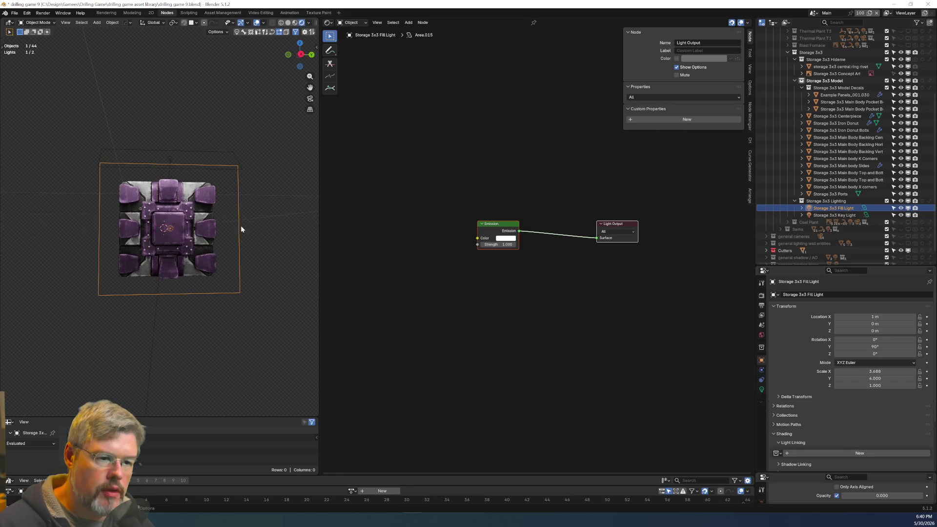
scroll(224, 231, "up", 1)
key("KP_5")
key("s")
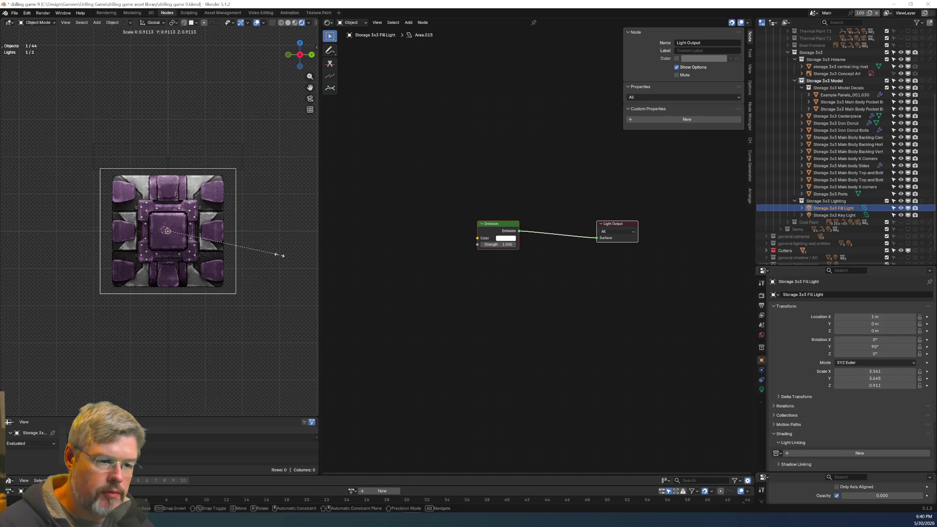
left_click(280, 255)
key("s")
key("y")
left_click(268, 253)
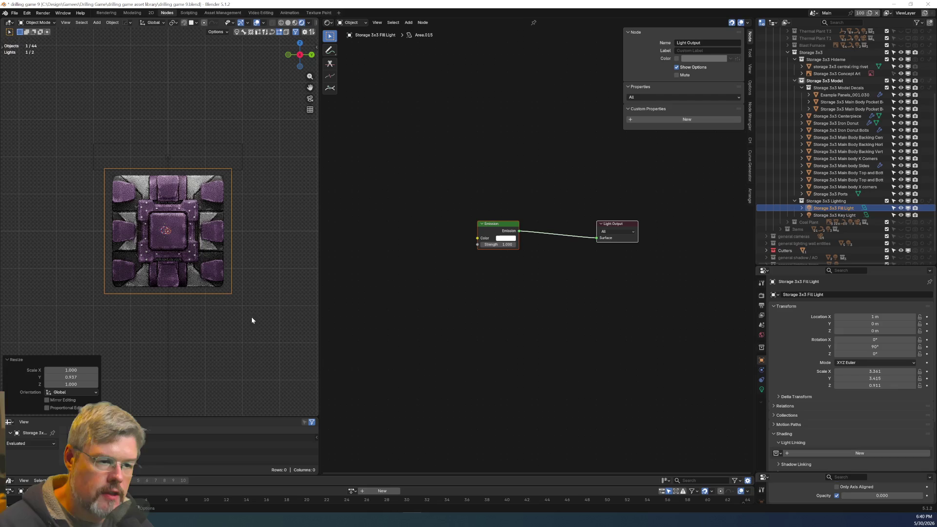
left_click(761, 390)
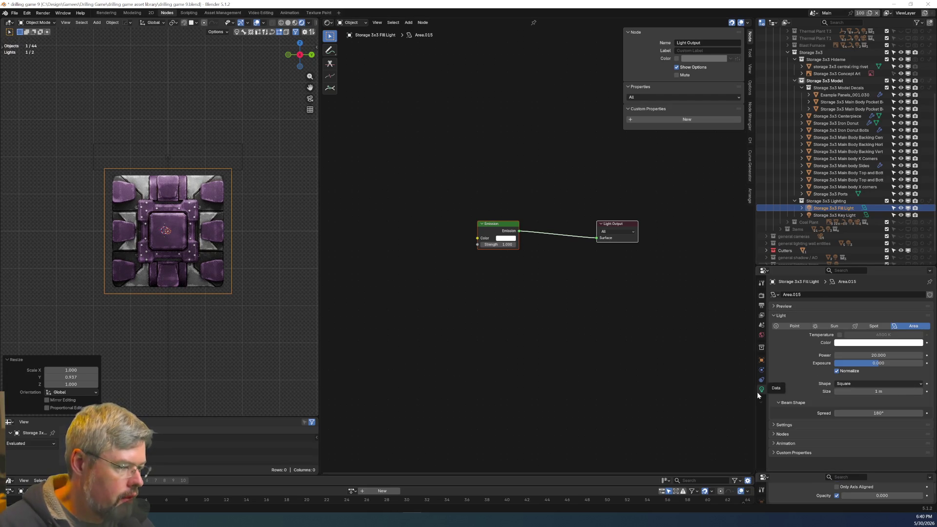
middle_click_drag(276, 329, 214, 335)
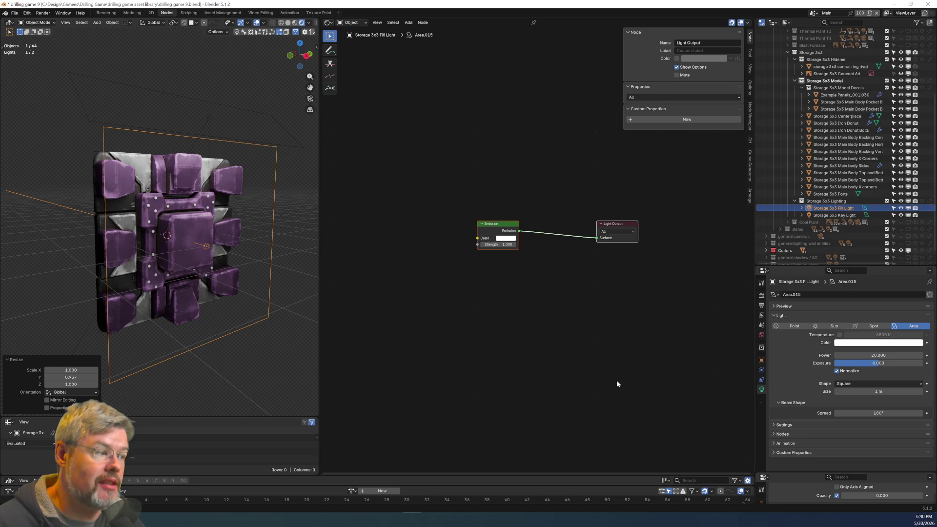
Set the fill light's power to 60 and view through the scene camera.
left_click(879, 355)
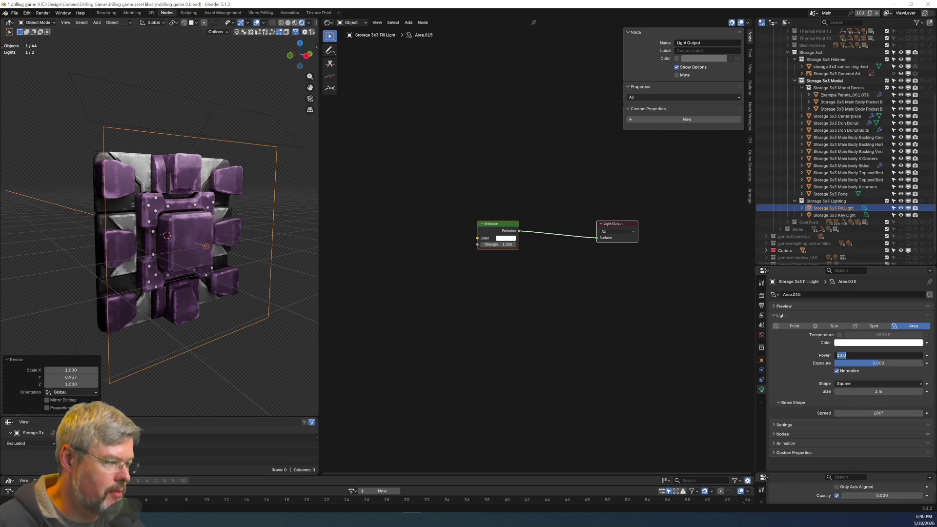
type("60")
key("Return")
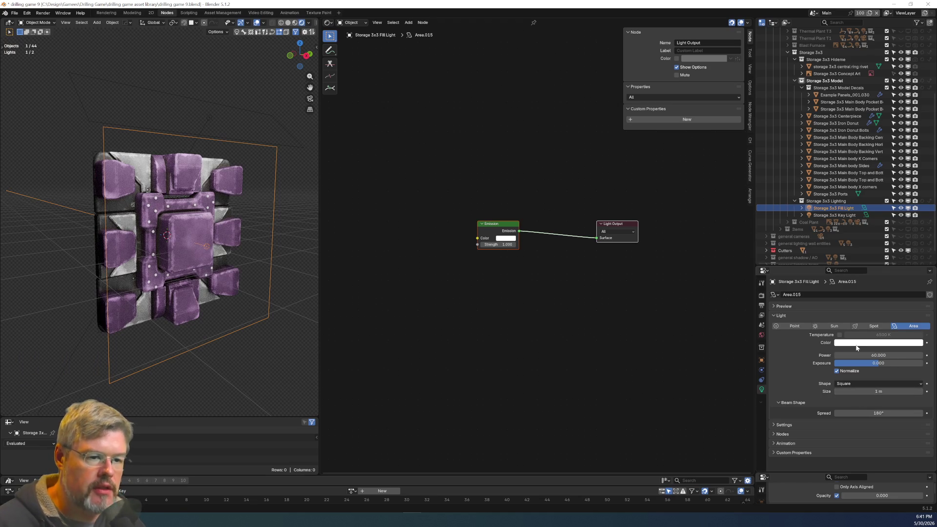
key("KP_3")
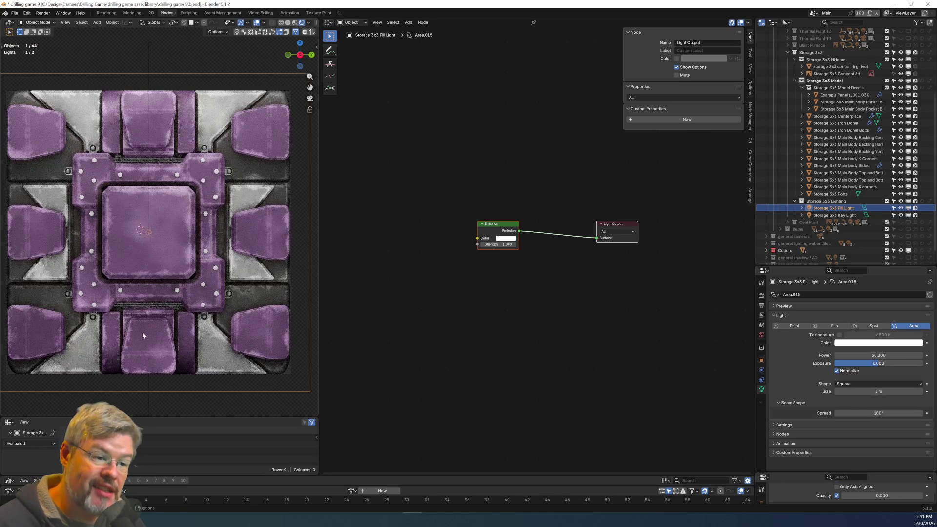
scroll(113, 320, "up", 3)
key("KP_0")
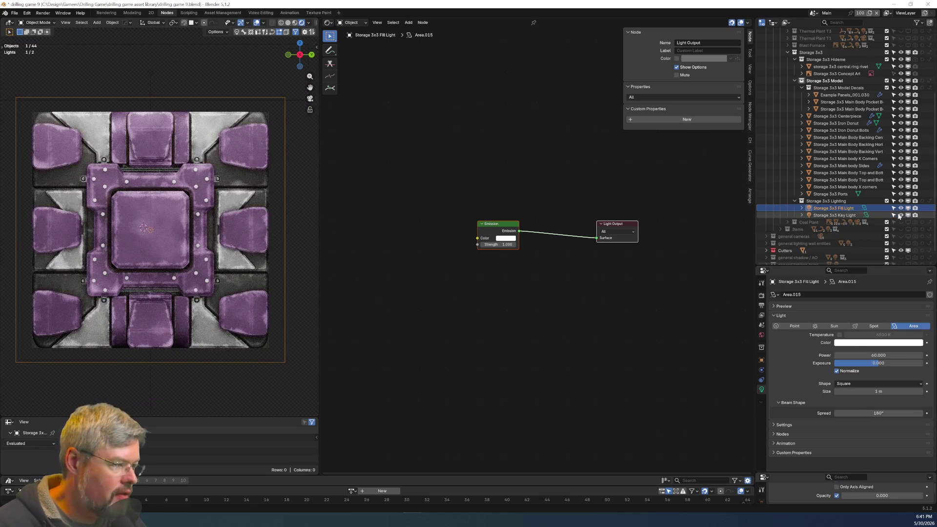
Hide the Storage 3x3 Key Light, enlarge the fill light to 1.084, and set its power to 80.
left_click(902, 216)
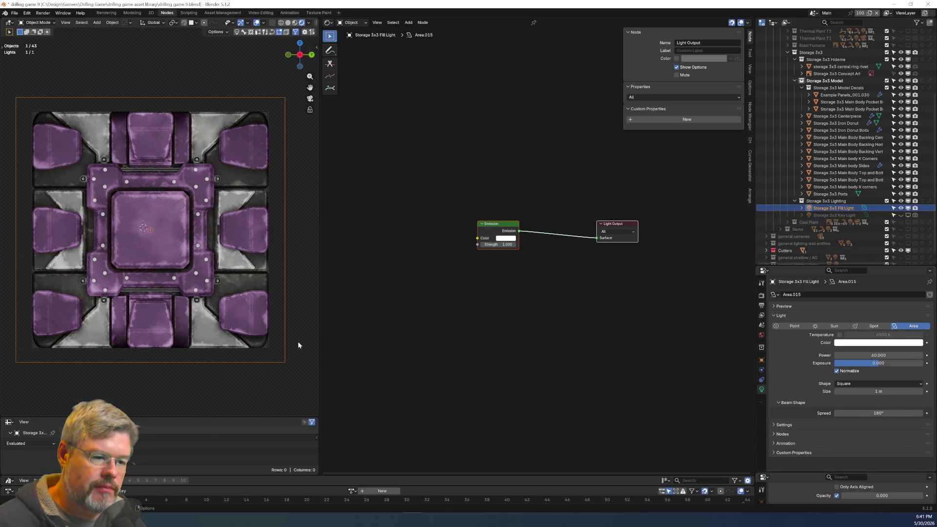
key("s")
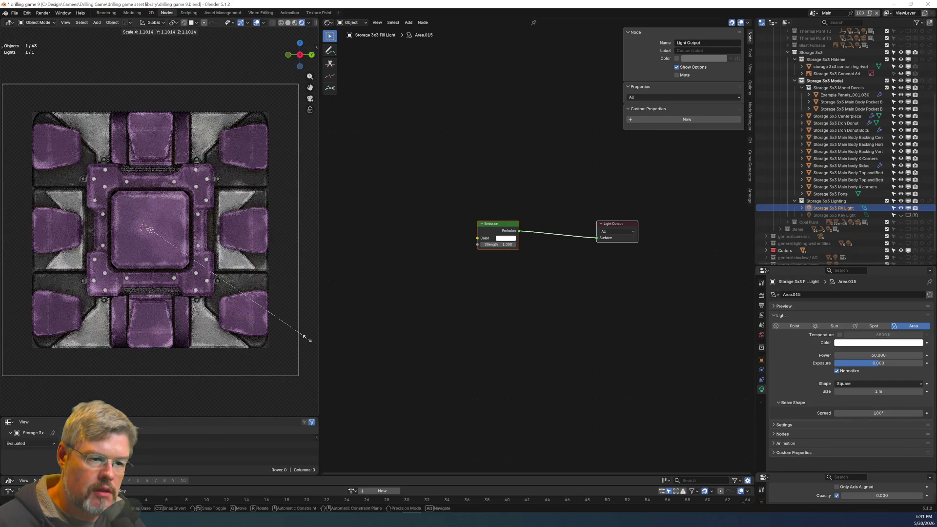
left_click(305, 338)
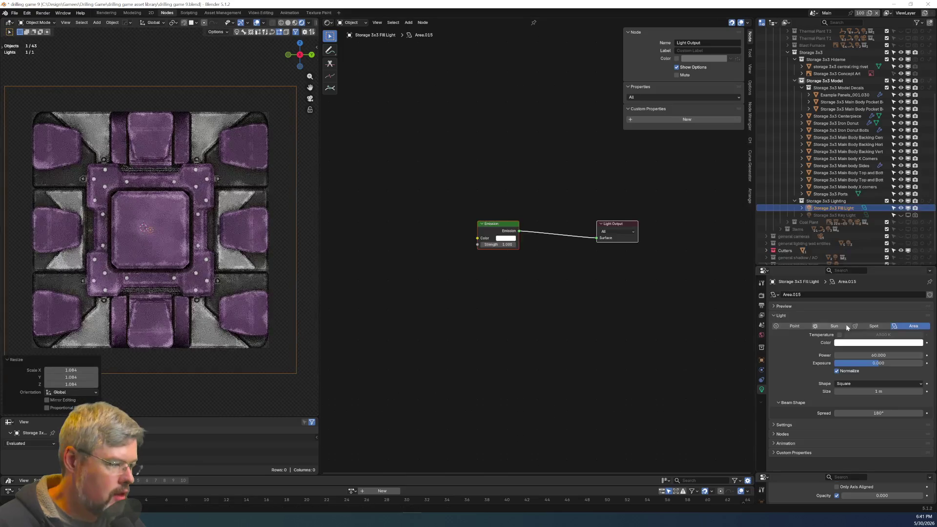
left_click(878, 355)
type("80")
key("Return")
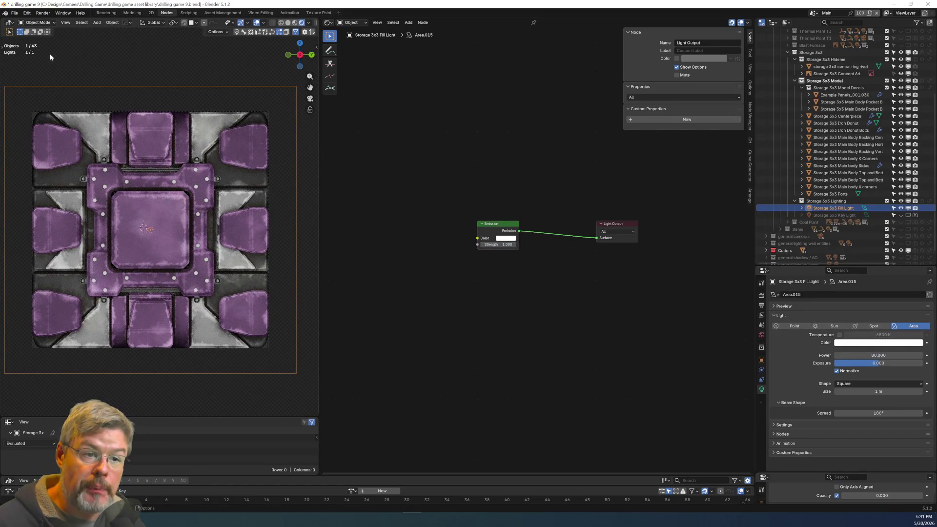
Save the file and select the Storage 3x3 Iron Donut Bolts.
left_click(15, 12)
left_click(29, 60)
left_click(103, 172)
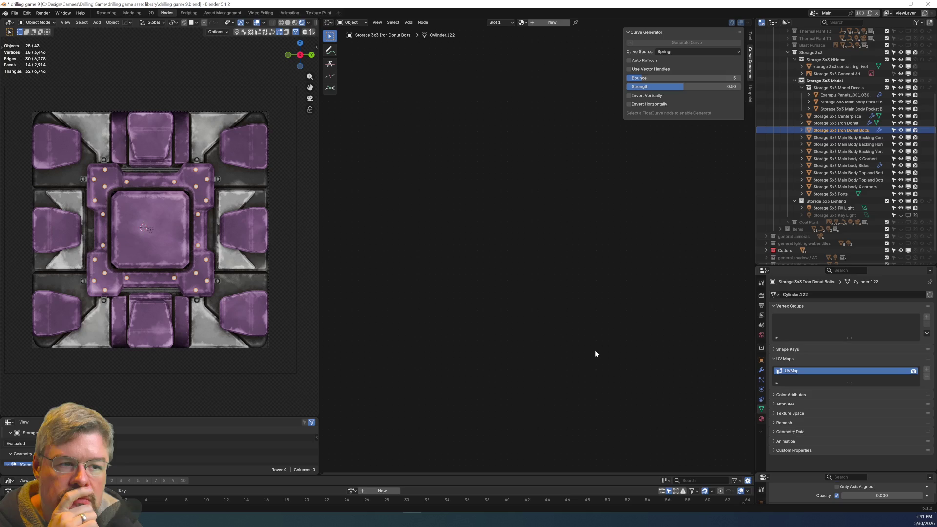
Save the file and unhide the Coal Plant collection beside the storage asset.
key("ctrl+s")
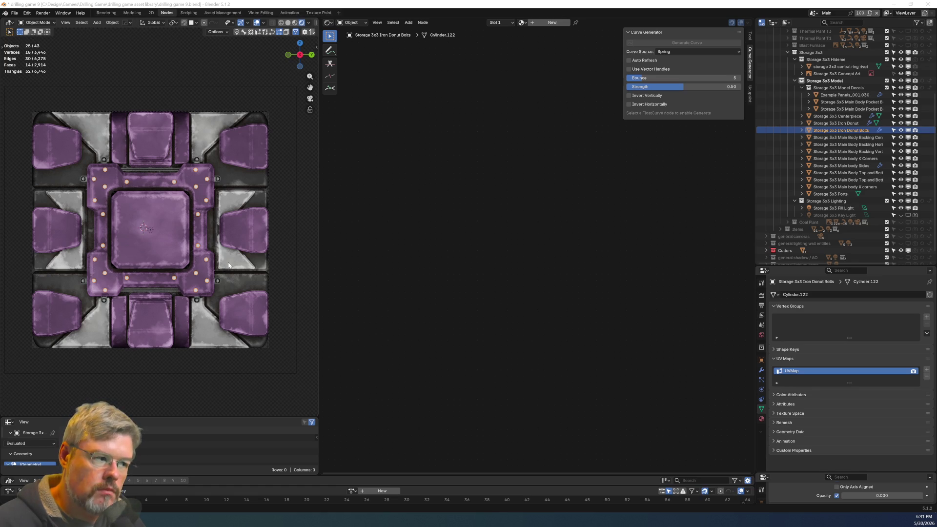
left_click(901, 222)
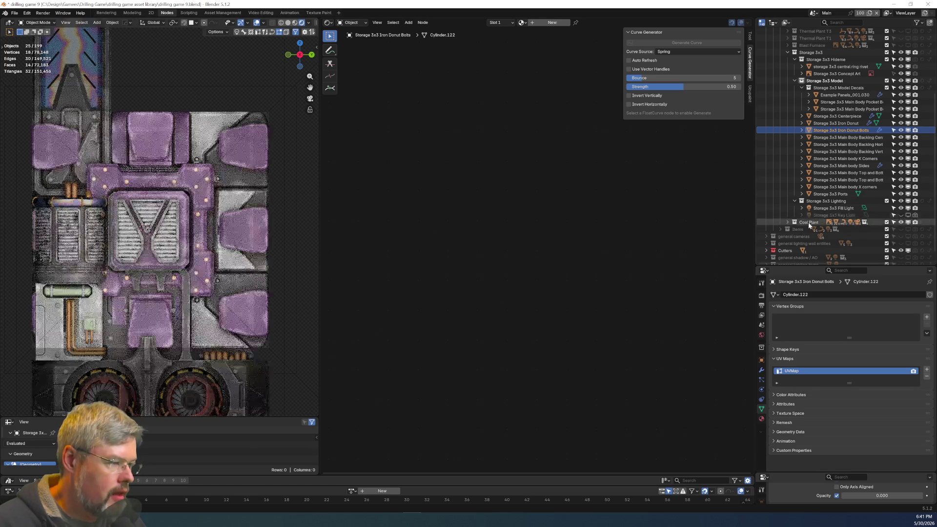
left_click(108, 324)
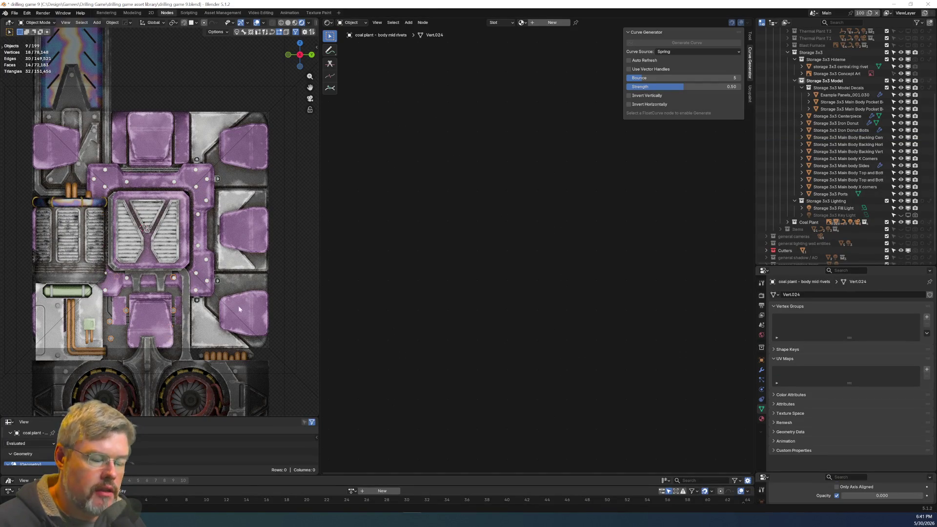
scroll(776, 205, "up", 2)
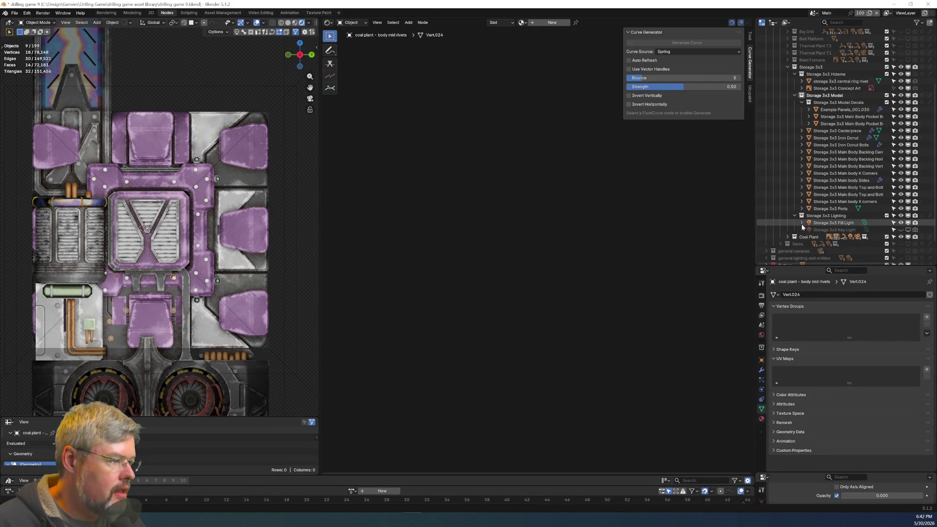
Select the coal plant main rivet in the Hideme collection and show its Rivets material.
left_click(788, 237)
scroll(791, 221, "down", 5)
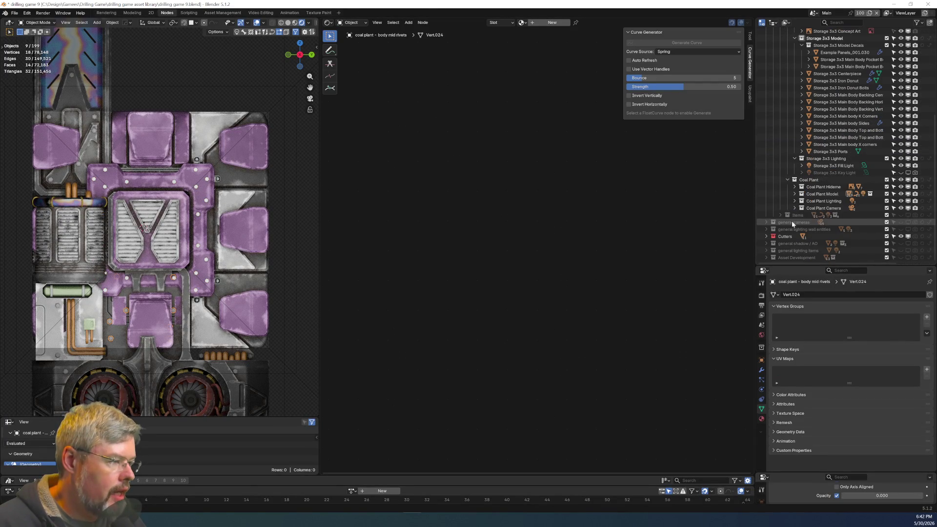
left_click(795, 186)
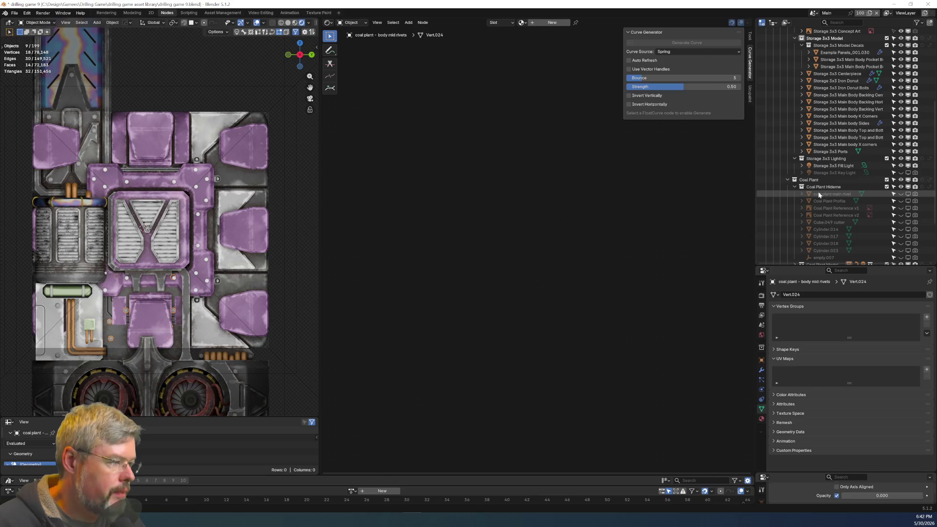
left_click(818, 193)
left_click(761, 418)
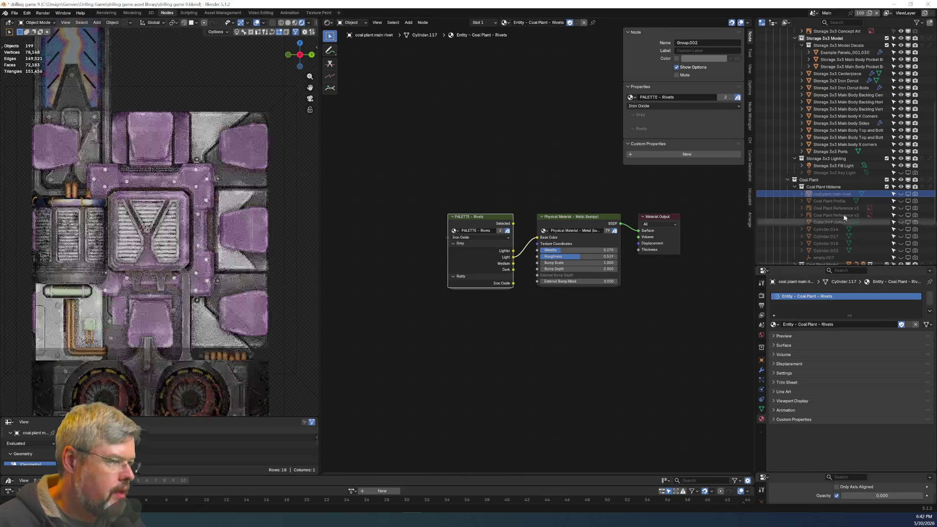
Hide and collapse the Coal Plant collection, then select the storage iron donut bolts.
left_click(912, 180)
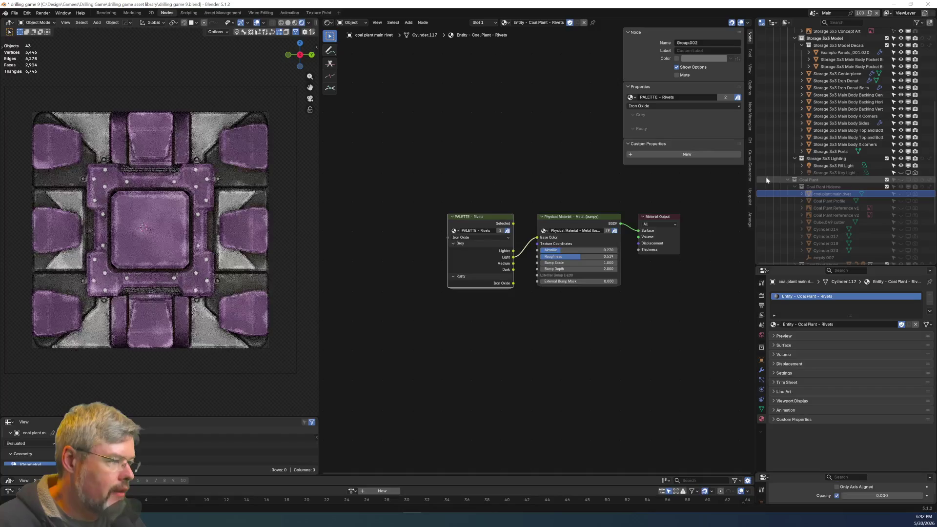
left_click(795, 186)
left_click(790, 181)
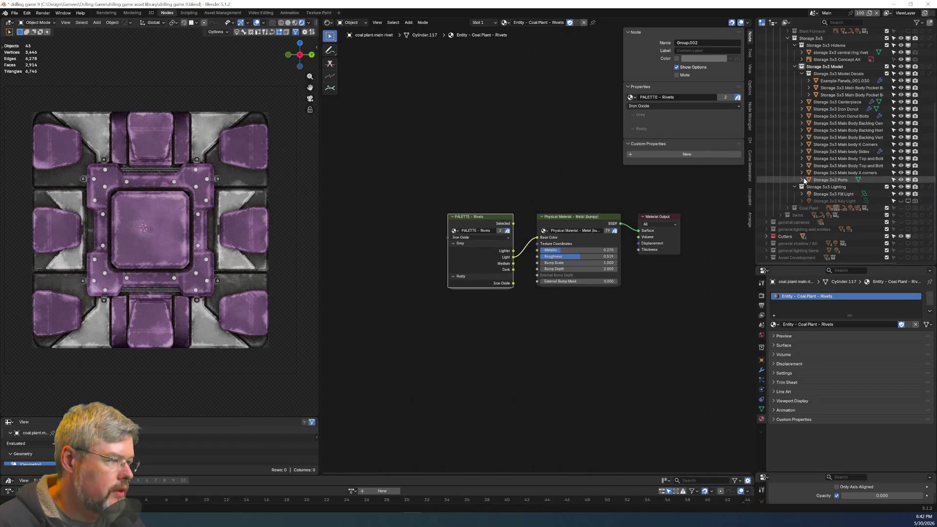
left_click(128, 282)
Copy the Coal Plant Rivets material as 'Entity - Storage - Rivets' on the bolts with a fake user.
left_click(775, 324)
type("rivet")
key("Return")
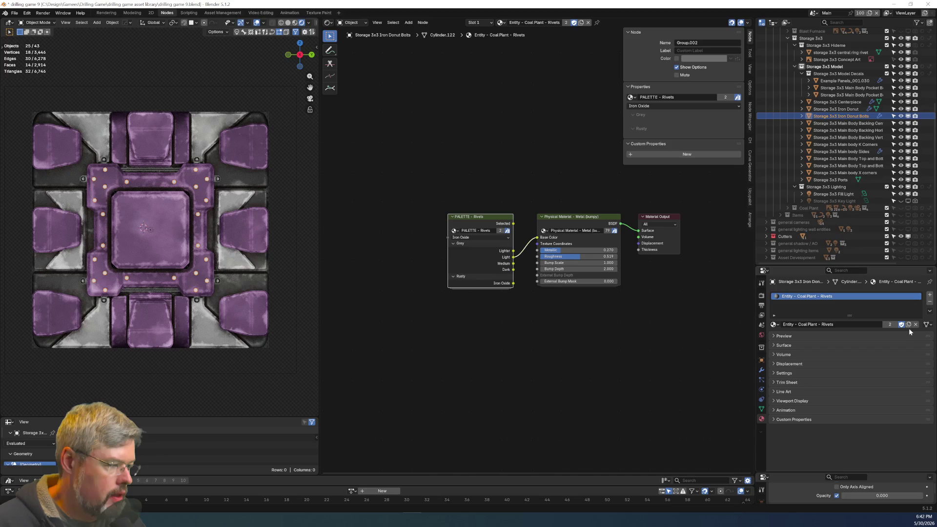
left_click(908, 324)
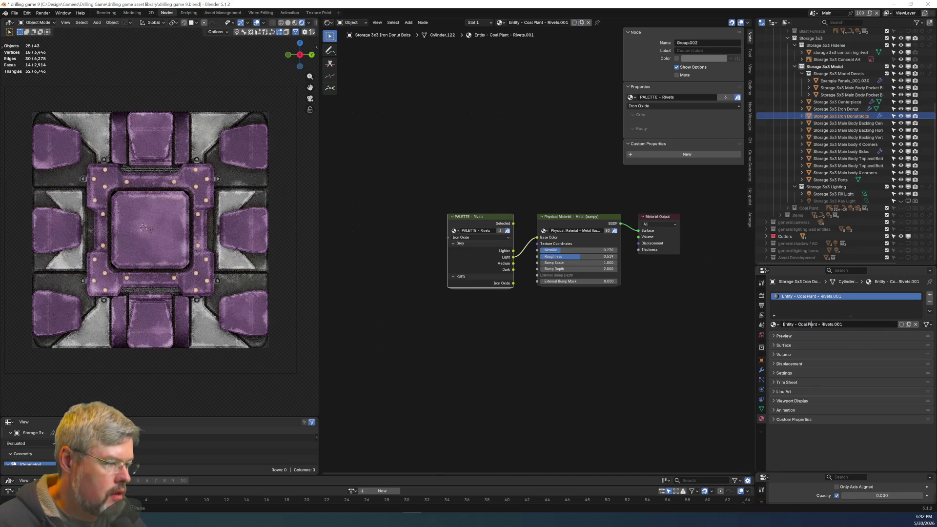
left_click_drag(799, 324, 844, 324)
type("St")
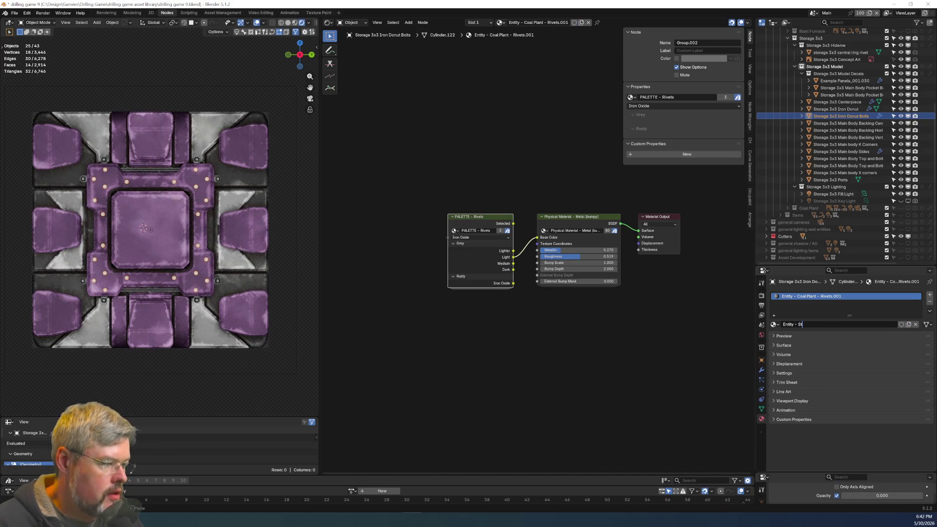
type("orage - Rivets")
key("Return")
left_click(901, 324)
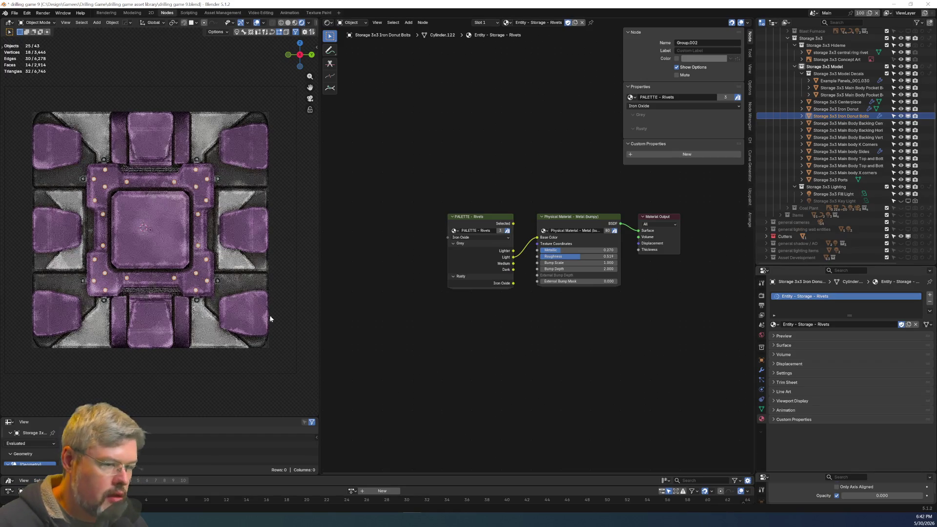
Wire PALETTE - Rivets' Medium colour into the rivet material's Base Color.
left_click(237, 100)
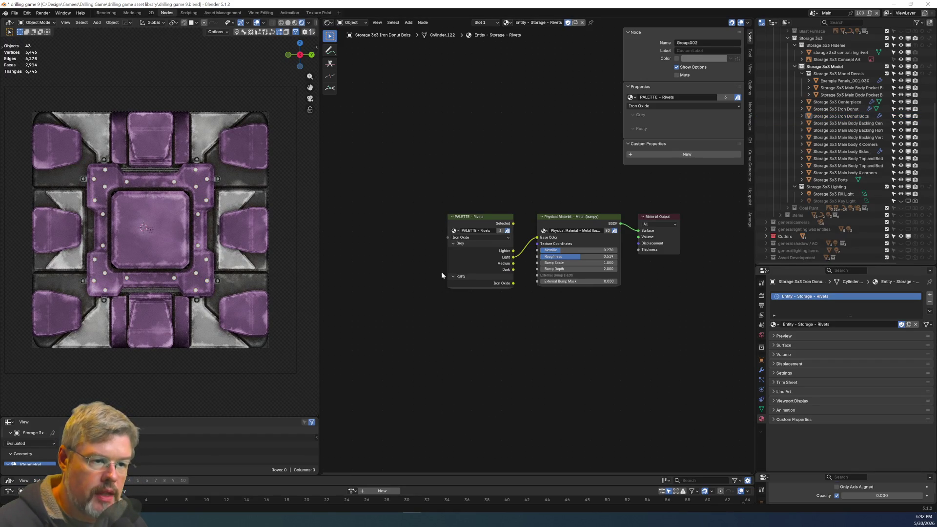
scroll(496, 299, "up", 2)
left_click_drag(505, 269, 537, 233)
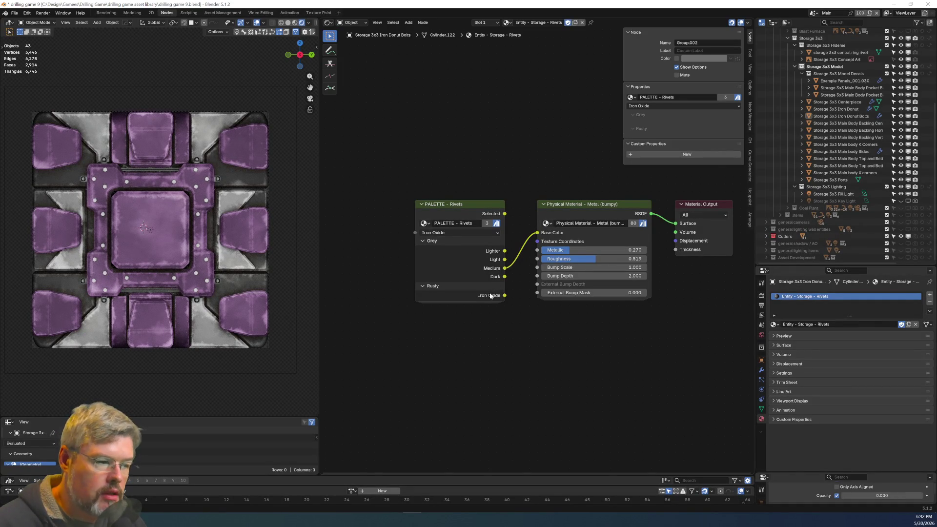
left_click(15, 13)
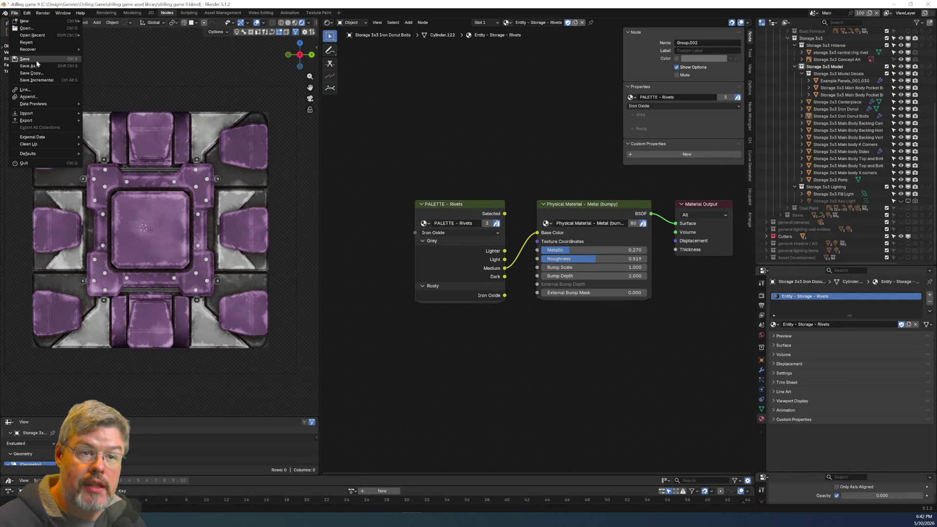
Save the file and select the Storage 3x3 central ring rivet.
left_click(36, 60)
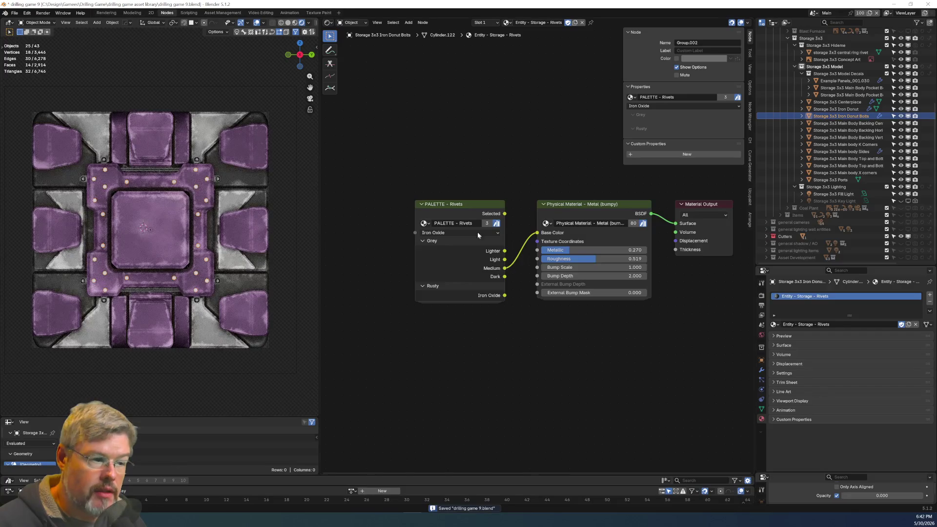
scroll(831, 150, "up", 5)
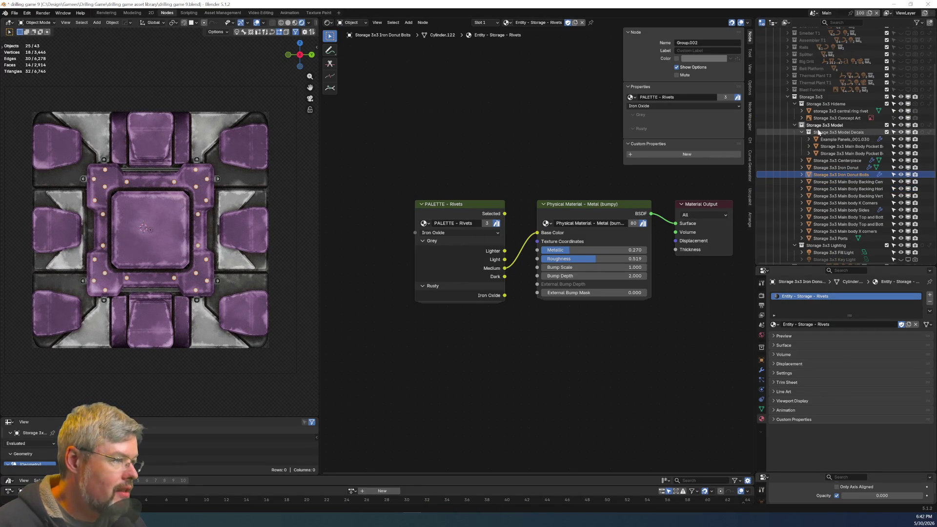
left_click(818, 113)
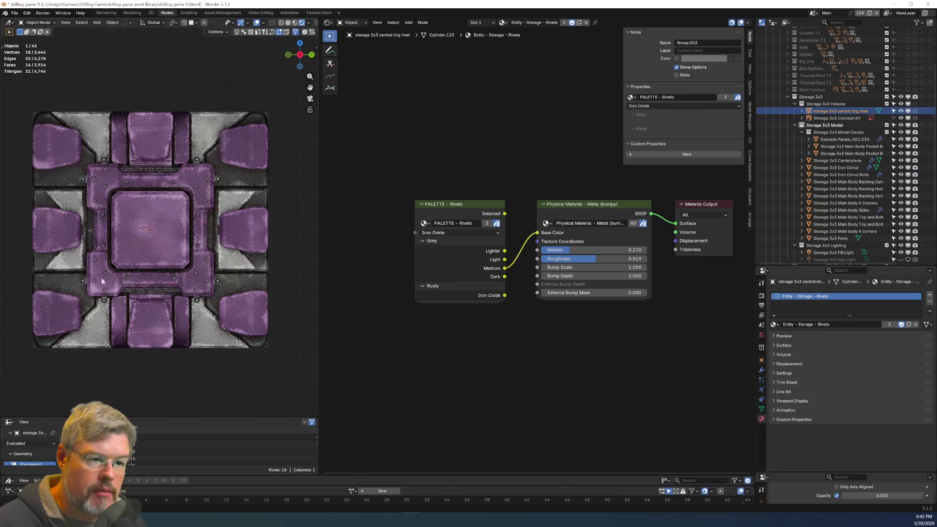
Feed the rivet's Base Color from the PALETTE Lighter shade, then display the Iron Donut's material.
left_click_drag(513, 267, 505, 259)
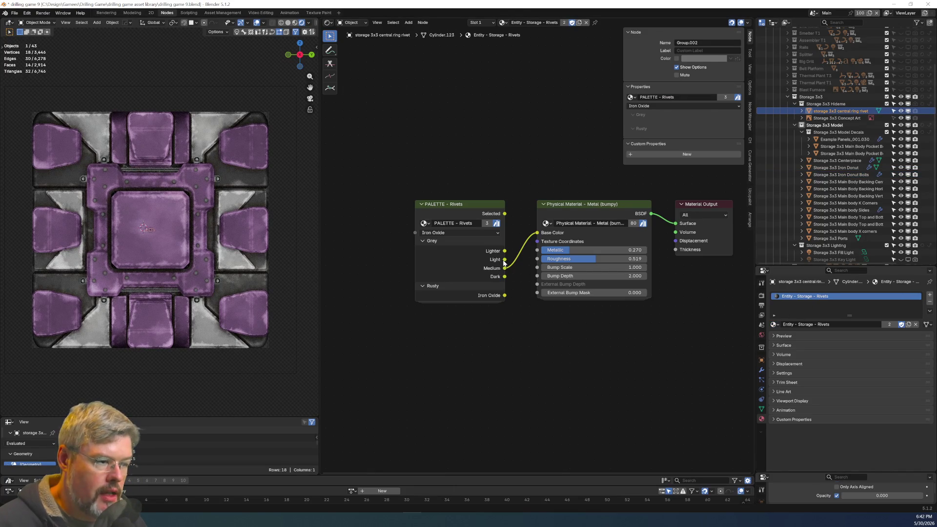
left_click(515, 348)
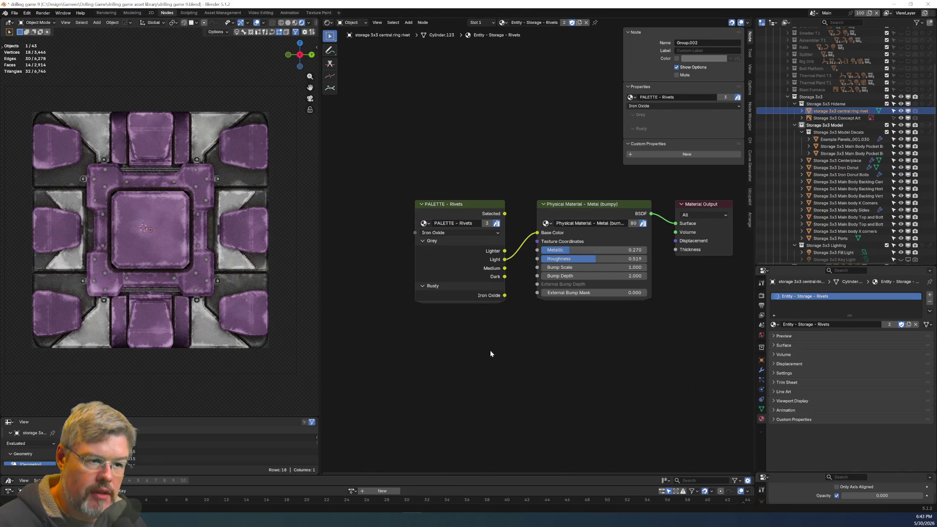
left_click_drag(506, 250, 537, 233)
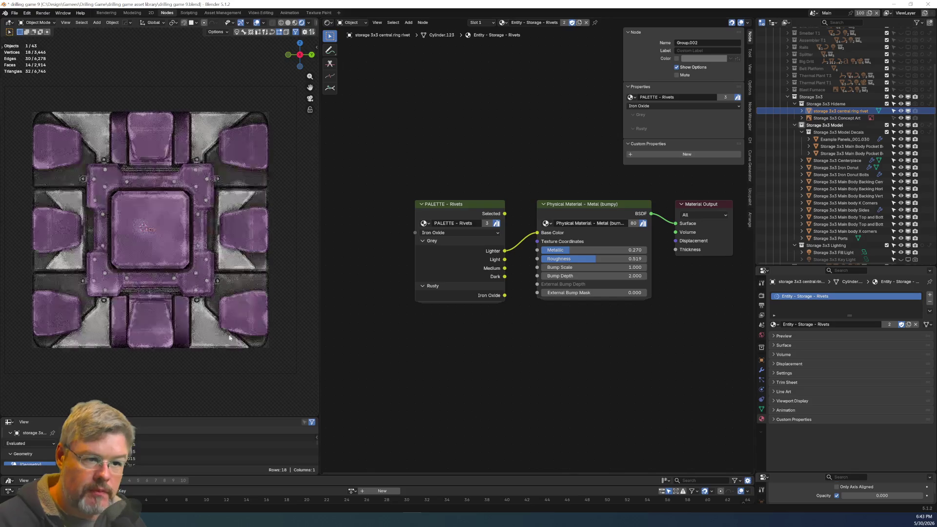
left_click(203, 191)
middle_click_drag(364, 282, 452, 175)
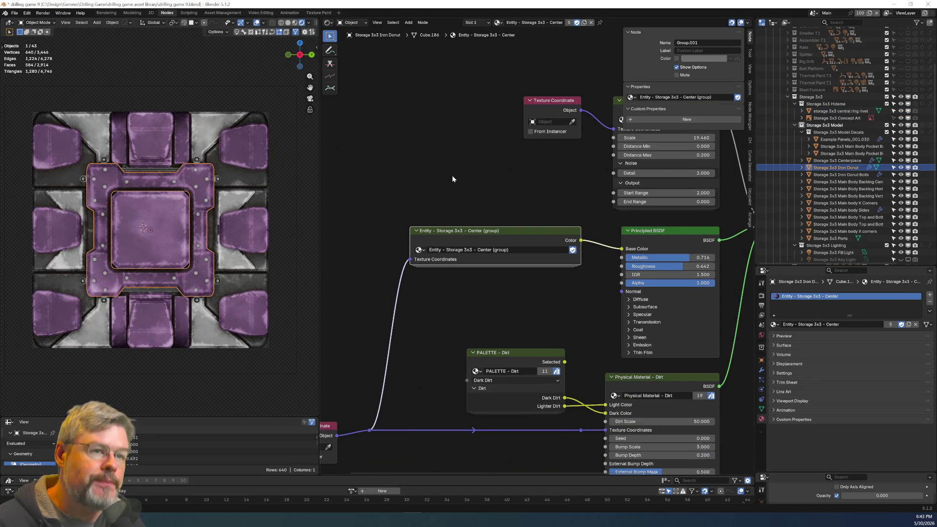
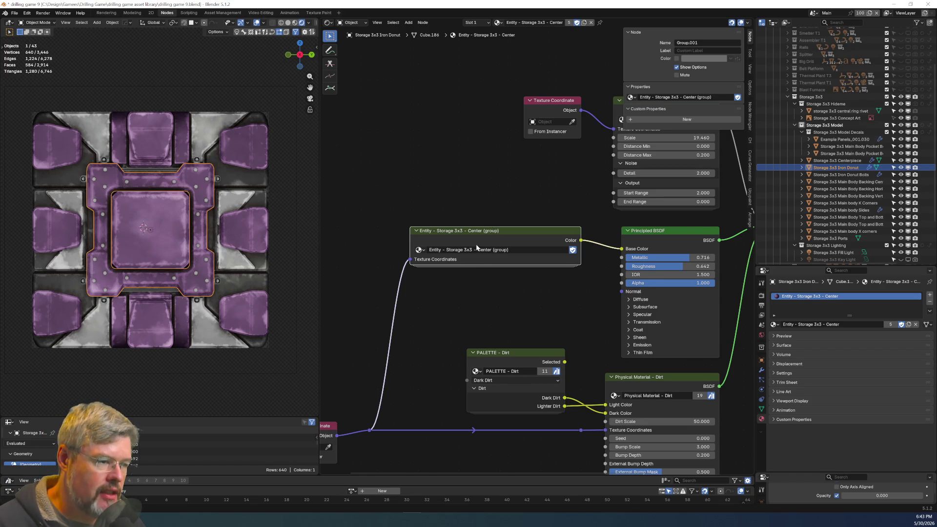
Inside the Storage 3x3 Center group, duplicate the Main Dark colour node and label it Center Ring.
key("Tab")
key("Tab")
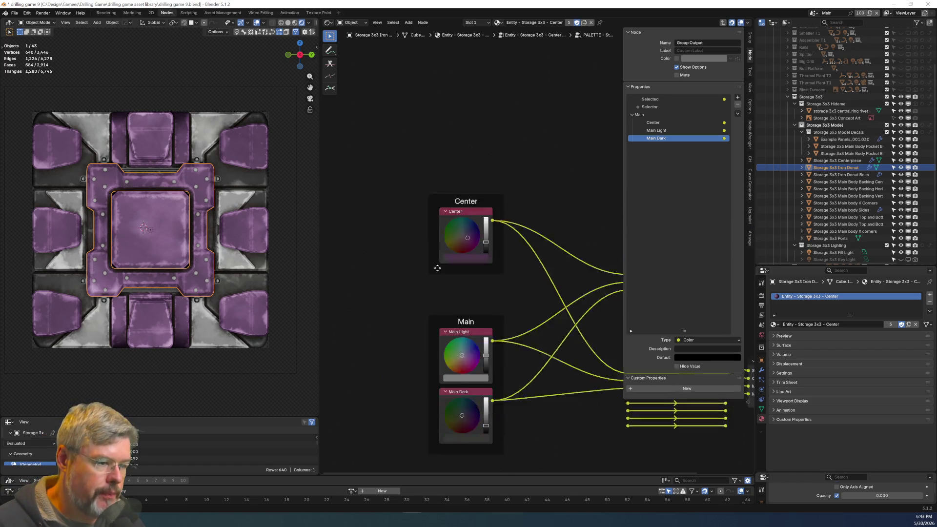
mouse_move(399, 123)
left_mouse_down()
mouse_move(401, 161)
mouse_move(399, 153)
left_mouse_up()
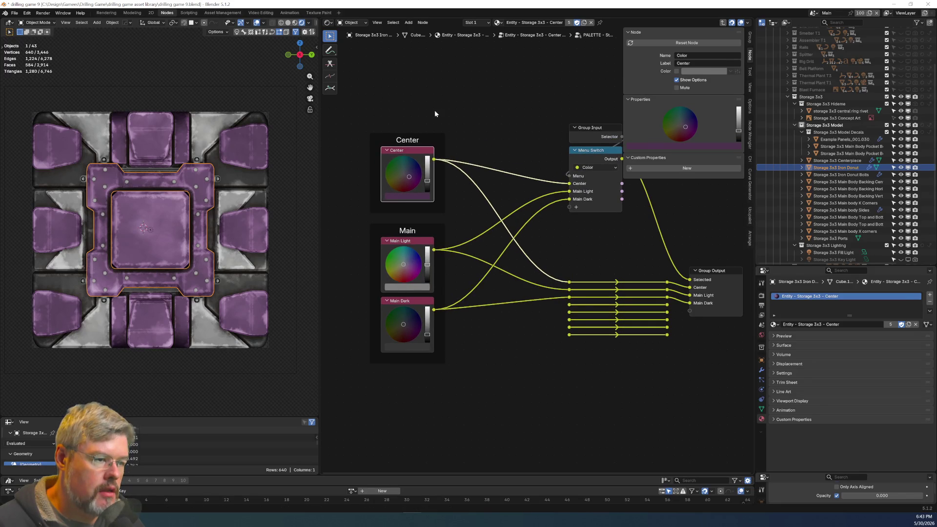
middle_click_drag(435, 114, 455, 115)
left_click(419, 150)
key("ctrl+c")
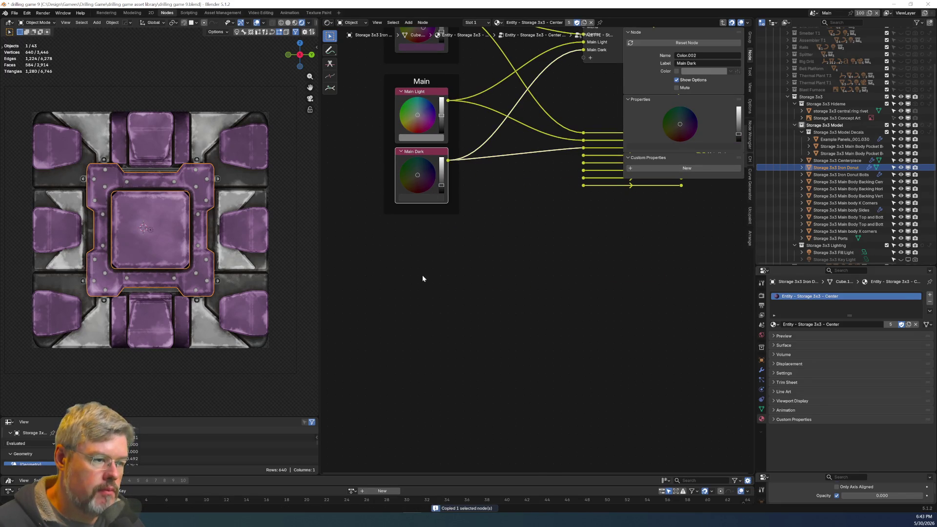
key("ctrl+v")
left_click(413, 254)
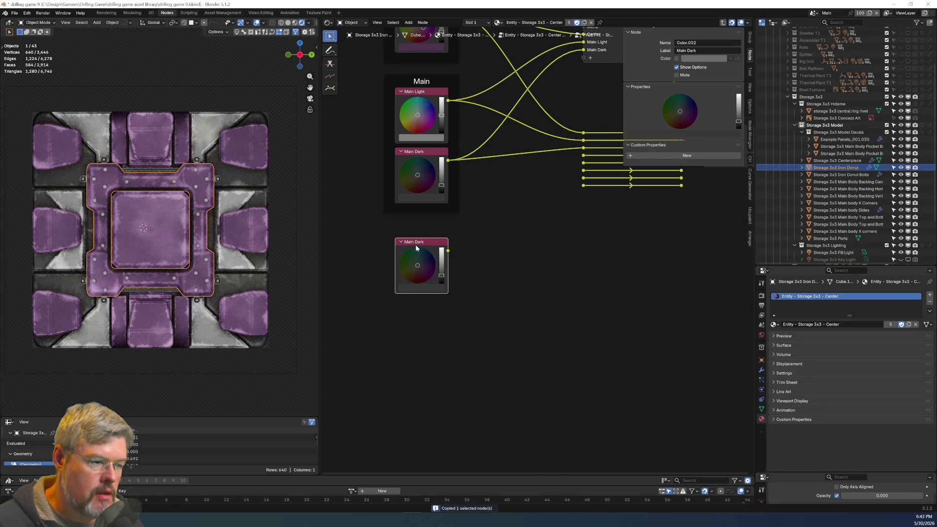
key("F2")
type("Center Ring")
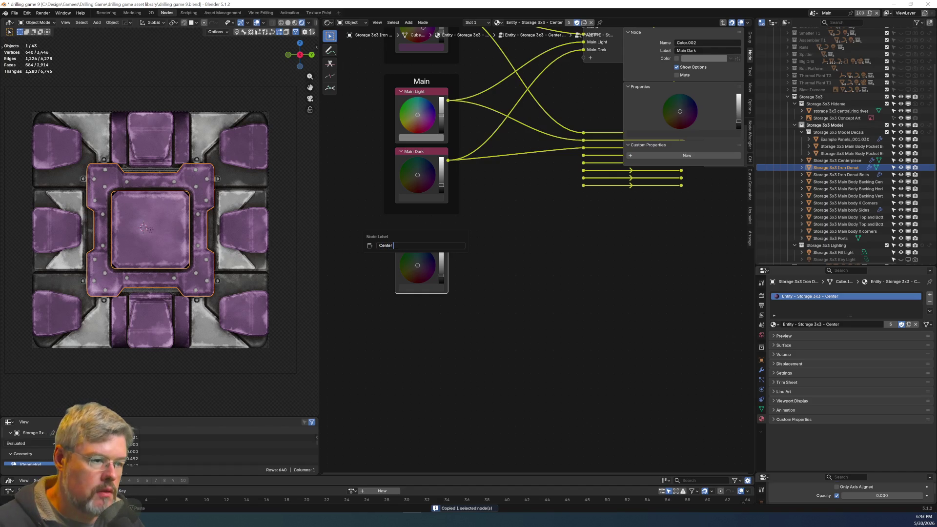
key("Return")
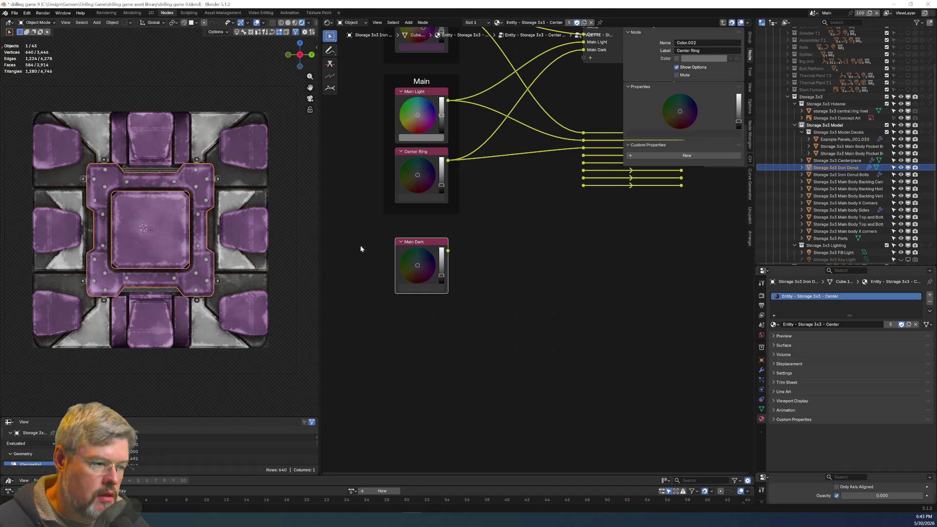
Move the copied colour node into the Center frame, restore the Main frame, and set the colour to dark brown.
scroll(435, 252, "down", 1)
mouse_move(435, 252)
left_mouse_down()
mouse_move(382, 200)
mouse_move(351, 193)
left_mouse_up()
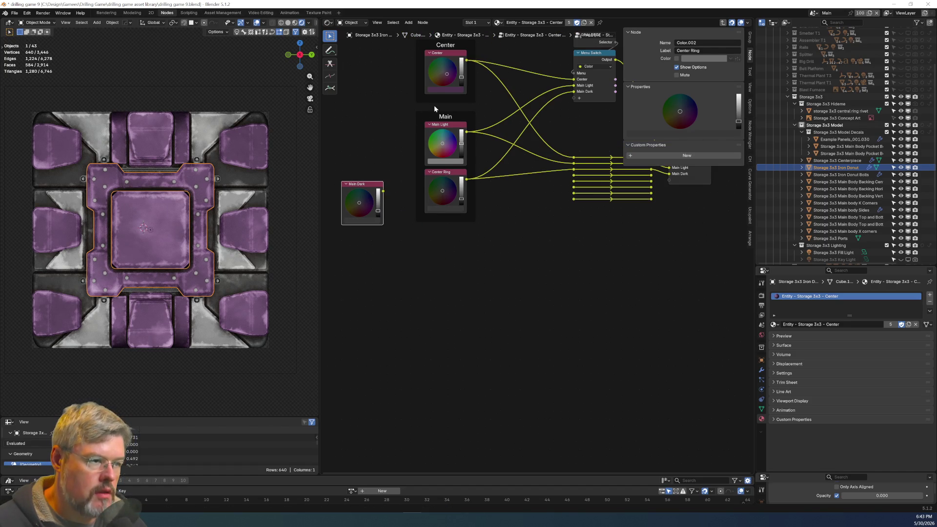
left_click_drag(445, 113, 434, 238)
mouse_move(368, 183)
left_mouse_down()
mouse_move(454, 108)
mouse_move(450, 115)
left_mouse_up()
left_click_drag(384, 229, 436, 260)
key("g")
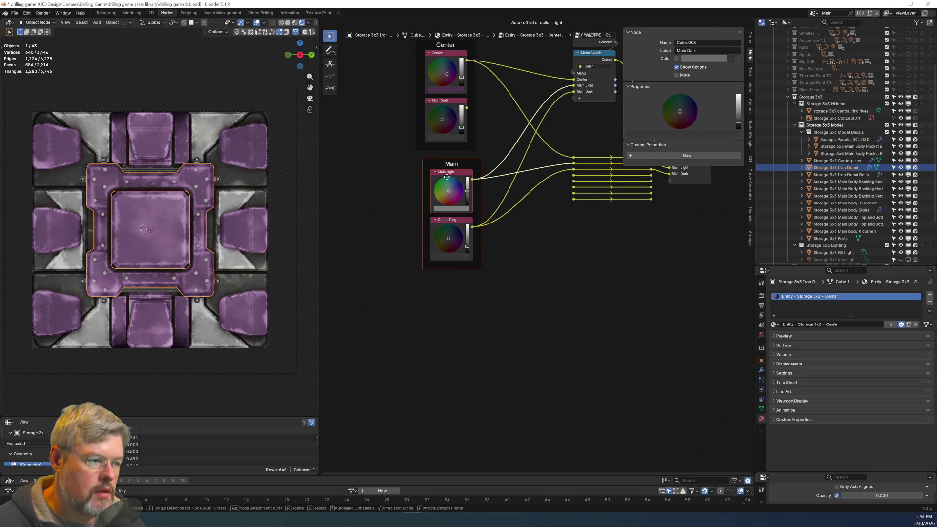
left_click(441, 179)
left_click(494, 250)
scroll(494, 229, "up", 3)
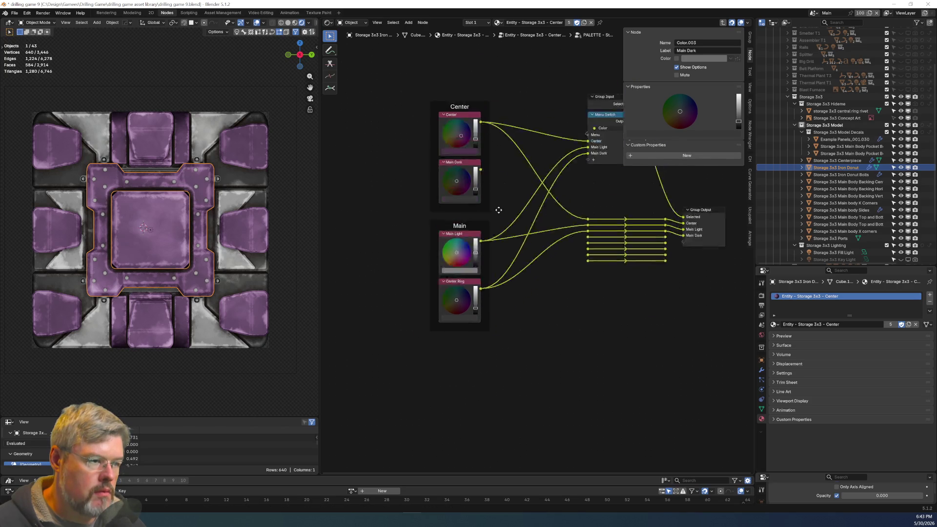
left_click_drag(424, 225, 414, 236)
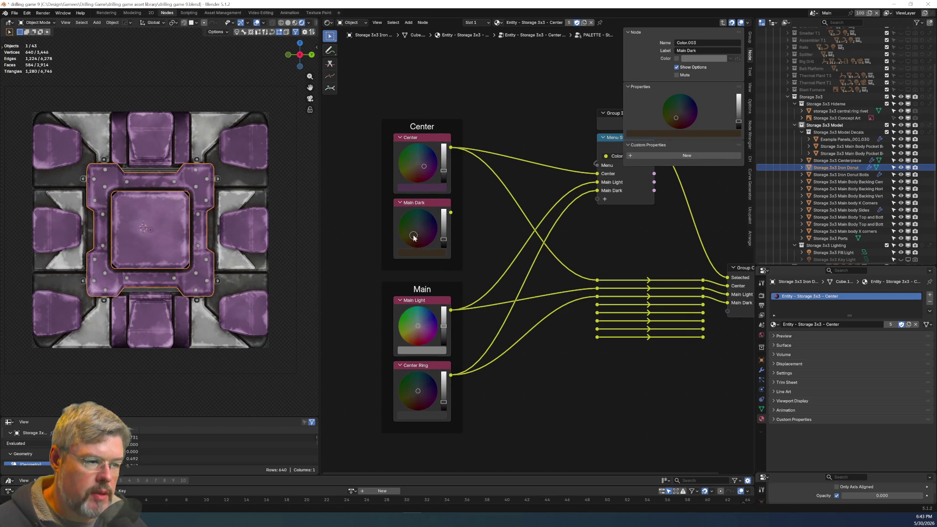
middle_click_drag(467, 233, 445, 259)
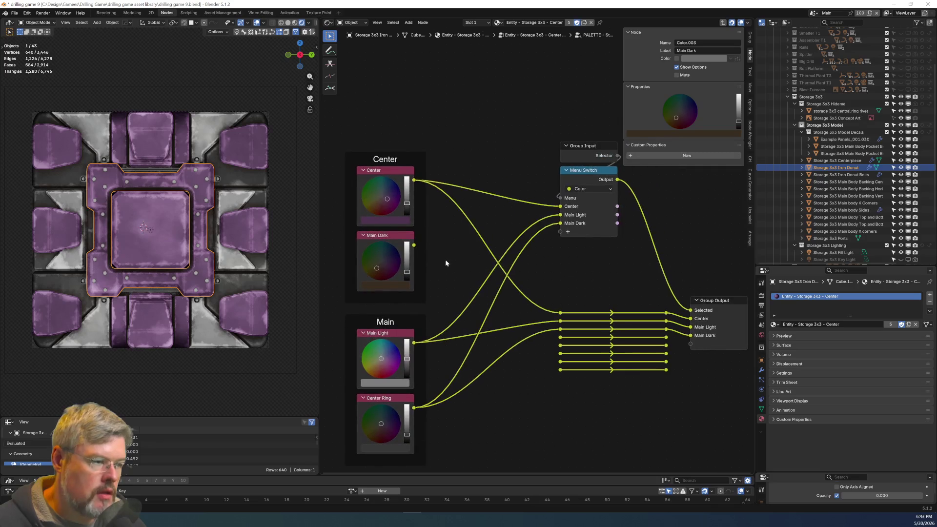
Wire the new colour into a new Menu Switch input and a new Group Output socket, tidying the reroutes.
mouse_move(414, 245)
left_mouse_down()
mouse_move(560, 231)
mouse_move(546, 296)
mouse_move(561, 337)
left_mouse_up()
left_click_drag(666, 338, 690, 344)
left_click_drag(557, 301, 672, 316)
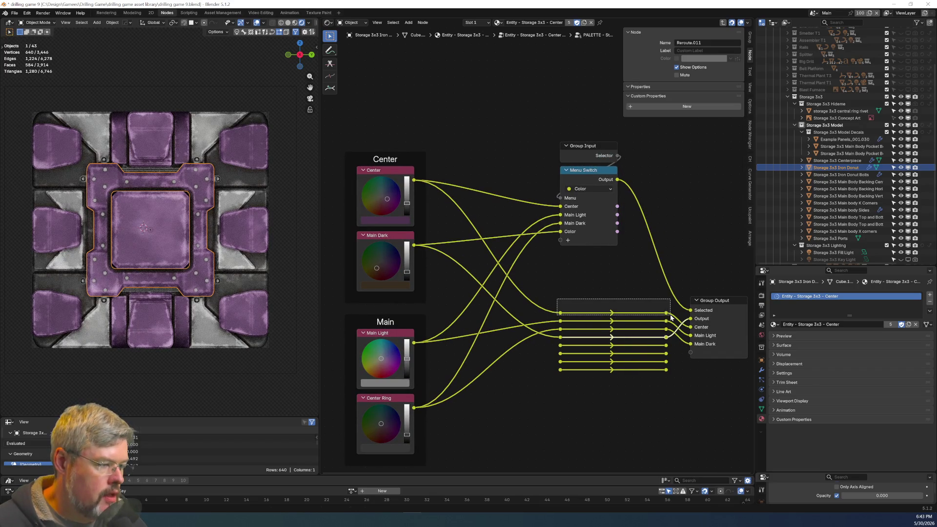
left_click_drag(560, 313, 560, 304)
mouse_move(541, 341)
left_mouse_down()
mouse_move(667, 336)
mouse_move(668, 312)
mouse_move(721, 322)
left_mouse_up()
left_click_drag(720, 323, 721, 314)
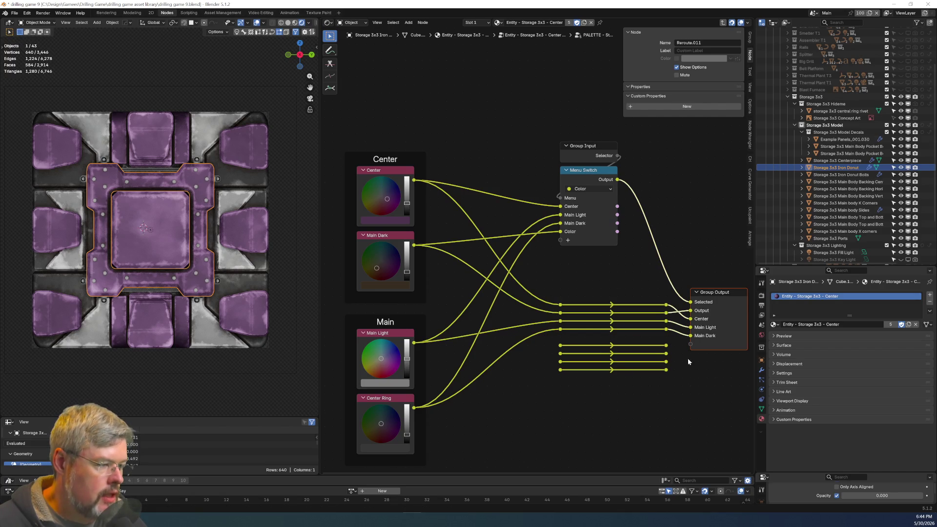
Label the Center frame colour node 'Center Ring' and save drilling game 9.blend.
left_click(394, 239)
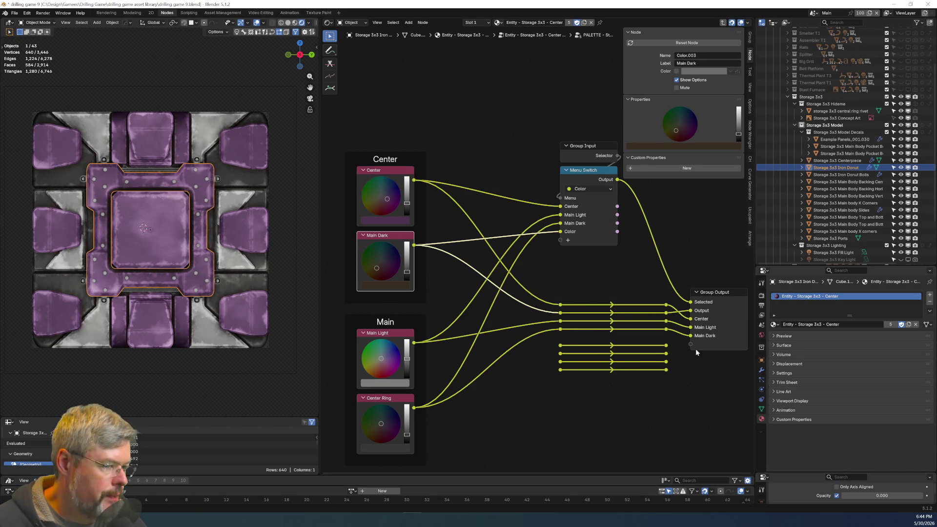
key("F2")
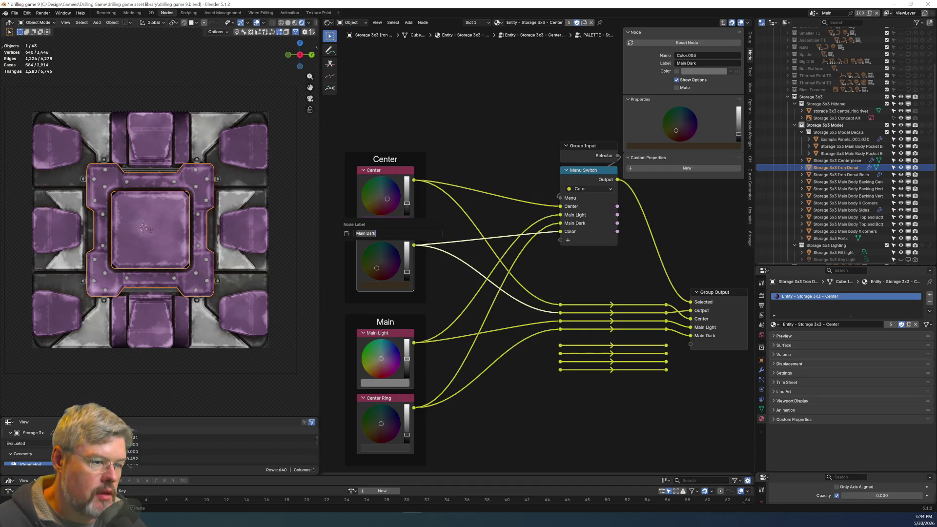
type("Center Ring")
key("Return")
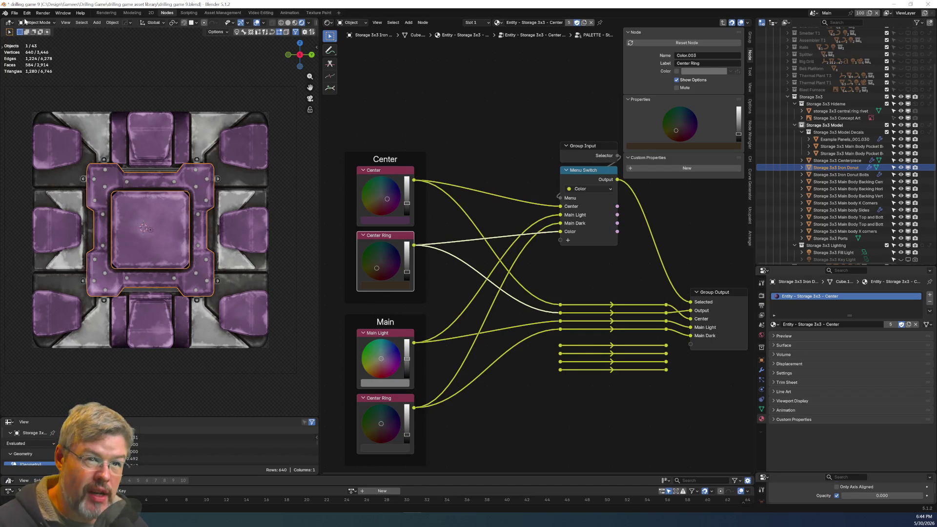
left_click(15, 13)
left_click(35, 70)
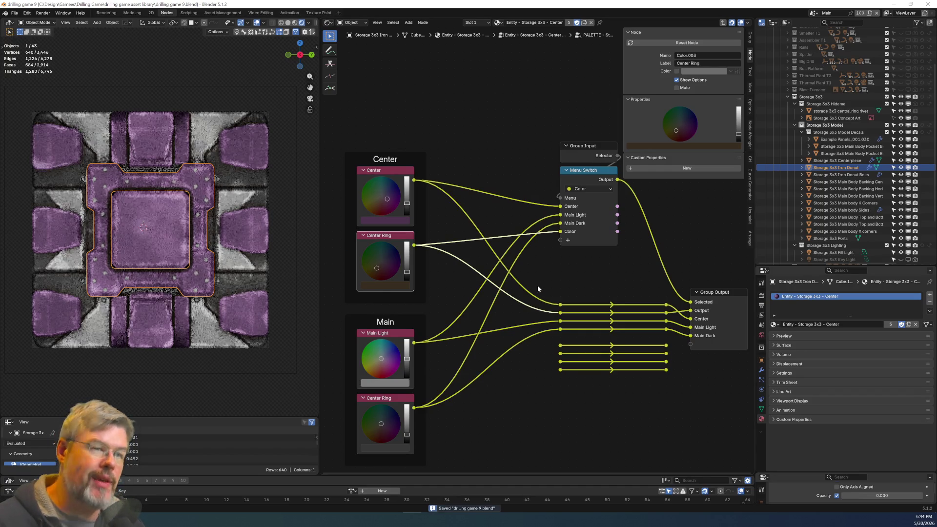
Rename the Menu Switch colour option to Center Ring and move it up to second place.
left_click(585, 174)
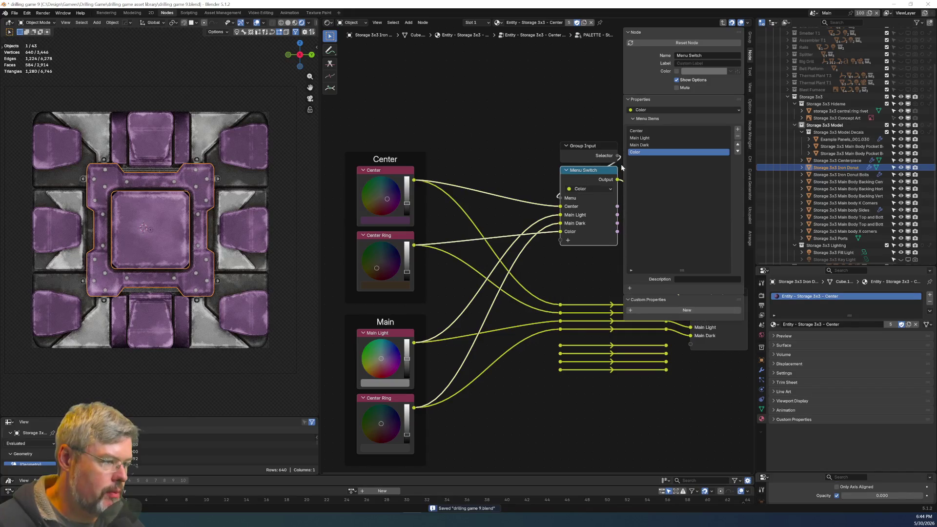
double_click(645, 153)
type("Center Ring")
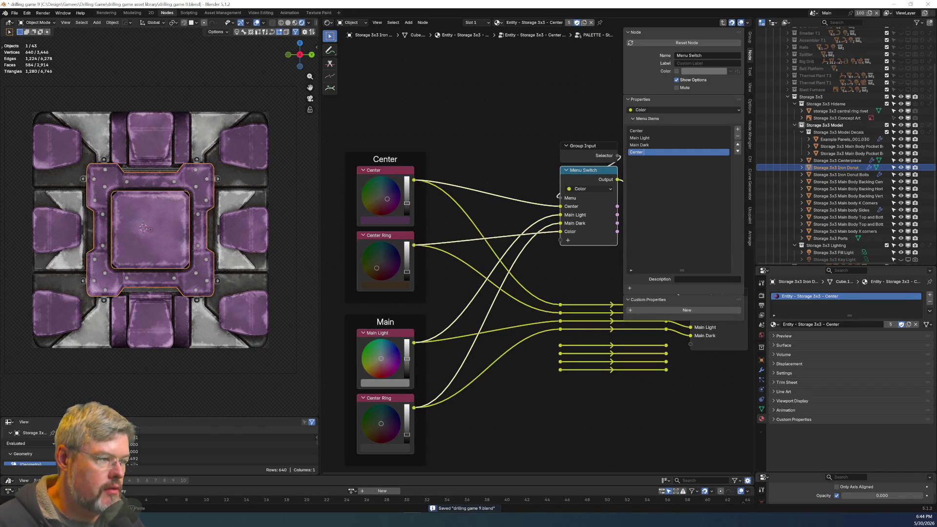
left_click(737, 144)
left_click(738, 144)
Add a 'Center' panel to the Group Output and move the Center output into it.
middle_click_drag(720, 296, 532, 256)
left_click(532, 254)
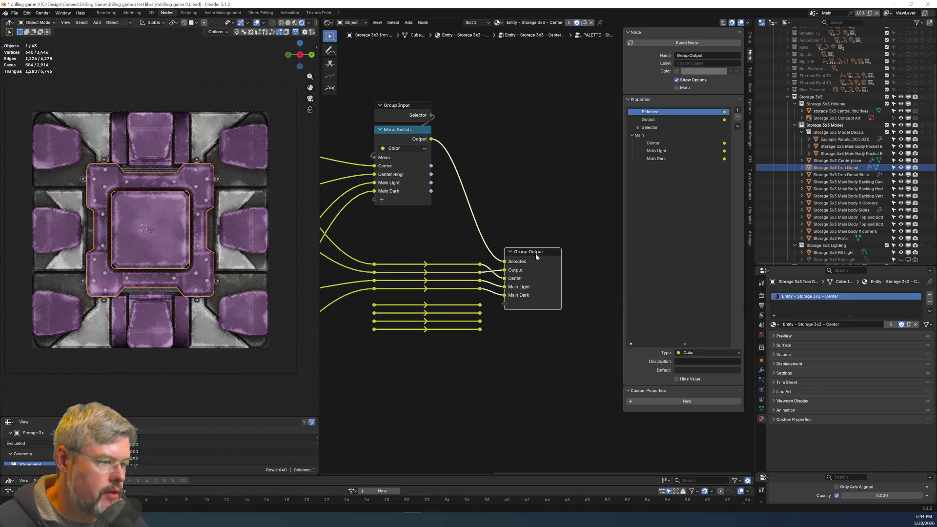
left_click(738, 126)
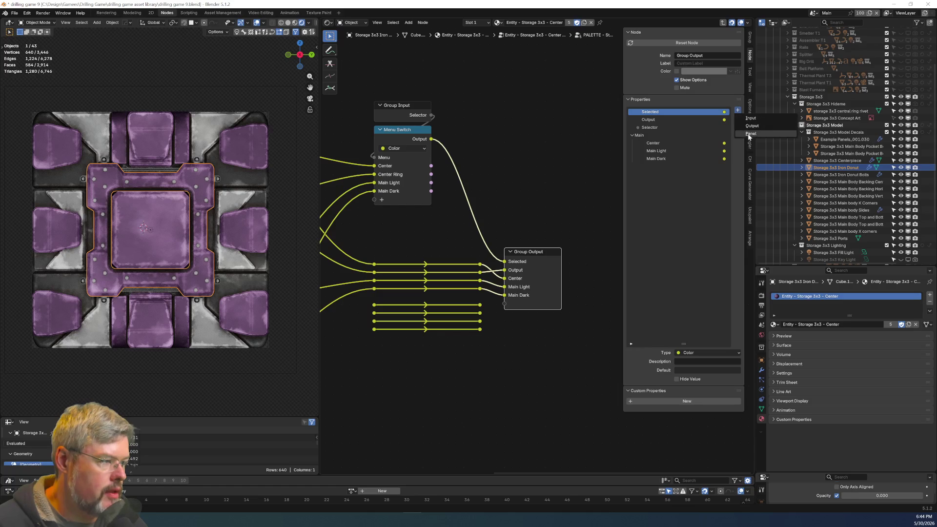
left_click(757, 127)
double_click(649, 135)
type("Ce")
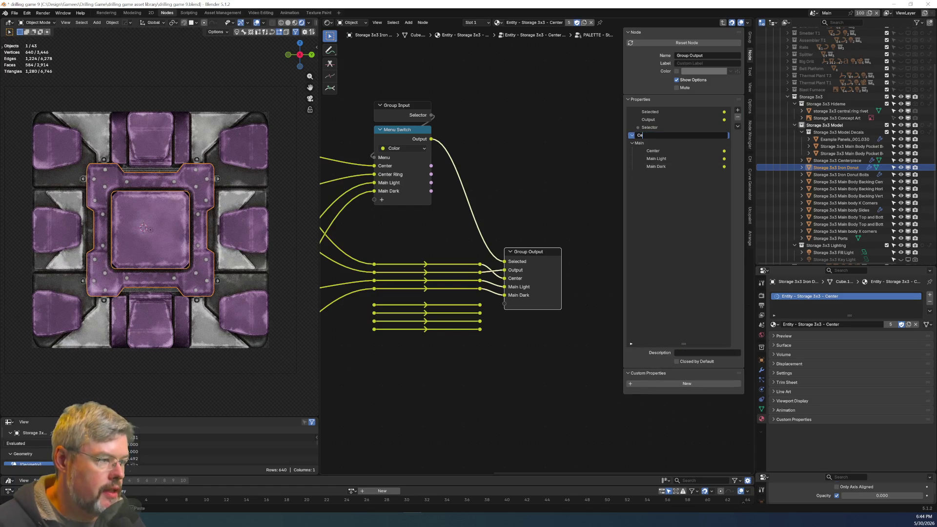
type("nter")
key("Return")
left_click_drag(653, 152, 658, 136)
Rename the new output socket to Center Ring after Center, save, and exit to the material tree.
double_click(648, 120)
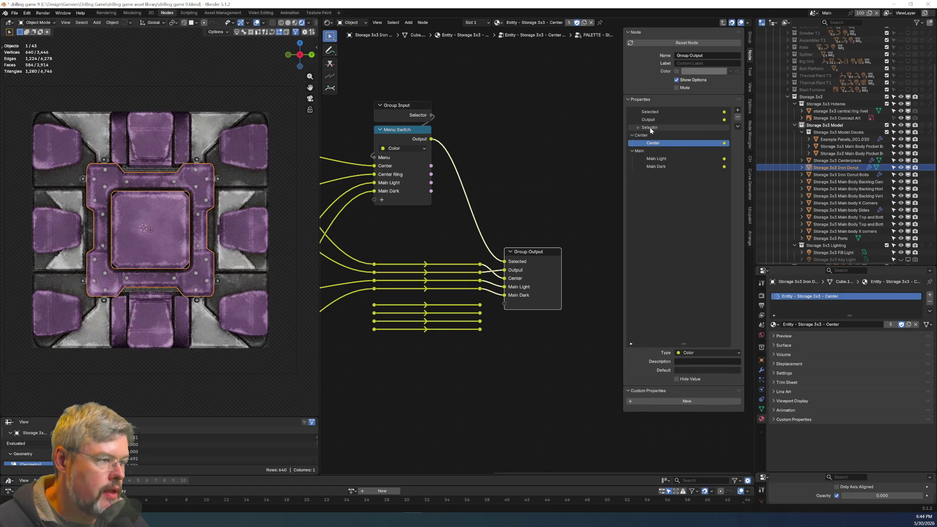
type("Center r")
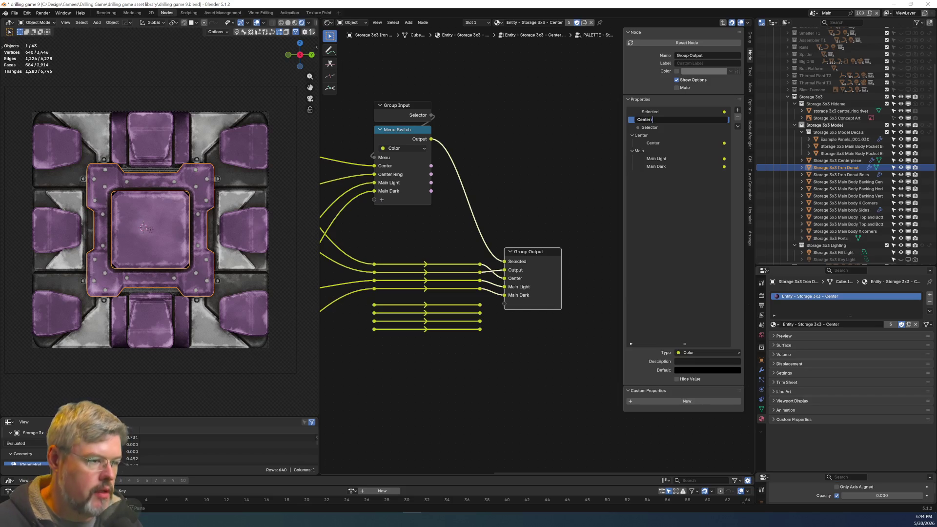
type("ining")
key("Return")
left_click_drag(655, 120, 672, 145)
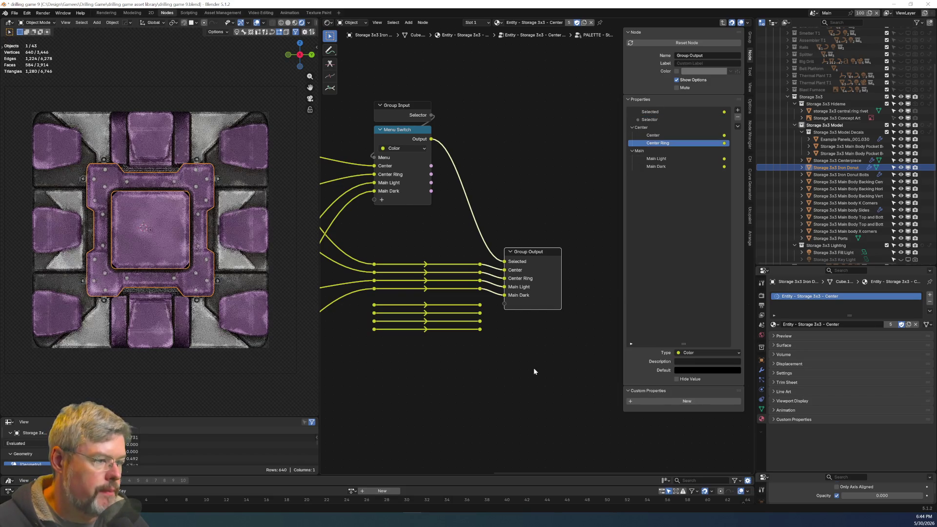
left_click(14, 16)
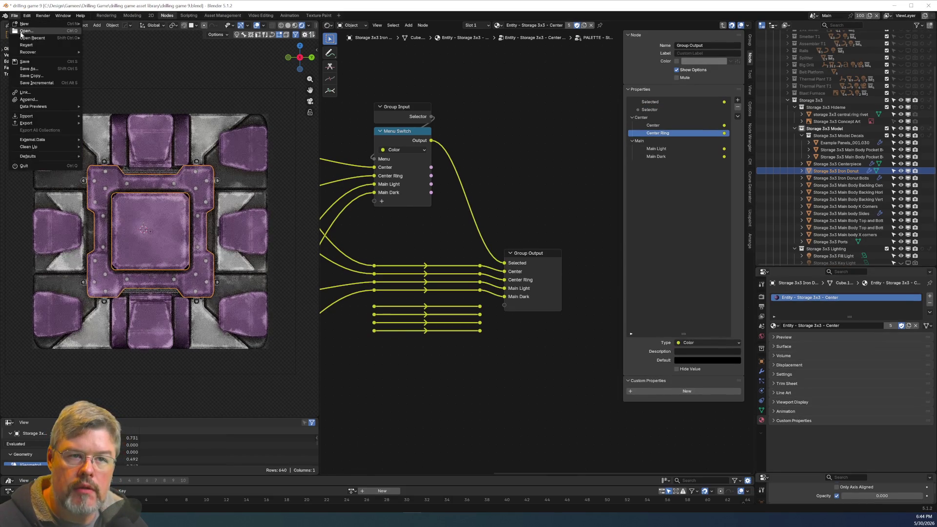
left_click(31, 63)
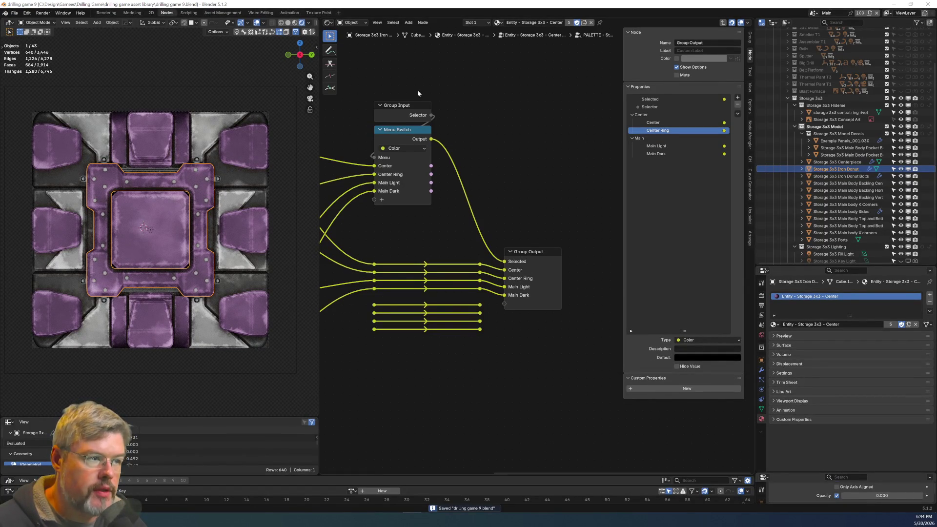
key("Tab")
key("Tab")
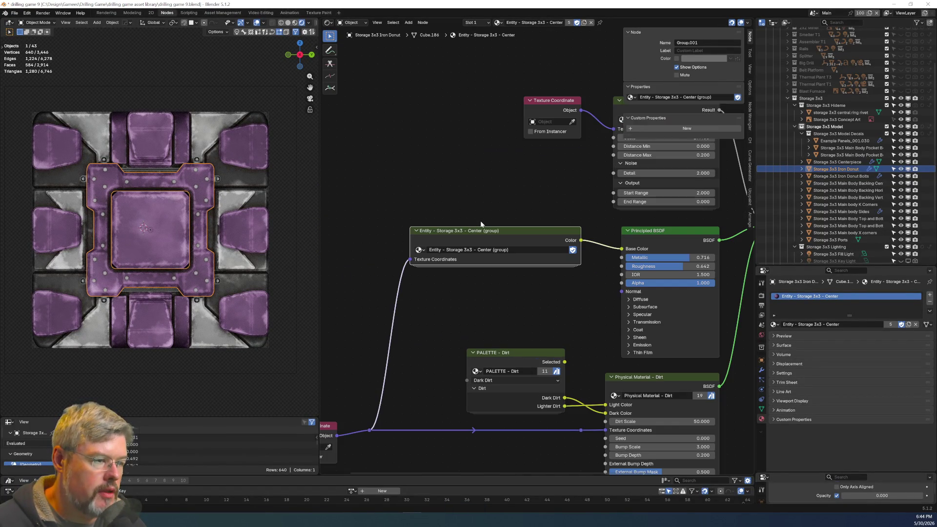
Duplicate the Center material and rename the copy Center Ring.
left_click(584, 22)
key("BackSpace")
key("BackSpace")
key("BackSpace")
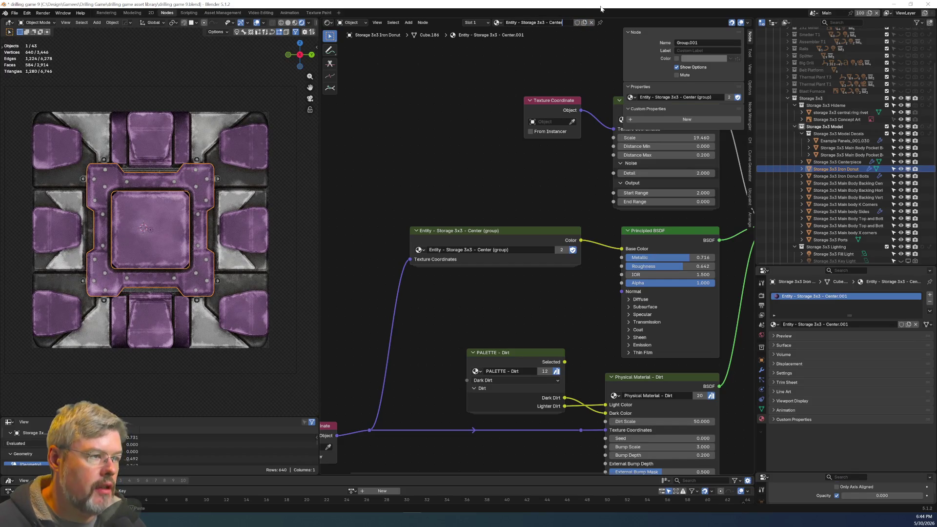
type(" Ring")
key("Return")
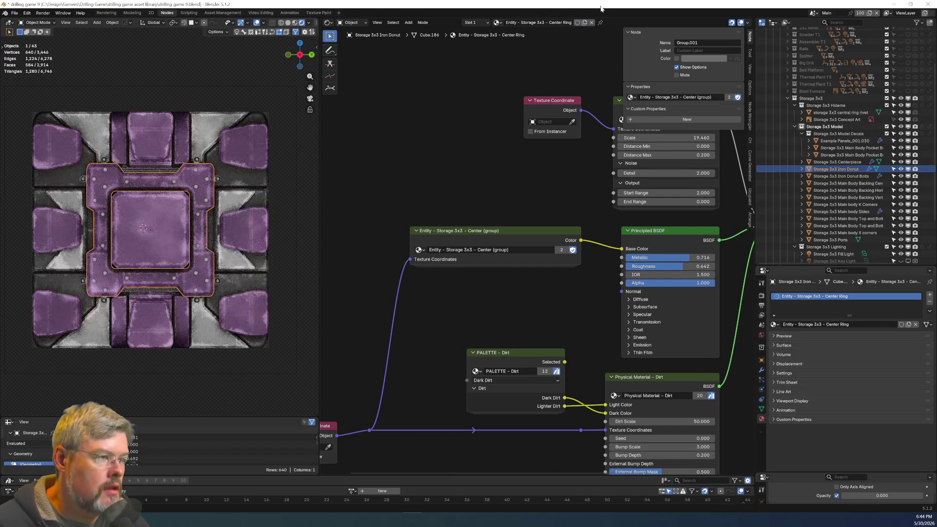
Make the node group single-user and rename it 'Entity - Storage 3x3 - Center Ring (group)'.
left_click(577, 22)
left_click(560, 250)
double_click(537, 250)
key("BackSpace")
key("BackSpace")
key("BackSpace")
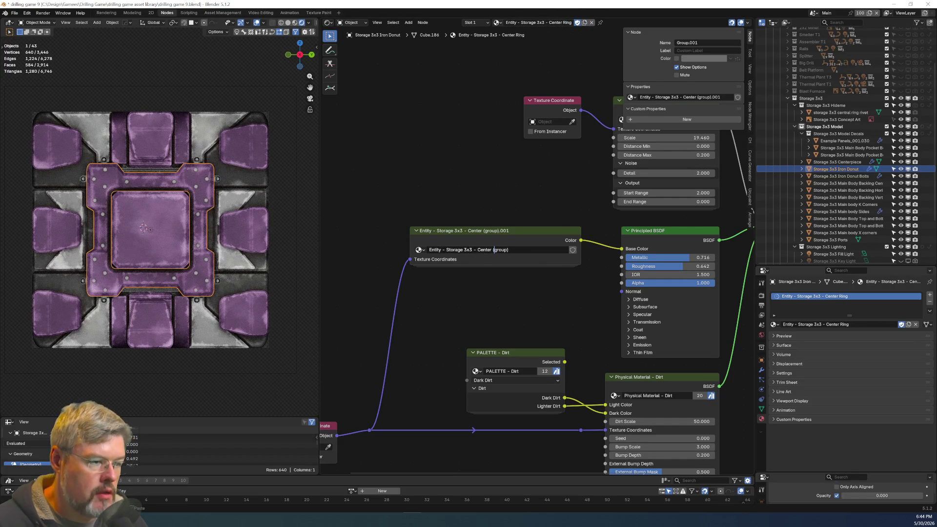
type("Ring")
key("Return")
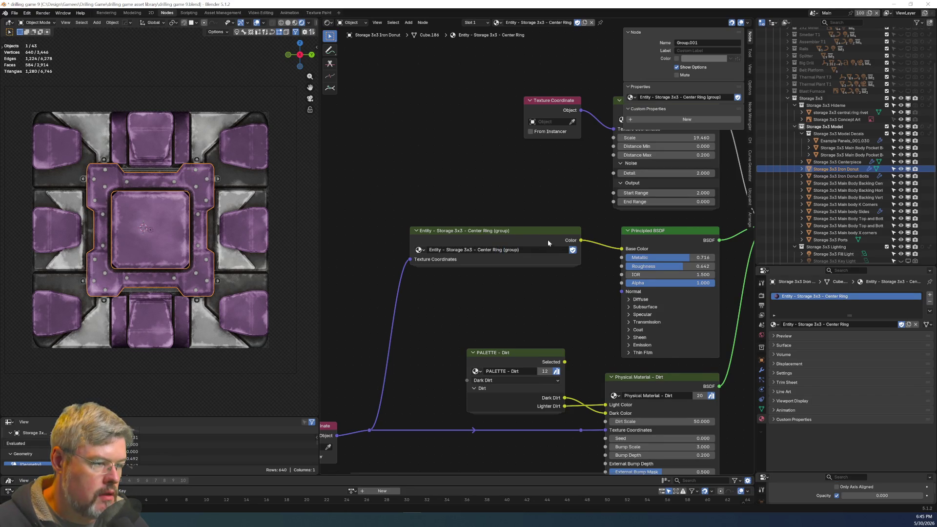
Check the PALETTE - Storage node's sockets inside the group, then select the Storage 3x3 Fill Light.
key("Tab")
key("ctrl+h")
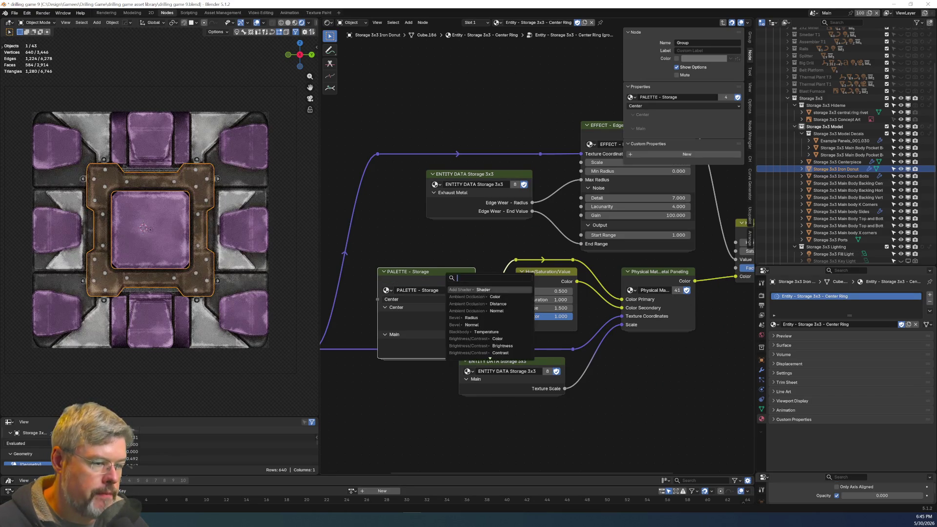
key("ctrl+h")
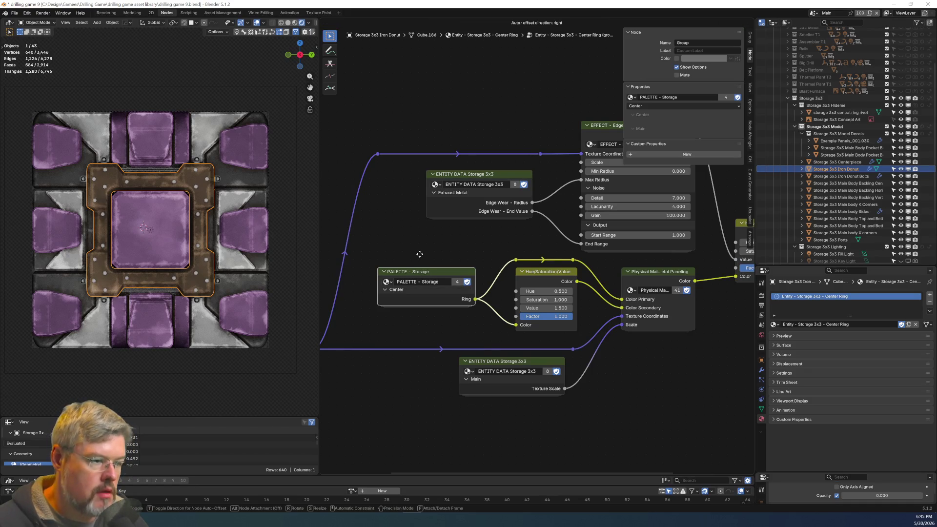
left_click(166, 325)
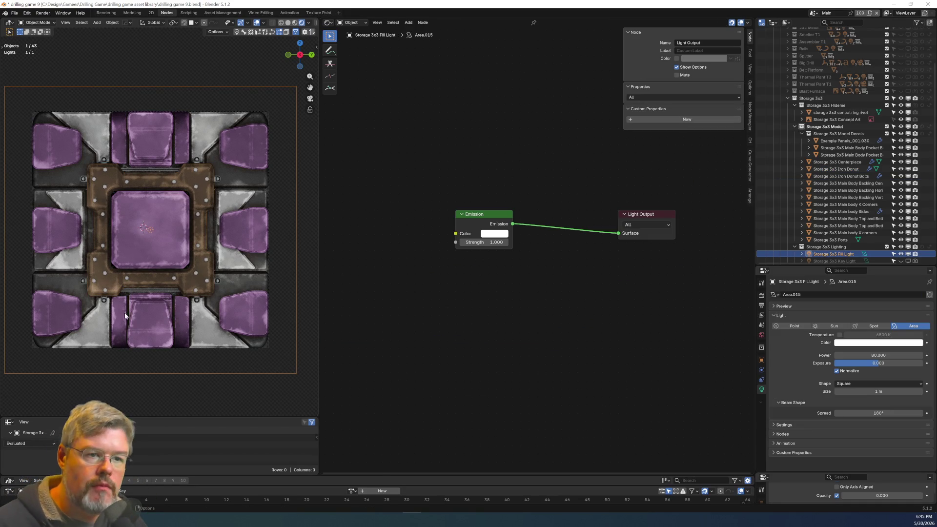
Save drilling game 9.blend and select the Storage 3x3 Ports object to show its Center material.
left_click(14, 13)
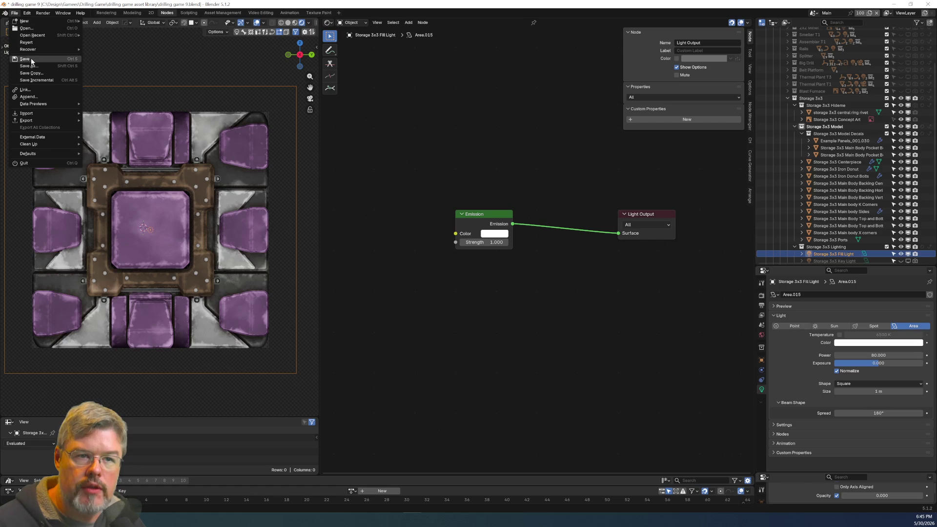
left_click(25, 58)
left_click(52, 155)
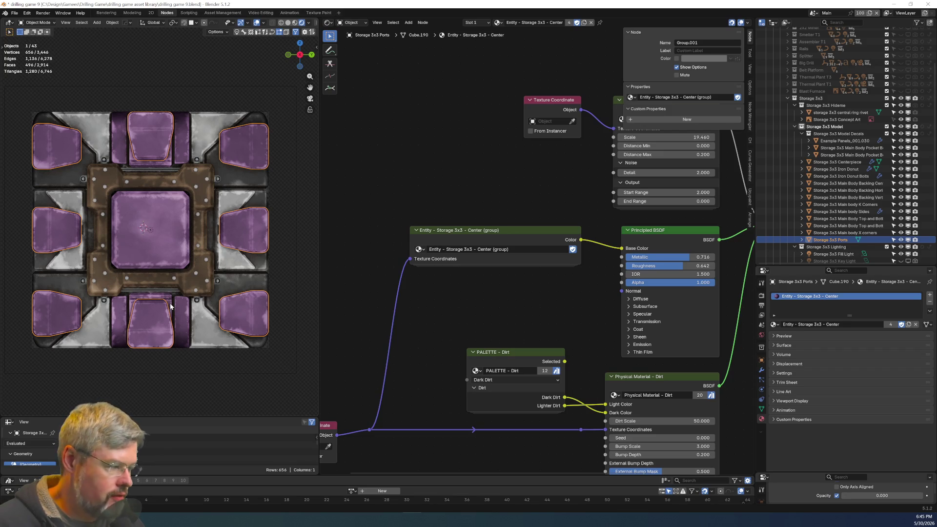
Briefly compare opacity 1.000, then link the Light material from X corners to the outer top/bottom part.
left_click_drag(859, 495, 923, 495)
key("ctrl+z")
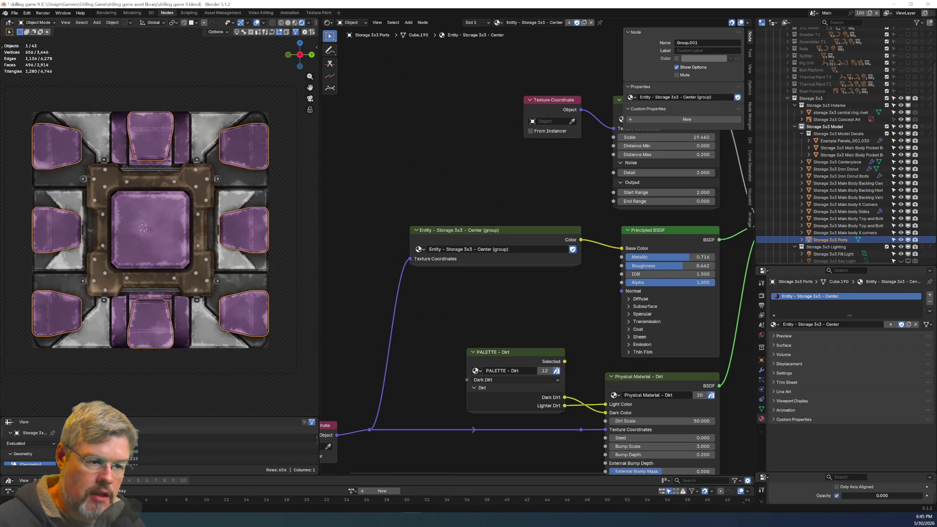
left_click(182, 312)
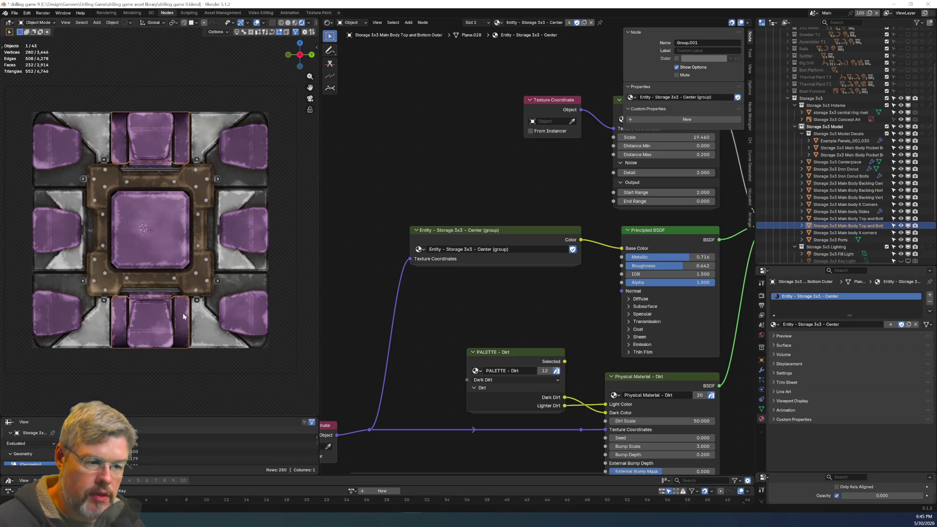
left_click(199, 327, "shift")
key("ctrl+l")
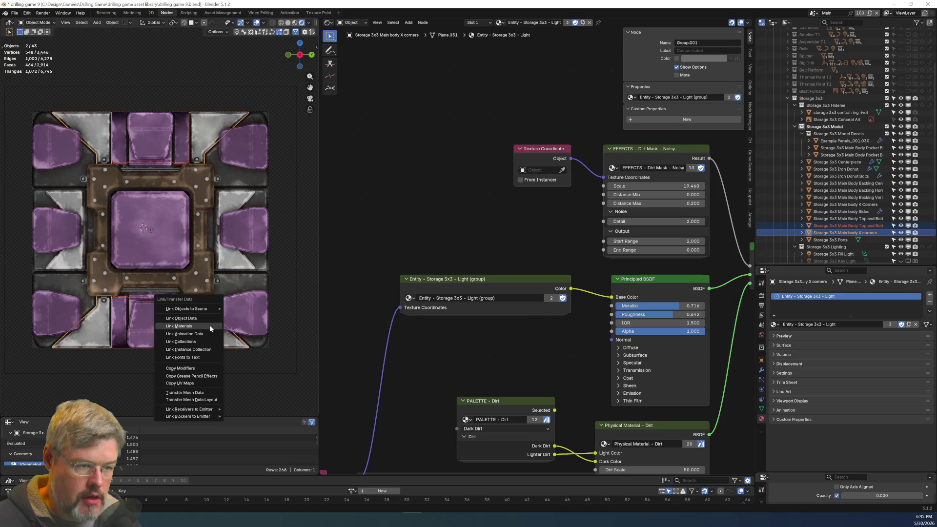
left_click(210, 327)
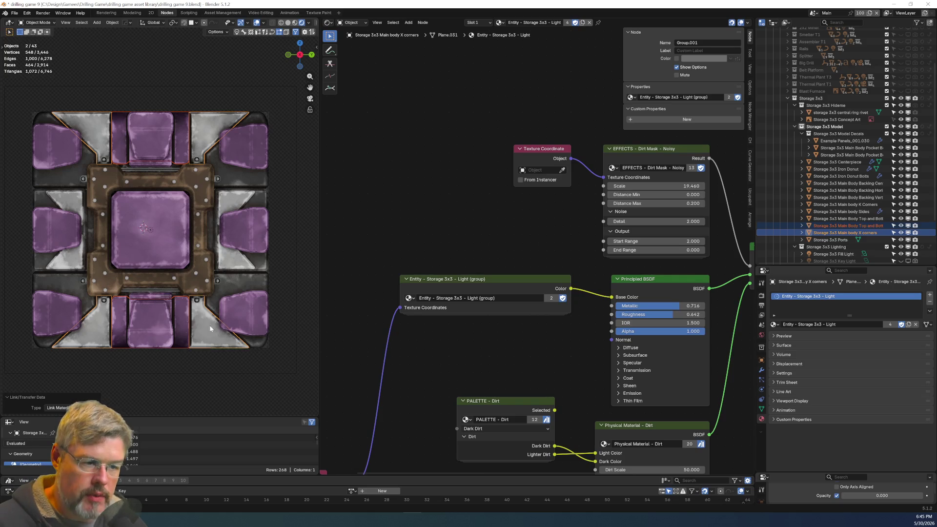
Link the Dark material from K Corners onto the inner top/bottom body part, then deselect all.
left_click(171, 307)
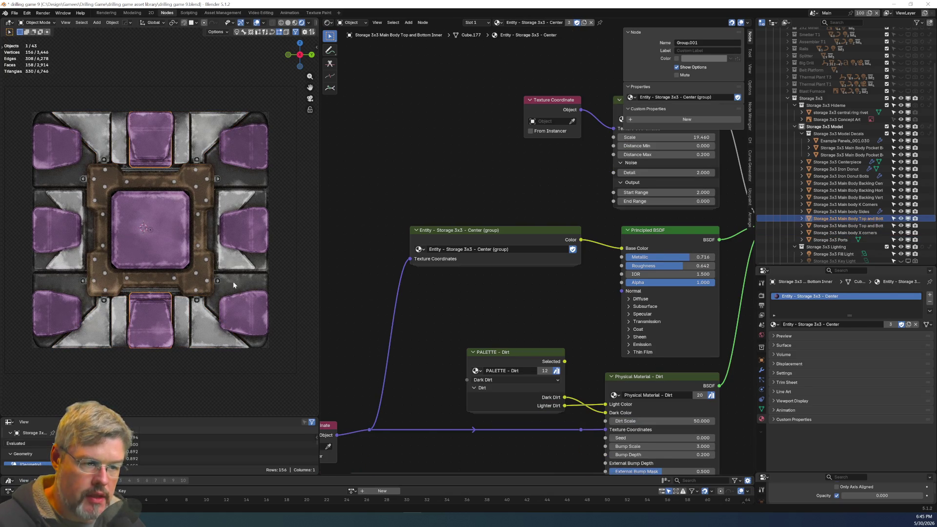
left_click(233, 281, "shift")
key("ctrl+l")
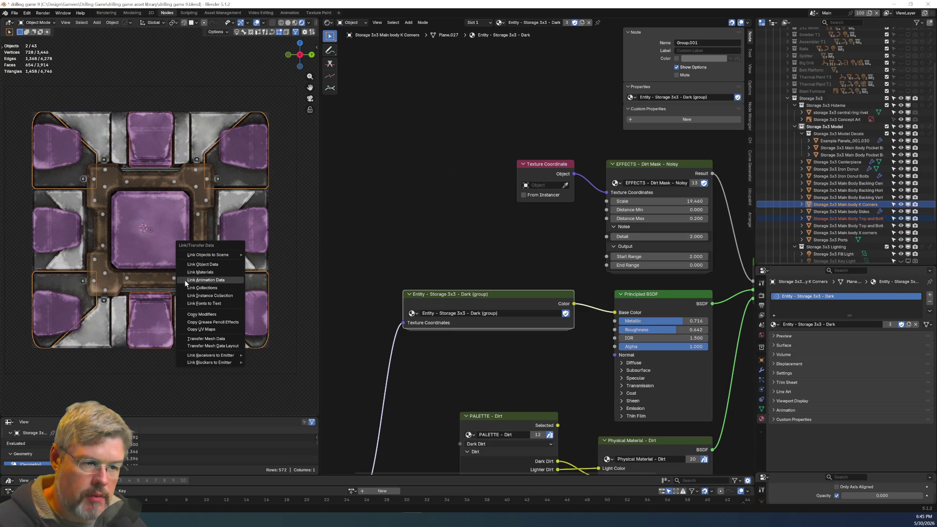
left_click(213, 273)
left_click(173, 401)
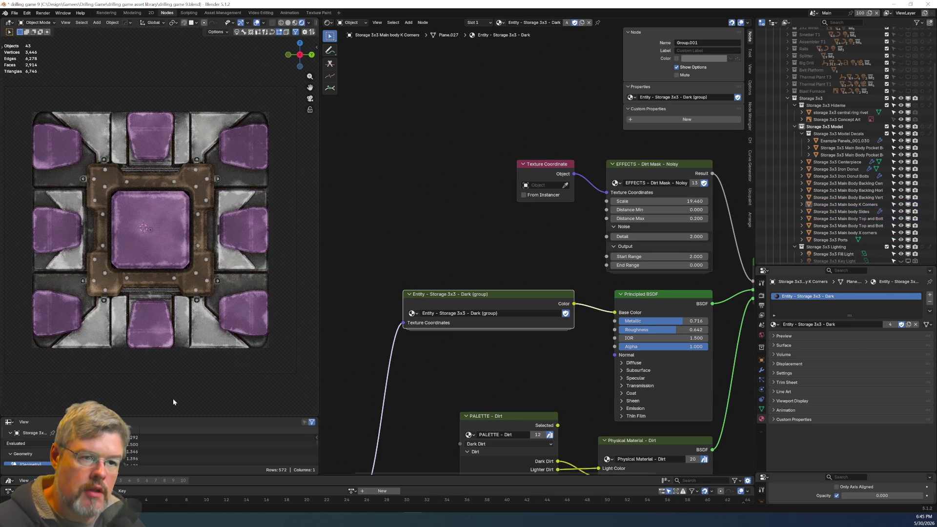
Save drilling game 9.blend and select the Storage 3x3 Iron Donut to view its Center Ring material.
left_click(14, 13)
left_click(32, 59)
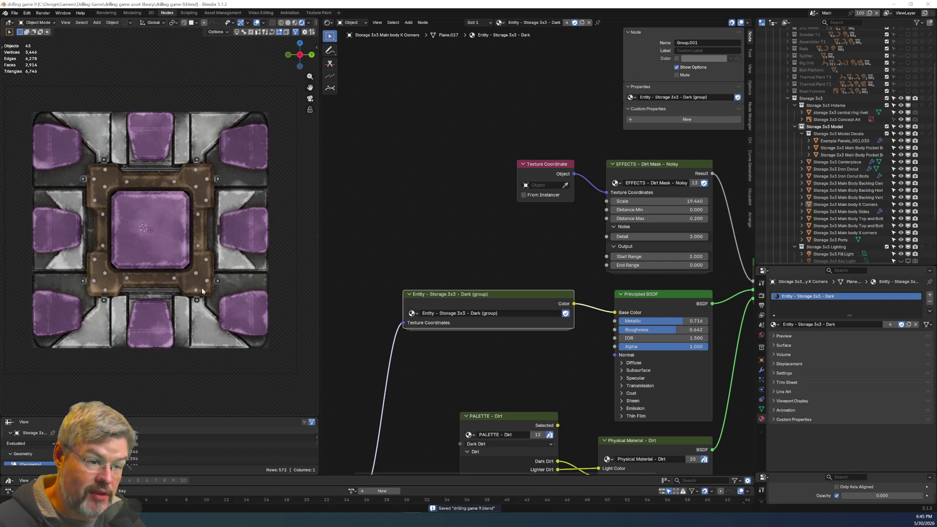
scroll(194, 289, "up", 5)
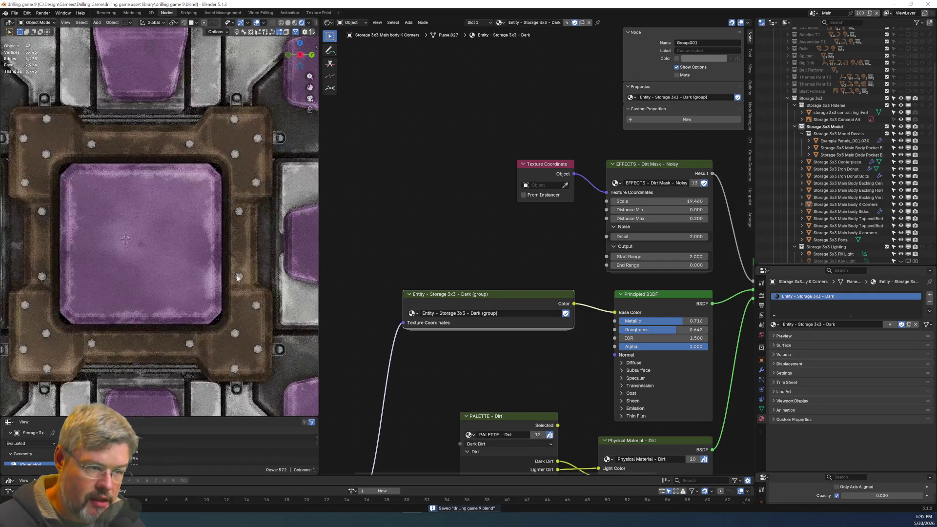
scroll(234, 271, "down", 10)
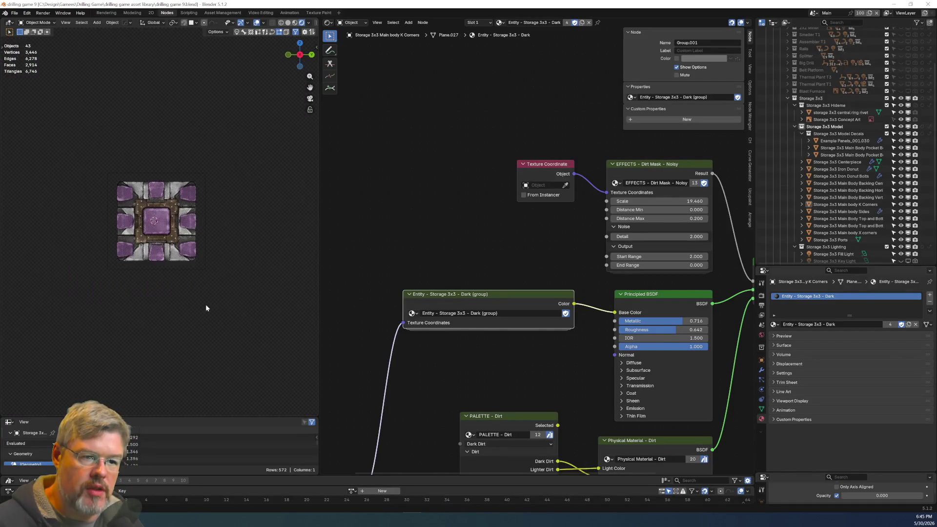
scroll(206, 308, "up", 6)
scroll(204, 302, "up", 3)
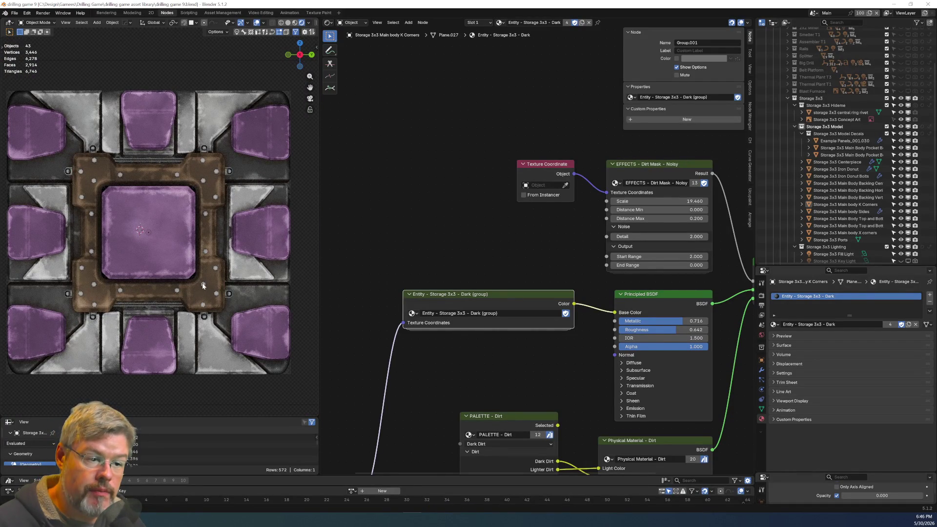
left_click(203, 286)
middle_click_drag(522, 326, 730, 355)
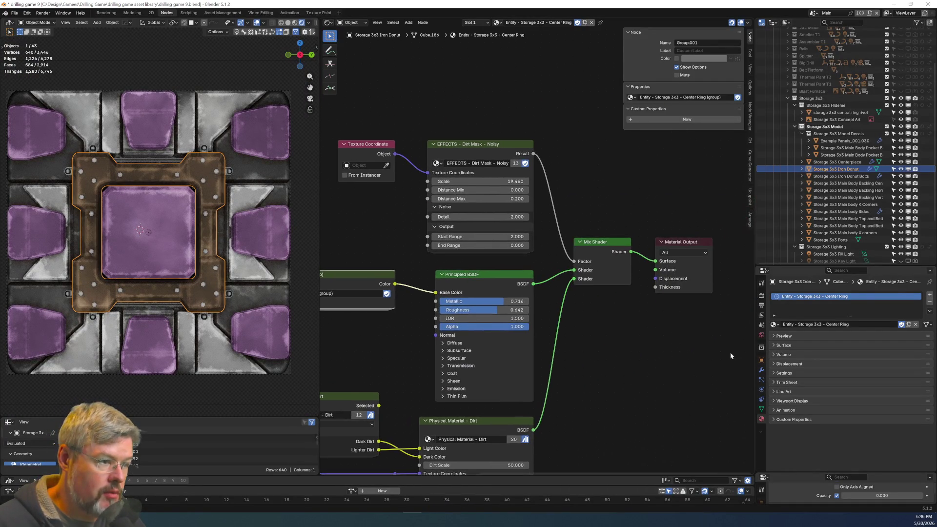
On the Dirt Mask - Noisy node, try Start Range 4 and larger values, then larger End Range values, undoing each.
scroll(516, 245, "up", 2)
scroll(440, 223, "up", 1)
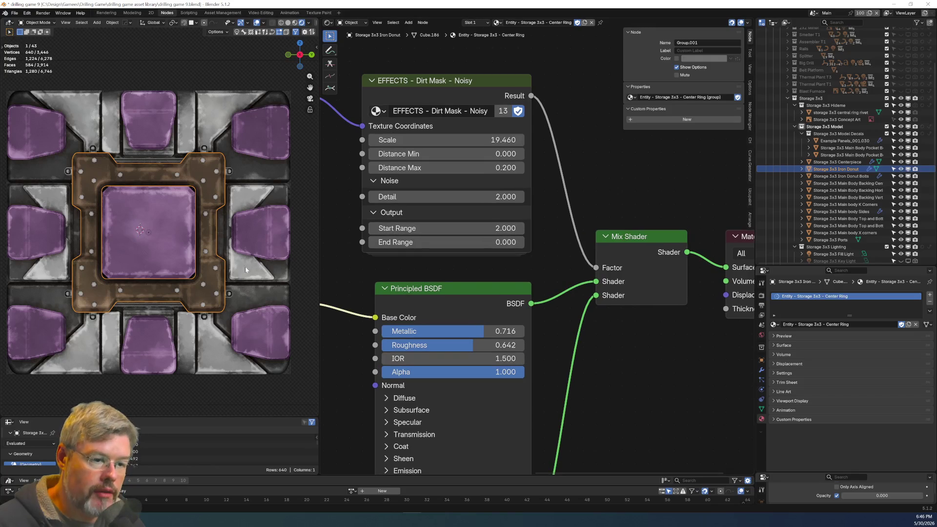
scroll(437, 303, "up", 1)
middle_click_drag(426, 271, 473, 349)
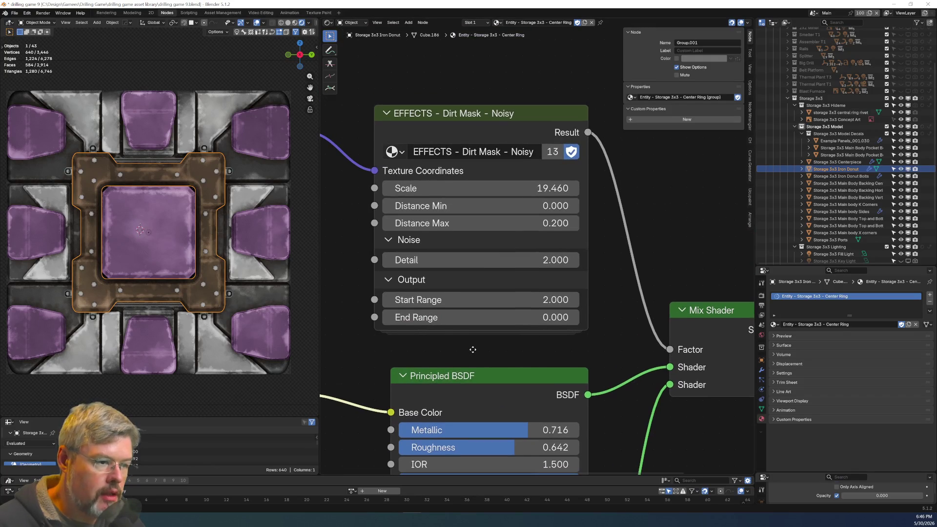
left_click(476, 299)
type("4")
key("Return")
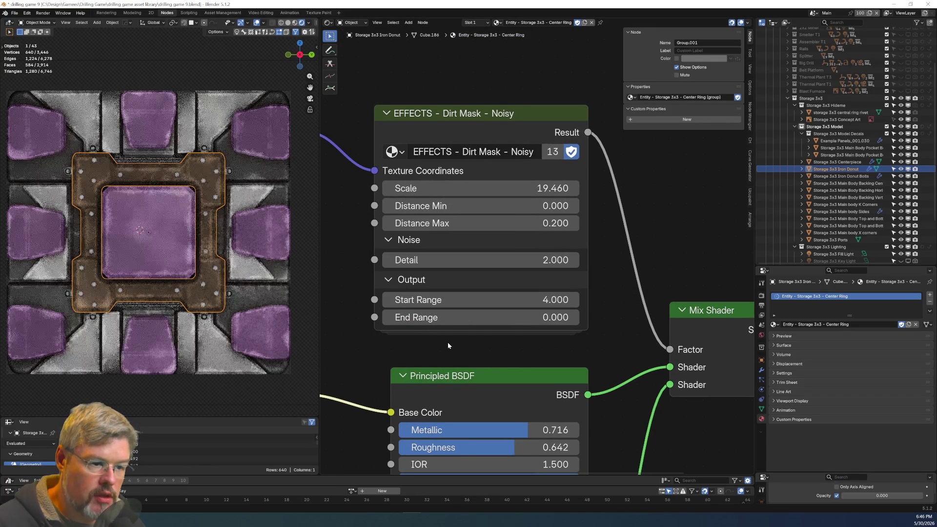
mouse_move(430, 300)
left_mouse_down()
mouse_move(537, 300)
mouse_move(520, 402)
left_mouse_up()
key("ctrl+z")
key("ctrl+z")
mouse_move(430, 317)
left_mouse_down()
mouse_move(537, 317)
mouse_move(492, 318)
left_mouse_up()
key("ctrl+z")
Keep End Range at 0.000 and preview the dirt mask alone on the model.
scroll(206, 306, "up", 5)
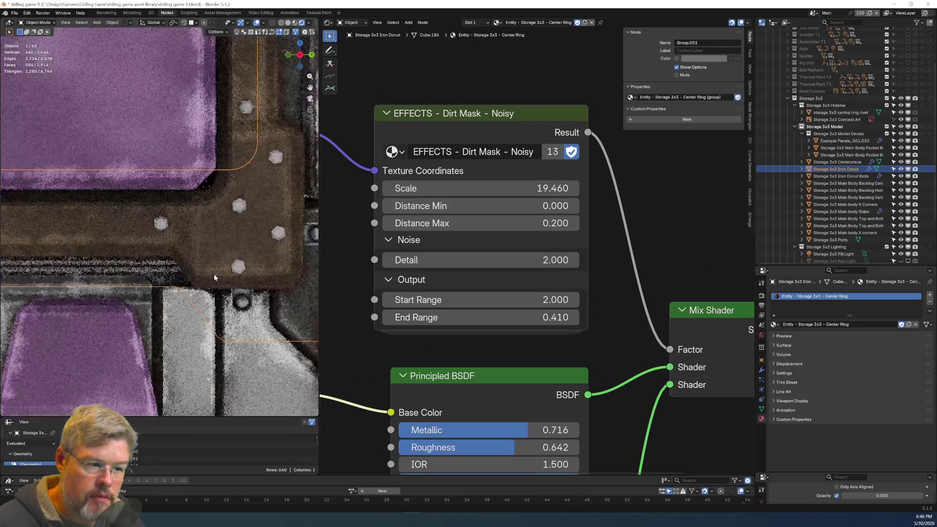
scroll(214, 274, "up", 2)
key("ctrl+z")
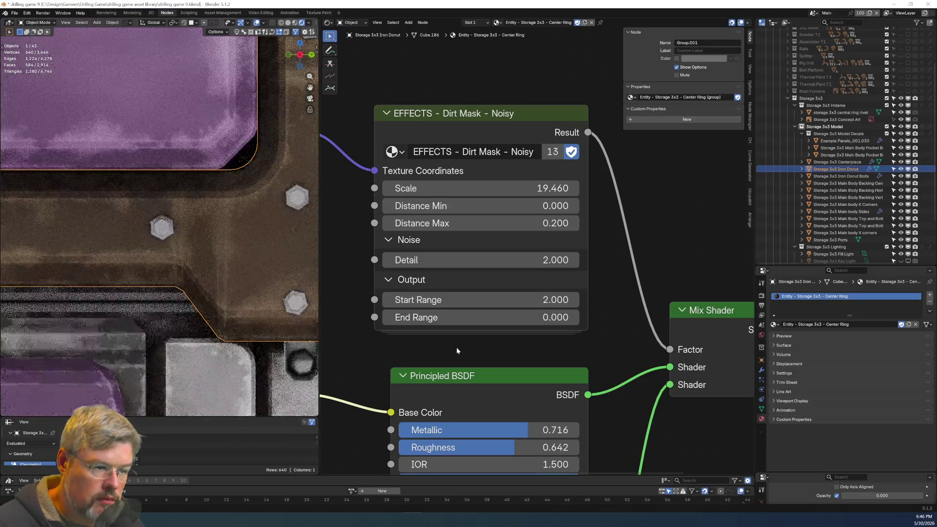
left_click(538, 116, "ctrl+shift")
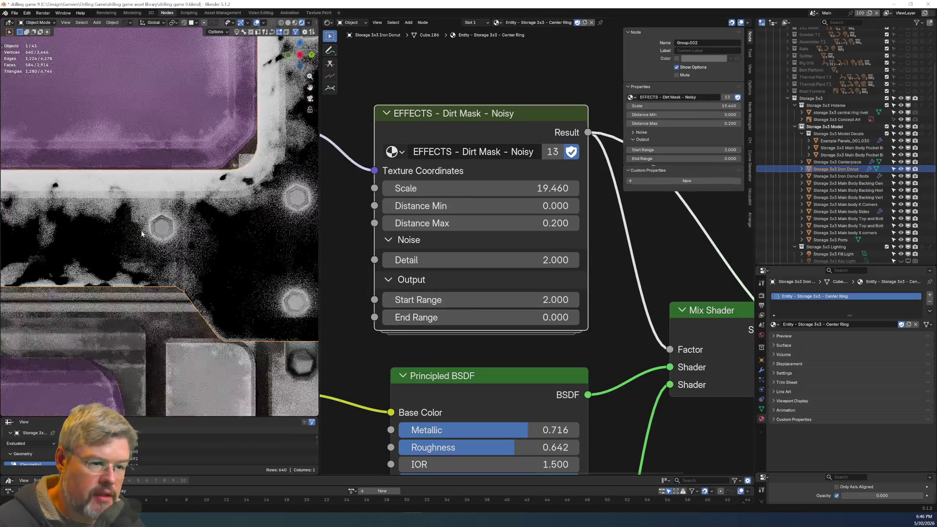
Try Distance Min at 0.010 and 0.040, switching between full-material and mask-only previews.
scroll(142, 233, "down", 3)
scroll(211, 231, "up", 3)
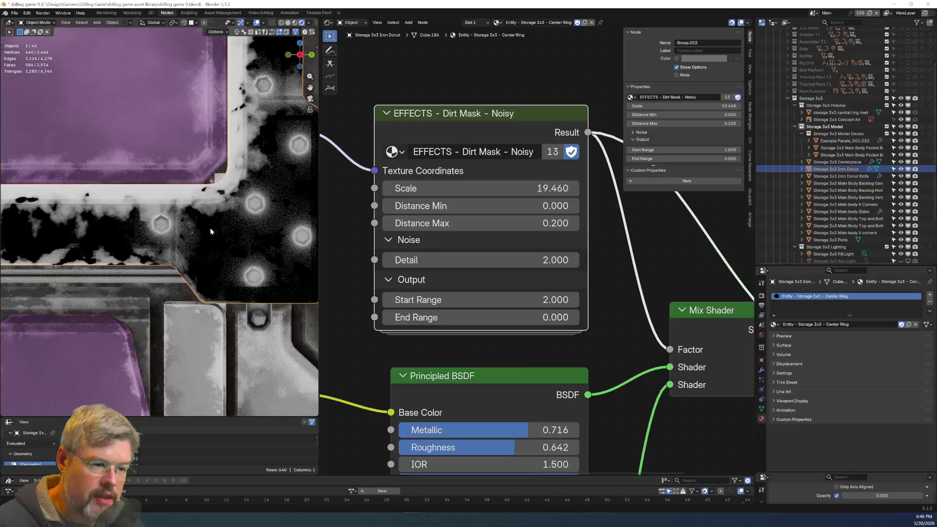
scroll(191, 280, "down", 5)
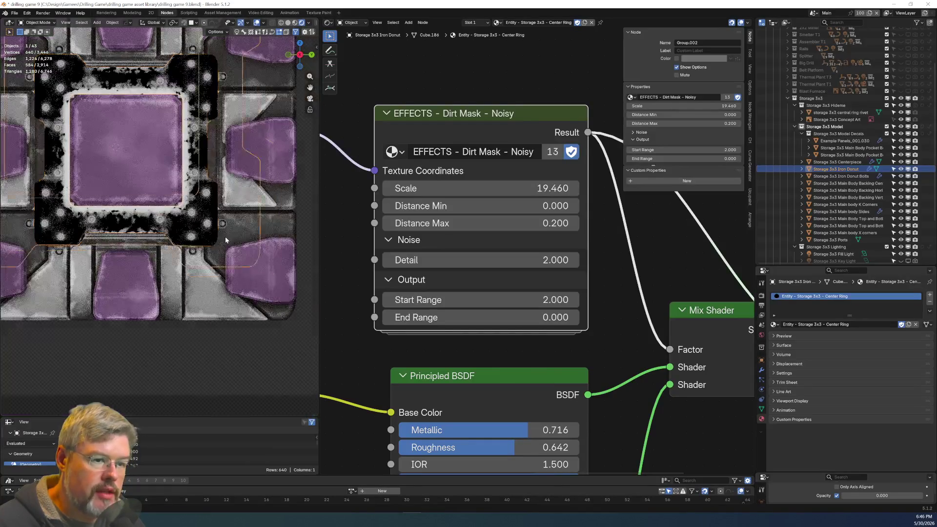
scroll(226, 239, "up", 6)
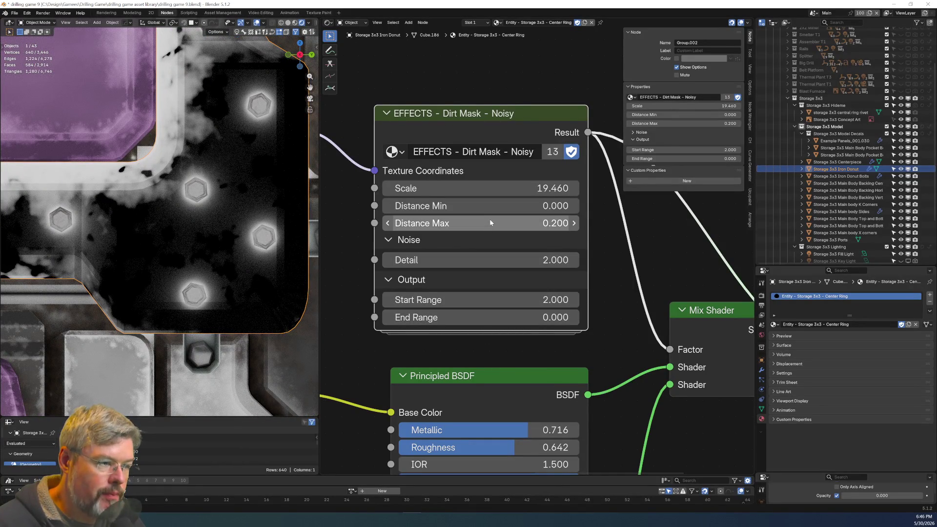
left_click(486, 207)
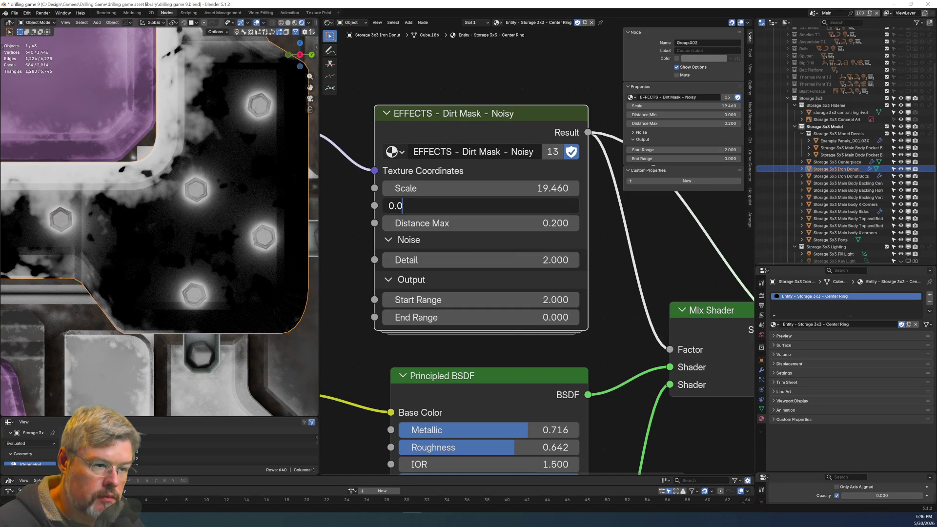
type("1")
key("Return")
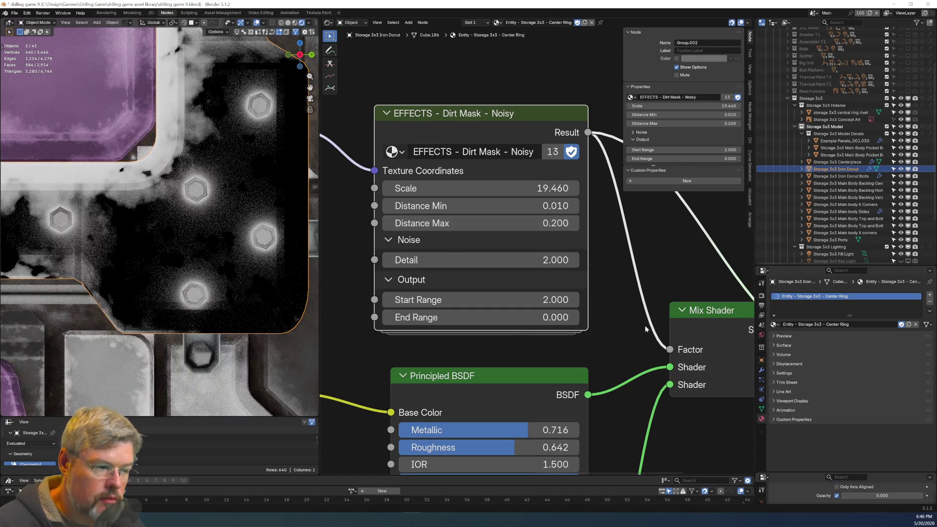
scroll(645, 352, "down", 3)
middle_click_drag(644, 352, 516, 316)
left_click(498, 273, "ctrl+shift")
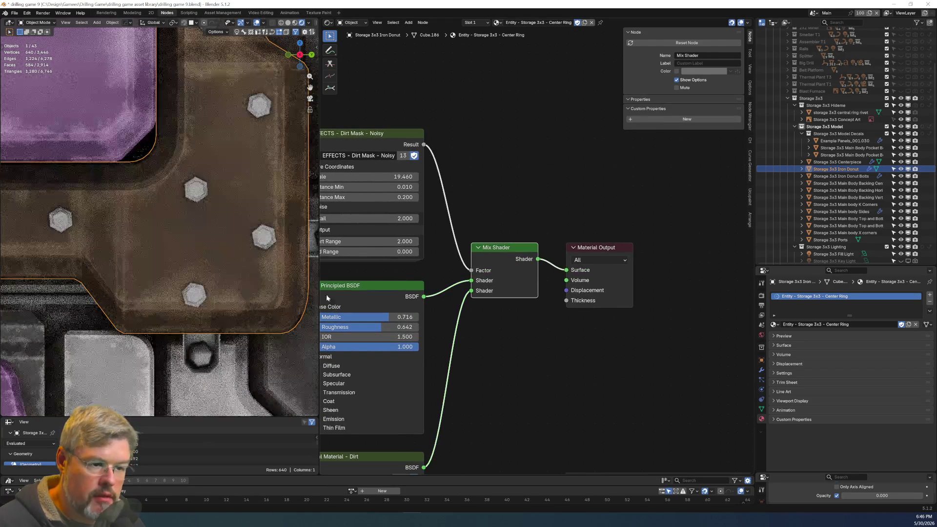
scroll(361, 281, "up", 3)
middle_click_drag(437, 303, 555, 224)
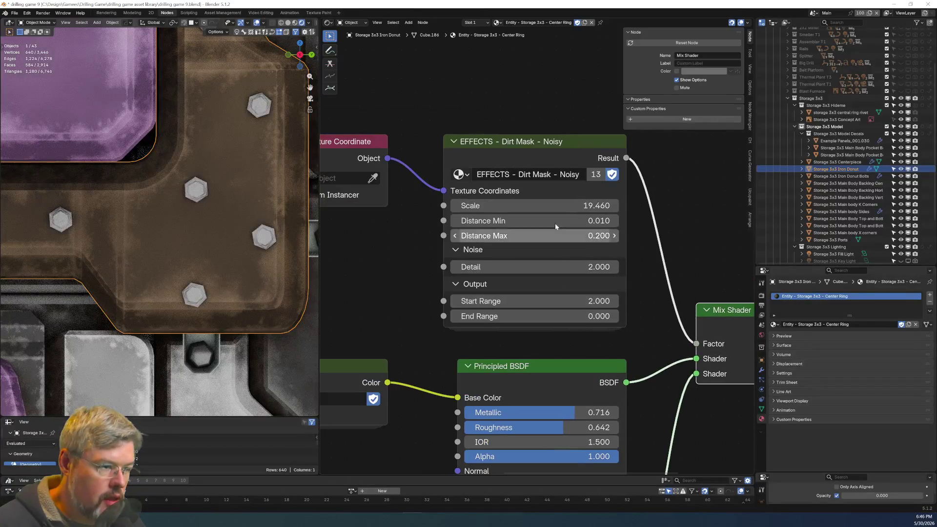
left_click(534, 221)
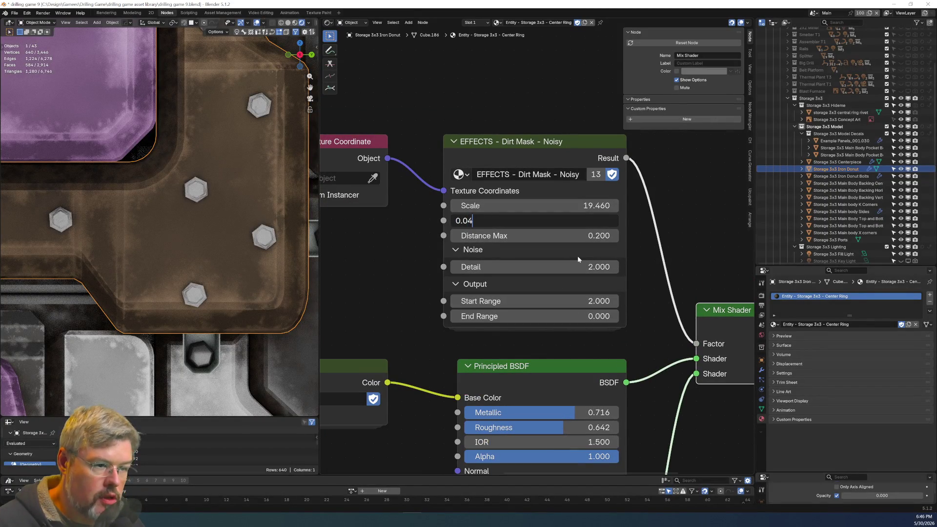
key("Return")
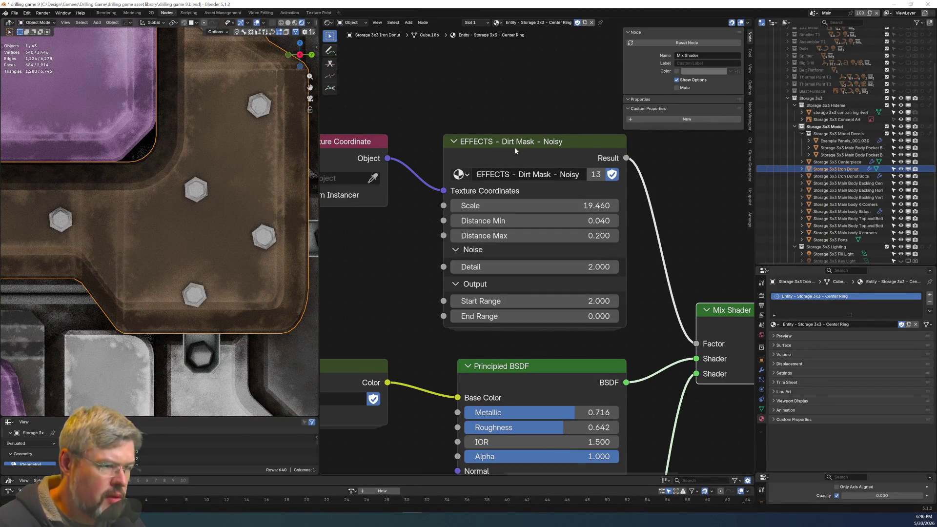
left_click(522, 146, "ctrl+shift")
Set Distance Min to 0.070, Distance Max to 0.140 and Start Range to 5.000.
mouse_move(535, 220)
left_mouse_down()
mouse_move(561, 221)
mouse_move(550, 221)
left_mouse_up()
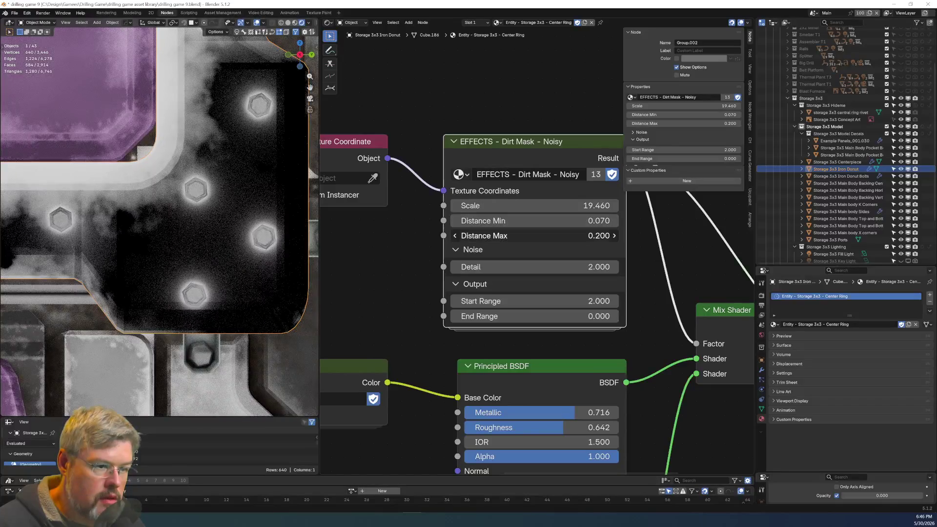
left_click_drag(550, 235, 521, 236)
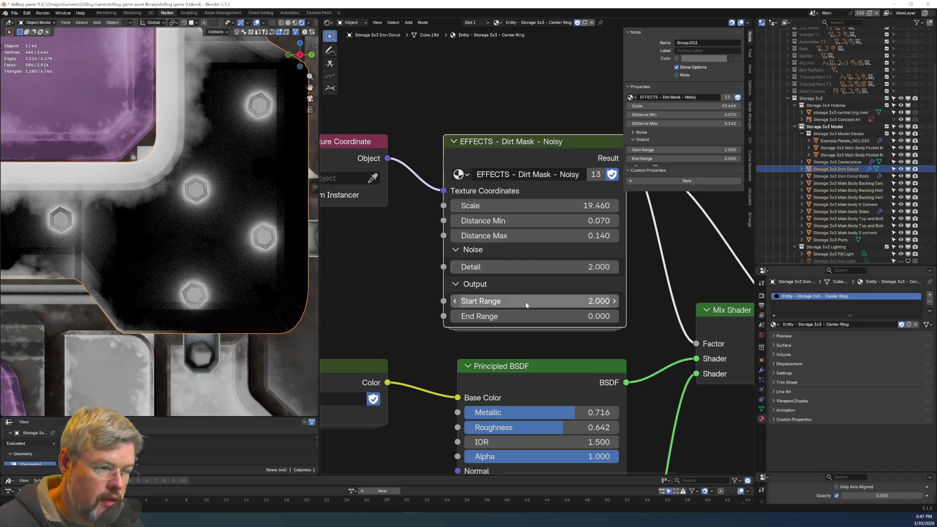
mouse_move(529, 302)
left_mouse_down()
mouse_move(556, 301)
mouse_move(540, 302)
left_mouse_up()
left_click(540, 301)
type("5")
key("Return")
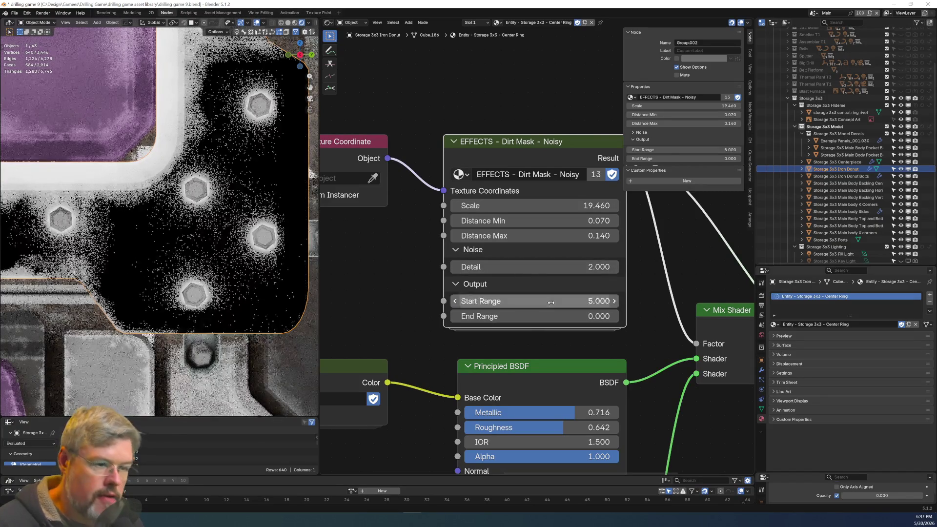
scroll(596, 260, "down", 2)
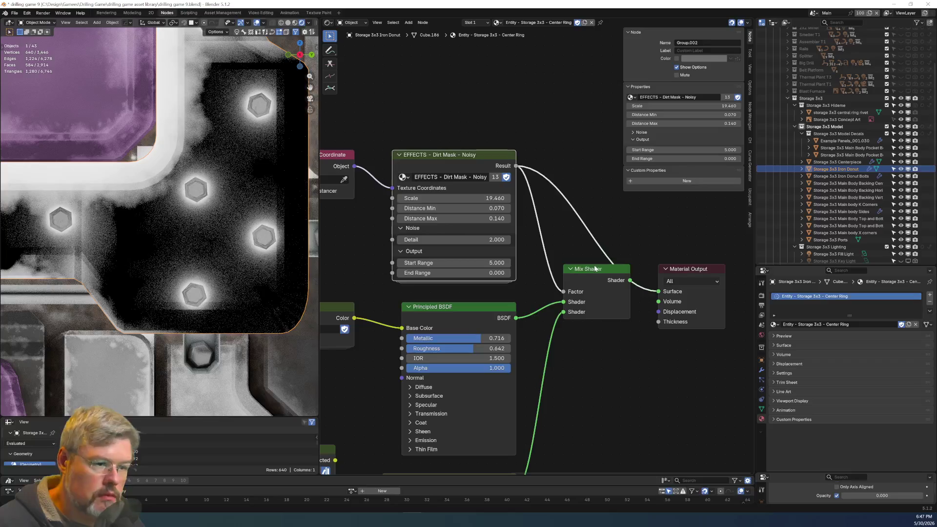
Preview the full brown material on the ring again through the Mix Shader.
left_click(596, 269, "ctrl+shift")
scroll(147, 220, "down", 3)
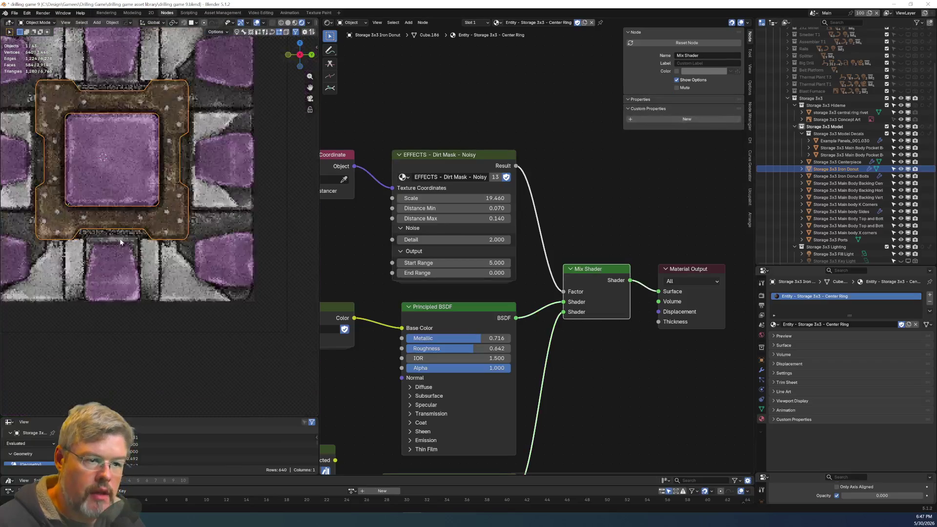
scroll(162, 215, "up", 6)
key("s")
key("Escape")
scroll(186, 208, "up", 4)
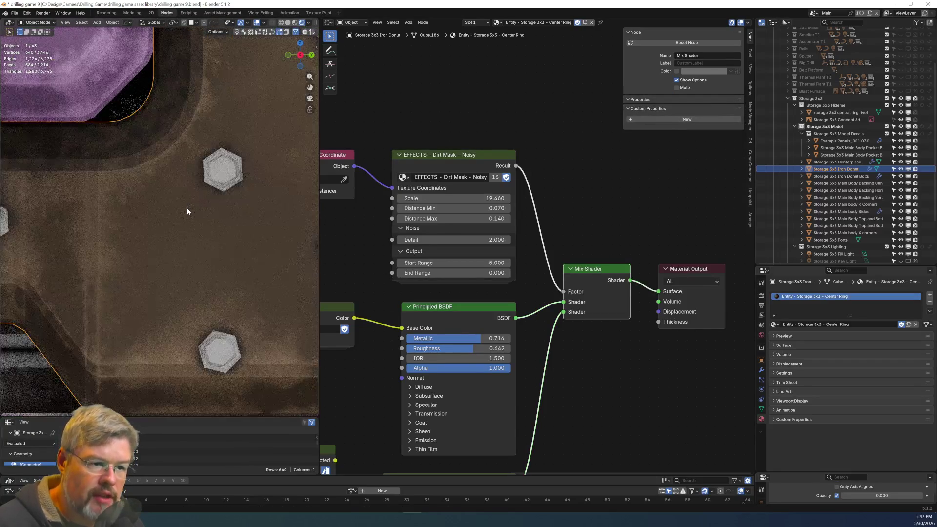
scroll(187, 212, "down", 3)
Test higher Start Range and End Range values on the Dirt Mask, reverting Start Range to 5.000.
left_click_drag(454, 263, 488, 263)
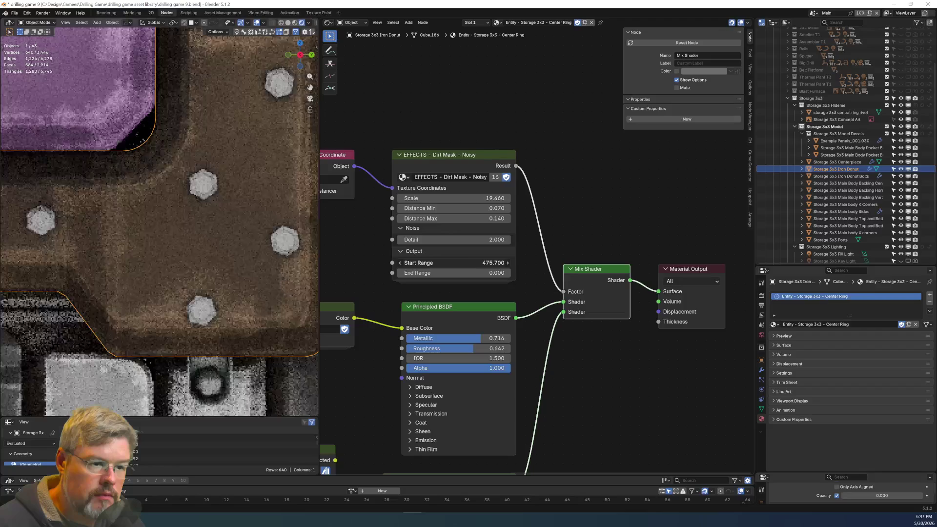
key("ctrl+z")
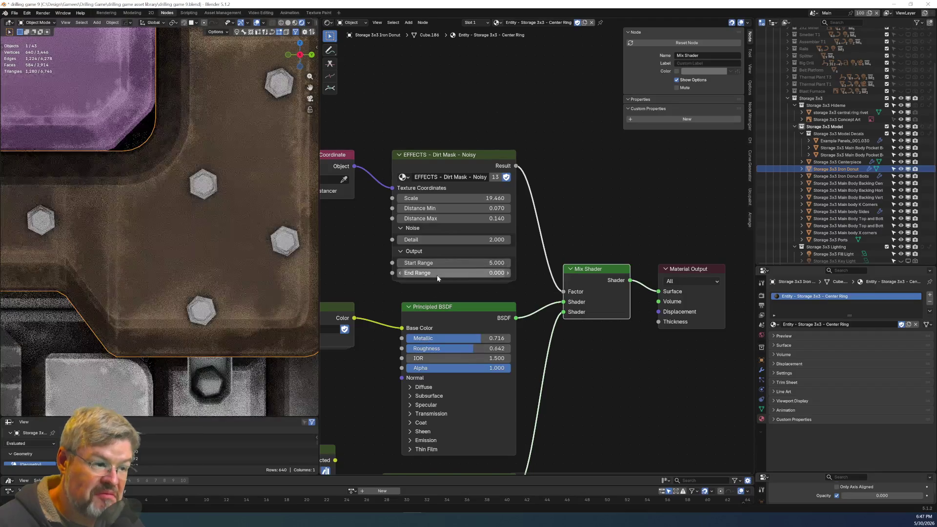
left_click(454, 272)
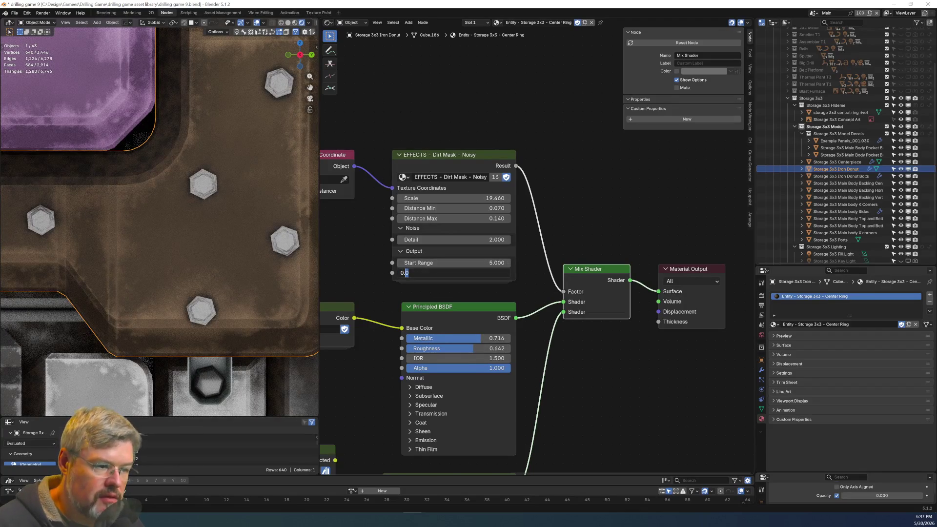
type("1")
key("Return")
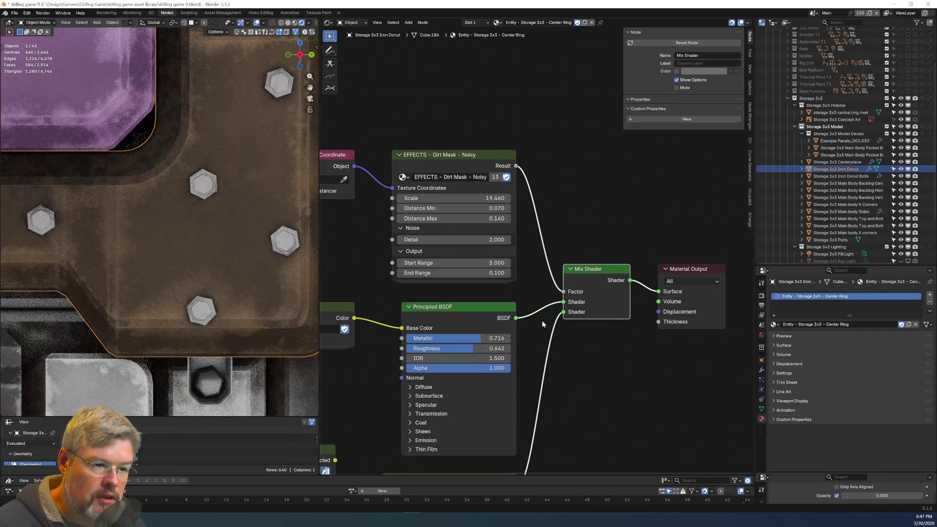
left_click_drag(454, 273, 488, 273)
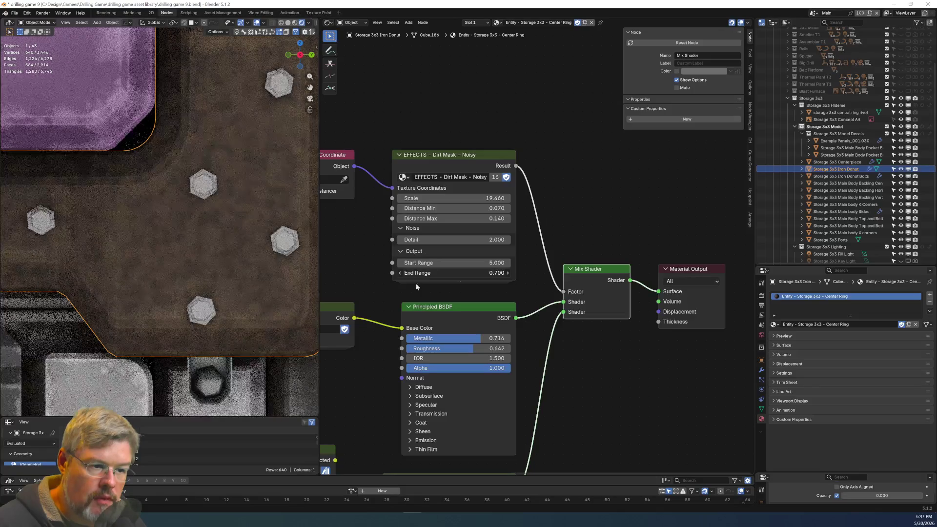
scroll(163, 238, "down", 5)
scroll(128, 225, "up", 5)
Set the Dirt Mask's End Range to 0.000 and Start Range to 1.000.
left_click(454, 272)
type("0")
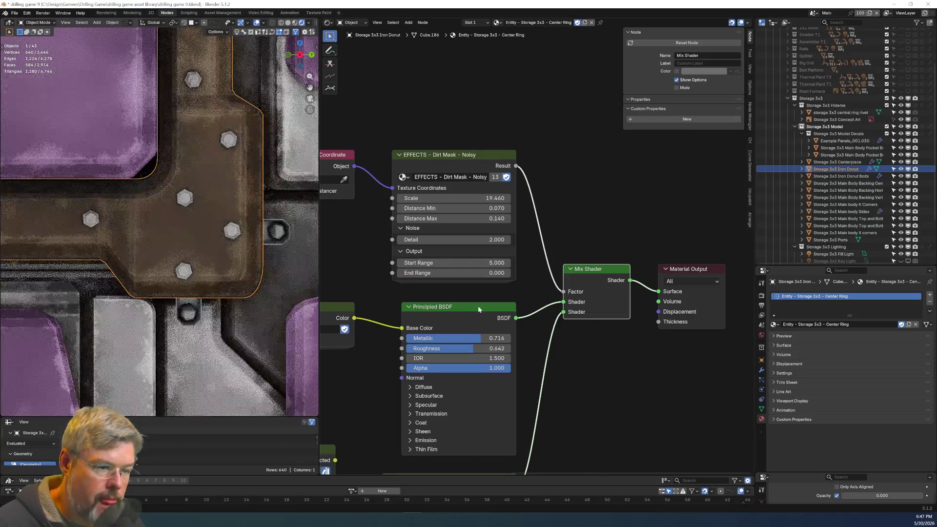
scroll(540, 250, "up", 1)
key("shift+Tab")
type("1")
key("Return")
left_click_drag(468, 279, 488, 279)
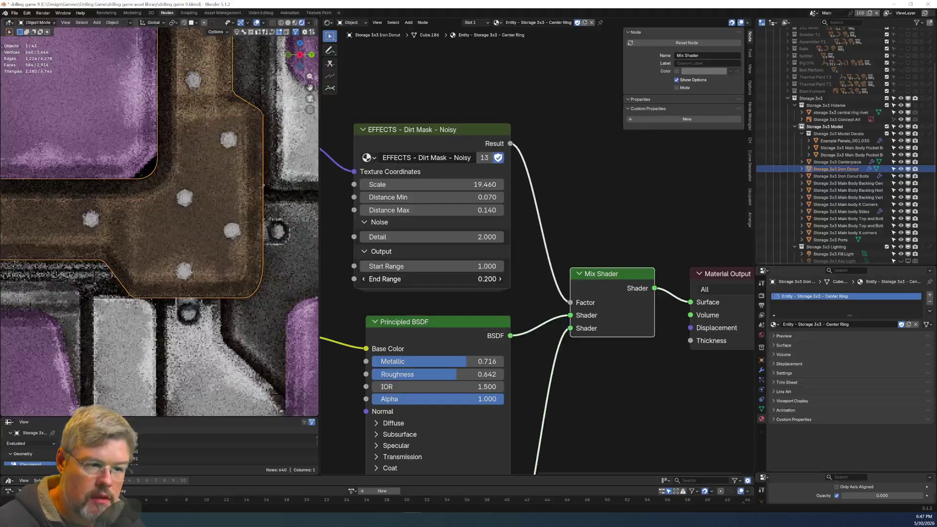
mouse_move(488, 279)
left_mouse_down()
mouse_move(509, 277)
mouse_move(478, 266)
left_mouse_up()
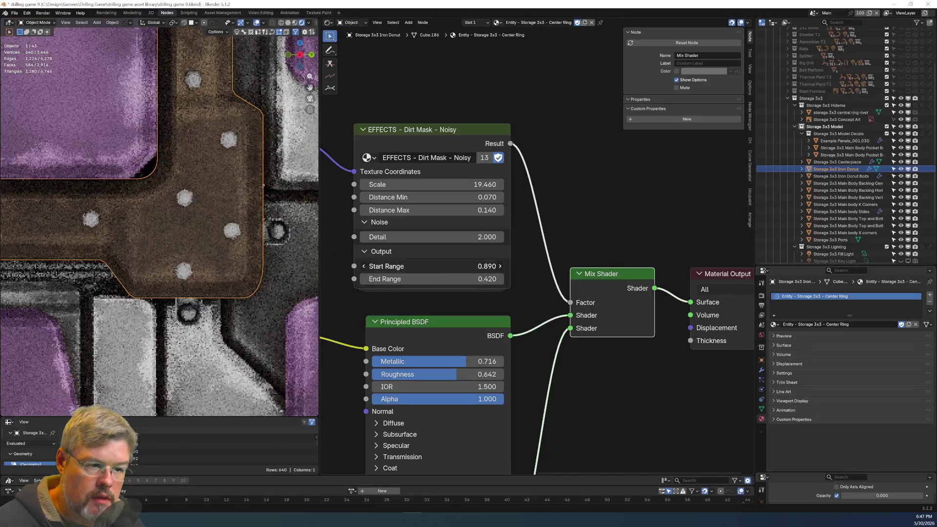
key("ctrl+z")
key("ctrl+z")
key("ctrl+z")
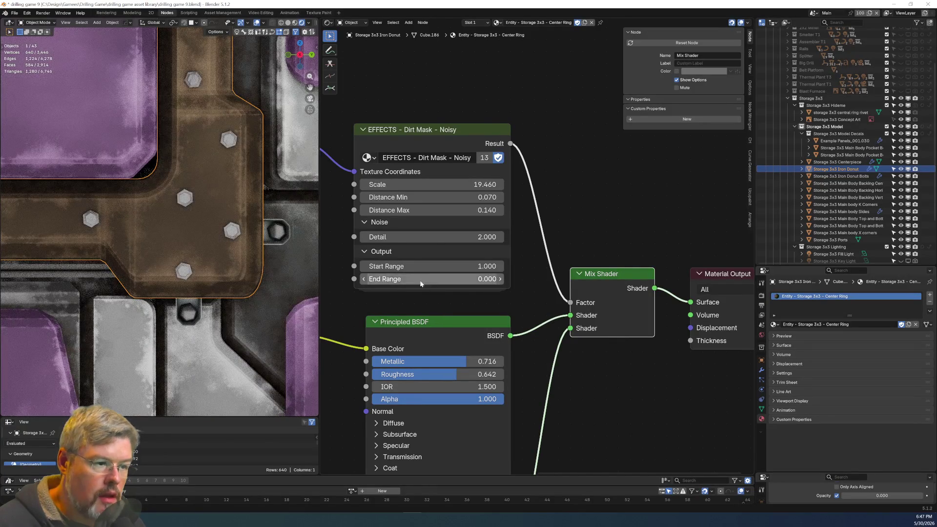
Raise the Dirt Mask's Distance Max to 0.530, keeping Distance Min at 0.070.
left_click_drag(446, 194, 471, 198)
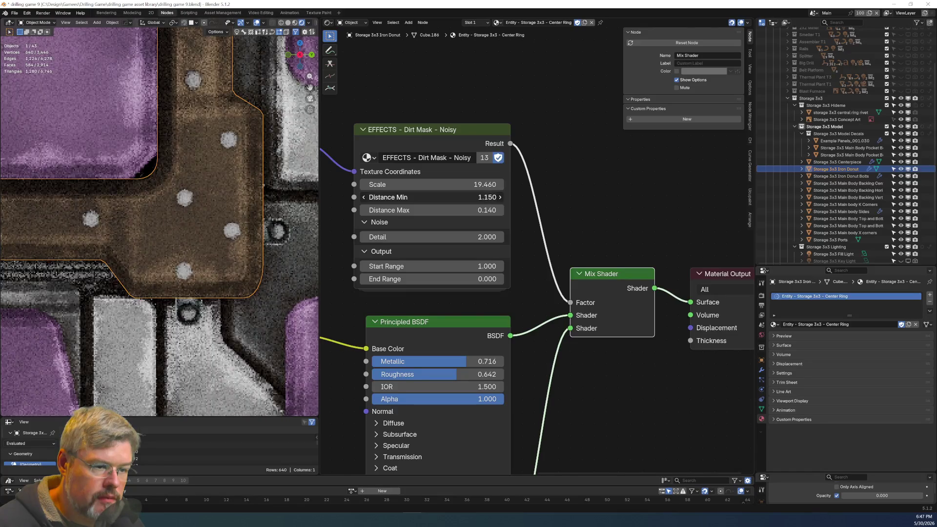
key("Escape")
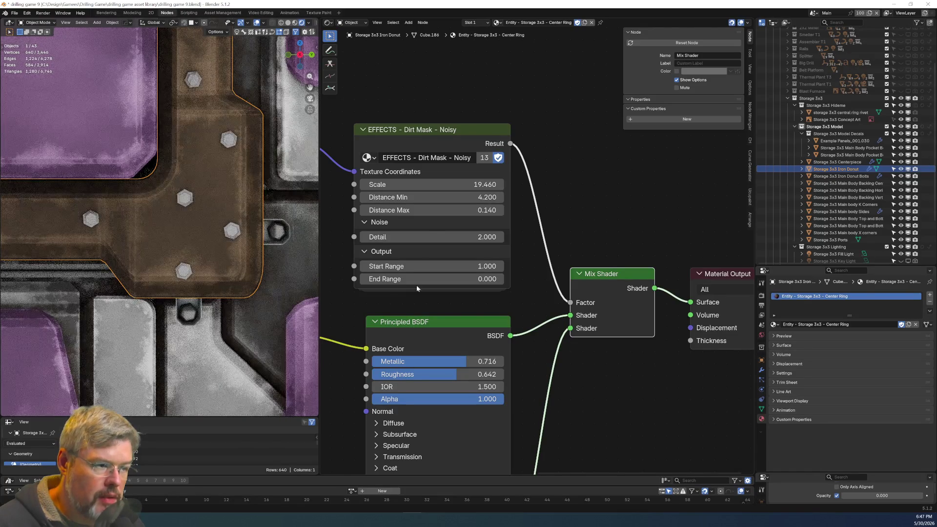
mouse_move(429, 213)
left_mouse_down()
mouse_move(459, 213)
mouse_move(410, 209)
mouse_move(437, 210)
mouse_move(420, 224)
left_mouse_up()
scroll(221, 304, "down", 4)
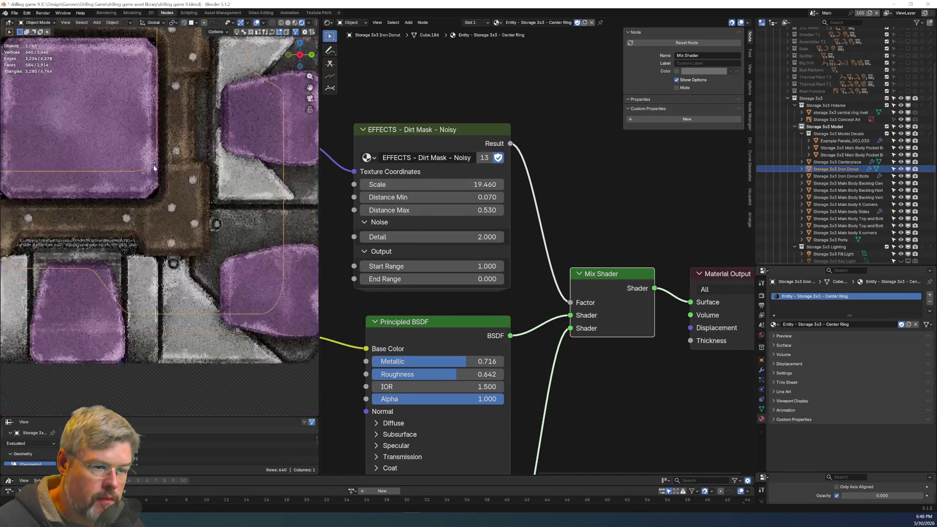
scroll(183, 250, "up", 6)
scroll(377, 294, "down", 4)
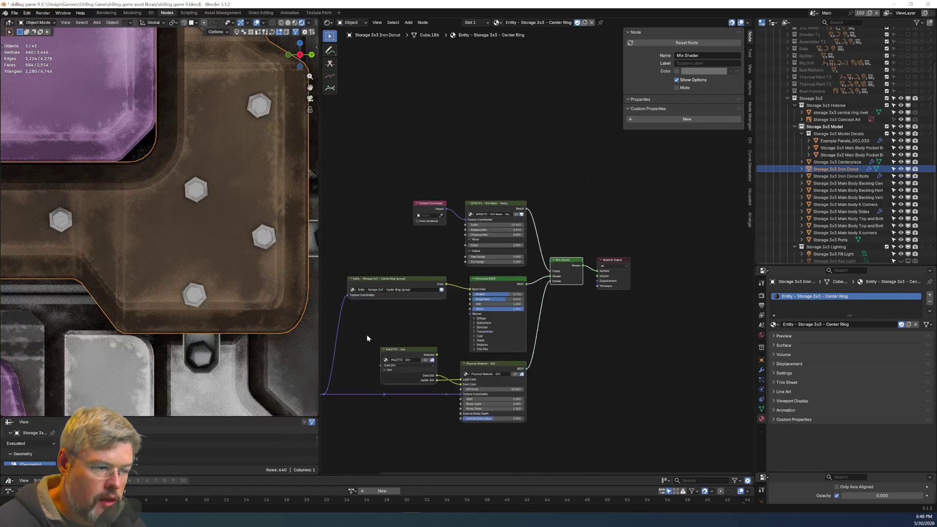
scroll(458, 303, "up", 4)
Enter the Center Ring group and expand the top ENTITY DATA node to show all outputs.
left_click(453, 240)
key("Tab")
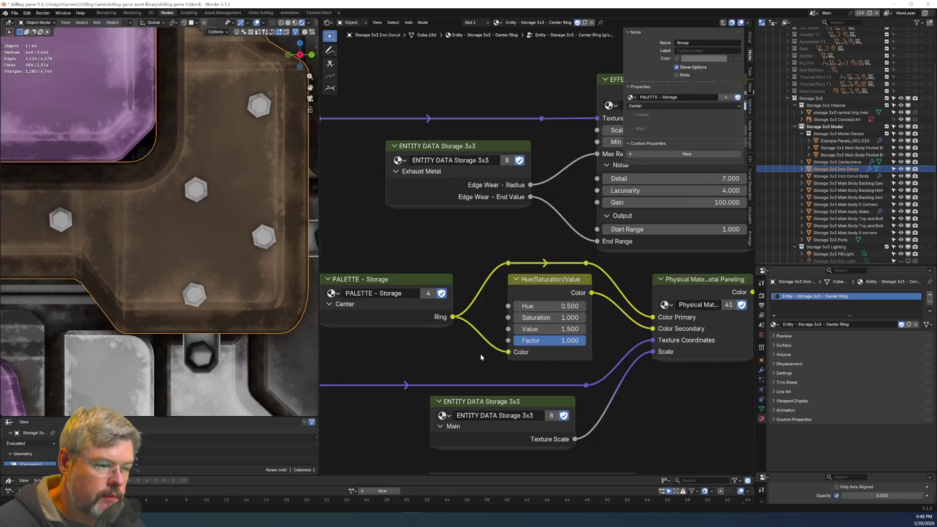
middle_click_drag(472, 159, 468, 239)
left_click(462, 149)
key("ctrl+h")
scroll(435, 233, "down", 2)
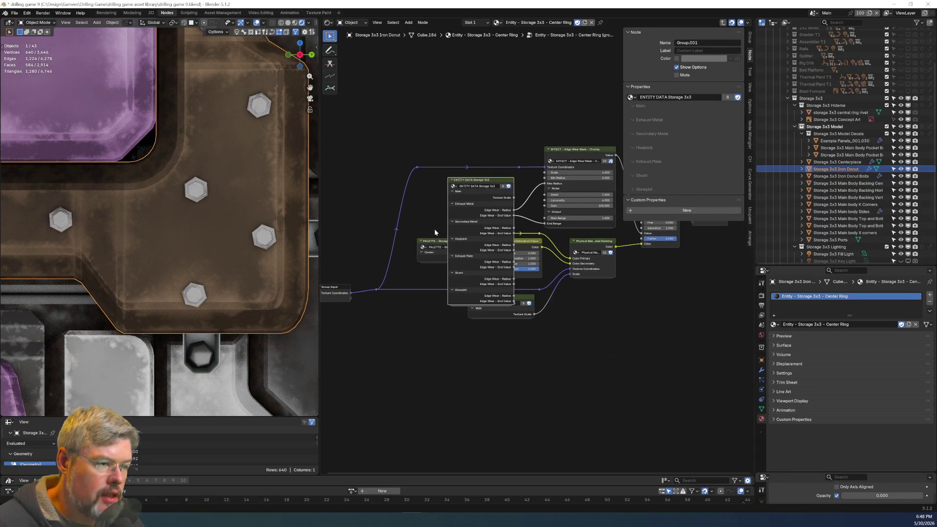
scroll(459, 278, "up", 2)
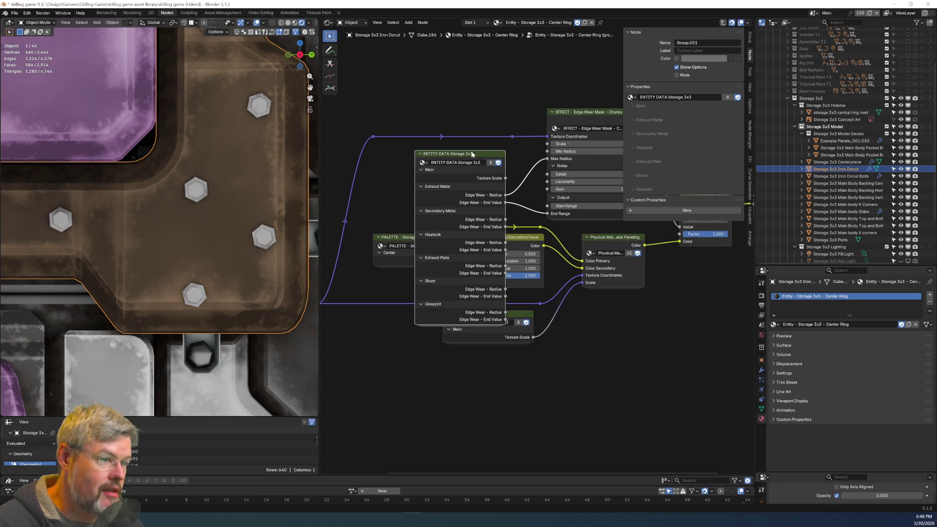
Delete and restore the ENTITY DATA node, then look inside its group and back out.
key("x")
scroll(212, 227, "down", 5)
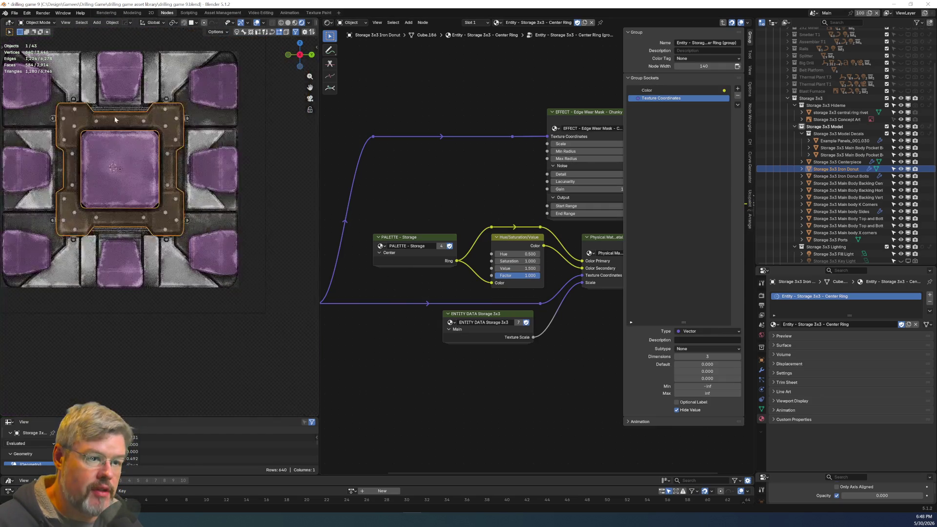
scroll(128, 168, "up", 6)
key("ctrl+z")
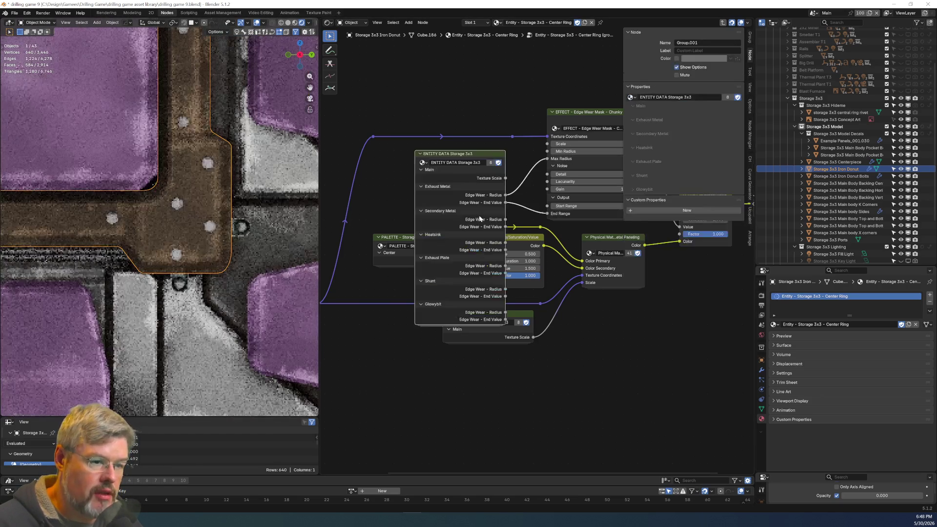
scroll(426, 209, "up", 2)
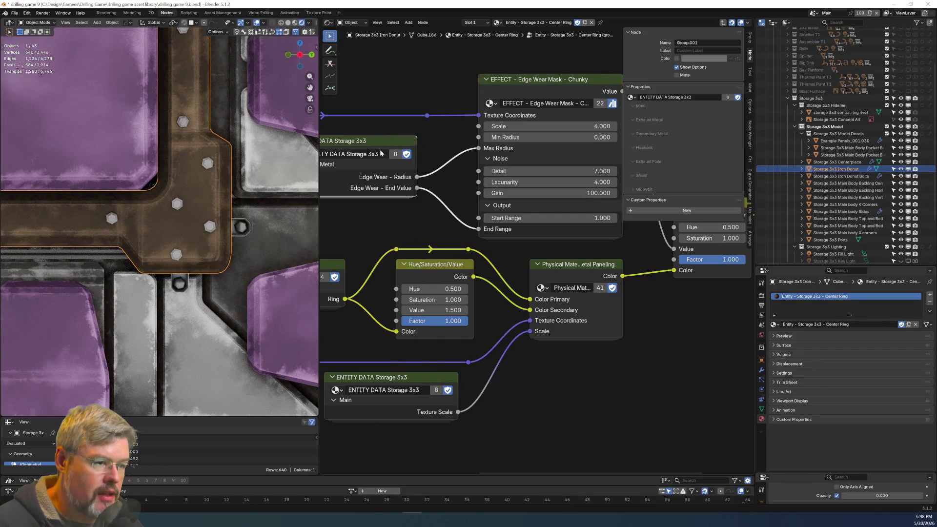
key("Tab")
key("Tab")
Copy the Exhaust Metal frame from the entity data group and paste it into the Center Ring tree.
scroll(474, 239, "up", 2)
key("Tab")
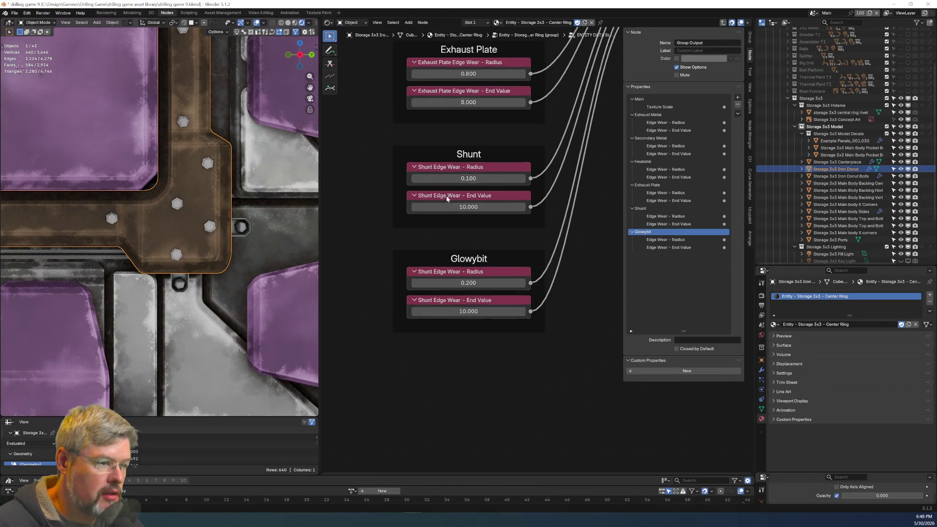
scroll(426, 162, "up", 5, "shift")
scroll(427, 162, "up", 5, "shift")
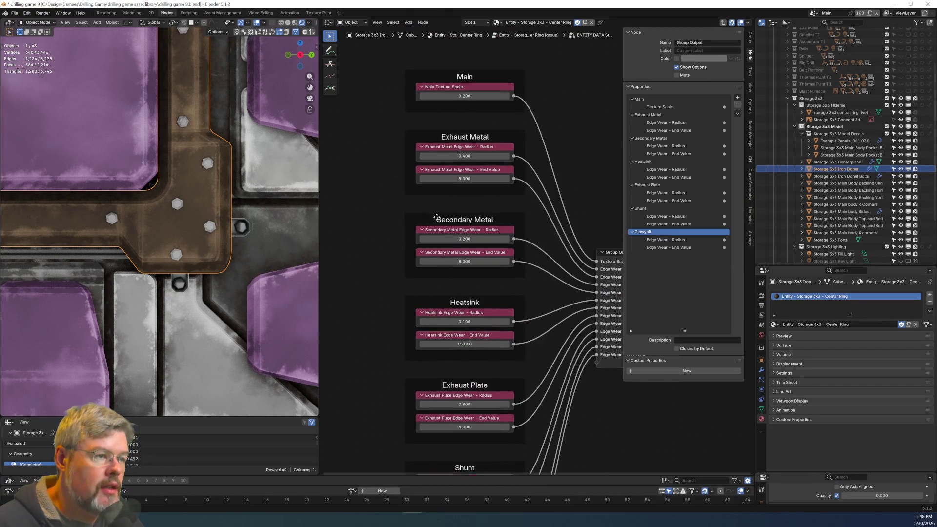
scroll(459, 170, "up", 2)
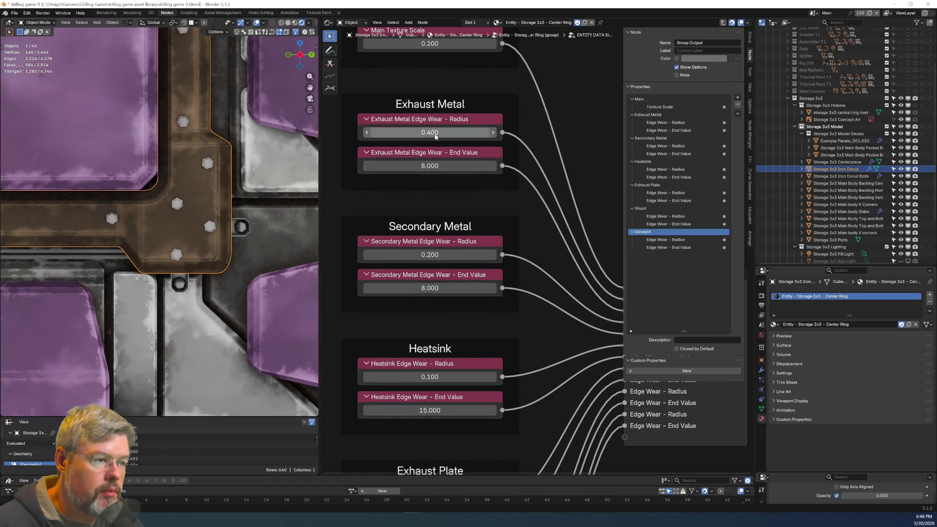
left_click(439, 183)
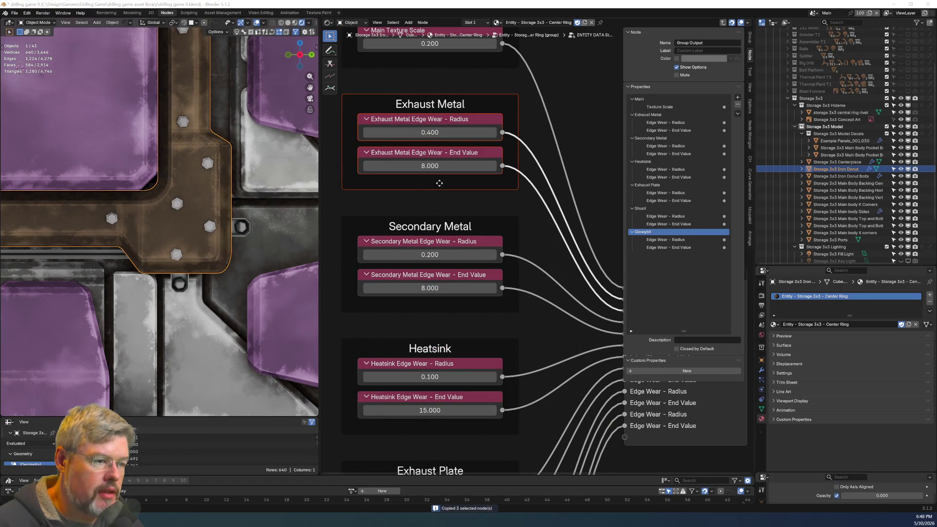
key("Tab")
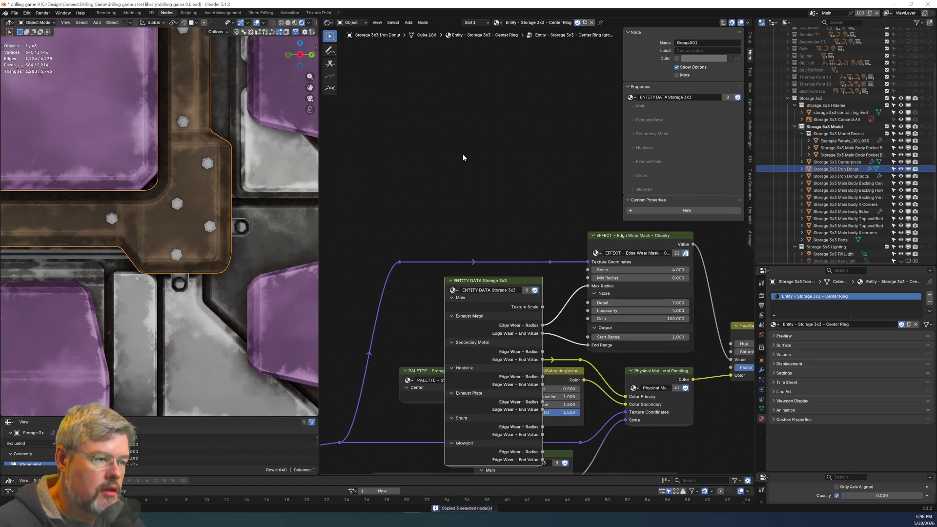
left_click(460, 146)
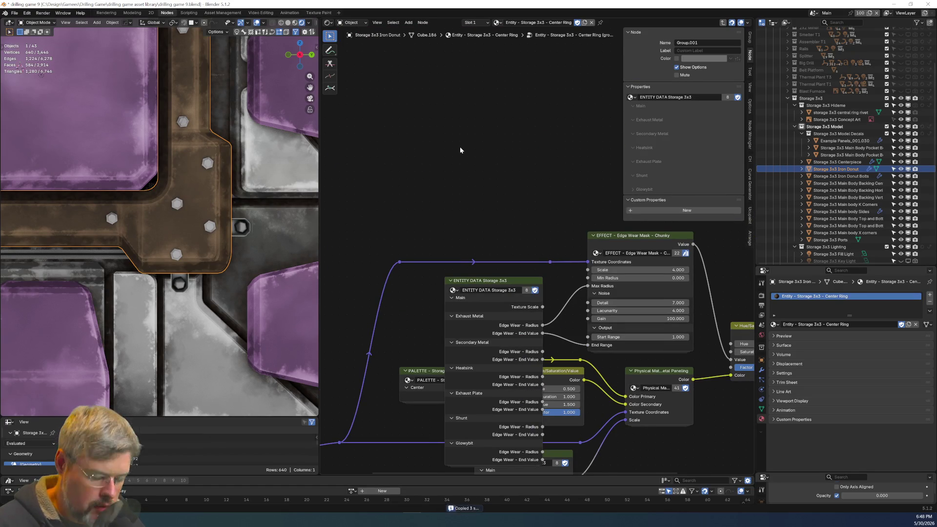
key("ctrl+v")
Unlink Max Radius and End Range from the entity data and delete that node.
scroll(473, 235, "up", 3)
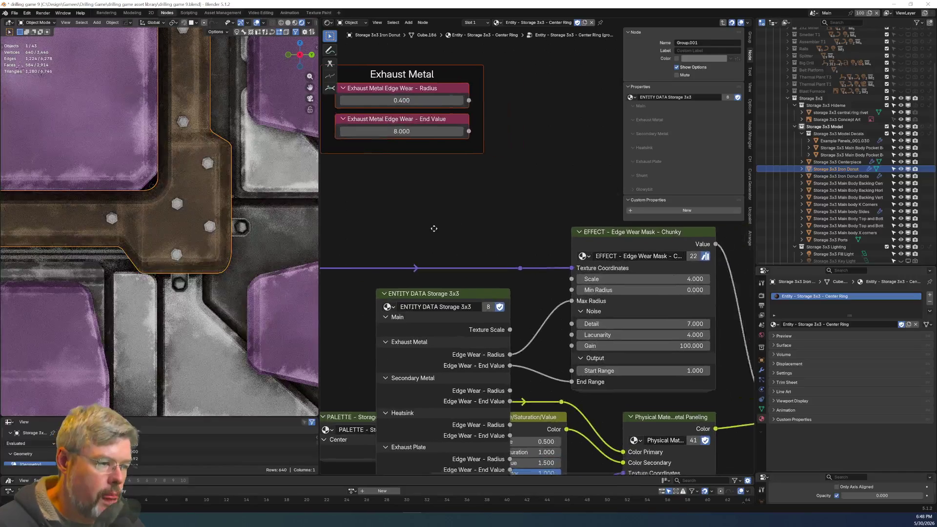
left_click_drag(535, 303, 511, 318)
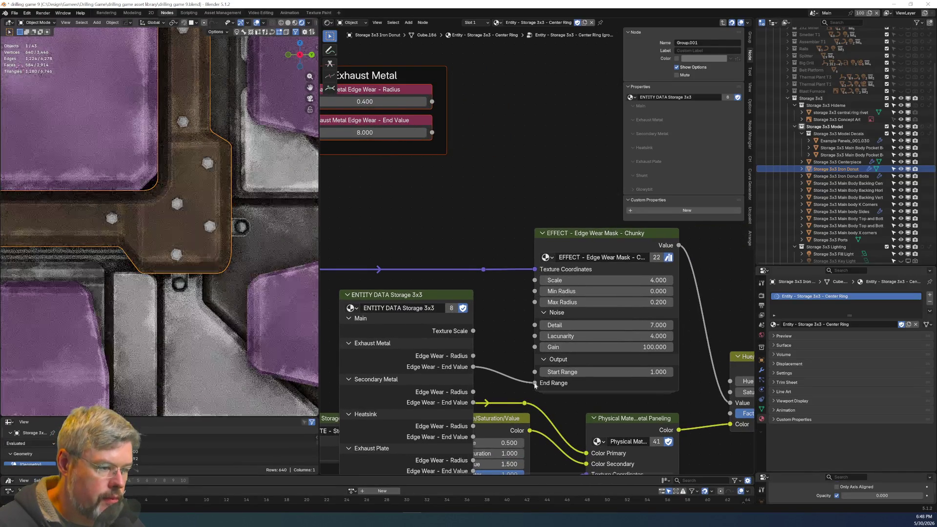
left_click_drag(535, 382, 497, 365)
left_click(446, 298)
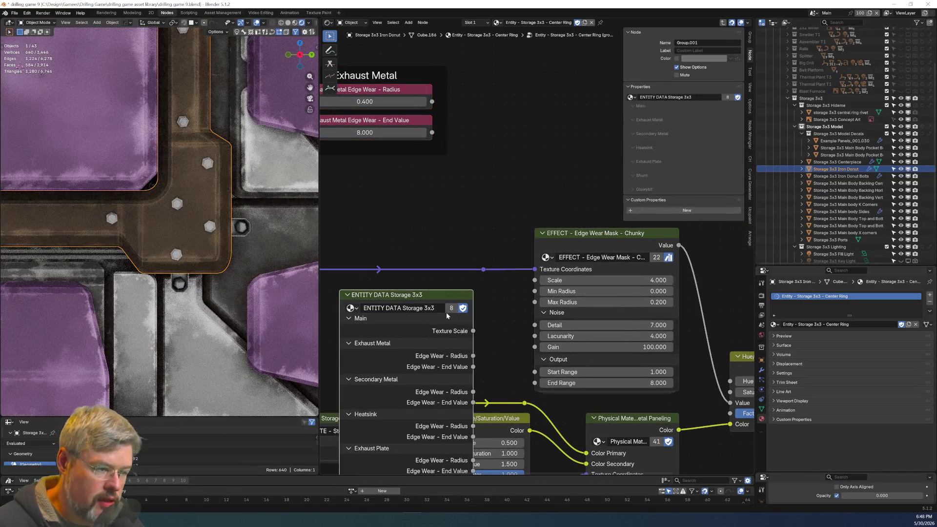
key("x")
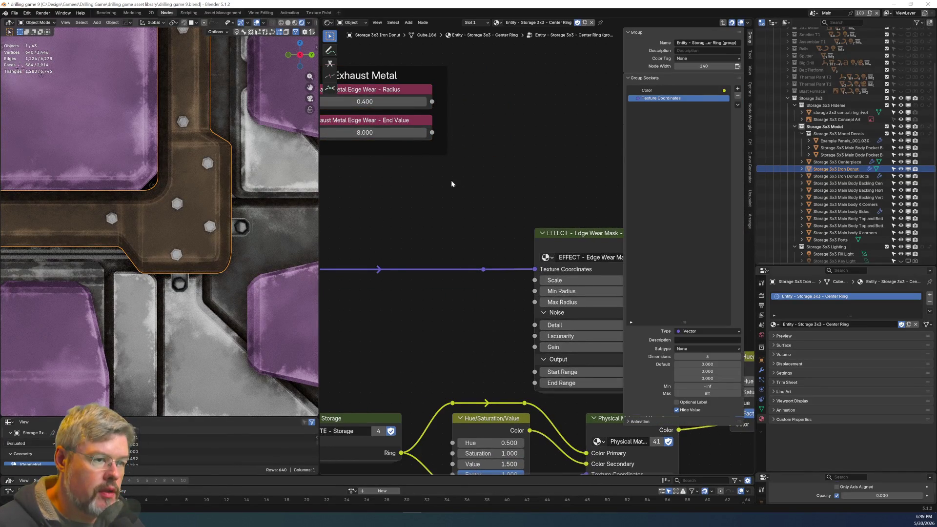
scroll(446, 220, "down", 2)
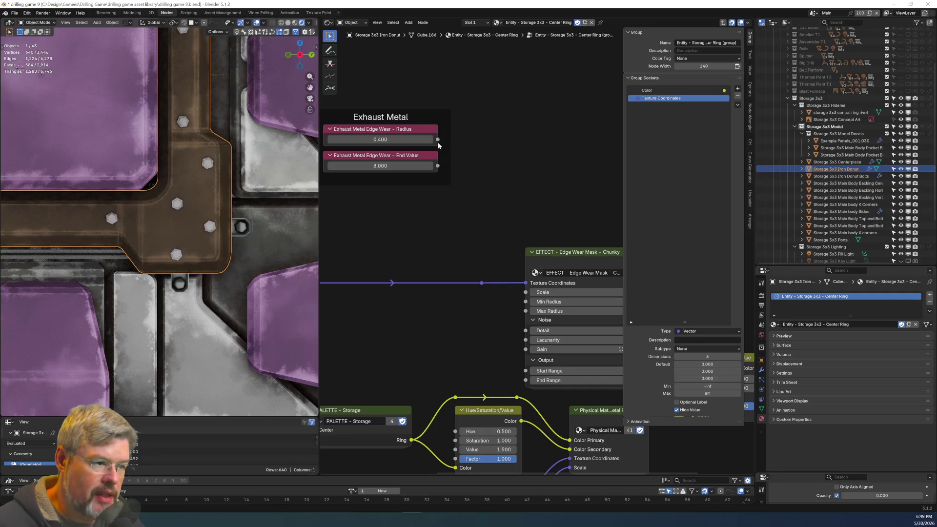
Paste 0.400 into the edge wear mask's Max Radius and set Min Radius back to 0.
left_click(439, 144)
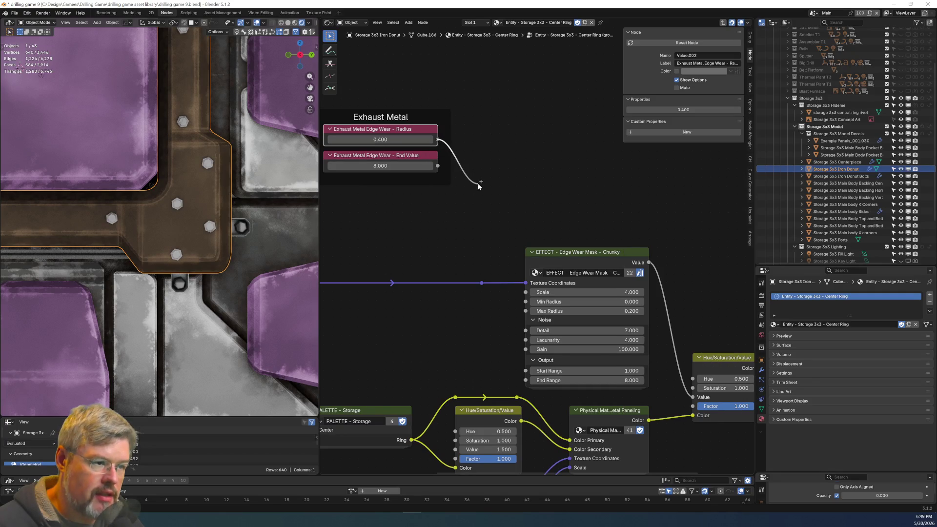
mouse_move(487, 250)
left_mouse_down()
mouse_move(503, 344)
mouse_move(510, 326)
left_mouse_up()
key("Escape")
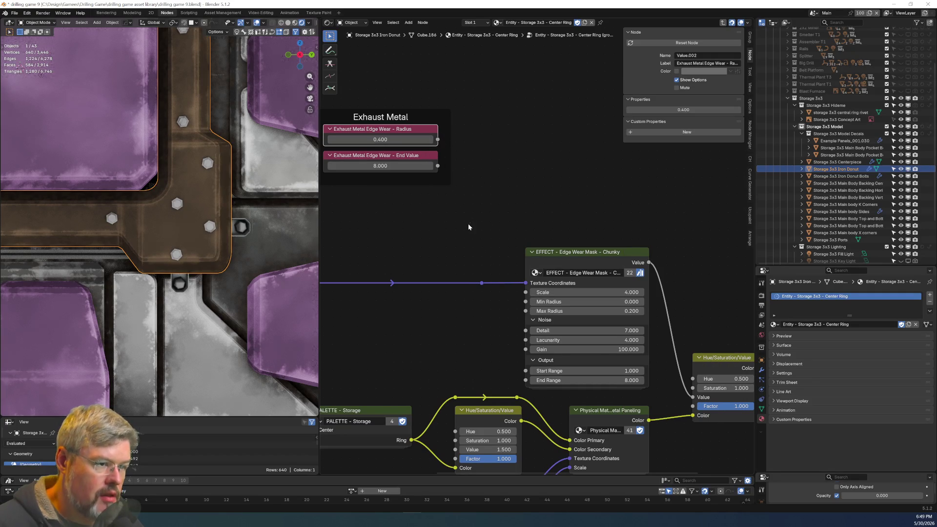
key("ctrl+c")
key("ctrl+v")
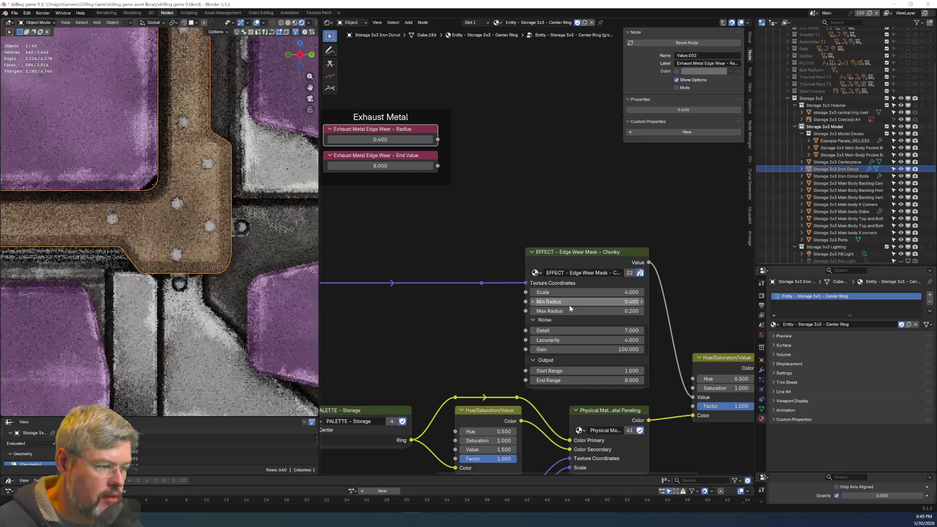
key("ctrl+v")
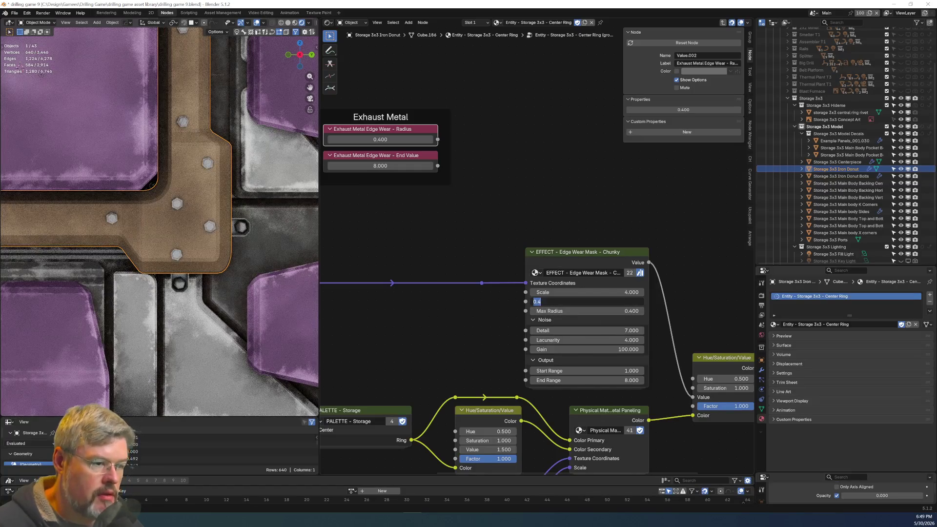
type("0")
key("Return")
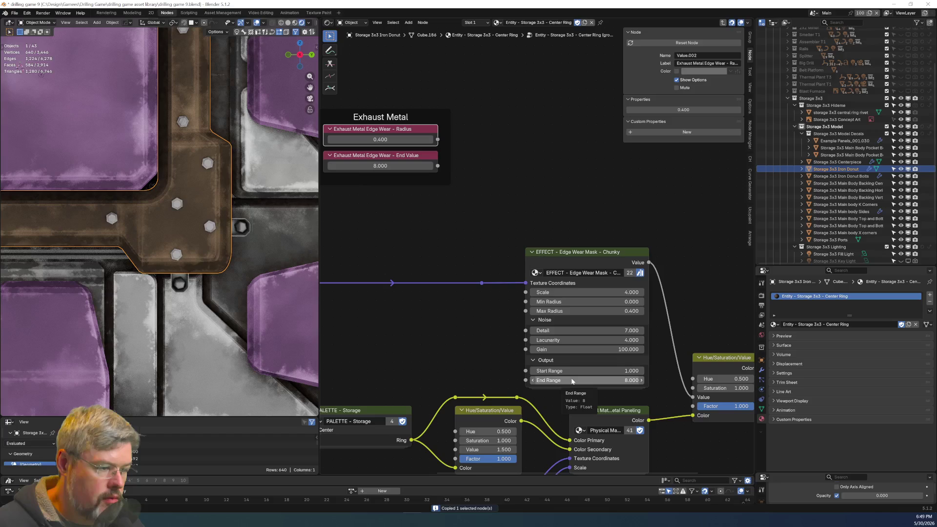
left_click(420, 130)
Delete the pasted Exhaust Metal frame and inspect the physical material node's settings.
key("x")
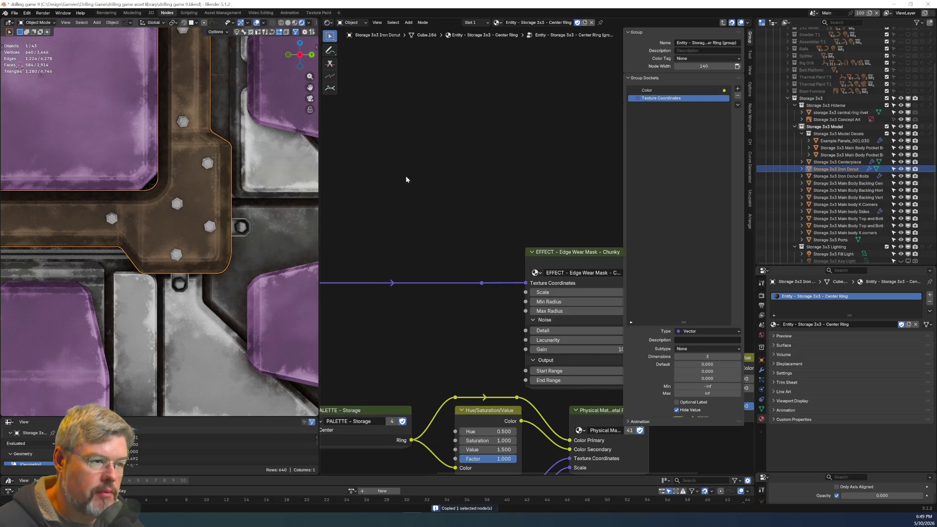
scroll(433, 238, "down", 1)
middle_click_drag(432, 237, 412, 129)
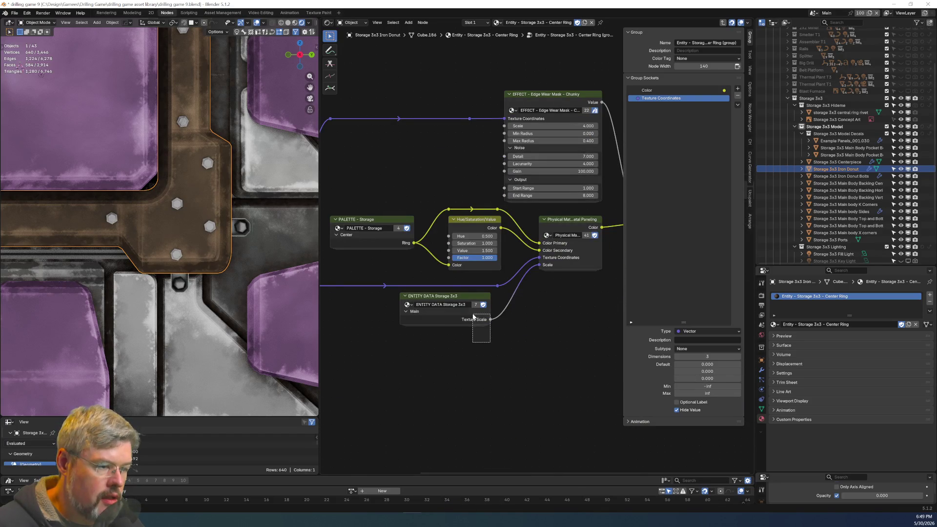
left_click_drag(473, 317, 473, 315)
scroll(477, 360, "up", 3)
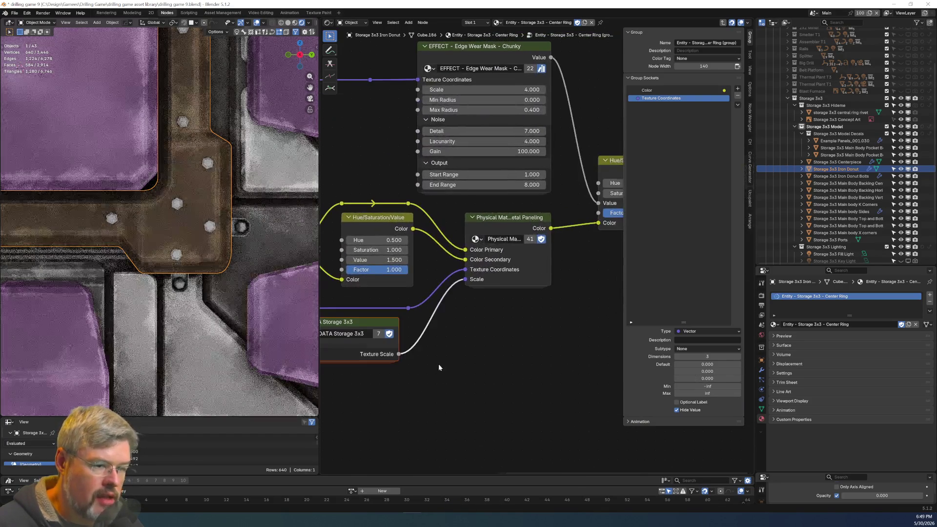
scroll(439, 368, "down", 1)
scroll(512, 365, "up", 2)
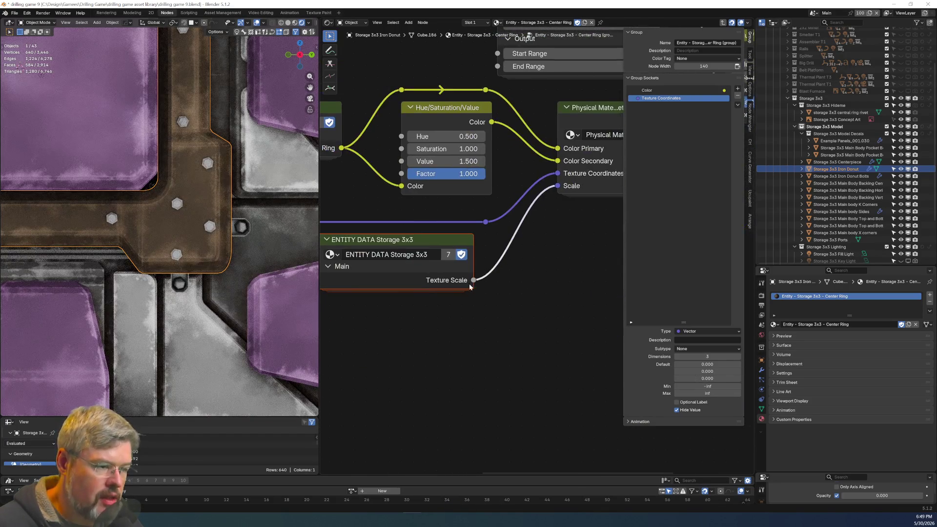
left_click(557, 192)
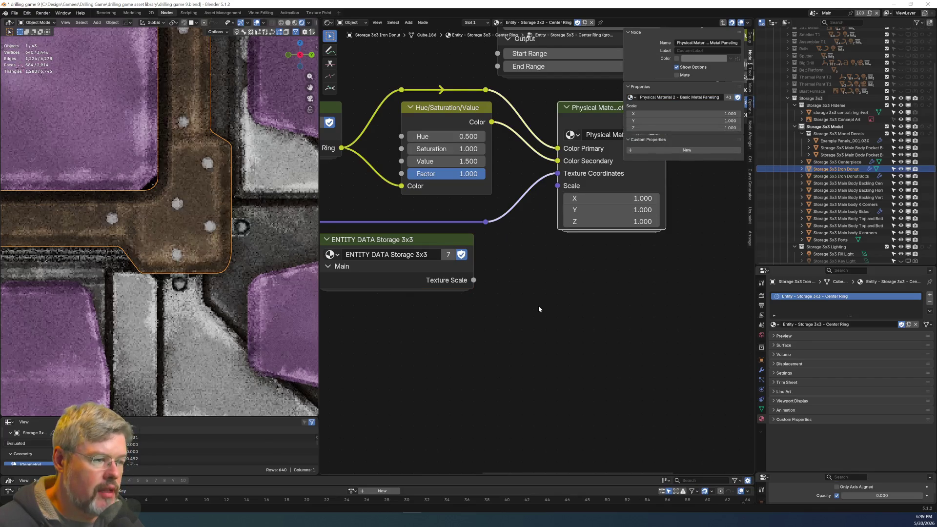
Check the values inside the entity data group and return to the Center Ring tree.
left_click(430, 283)
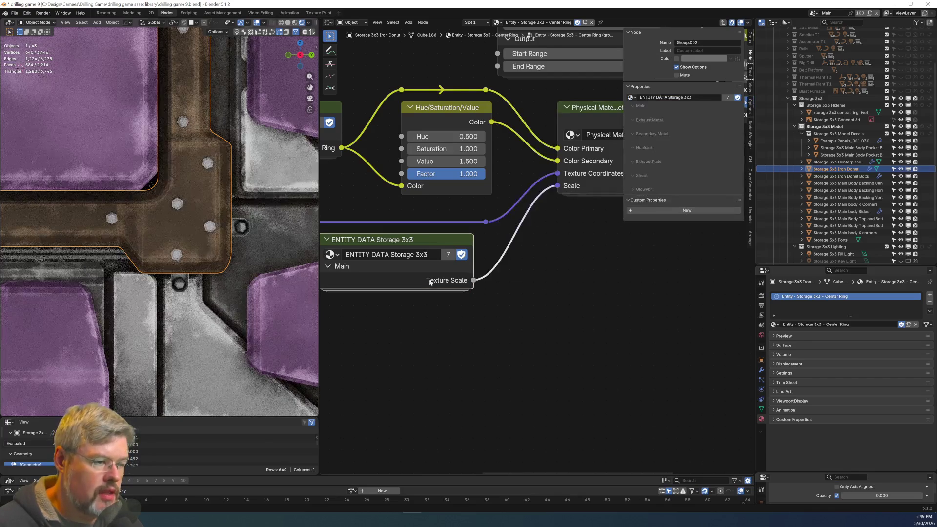
key("Tab")
scroll(436, 243, "down", 3)
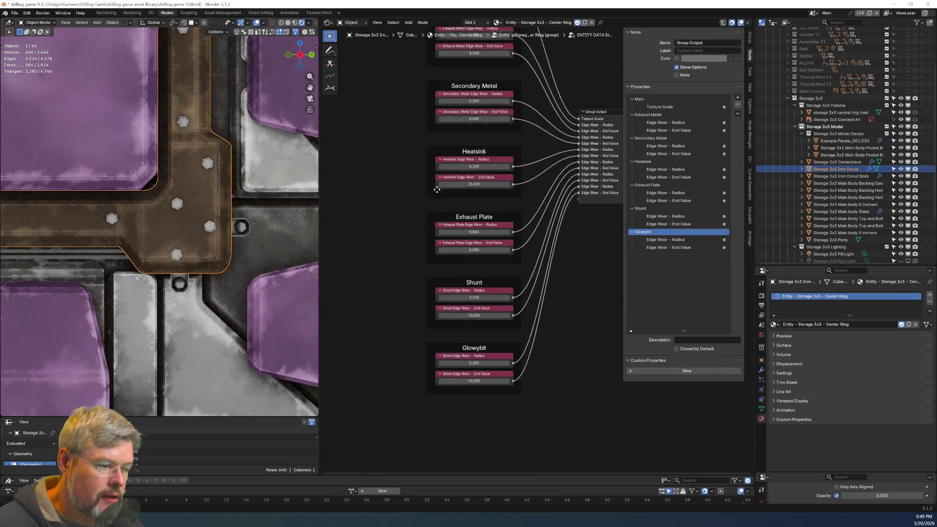
scroll(435, 243, "up", 5, "shift")
scroll(436, 241, "up", 4)
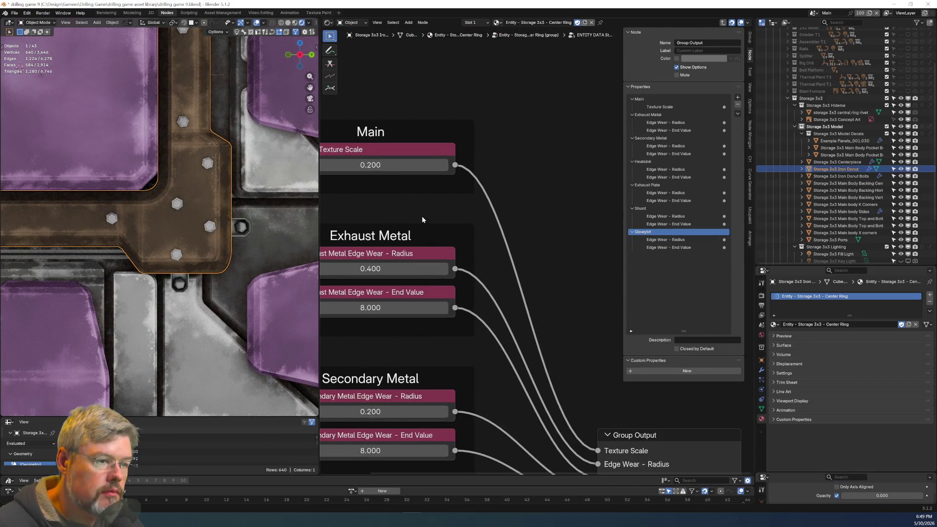
key("Tab")
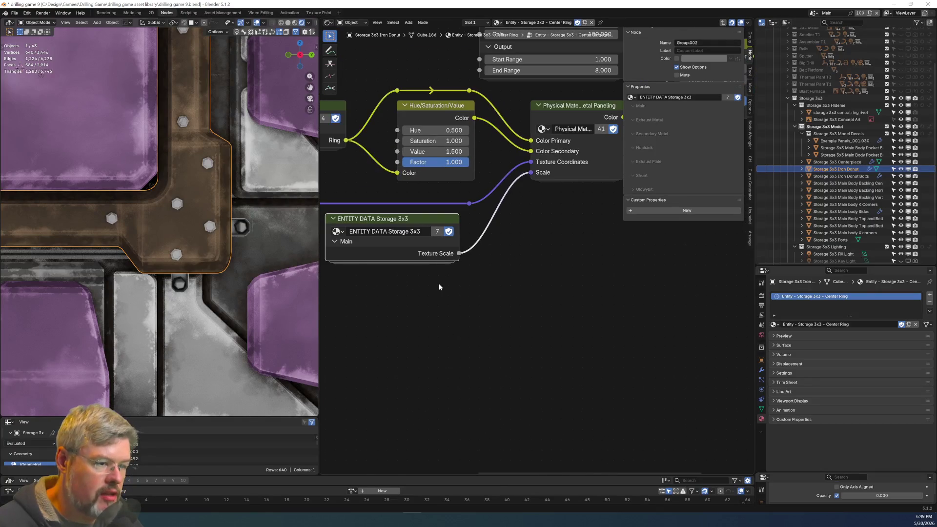
Add a 0.200 Value node and connect it to the Metal Paneling Scale input.
left_click(435, 289)
key("shift+a")
left_click(429, 294)
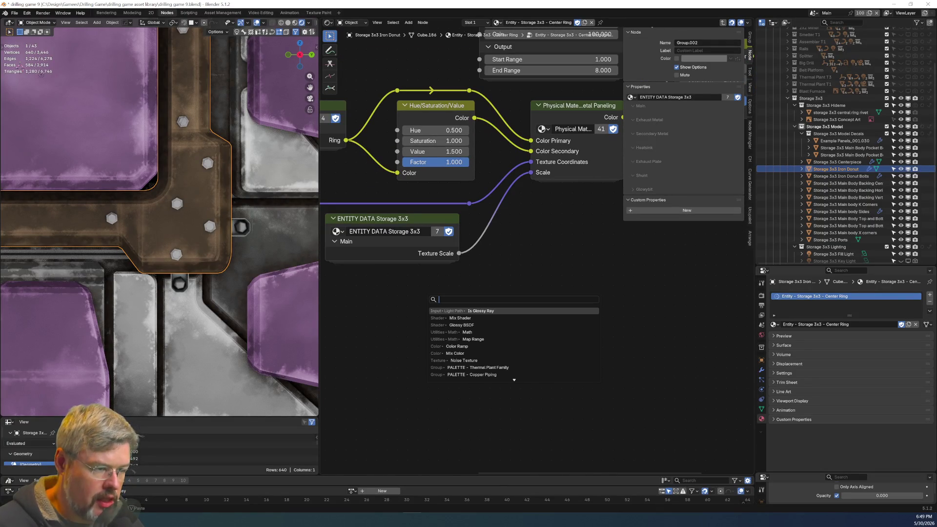
type("value")
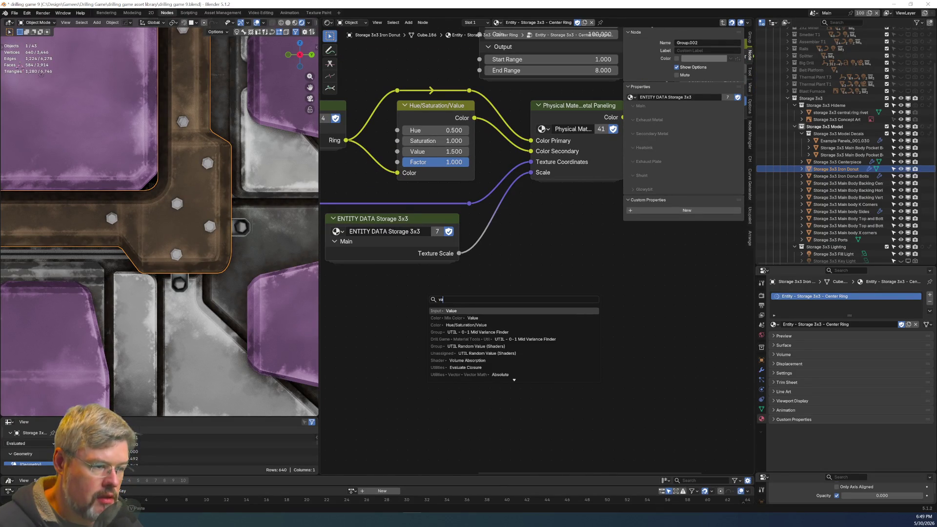
key("Return")
left_click(419, 305)
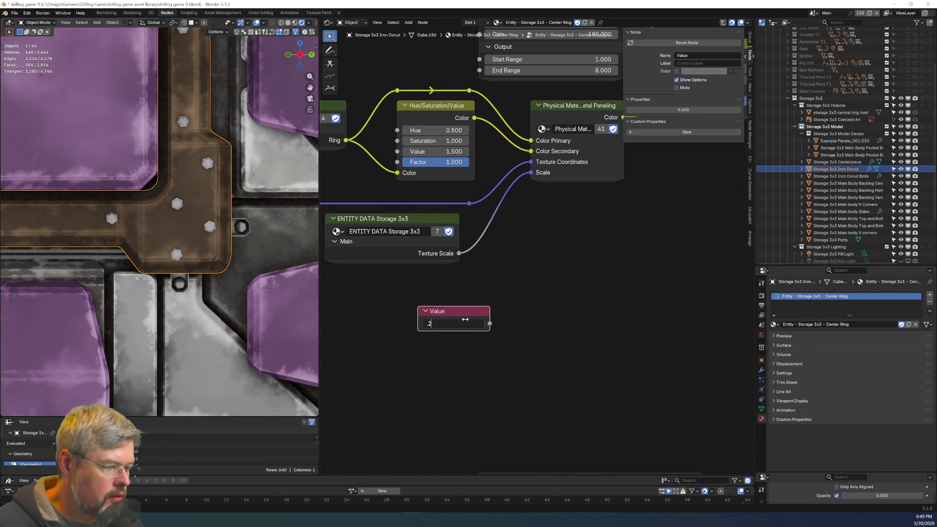
mouse_move(439, 311)
left_mouse_down()
mouse_move(439, 321)
mouse_move(518, 278)
left_mouse_up()
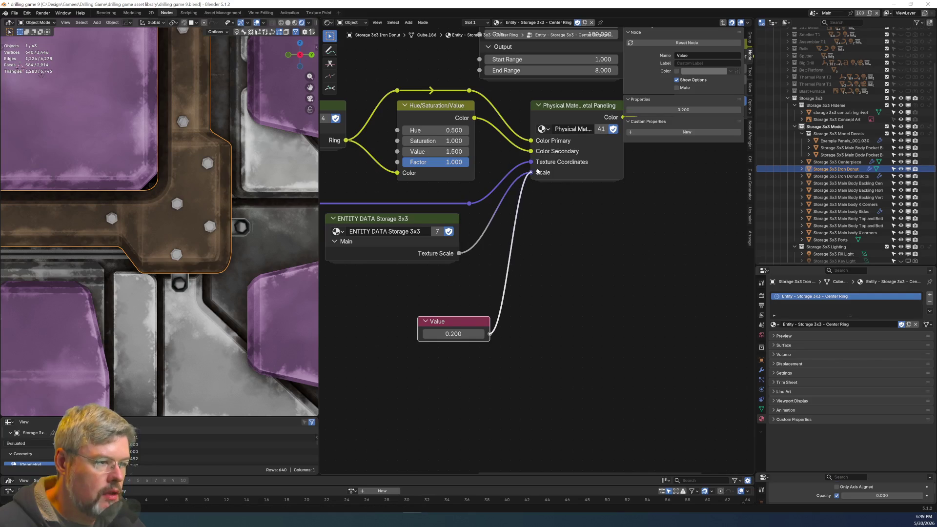
left_click_drag(522, 196, 520, 195)
Delete the ENTITY DATA node, move the Value node into its spot, and exit to the Center Ring material.
left_click(433, 220)
key("x")
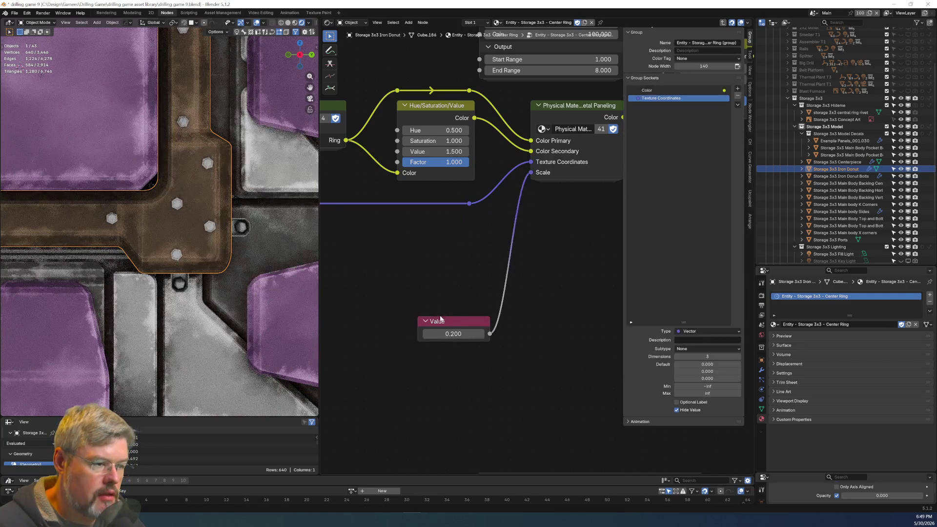
left_click(468, 334)
key("g")
left_click(468, 285)
key("Tab")
scroll(471, 324, "down", 1)
mouse_move(472, 324)
middle_mouse_down()
mouse_move(421, 256)
mouse_move(419, 308)
middle_mouse_up()
left_click(14, 13)
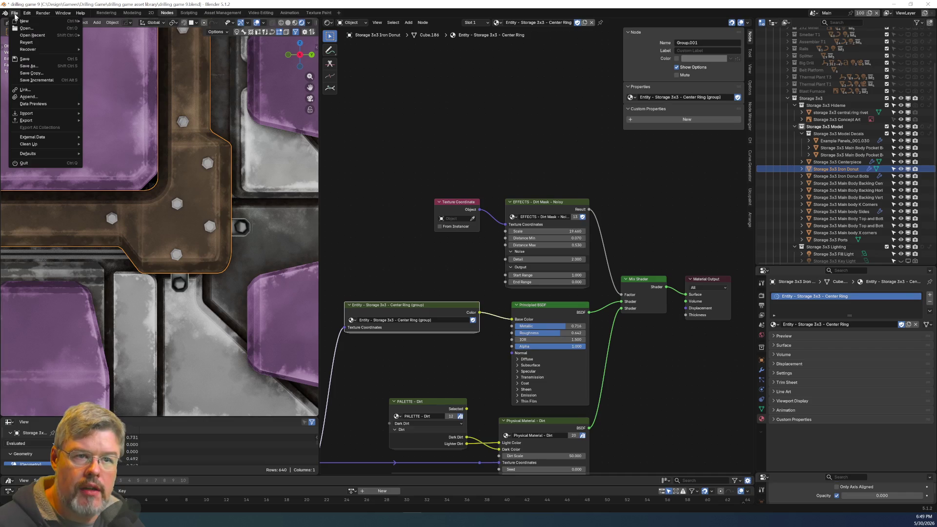
Save the file and preview the EFFECTS – Dirt Mask – Noisy node alone on the model.
scroll(443, 304, "up", 2)
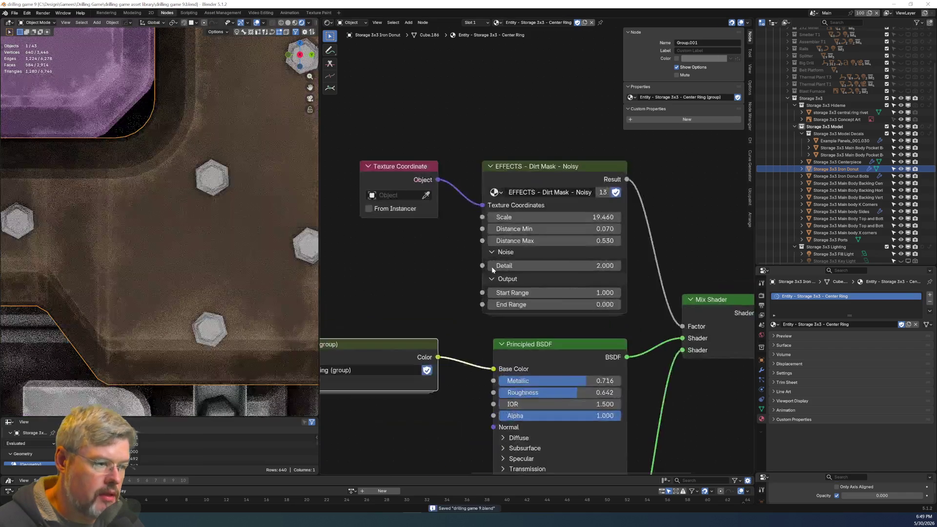
scroll(193, 262, "down", 1)
scroll(172, 236, "down", 3)
scroll(171, 234, "up", 8)
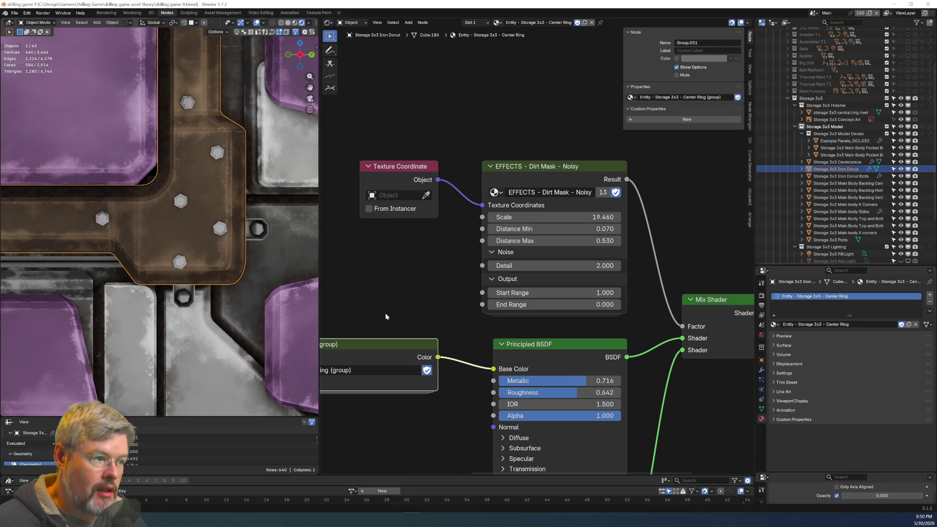
scroll(397, 313, "down", 1)
mouse_move(396, 312)
middle_mouse_down()
mouse_move(410, 247)
mouse_move(540, 249)
mouse_move(493, 251)
mouse_move(389, 218)
mouse_move(370, 275)
middle_mouse_up()
scroll(521, 267, "up", 3)
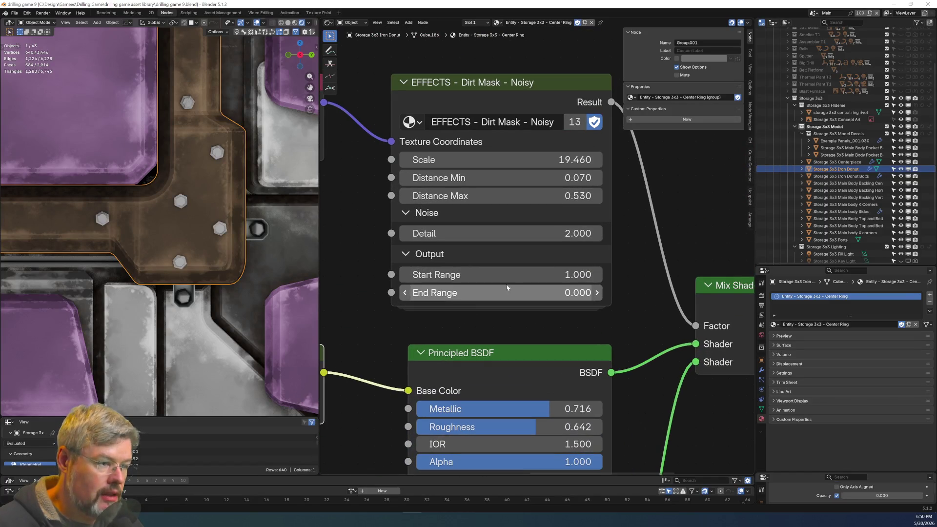
scroll(162, 207, "up", 2)
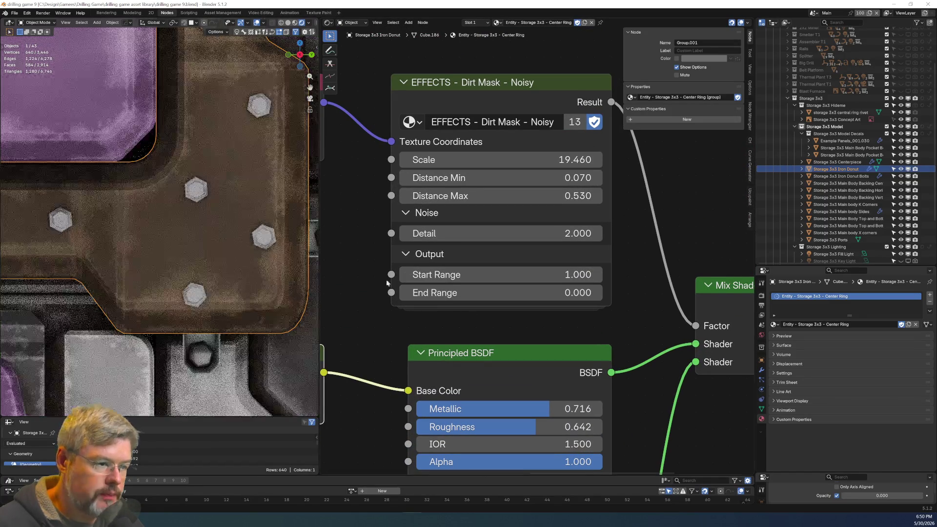
middle_click_drag(562, 274, 378, 214)
scroll(378, 215, "down", 2)
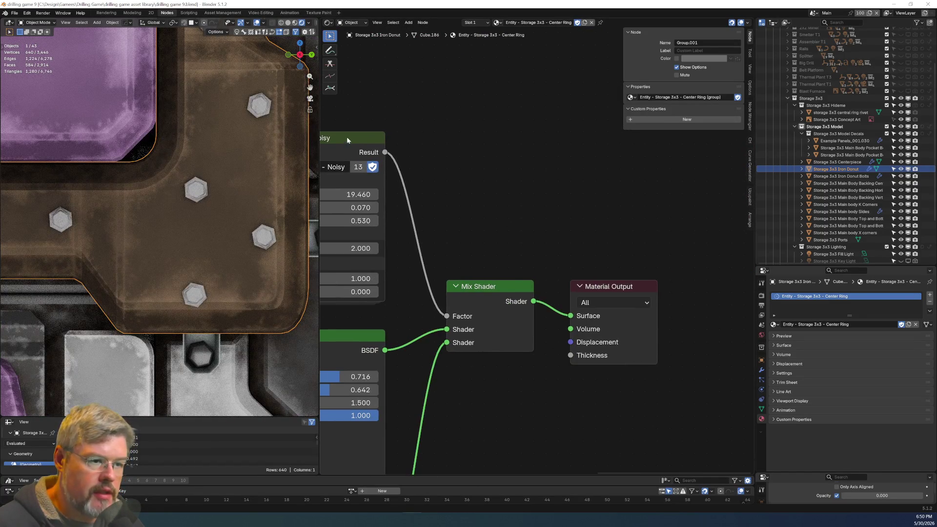
left_click(347, 138, "ctrl+shift")
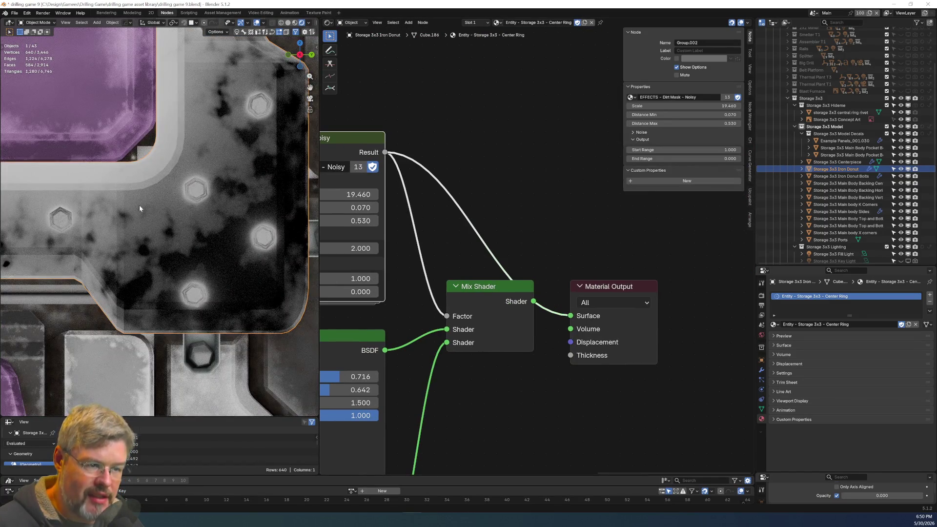
Lower the noisy dirt mask's Distance Max to 0.150 and set Detail to 3.
scroll(403, 229, "up", 2)
mouse_move(468, 235)
left_mouse_down()
mouse_move(420, 235)
mouse_move(446, 233)
left_mouse_up()
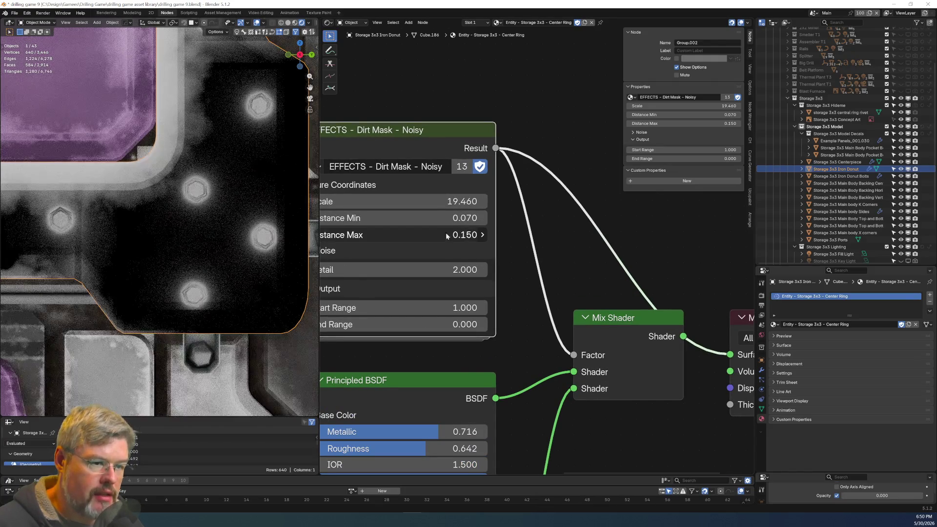
scroll(189, 212, "down", 5)
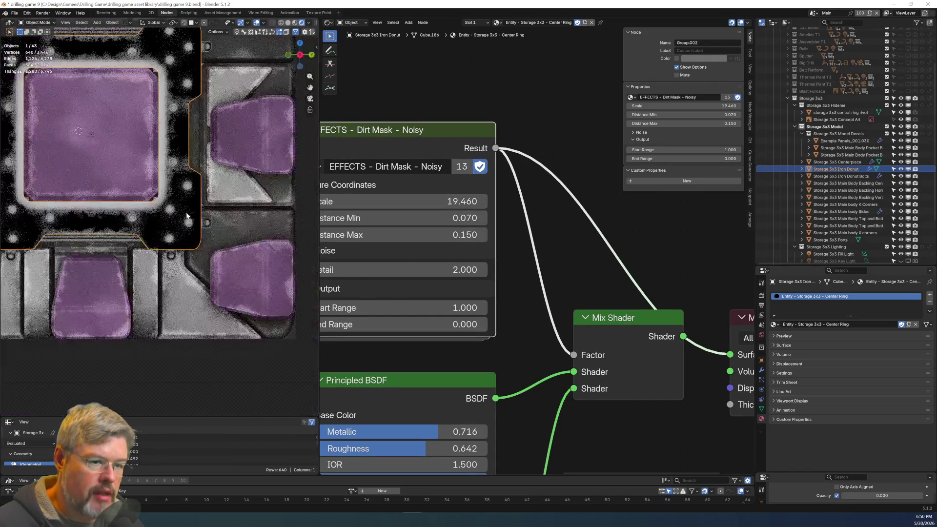
scroll(147, 174, "up", 5)
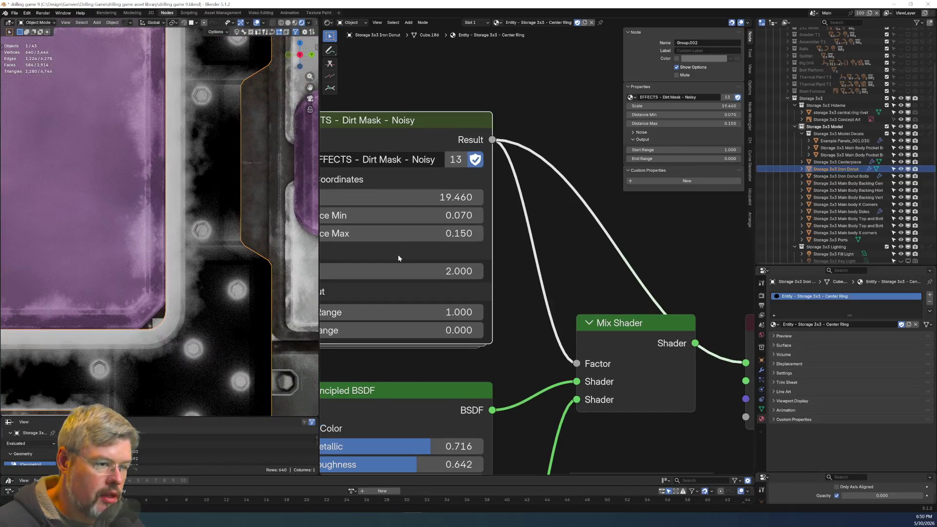
middle_click_drag(397, 253, 614, 259)
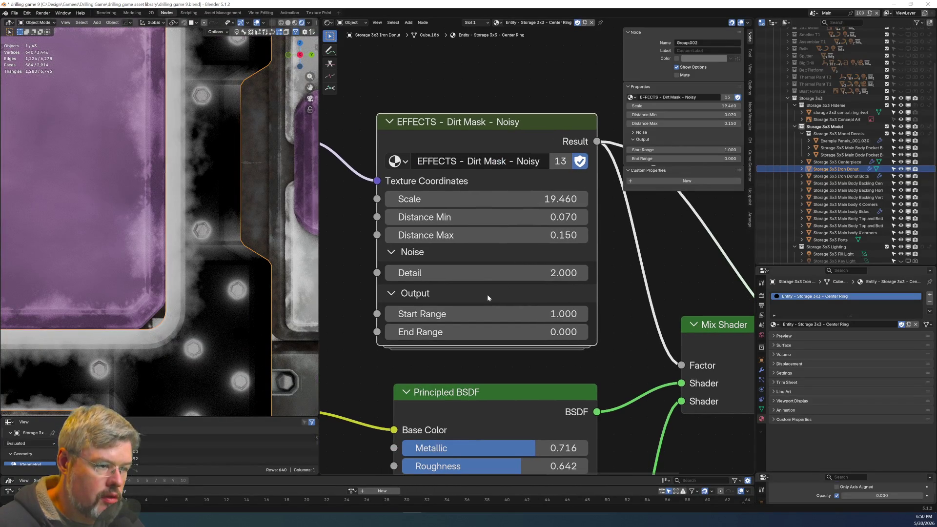
left_click_drag(483, 273, 556, 273)
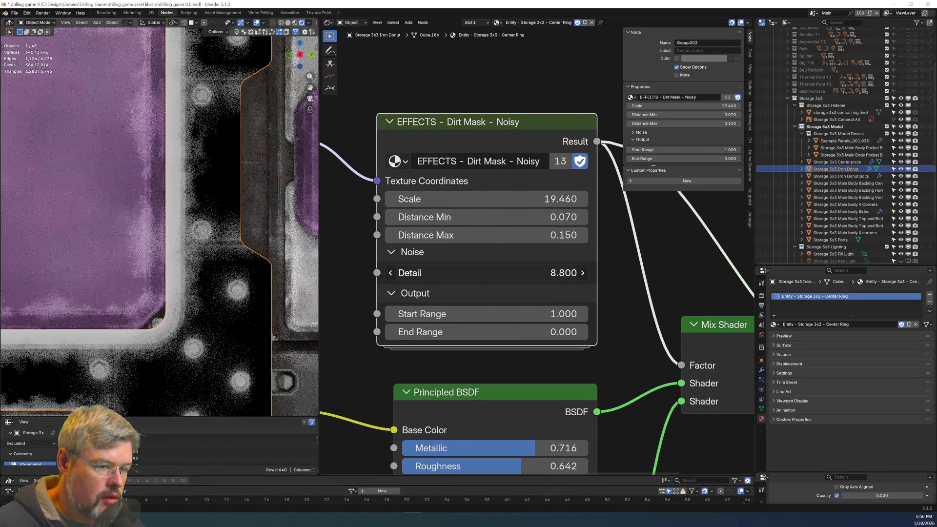
left_click(471, 274)
type("3")
key("Return")
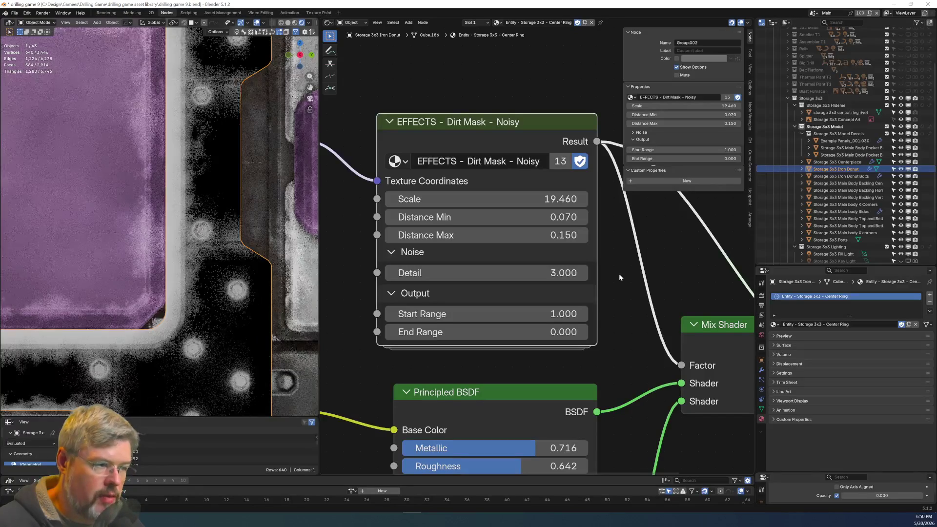
Set the dirt mask Scale to 20 and raise Start Range to 1.370.
left_click_drag(488, 199, 550, 199)
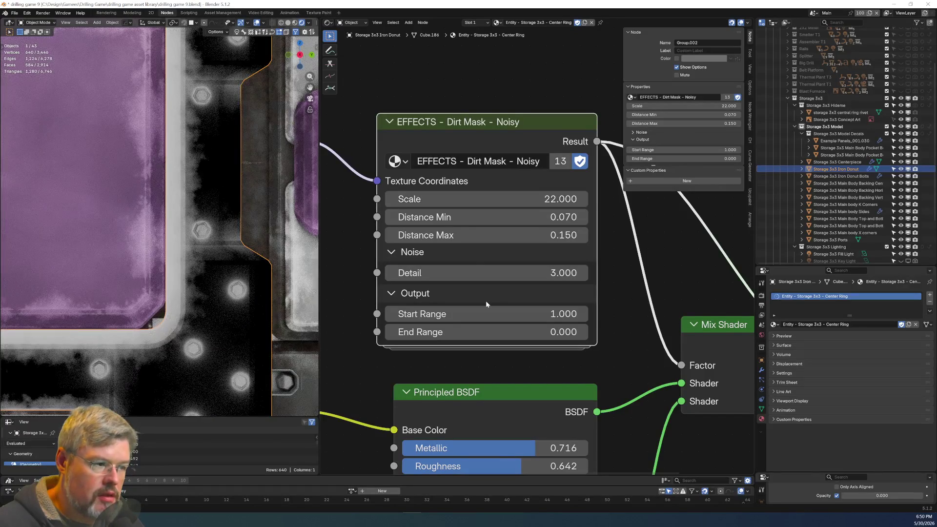
key("ctrl+z")
left_click(488, 199)
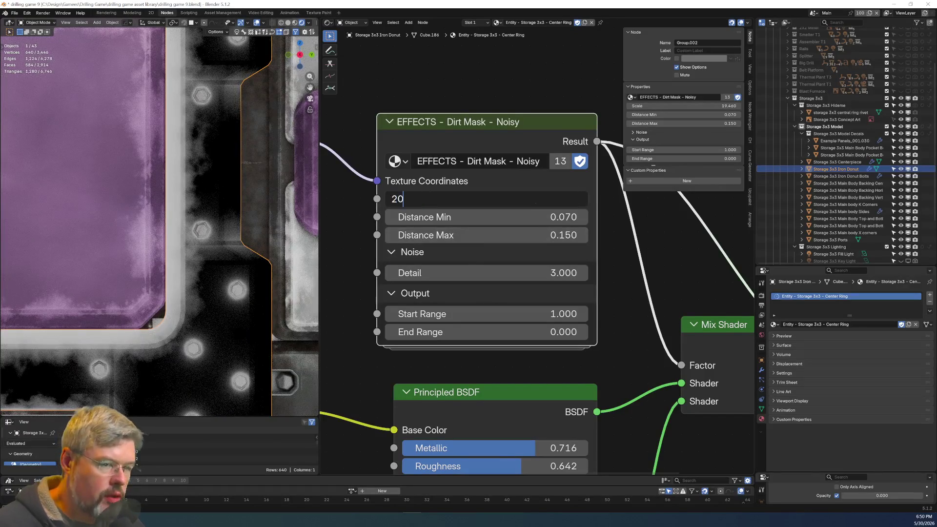
key("Return")
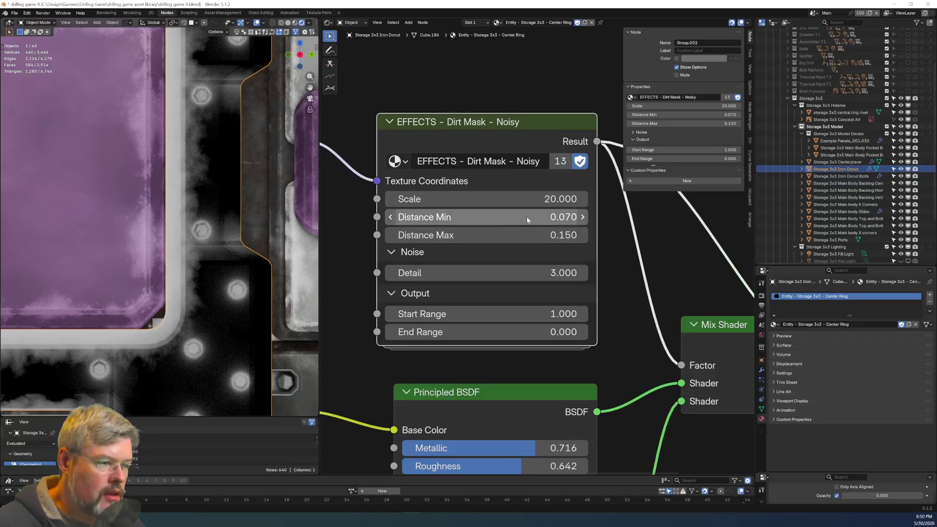
mouse_move(611, 283)
middle_mouse_down()
mouse_move(585, 239)
mouse_move(584, 196)
middle_mouse_up()
left_click_drag(475, 228, 498, 228)
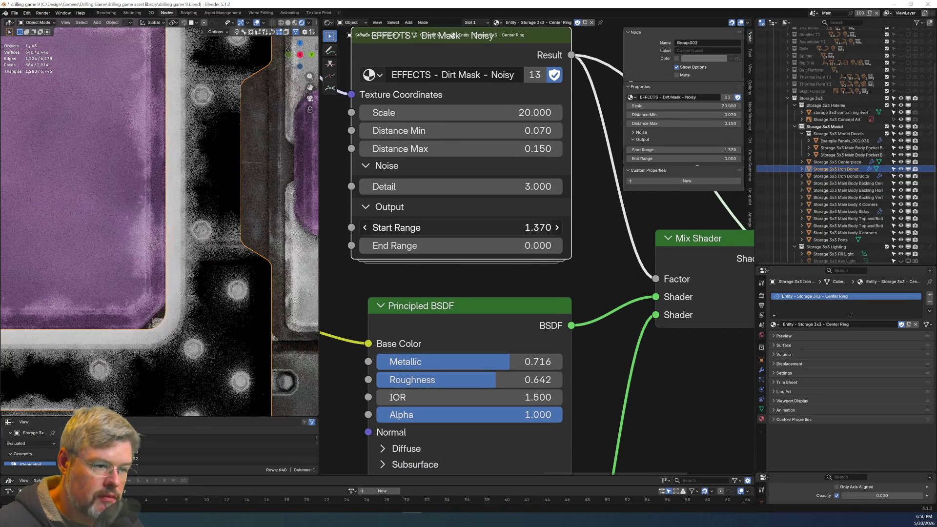
scroll(561, 289, "down", 5)
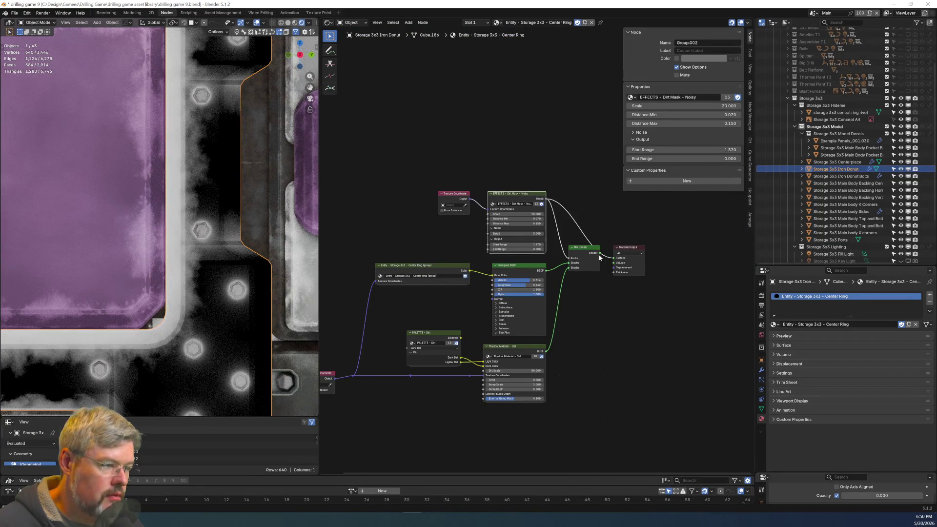
Preview the full mixed material again and enter the Center Ring node group.
left_click(588, 254, "ctrl+shift")
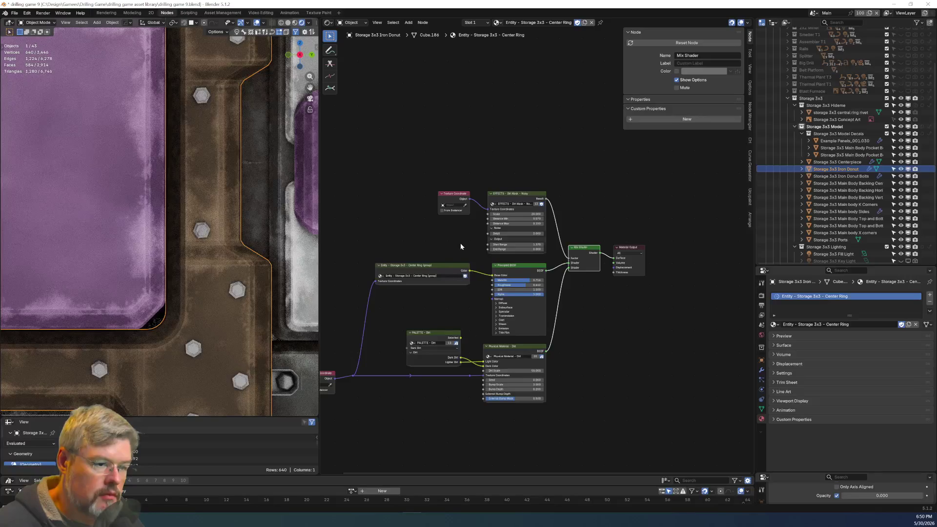
scroll(460, 246, "down", 1)
scroll(139, 304, "down", 3)
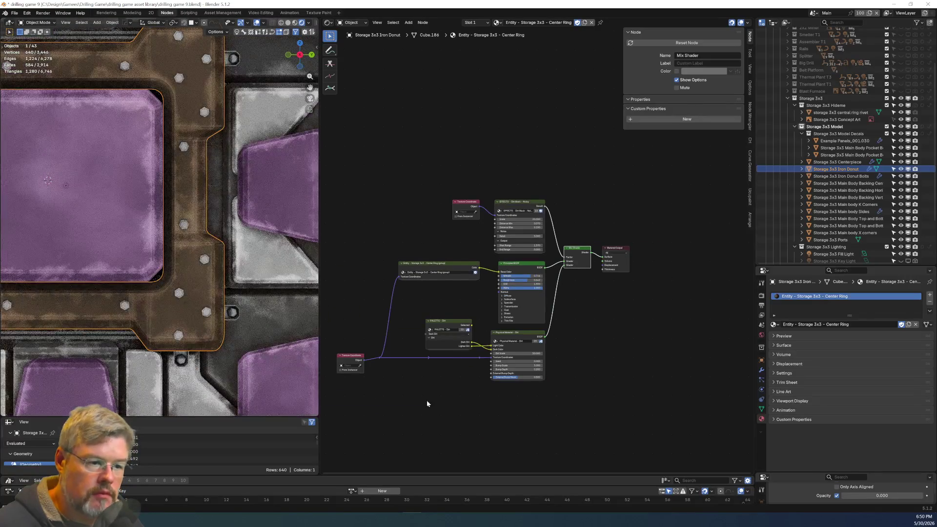
scroll(440, 293, "up", 5)
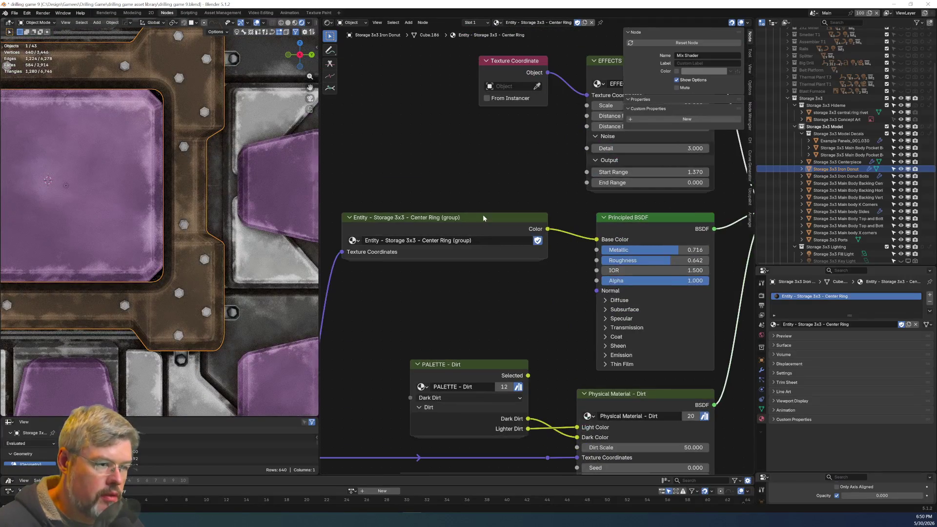
left_click(484, 218)
key("Tab")
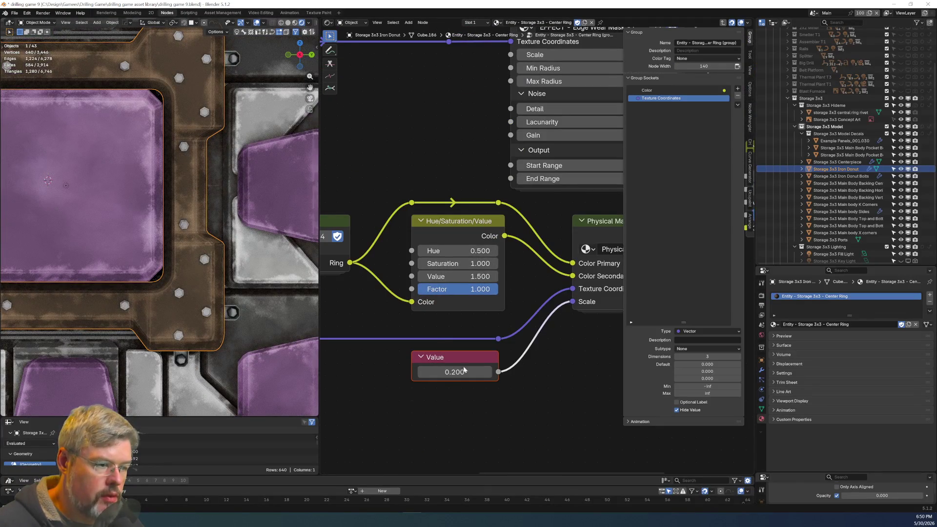
mouse_move(463, 373)
middle_mouse_down()
mouse_move(393, 434)
mouse_move(383, 469)
mouse_move(299, 486)
middle_mouse_up()
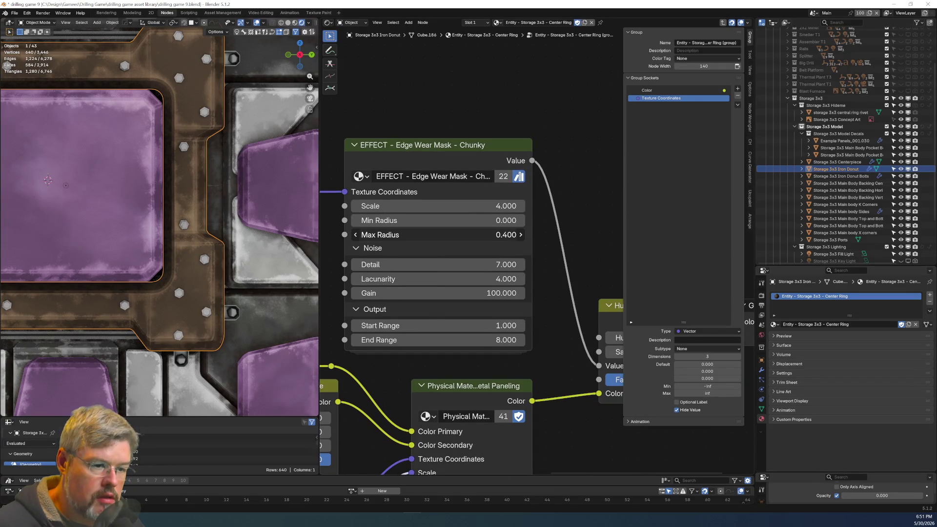
Set the chunky Edge Wear Mask to Max Radius 0.210 and End Range 19.050.
left_click_drag(440, 235, 445, 235)
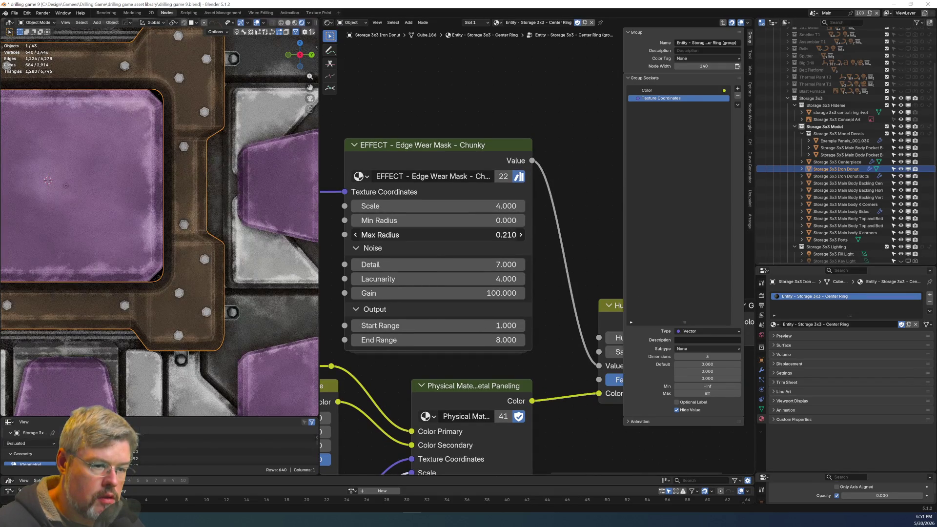
scroll(271, 235, "down", 3)
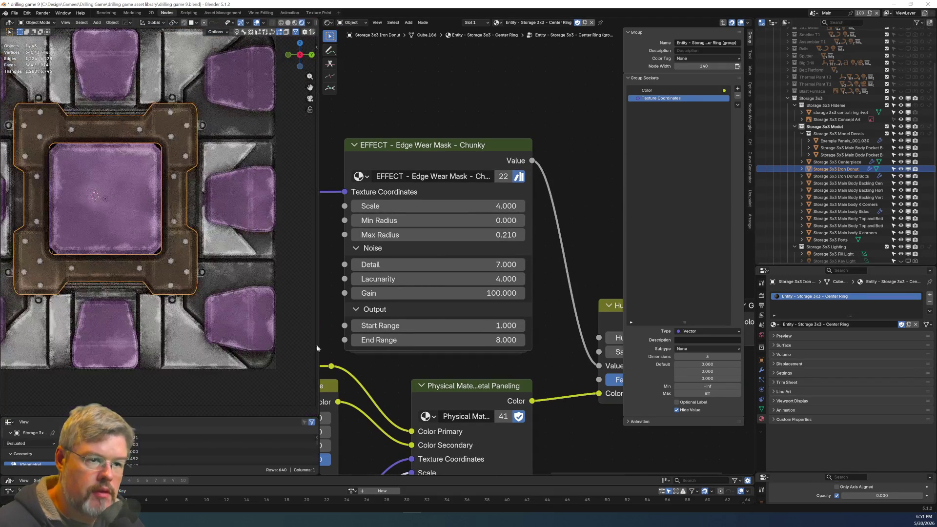
left_click_drag(432, 336, 424, 340)
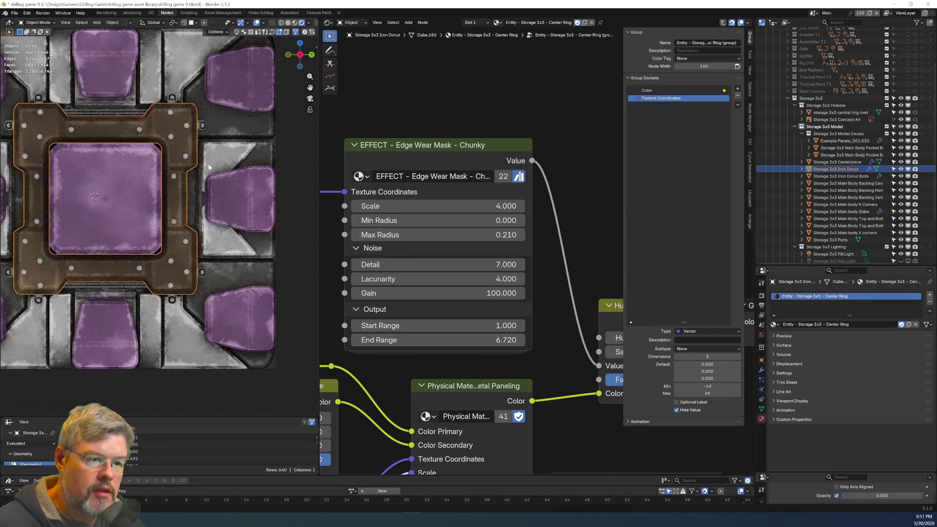
scroll(193, 238, "down", 4)
scroll(193, 238, "up", 2)
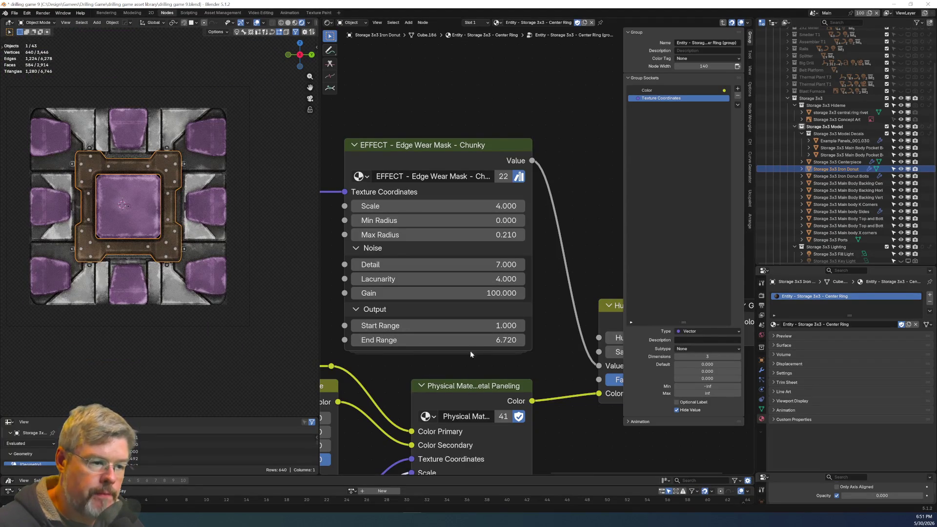
mouse_move(470, 340)
left_mouse_down()
mouse_move(507, 340)
mouse_move(491, 339)
left_mouse_up()
scroll(195, 160, "up", 7)
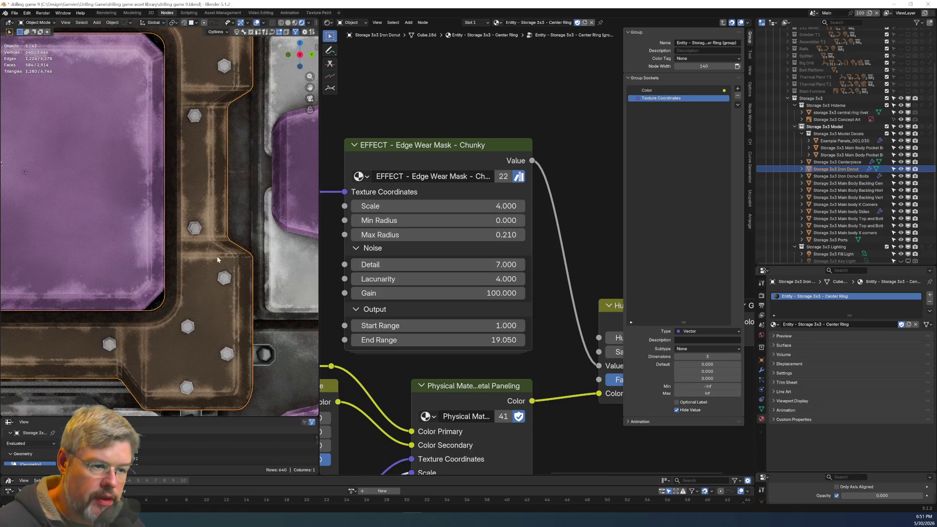
scroll(214, 264, "up", 5)
mouse_move(213, 264)
middle_mouse_down()
mouse_move(101, 262)
mouse_move(180, 264)
middle_mouse_up()
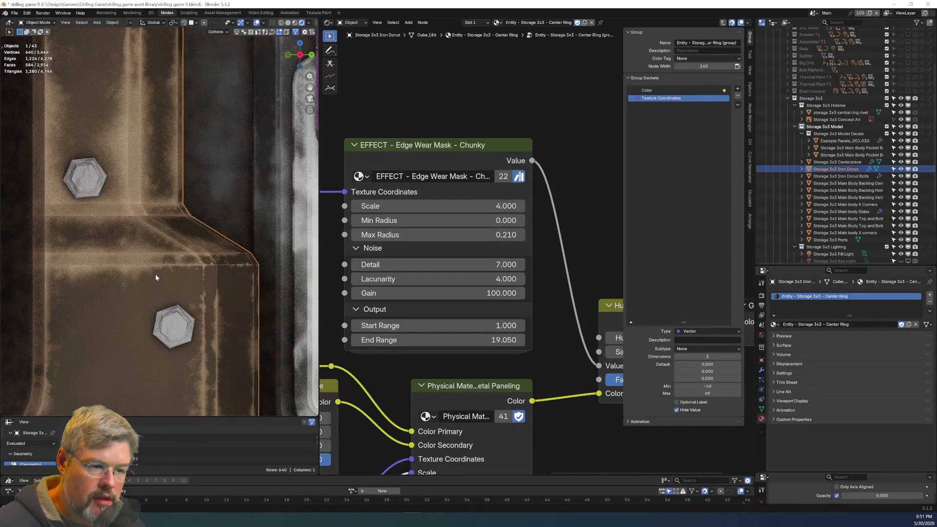
Apply Hard Ops Sharpen to the Iron Donut ring.
key("Tab")
left_click(165, 235)
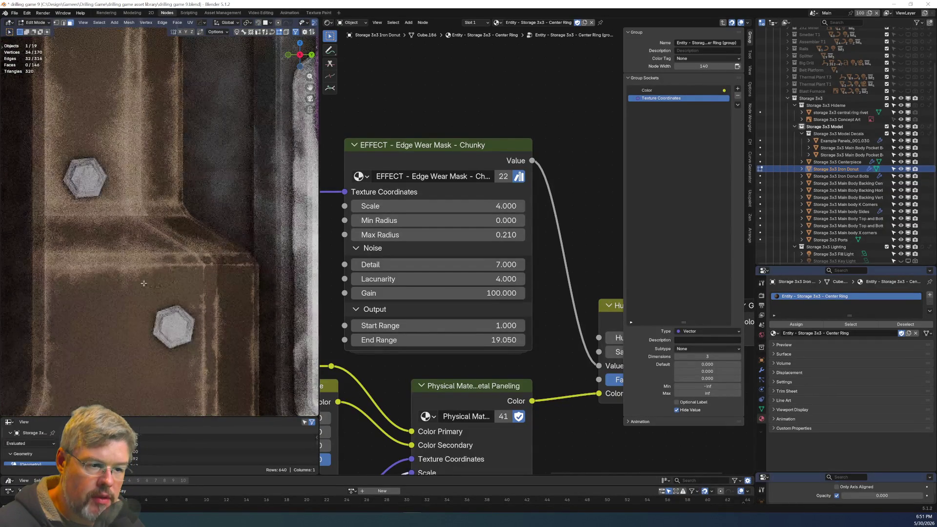
key("Tab")
left_click(138, 274)
key("q")
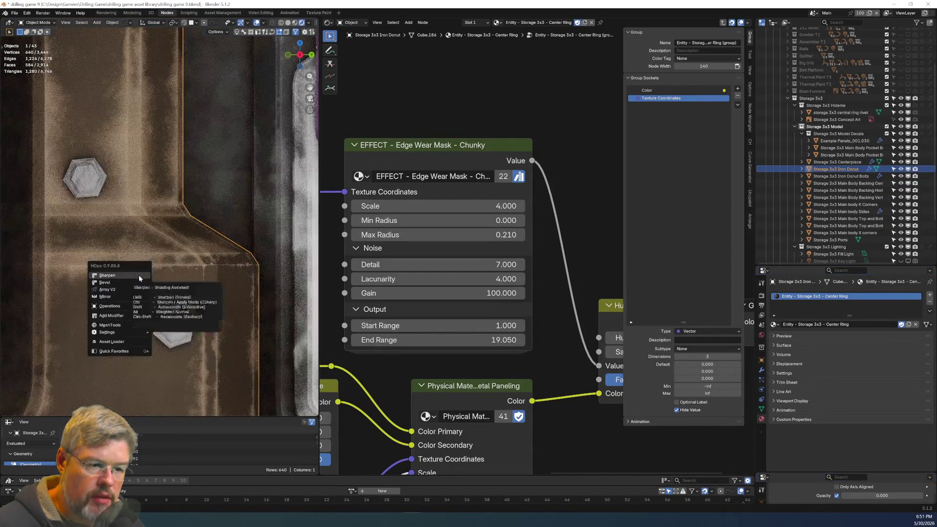
left_click(139, 274)
Select all of the ring's edges, mark them sharp, and return to Object Mode.
key("Tab")
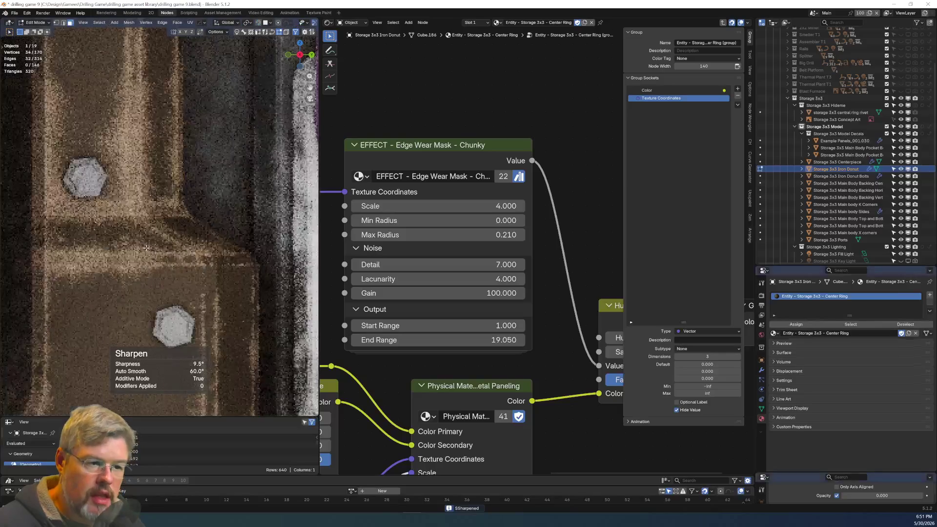
key("ctrl+e")
key("Escape")
key("a")
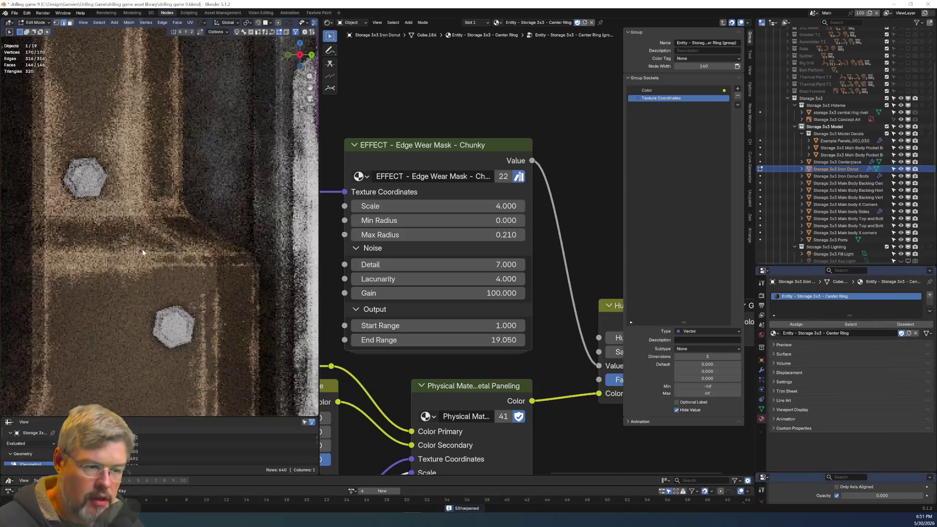
key("ctrl+e")
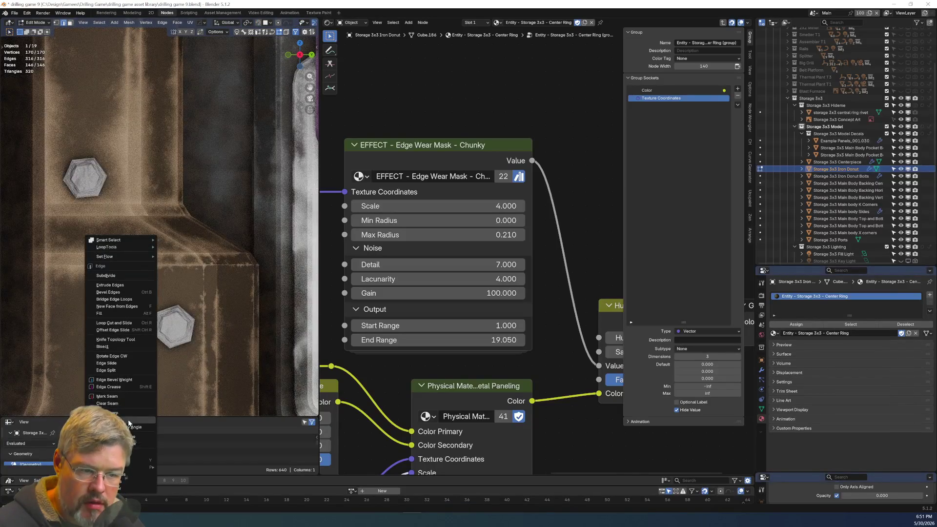
left_click(128, 422)
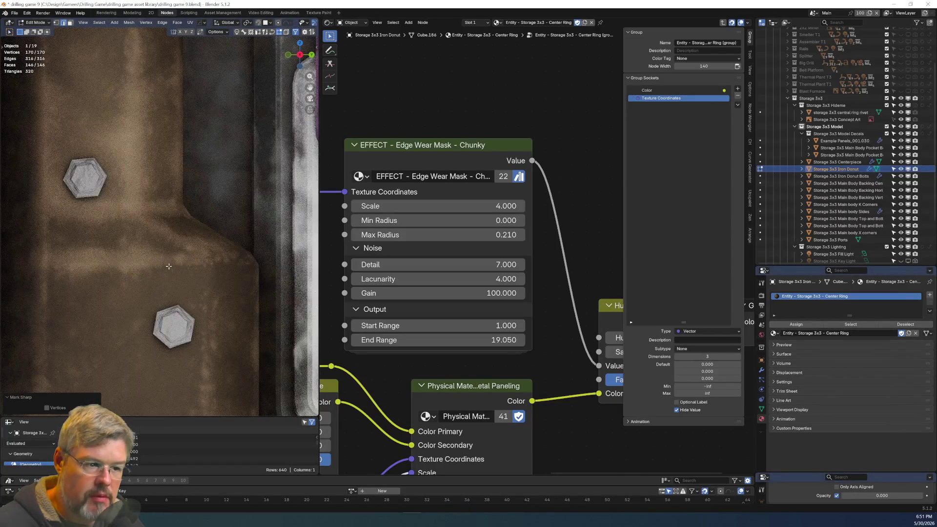
scroll(168, 266, "down", 5)
scroll(132, 268, "up", 3)
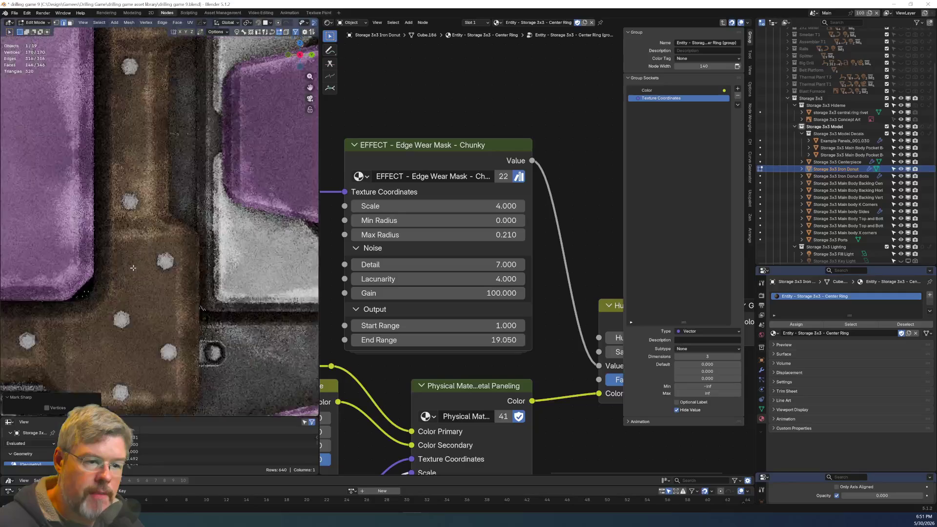
scroll(133, 268, "up", 5)
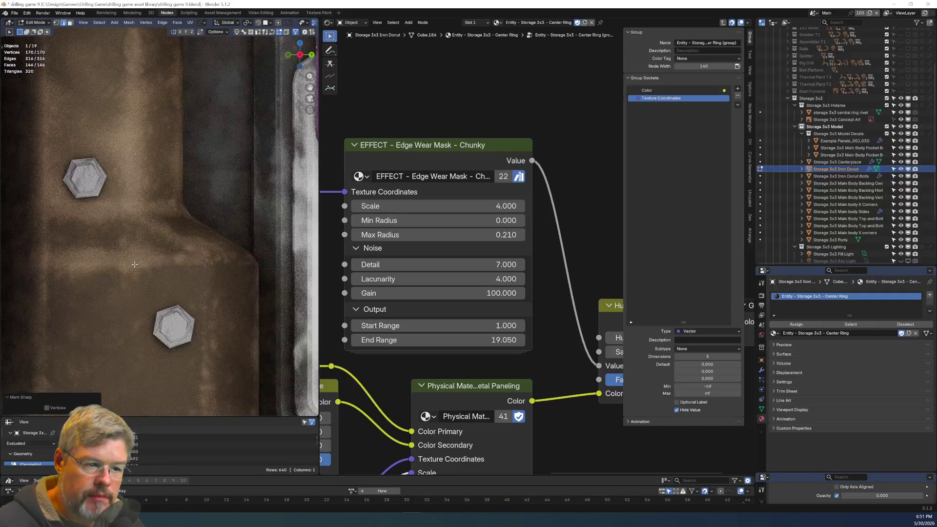
scroll(134, 265, "down", 6)
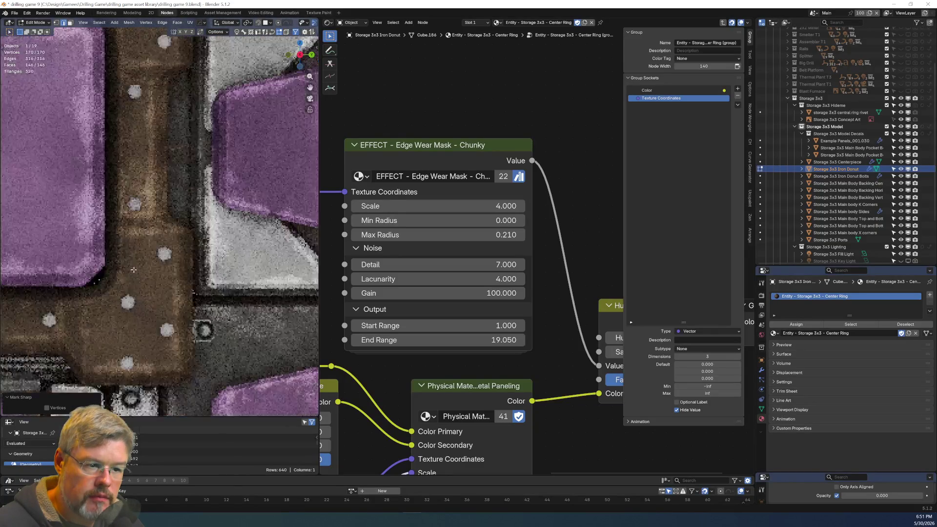
scroll(133, 271, "up", 4)
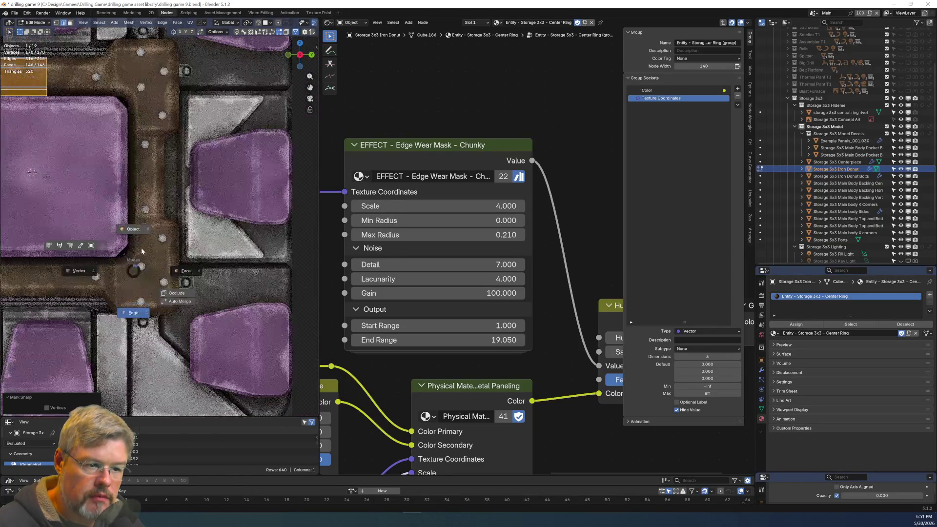
key("Tab")
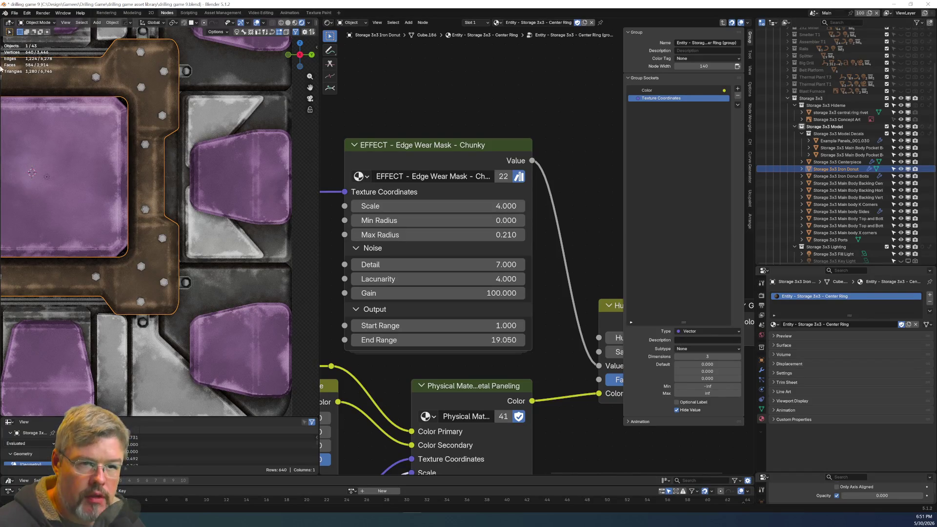
left_click(15, 13)
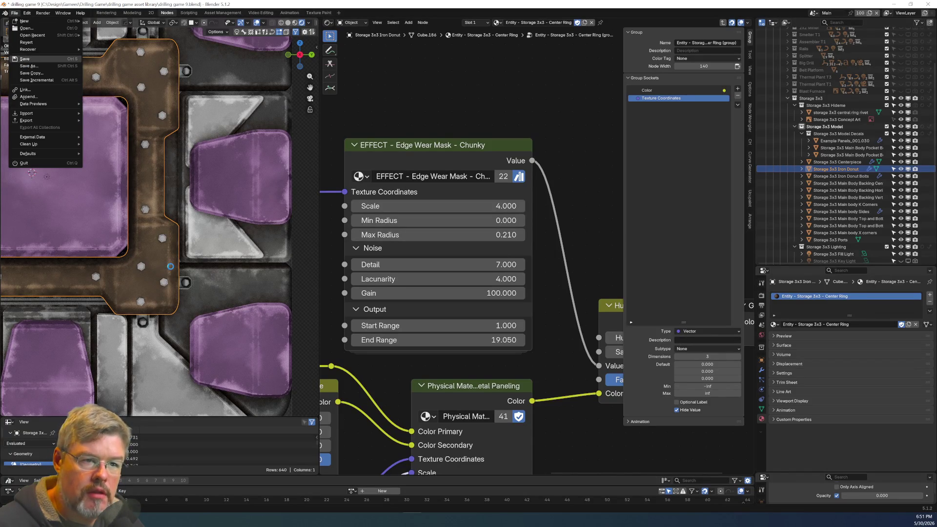
Save the file, then set the chunky mask's Min Radius to 0.010 and Max Radius to 0.150.
left_click(30, 60)
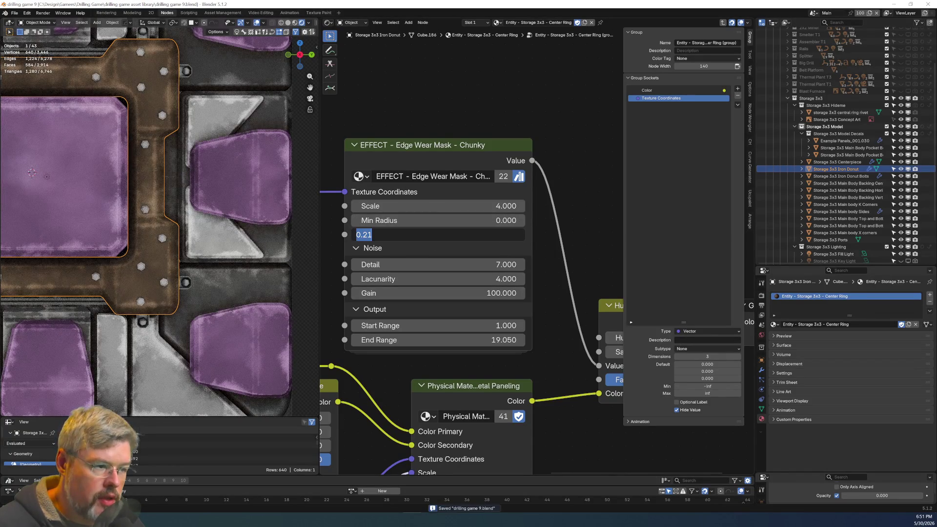
key("Return")
left_click(439, 221)
type("0.0")
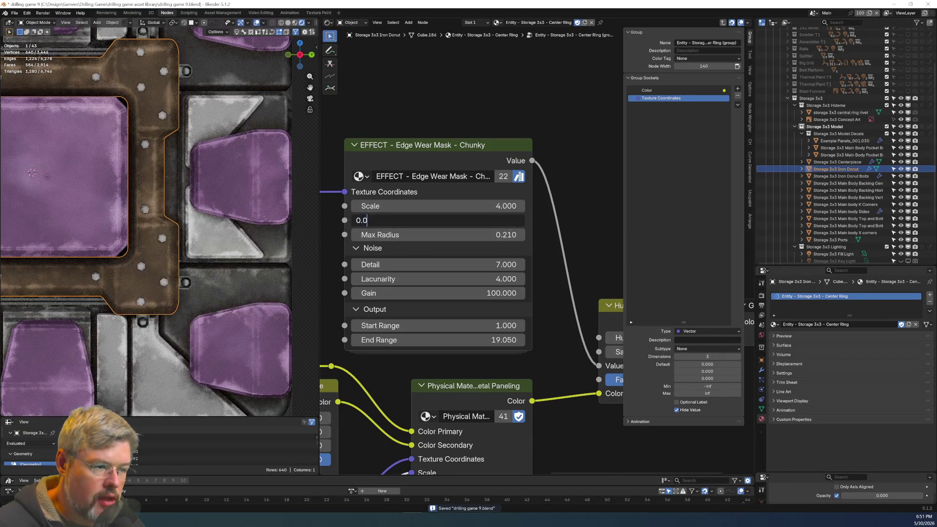
key("Return")
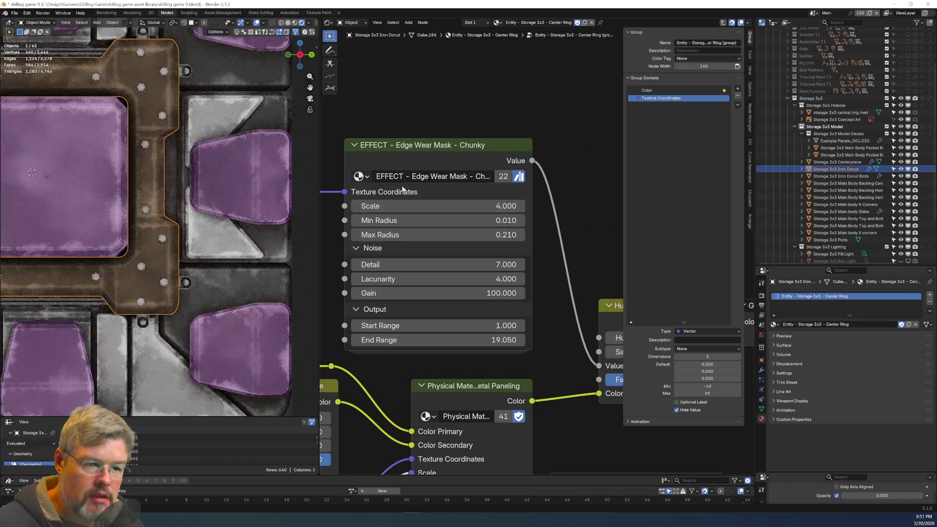
mouse_move(450, 235)
left_mouse_down()
mouse_move(424, 234)
mouse_move(450, 236)
left_mouse_up()
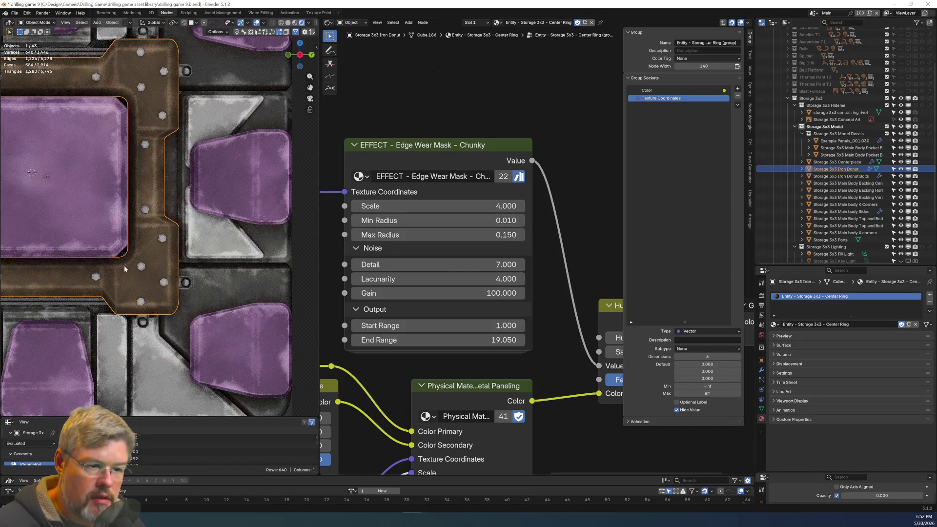
scroll(124, 265, "up", 5)
scroll(114, 233, "up", 4)
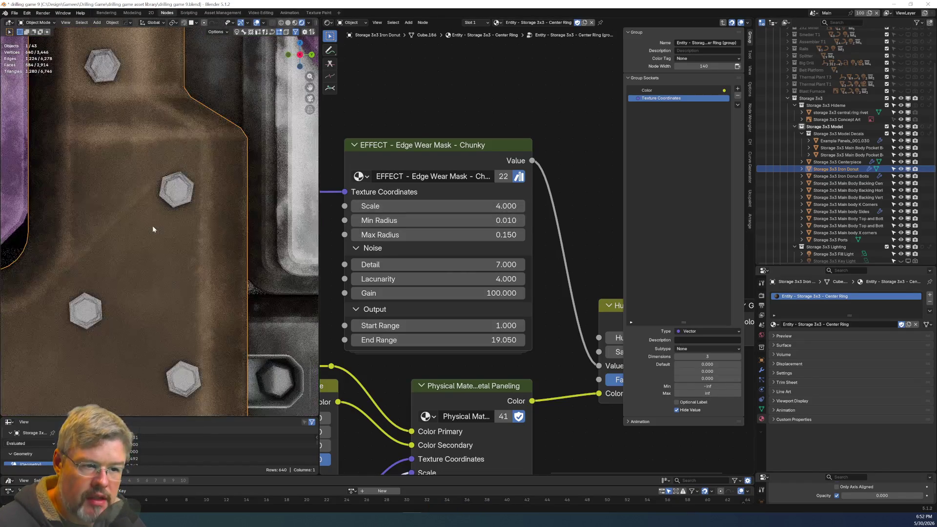
Clear the ring's mesh selection and re-apply Hard Ops Sharpen to the iron ring.
key("Tab")
key("alt+a")
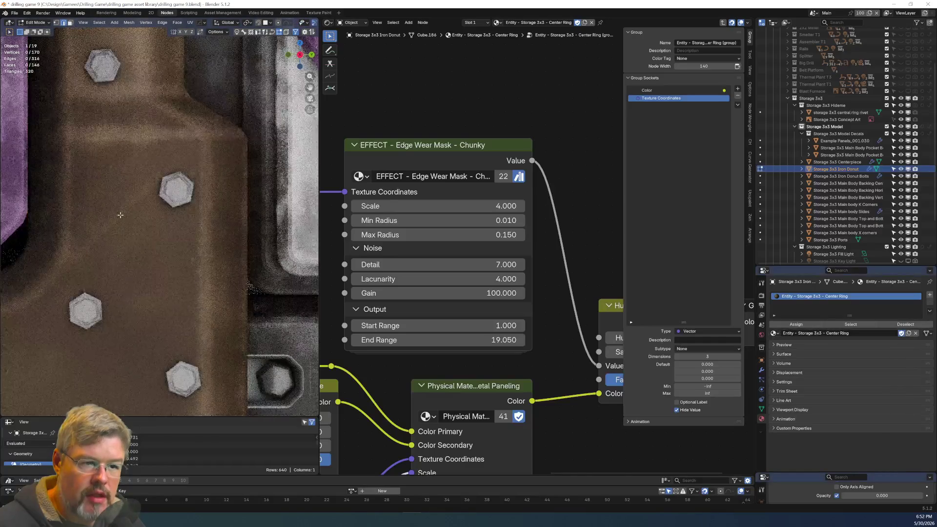
key("Tab")
key("q")
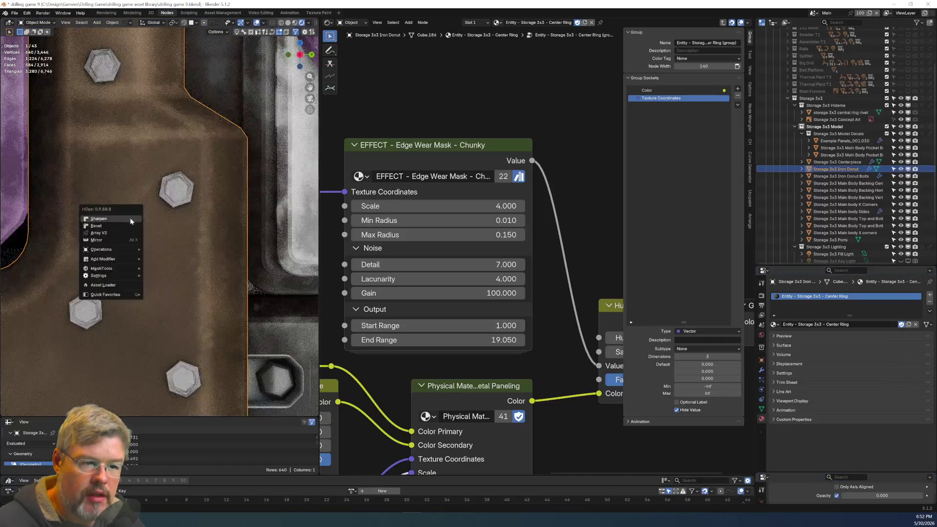
left_click(130, 218)
mouse_move(152, 166)
middle_mouse_down()
mouse_move(142, 161)
mouse_move(159, 173)
middle_mouse_up()
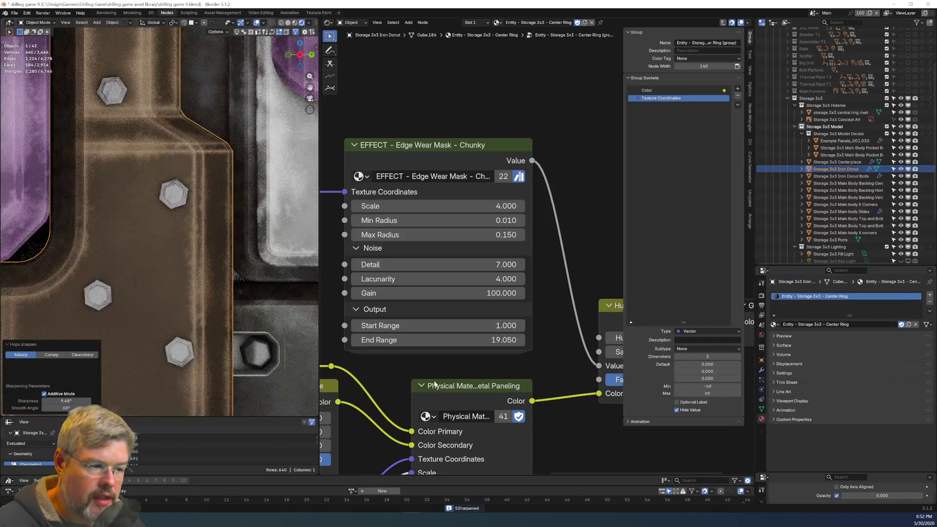
Set End Range to 6.000, save the file, and render with F12.
type("6")
key("Return")
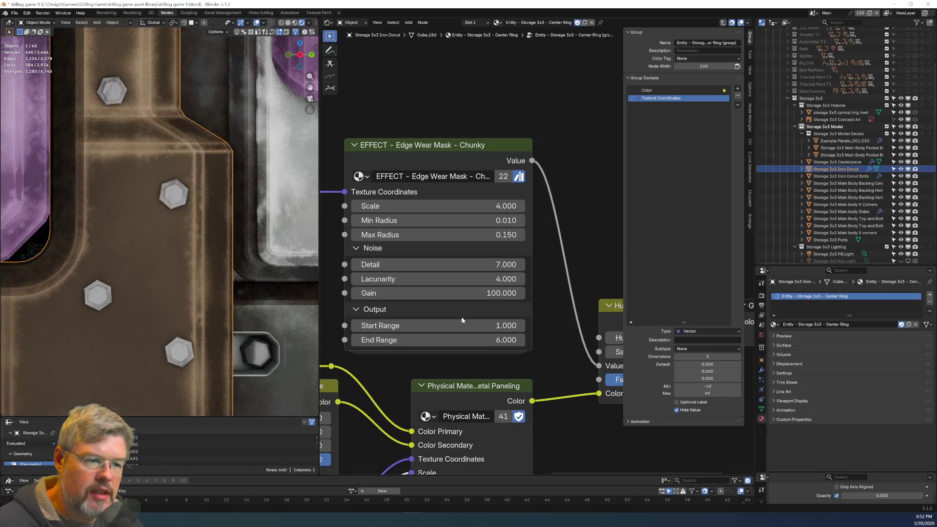
scroll(161, 222, "down", 8)
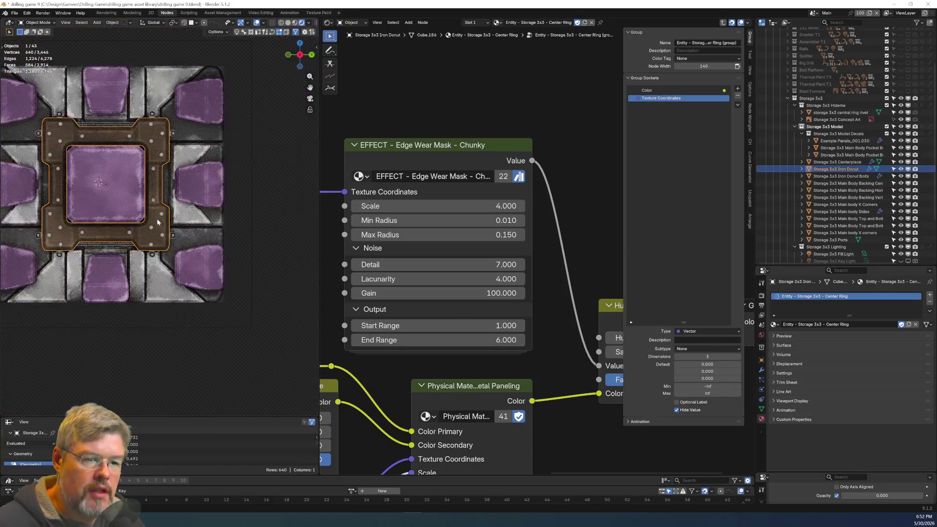
left_click(15, 13)
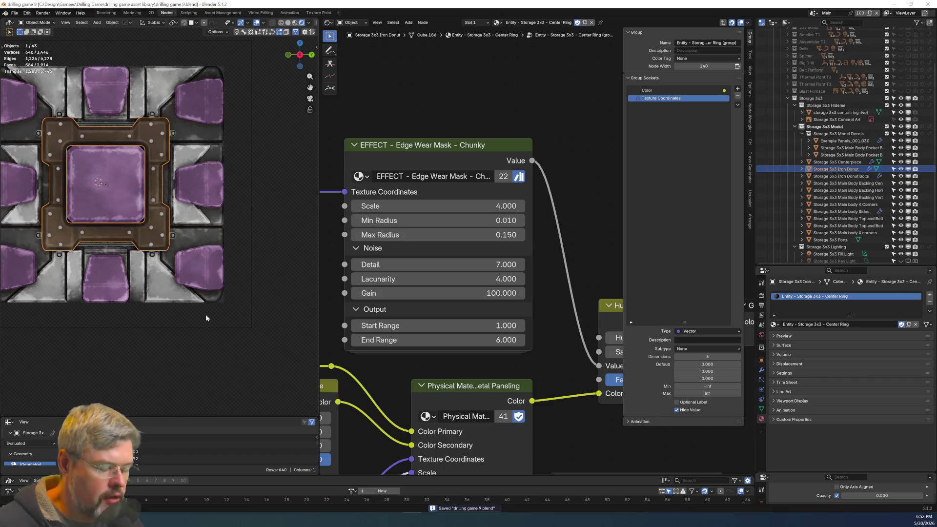
key("F12")
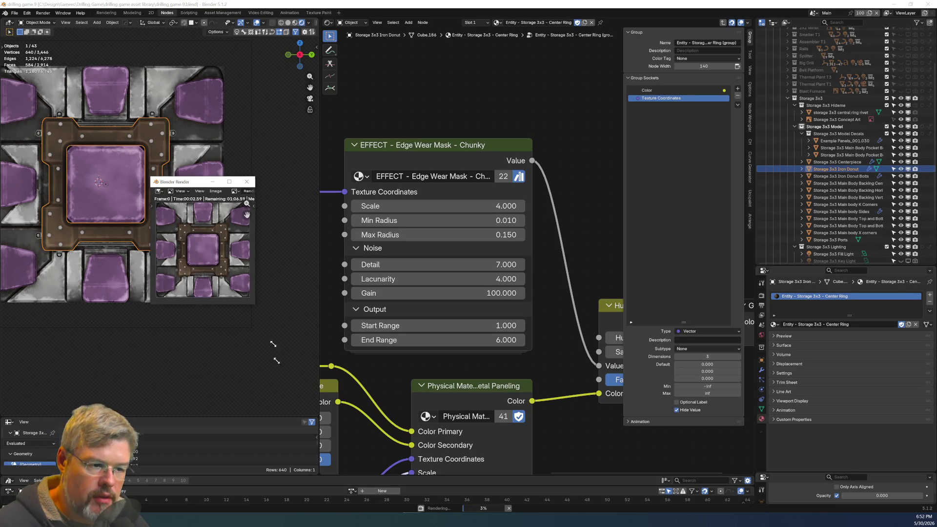
Close the render window and set the chunky mask's End Range to 8.000.
scroll(270, 325, "up", 6)
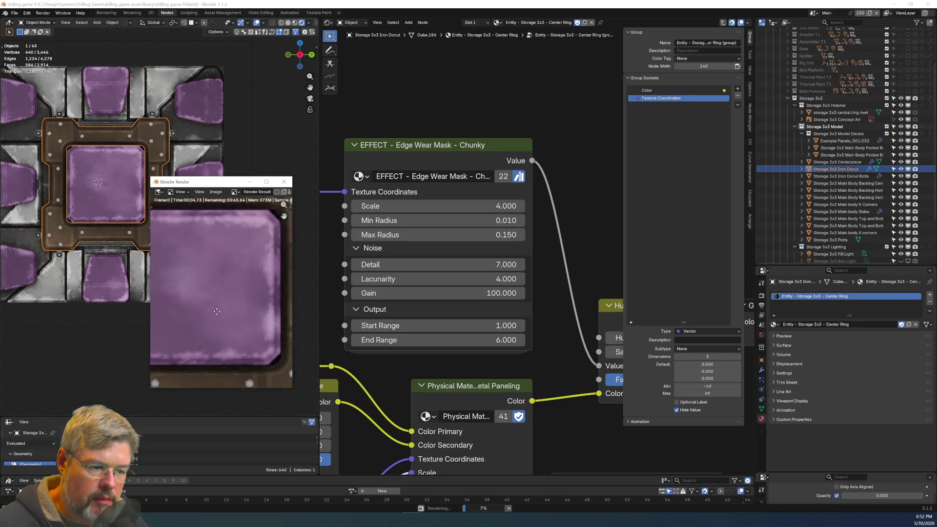
scroll(265, 285, "up", 8)
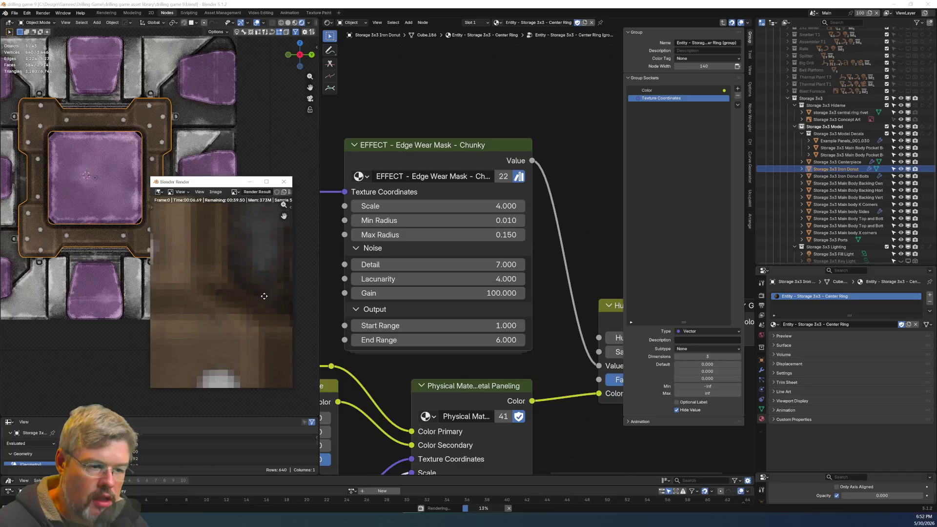
left_click(284, 182)
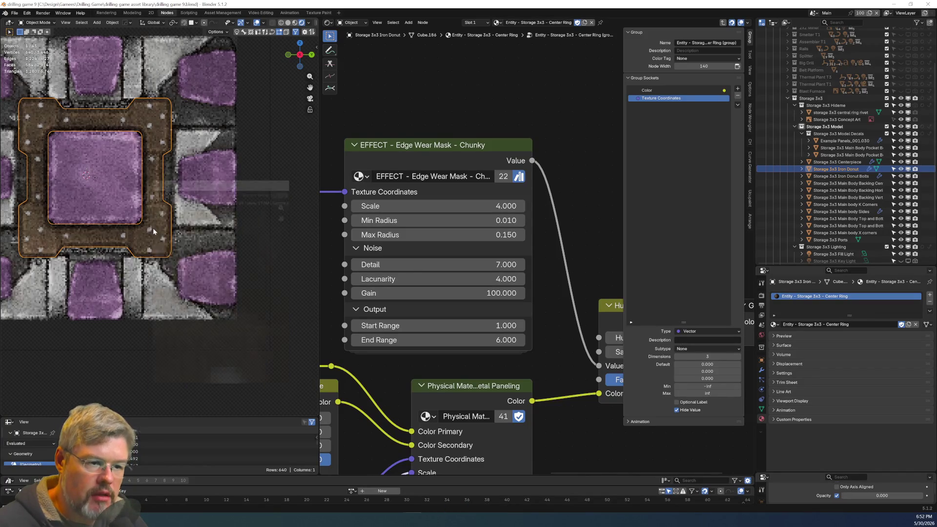
scroll(150, 224, "up", 5)
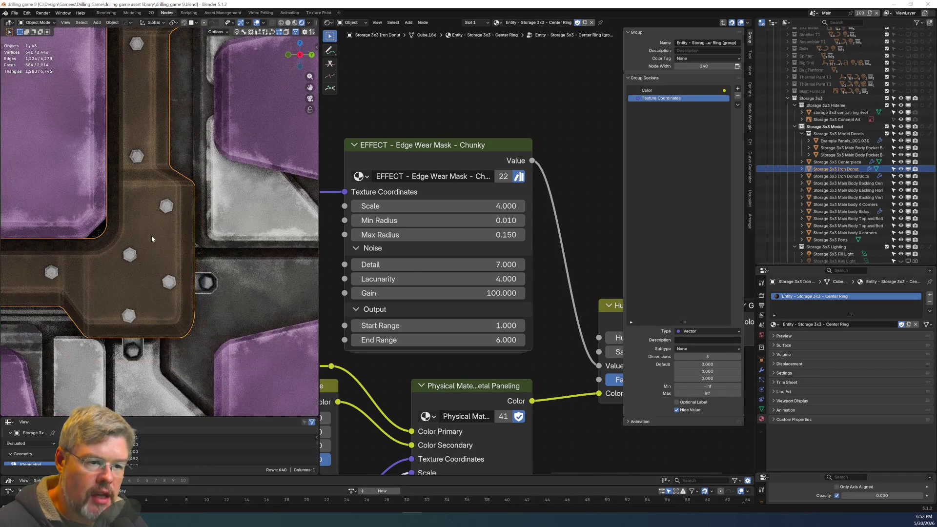
scroll(151, 237, "up", 3)
scroll(98, 265, "down", 4)
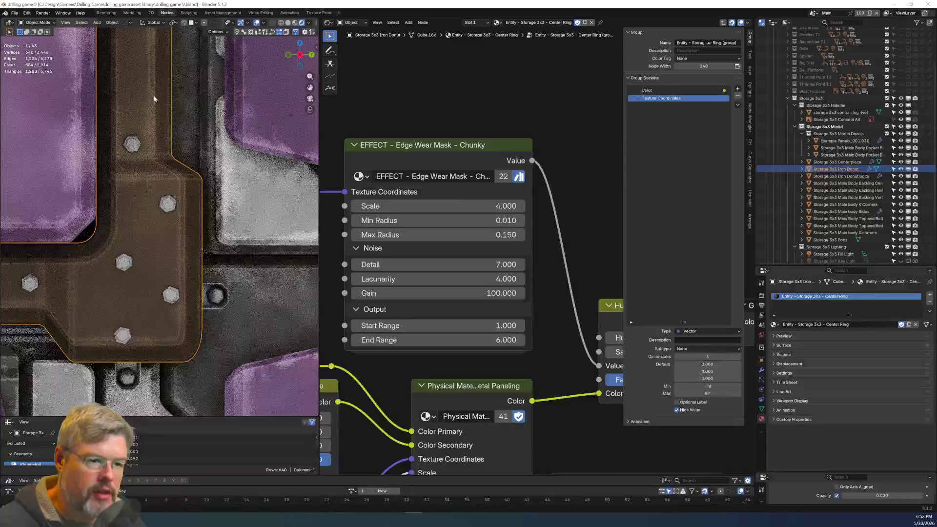
scroll(154, 100, "down", 3)
left_click(474, 346)
type("8")
key("Return")
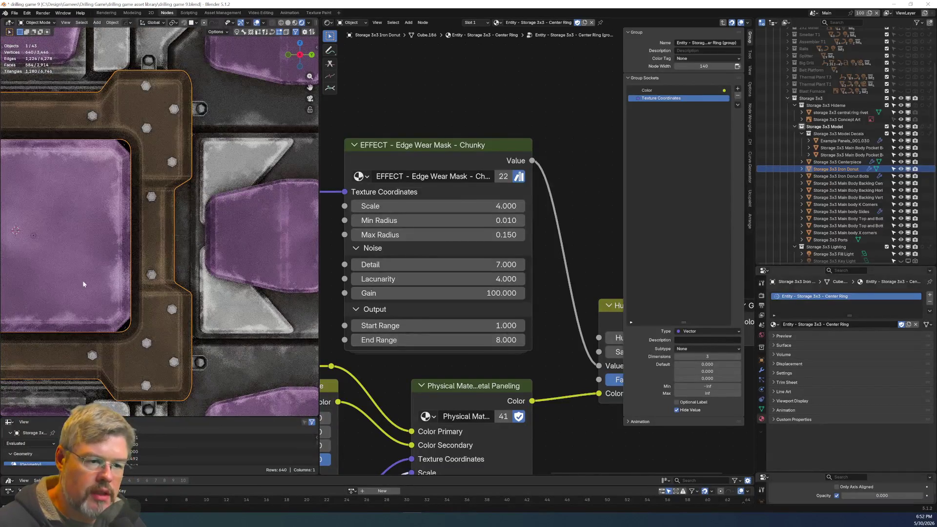
Select the Iron Donut Bolts to show its Rivets material nodes.
scroll(84, 279, "down", 5)
middle_click_drag(176, 267, 198, 262, "shift")
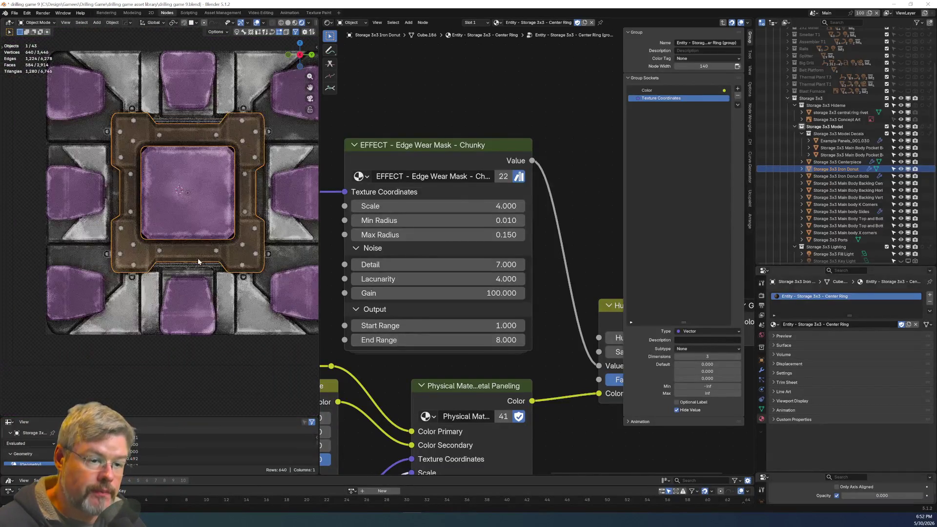
scroll(198, 261, "up", 6)
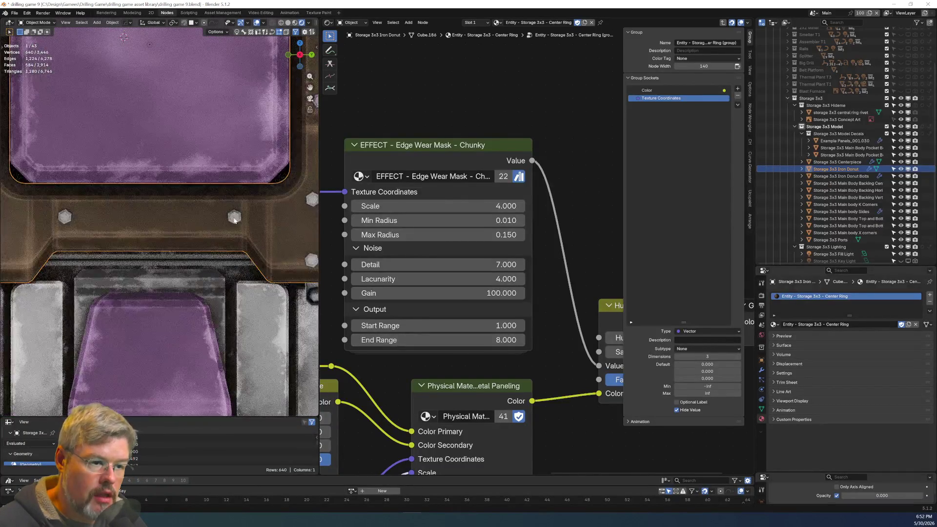
left_click(234, 220)
scroll(224, 286, "down", 6)
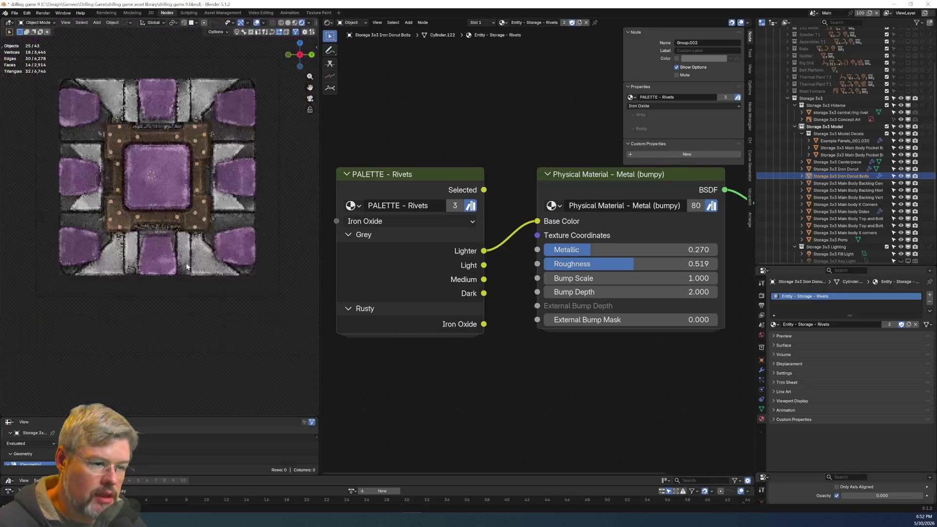
Select the Main body X corners and try a Distance Max change, reverting it to 0.200.
left_click(233, 347)
scroll(206, 316, "up", 3)
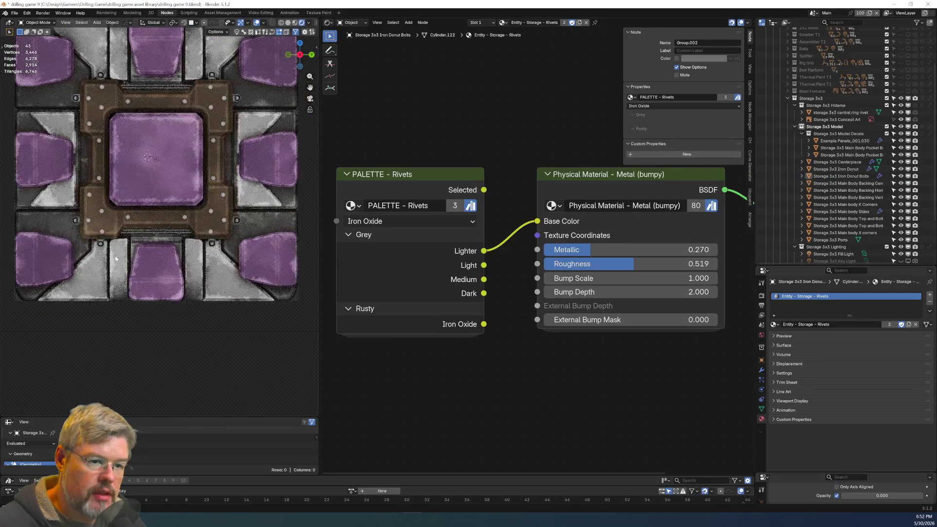
left_click(118, 284)
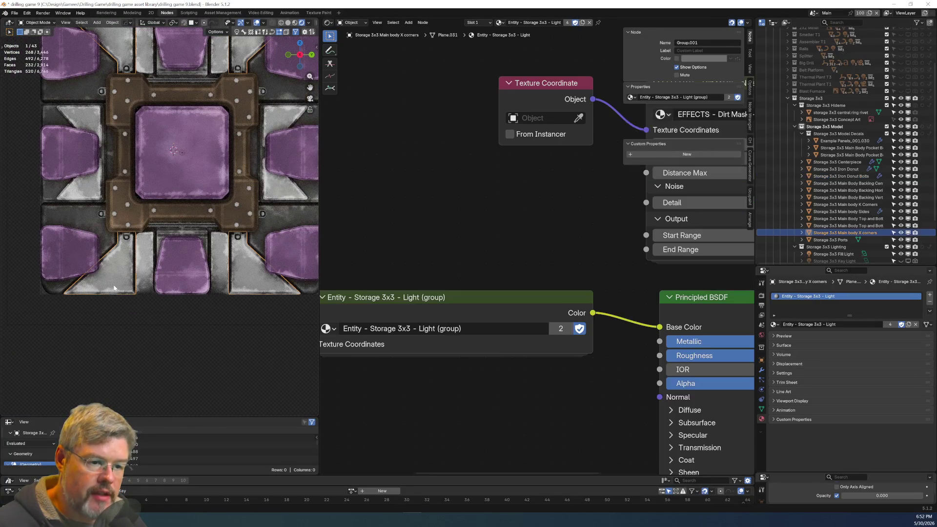
scroll(126, 308, "down", 3)
scroll(133, 307, "up", 4)
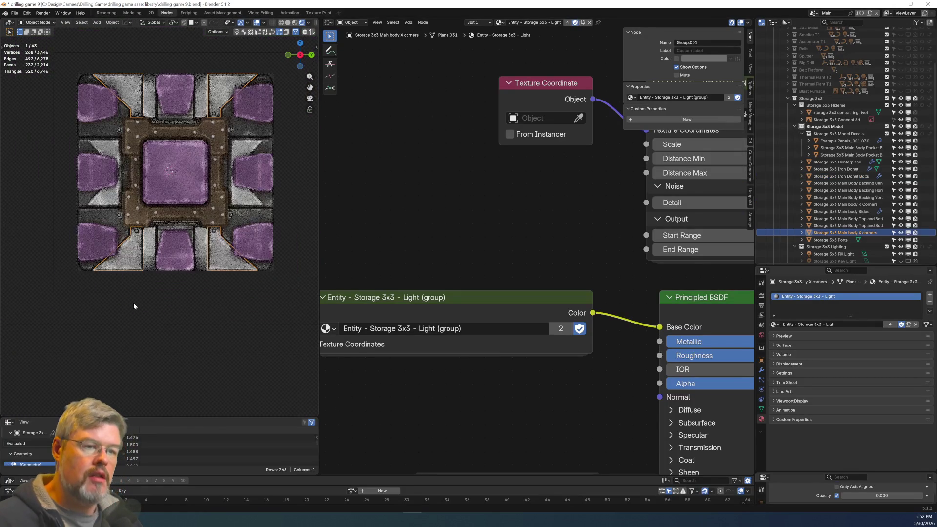
scroll(136, 253, "up", 3)
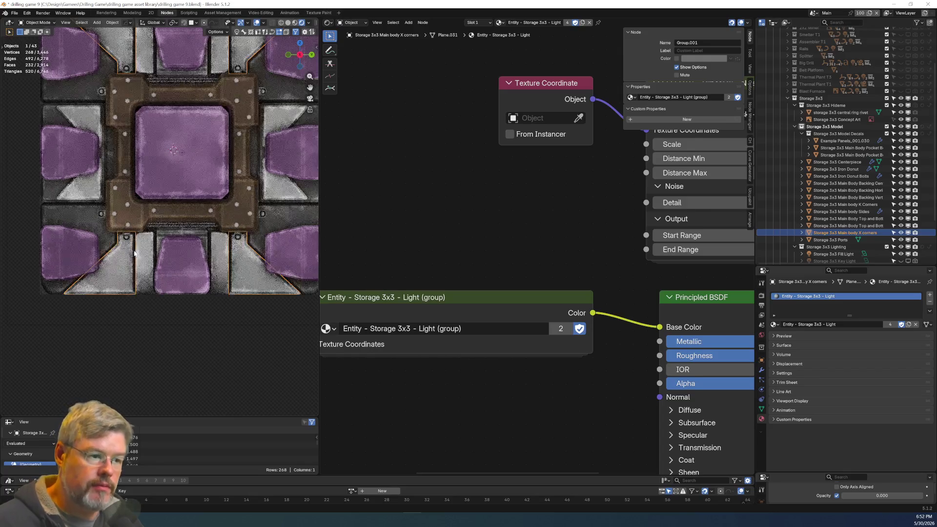
scroll(488, 254, "down", 4)
middle_click_drag(483, 263, 344, 259)
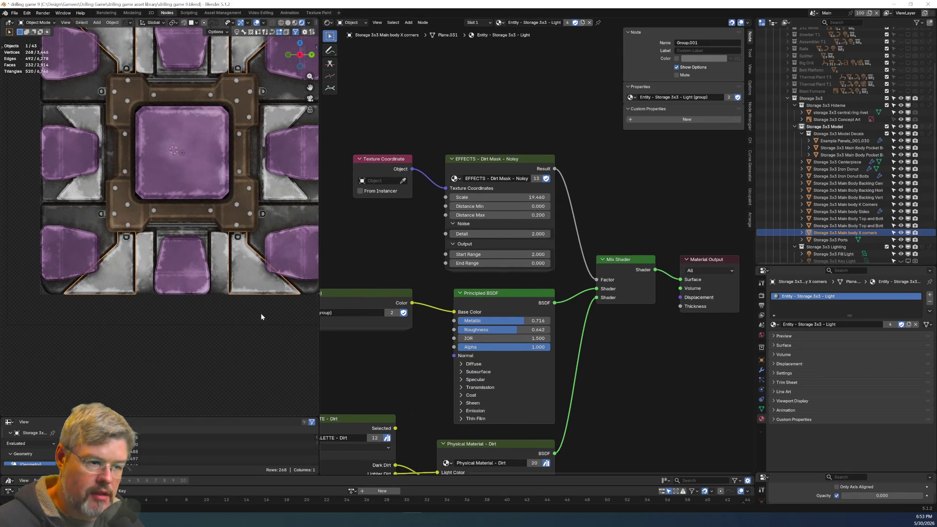
scroll(411, 298, "up", 4)
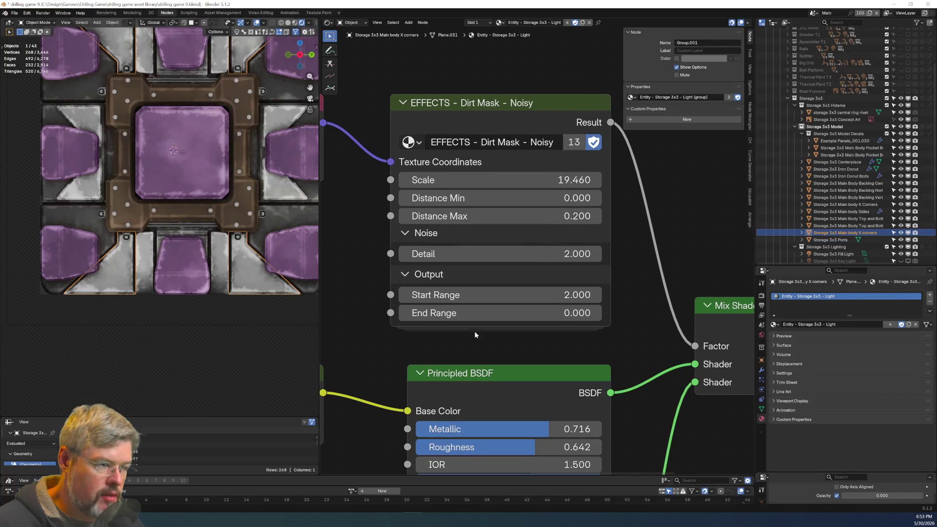
left_click_drag(498, 216, 415, 216)
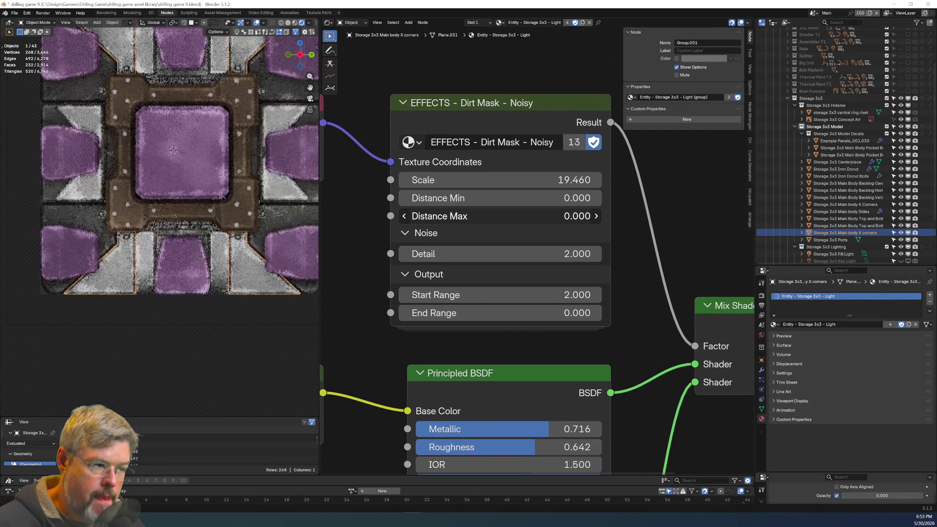
key("ctrl+z")
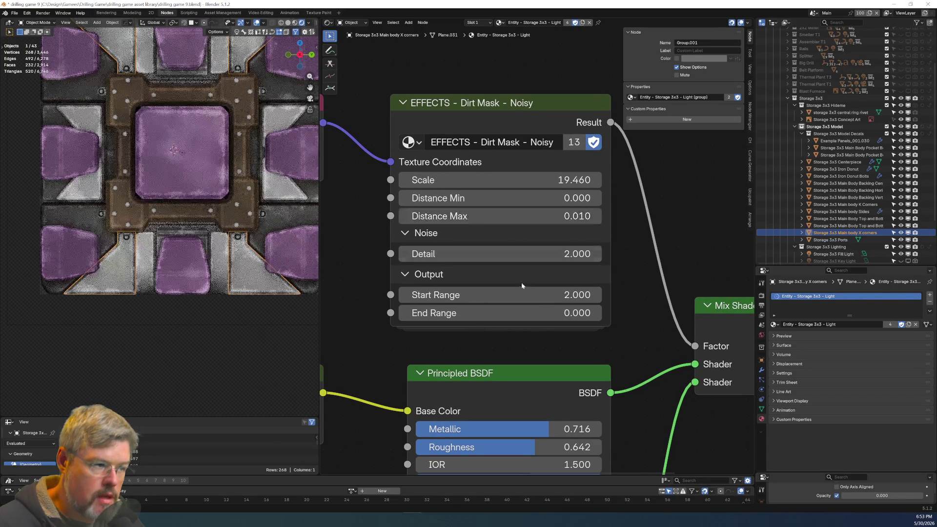
Inside the Light group, delete the ENTITY DATA Storage 3x3 node.
scroll(482, 340, "down", 2)
middle_click_drag(481, 340, 582, 253, "shift")
left_click(462, 239)
key("Tab")
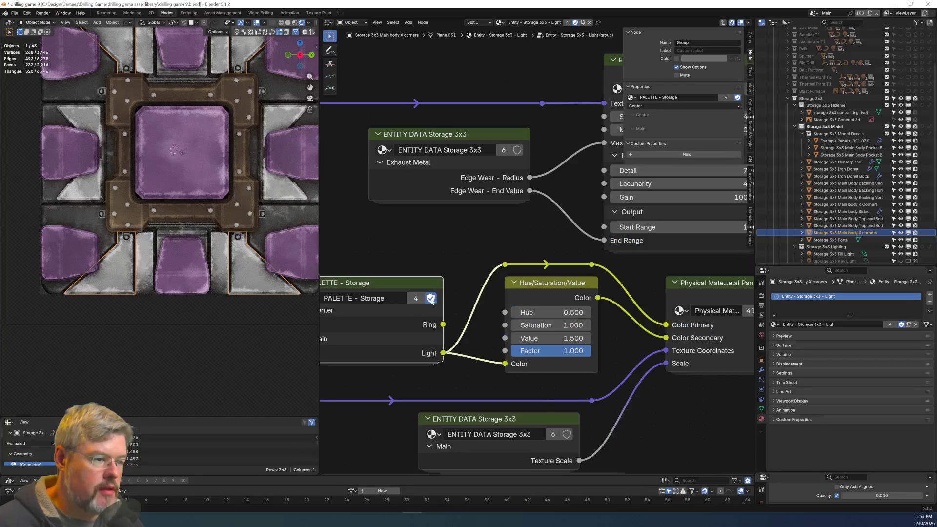
scroll(392, 393, "up", 3)
scroll(391, 394, "down", 1)
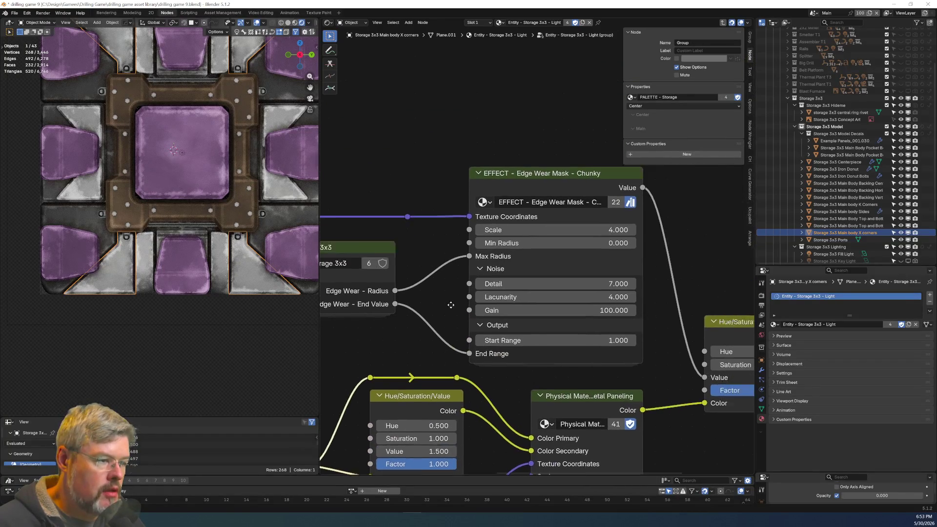
scroll(576, 248, "up", 3)
middle_click_drag(395, 339, 539, 350)
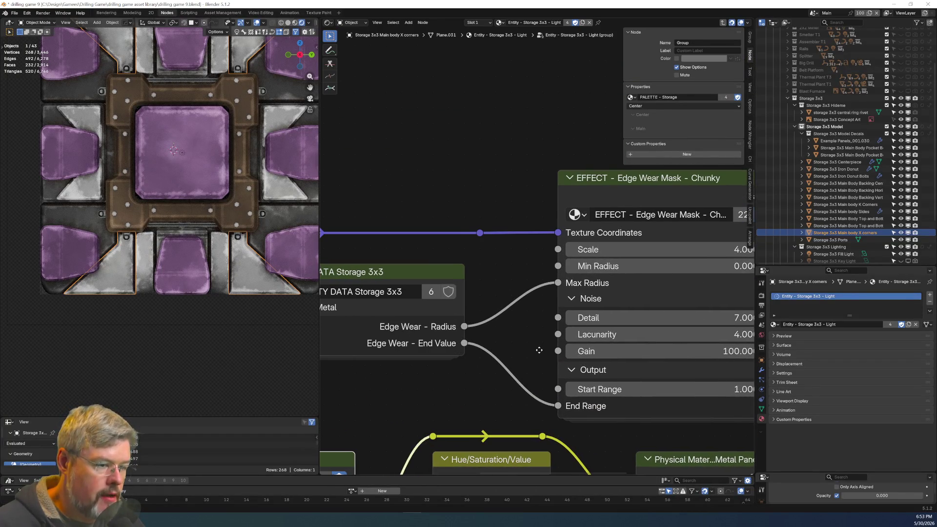
scroll(539, 350, "down", 2)
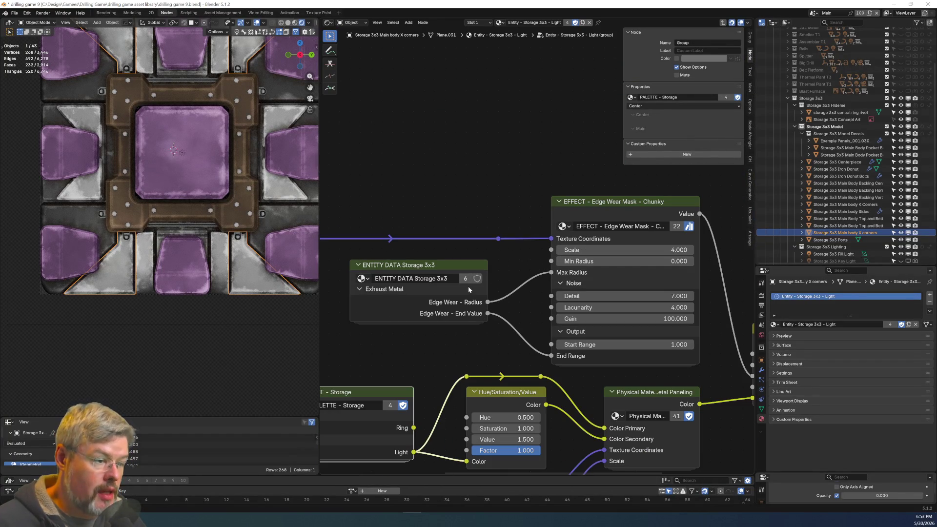
left_click(461, 266)
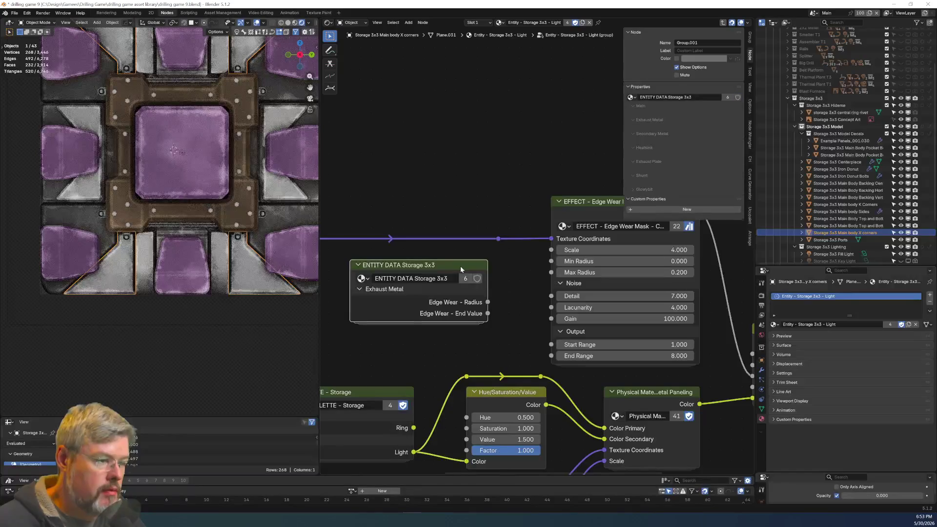
key("x")
Back in the Light material, raise the Dirt Mask Distance Max to 0.530.
scroll(499, 313, "up", 1)
middle_click_drag(499, 316, 323, 287)
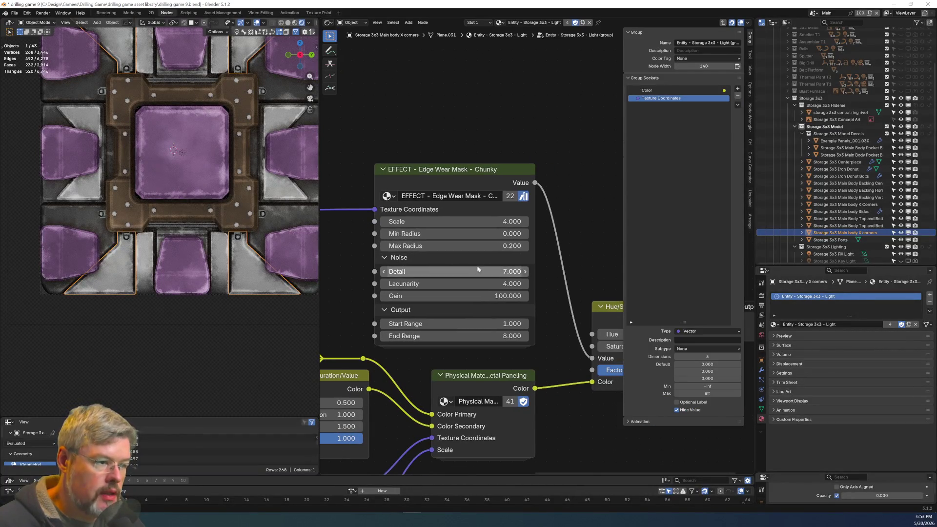
scroll(435, 324, "up", 1)
scroll(260, 311, "up", 3)
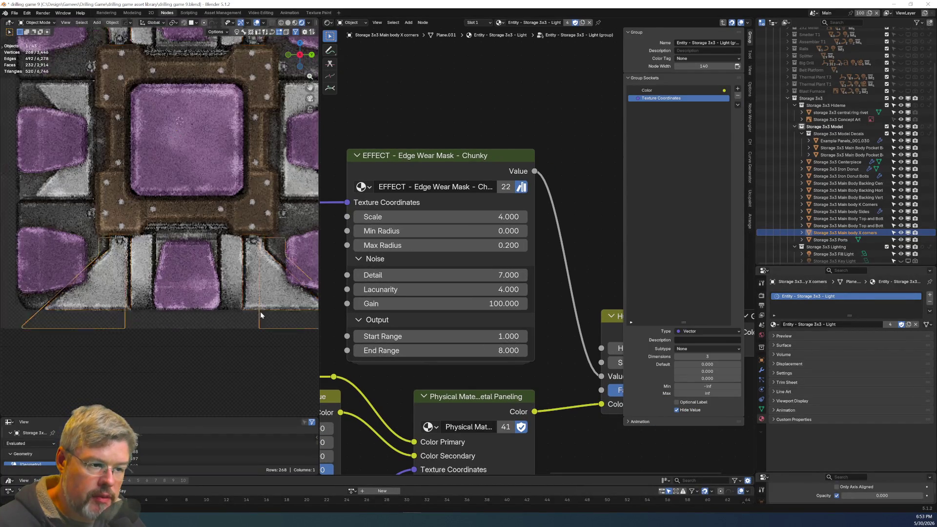
scroll(160, 287, "down", 5)
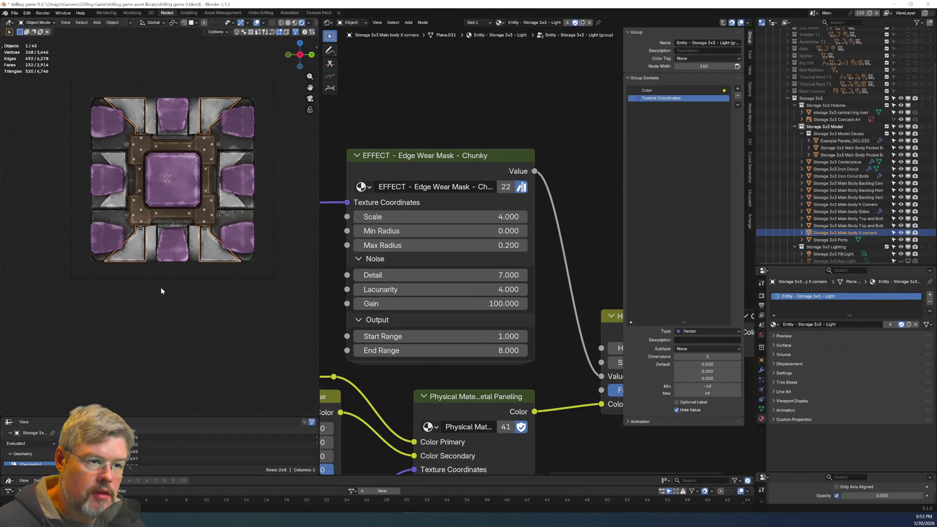
scroll(161, 290, "up", 5)
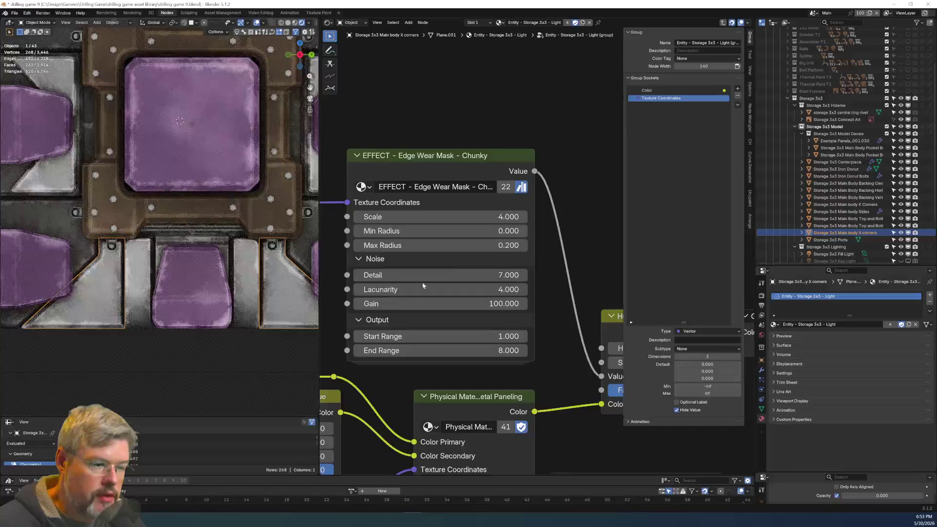
key("Tab")
key("Home")
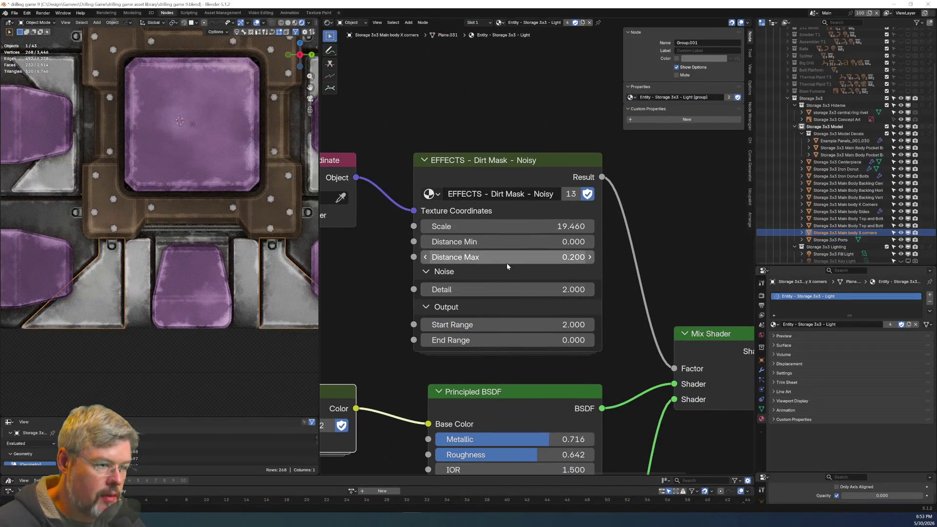
left_click_drag(508, 258, 581, 257)
scroll(205, 305, "down", 4)
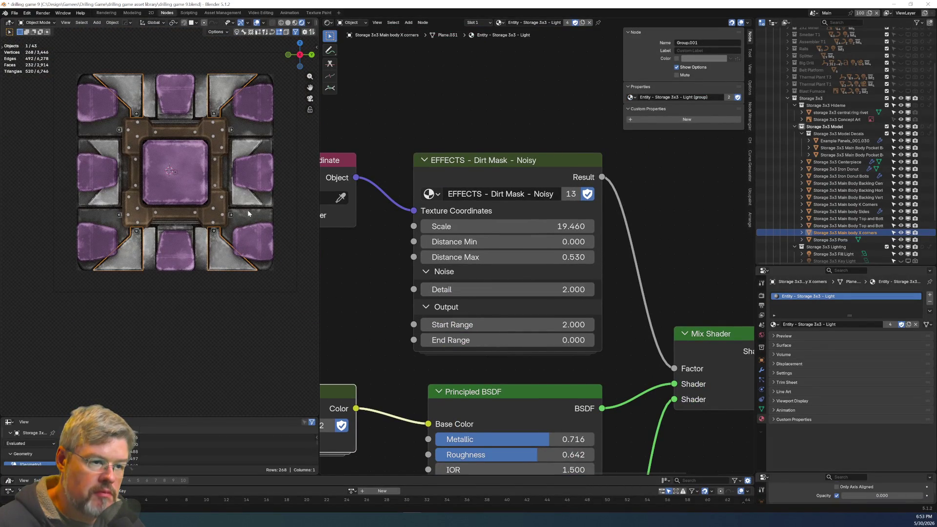
scroll(239, 222, "up", 3)
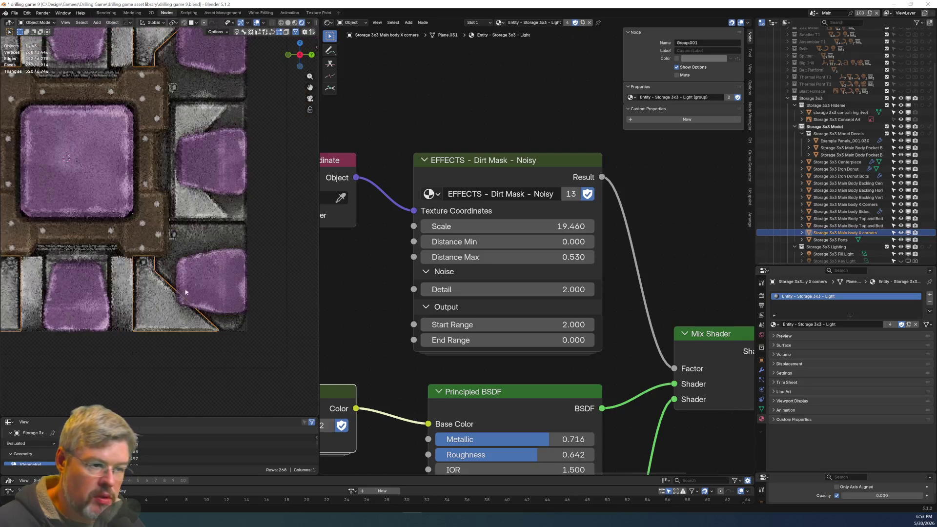
left_click(220, 231)
Inside the K Corners Dark group, delete the ENTITY DATA Storage 3x3 node.
scroll(438, 332, "down", 2)
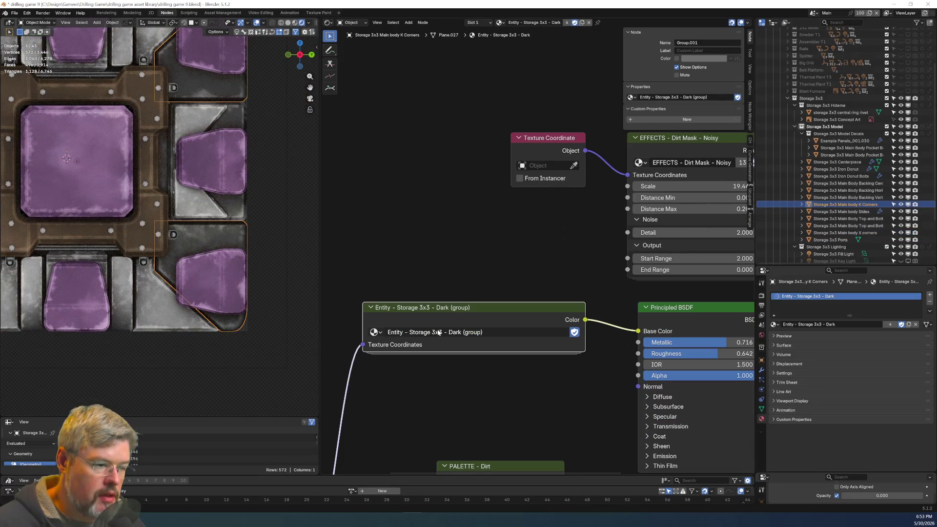
key("Tab")
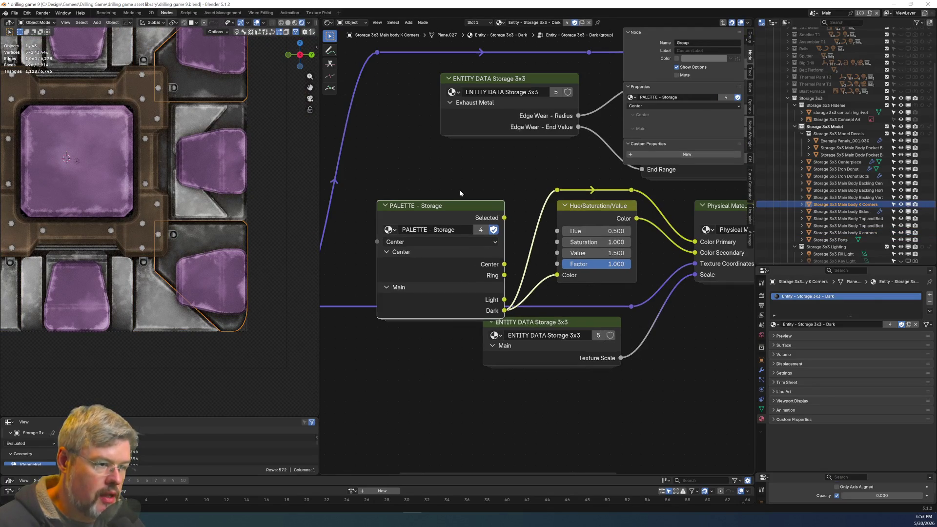
middle_click_drag(460, 192, 396, 276)
key("x")
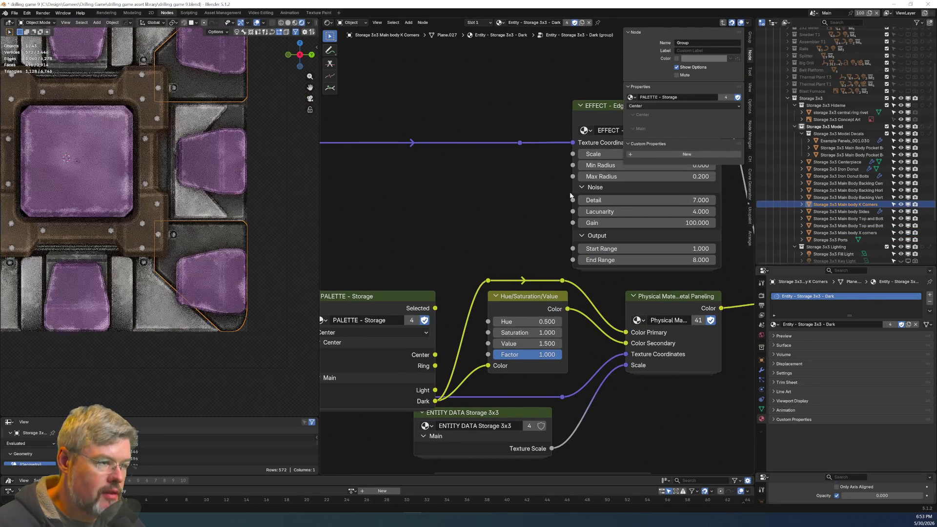
Set the chunky edge-wear mask to Max Radius 0.400 and End Range 6.000.
mouse_move(488, 216)
middle_mouse_down()
mouse_move(375, 227)
mouse_move(378, 236)
middle_mouse_up()
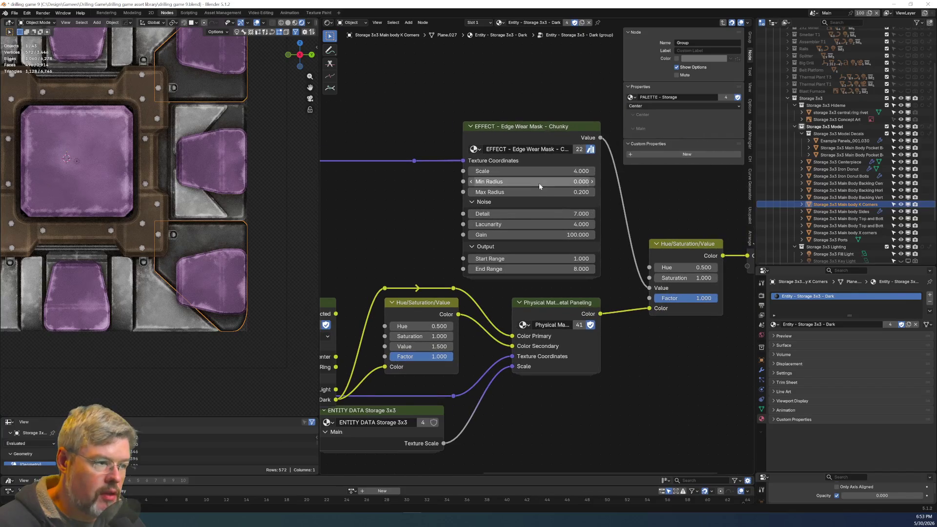
double_click(532, 192)
type(".4")
key("Return")
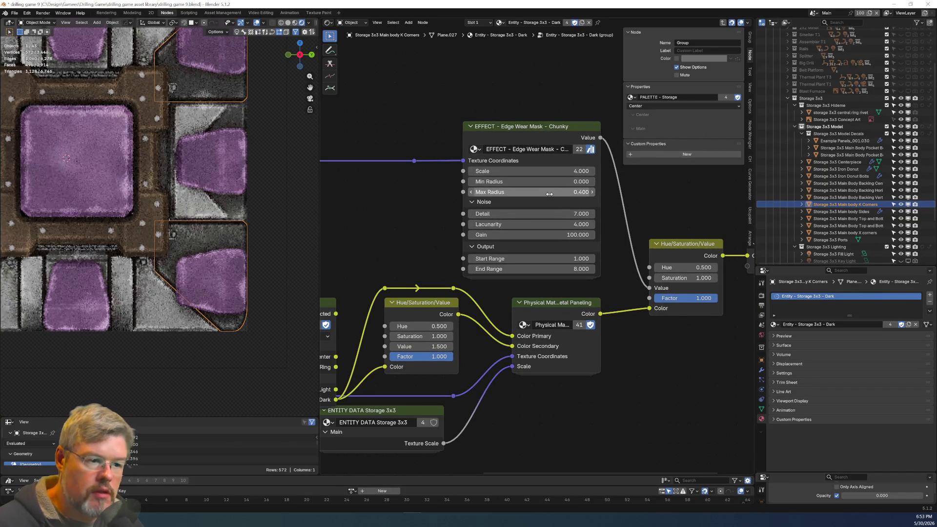
double_click(532, 269)
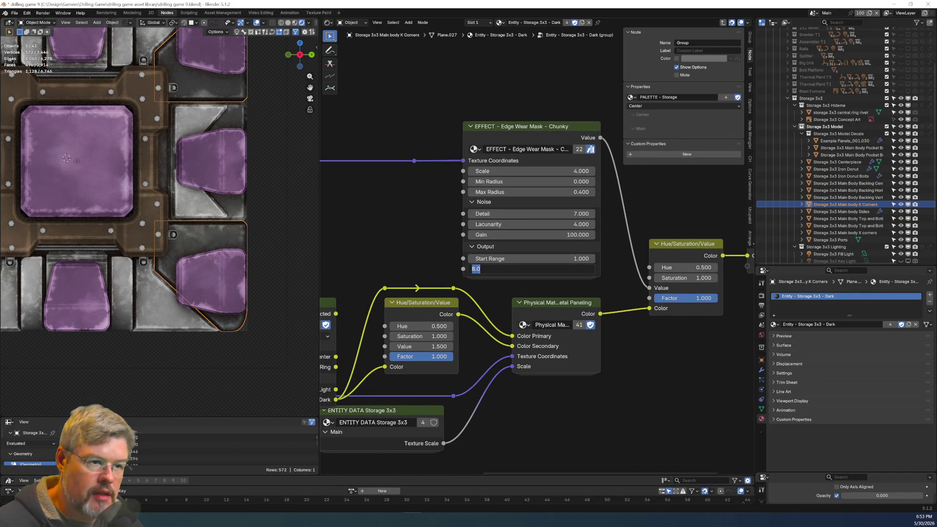
type("6")
key("Return")
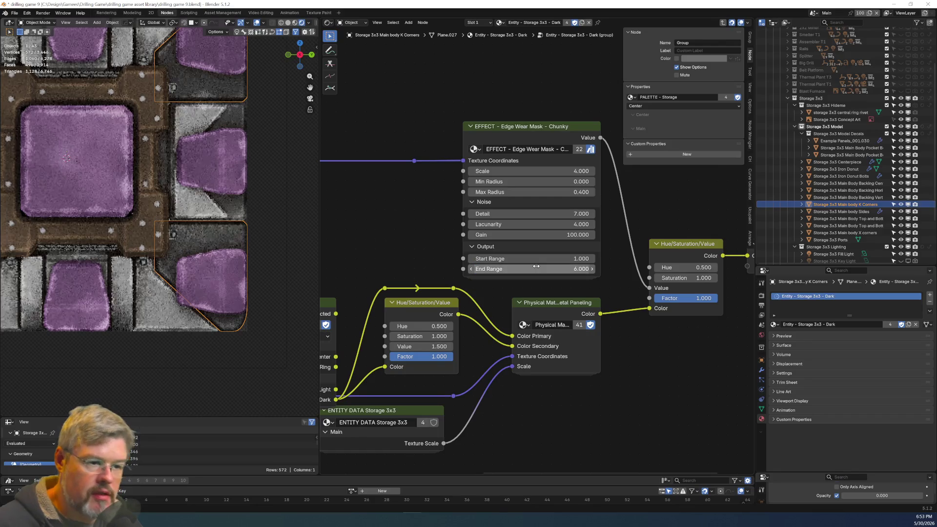
Select the thin panel-line strip to show its Dark Panel Line material.
scroll(123, 196, "down", 3)
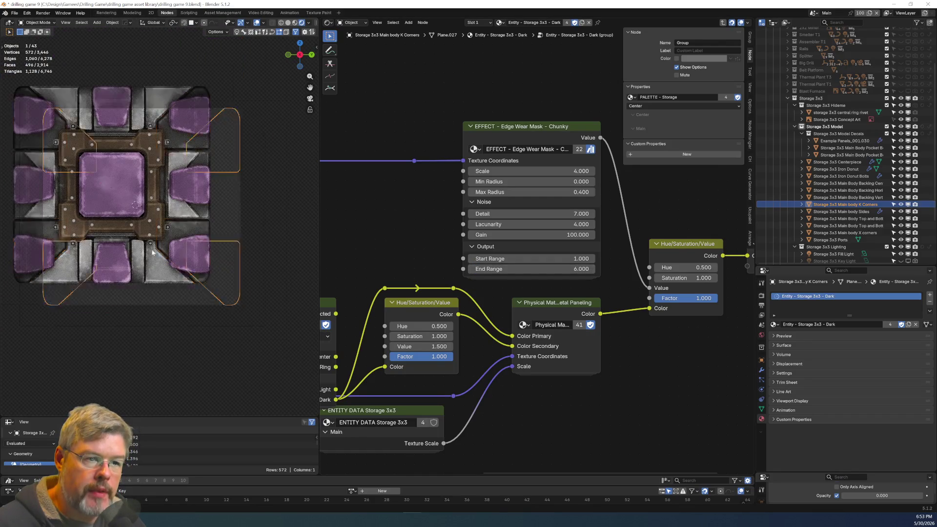
middle_click_drag(123, 195, 174, 261, "shift")
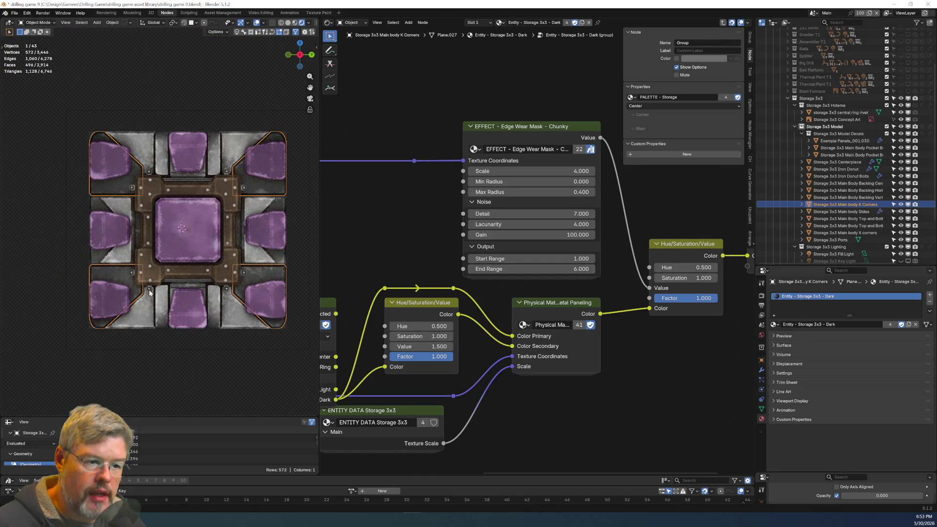
scroll(149, 293, "up", 4)
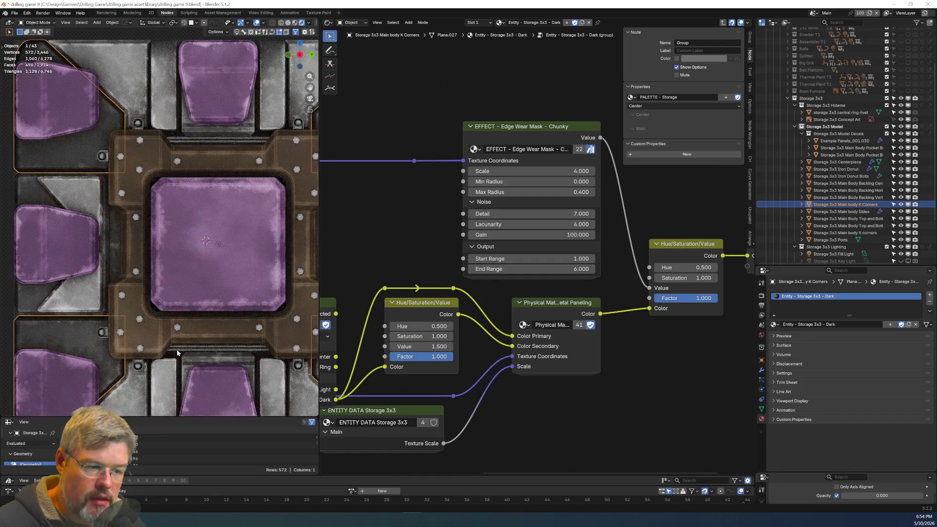
left_click(178, 352)
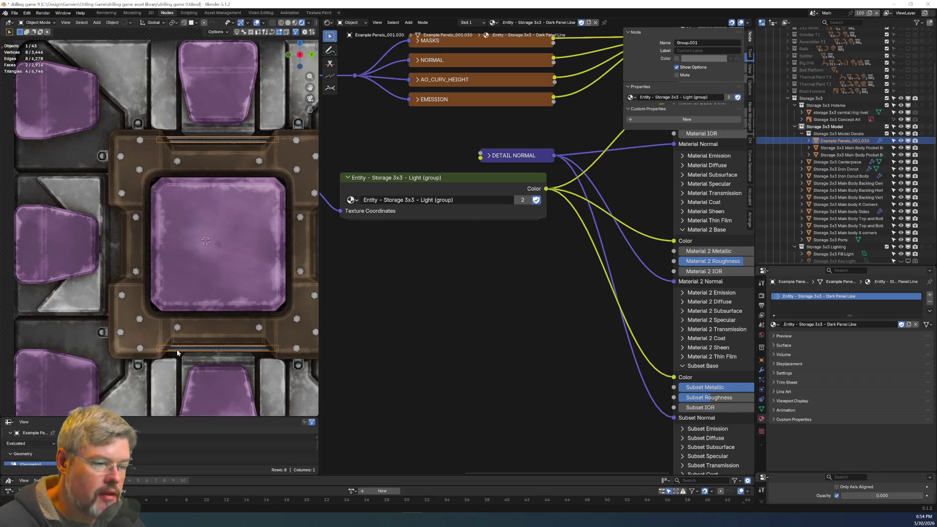
Compare the vertical backing's dirt-mask material with the Example Panels decal strip's nodes.
left_click(172, 137)
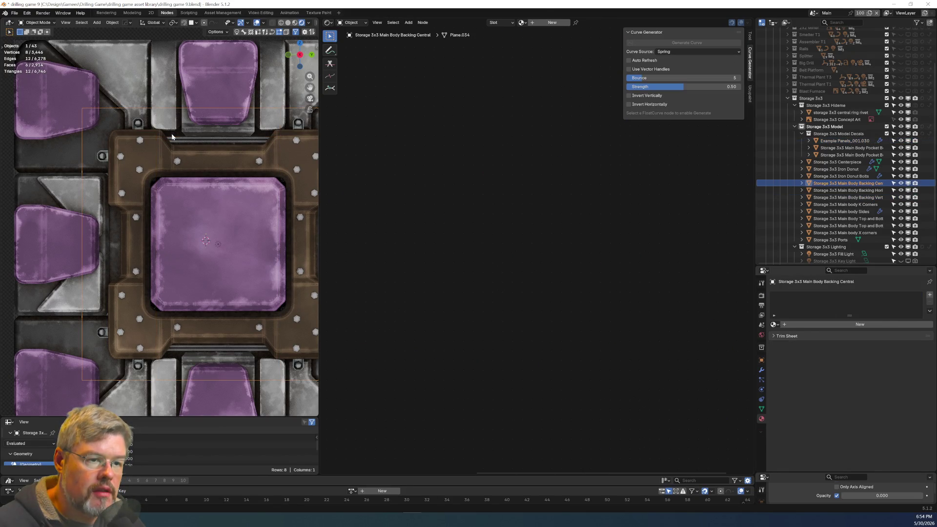
middle_click_drag(327, 323, 376, 301)
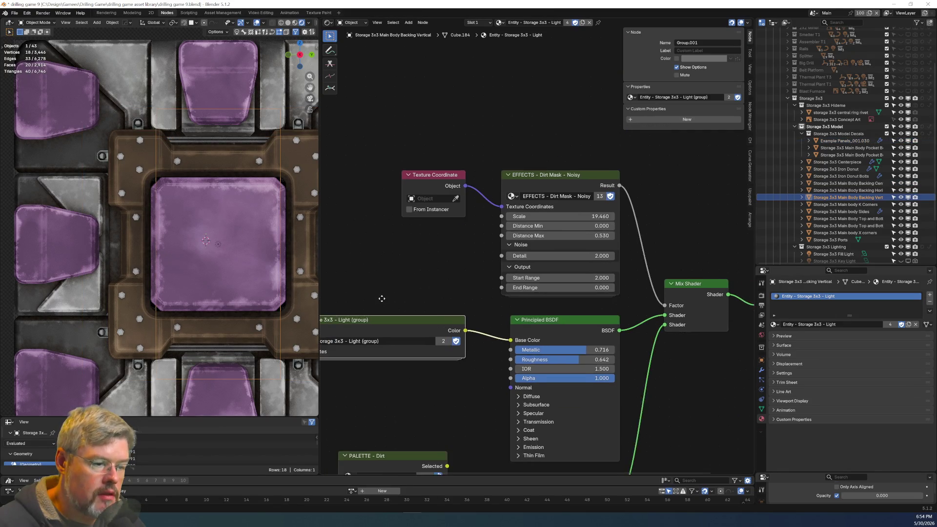
left_click(192, 140)
mouse_move(486, 272)
middle_mouse_down()
mouse_move(607, 309)
mouse_move(499, 341)
mouse_move(408, 303)
middle_mouse_up()
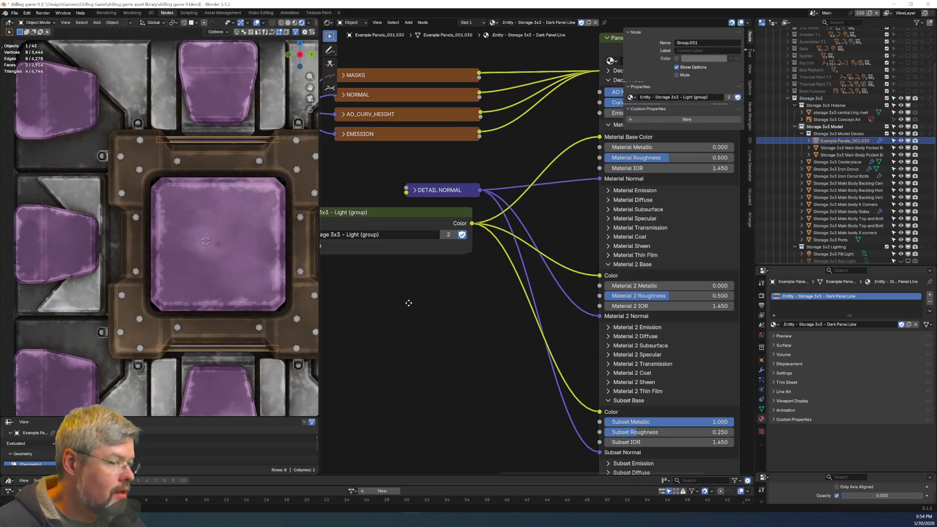
scroll(207, 193, "up", 10)
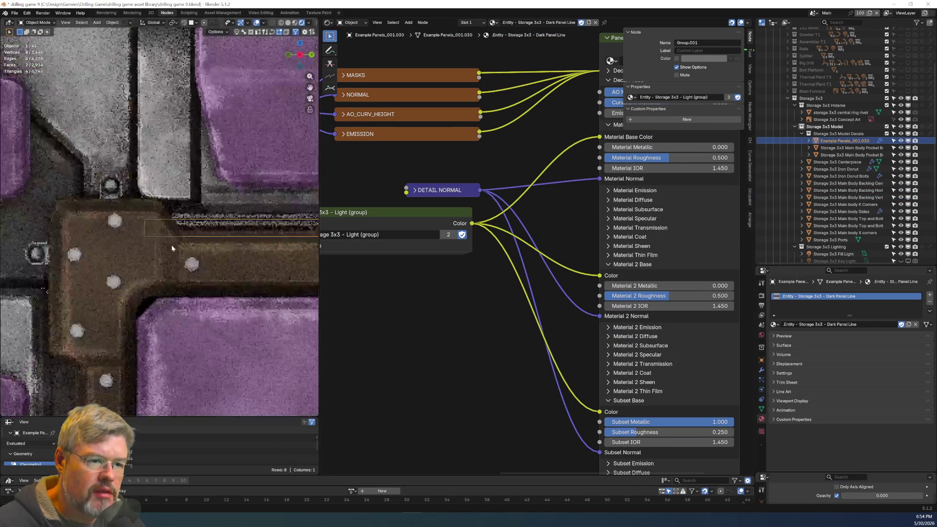
scroll(240, 243, "up", 5)
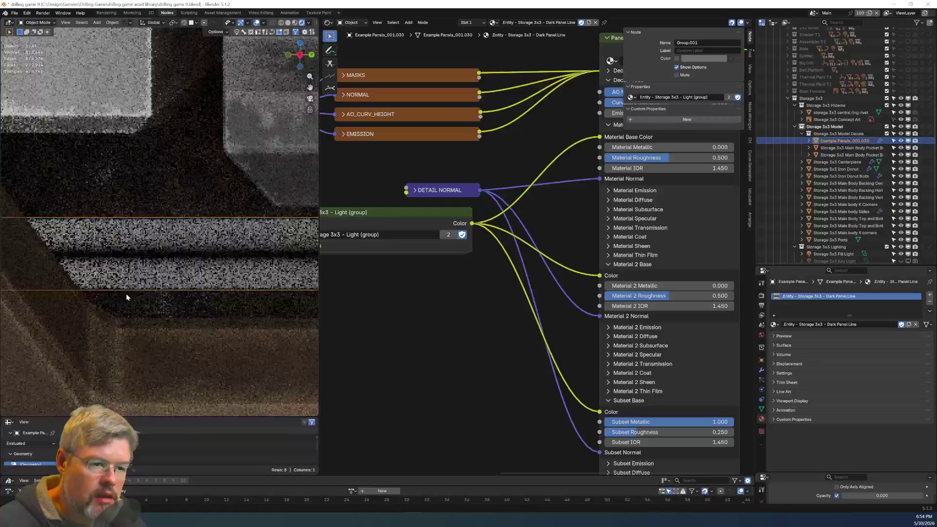
left_click(178, 195)
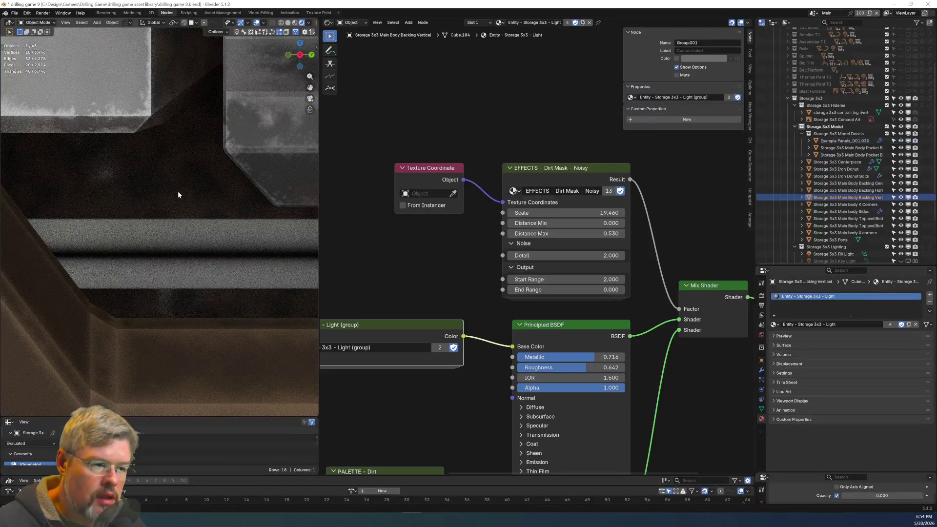
scroll(176, 202, "down", 5)
scroll(176, 212, "up", 2)
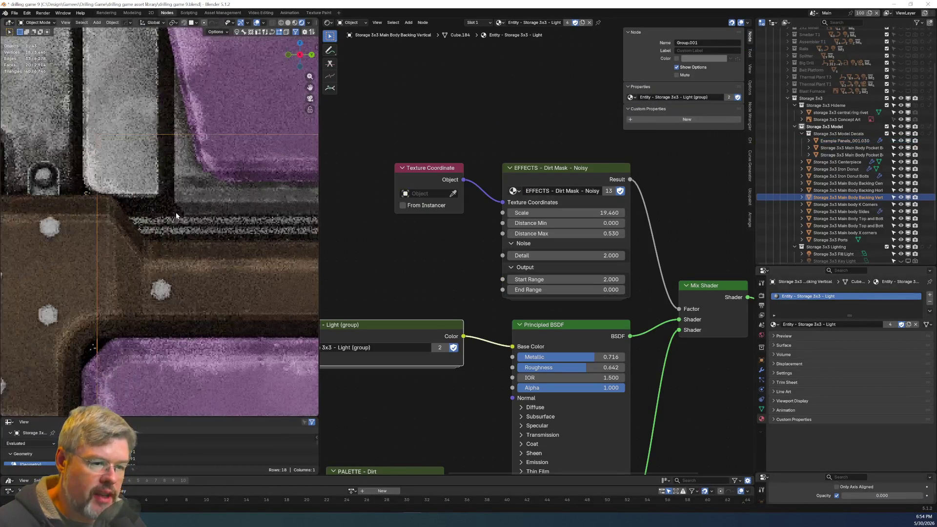
scroll(176, 213, "down", 6)
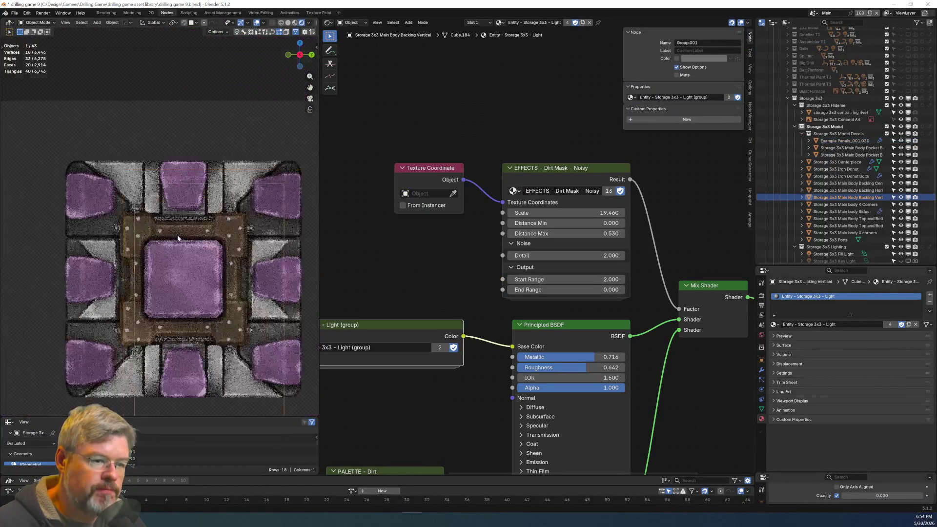
scroll(177, 237, "up", 4)
left_click(180, 224)
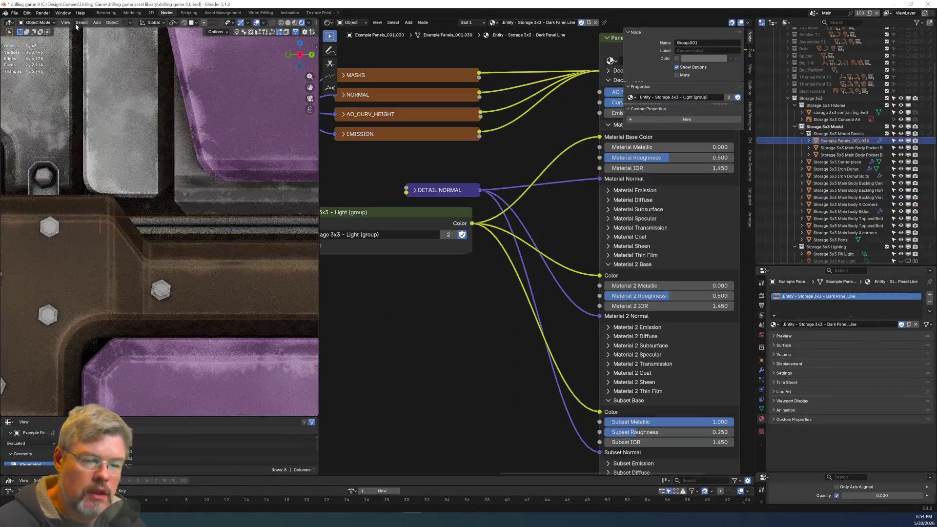
Save drilling game 9.blend.
left_click(15, 14)
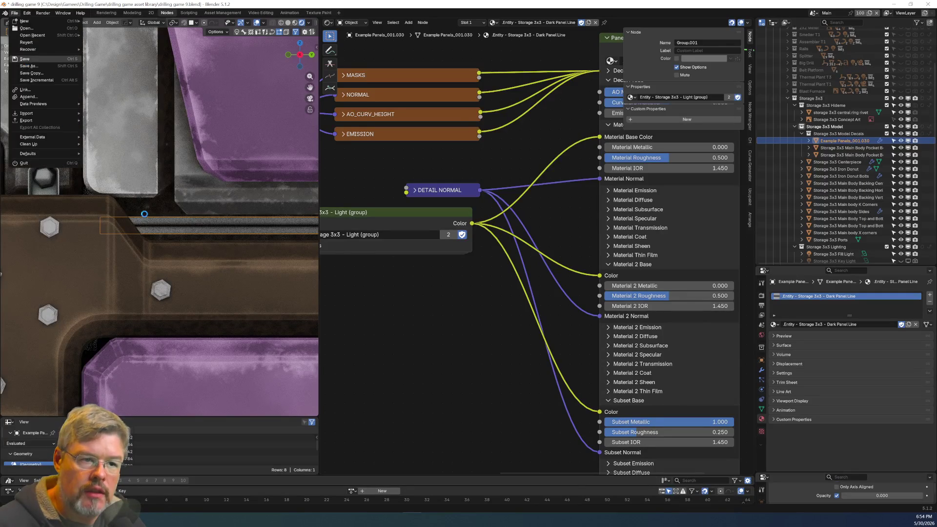
left_click(24, 58)
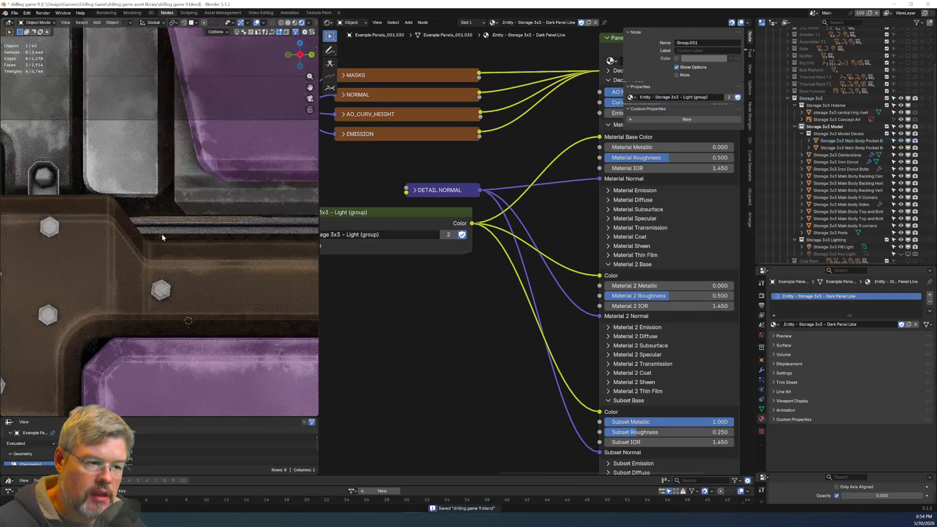
scroll(162, 237, "down", 4)
scroll(400, 289, "down", 3)
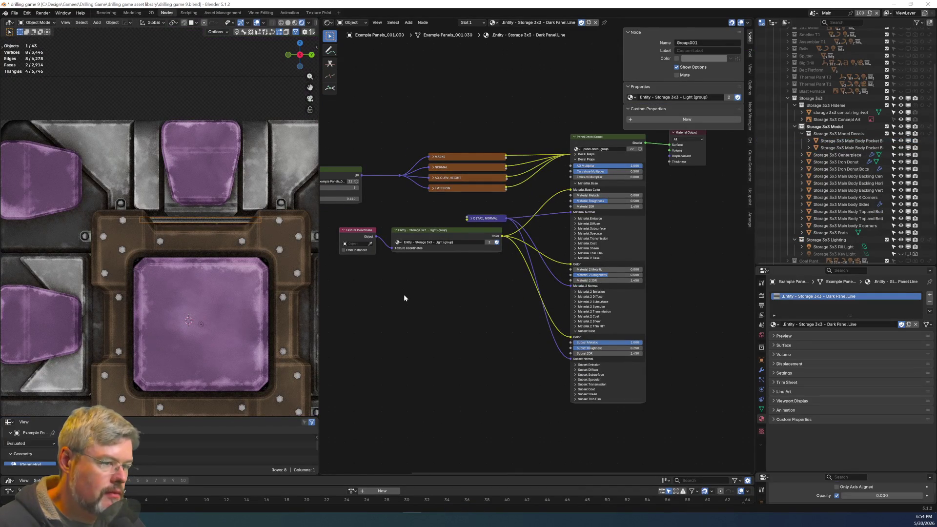
Cut the Light group links and sample a dark Material Base Color from the model.
scroll(404, 298, "up", 2)
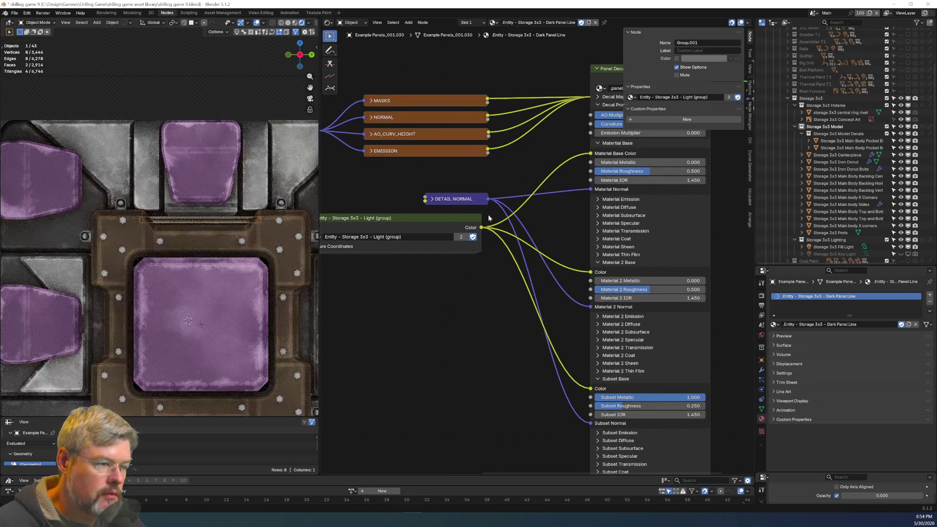
right_click_drag(488, 215, 492, 271, "ctrl")
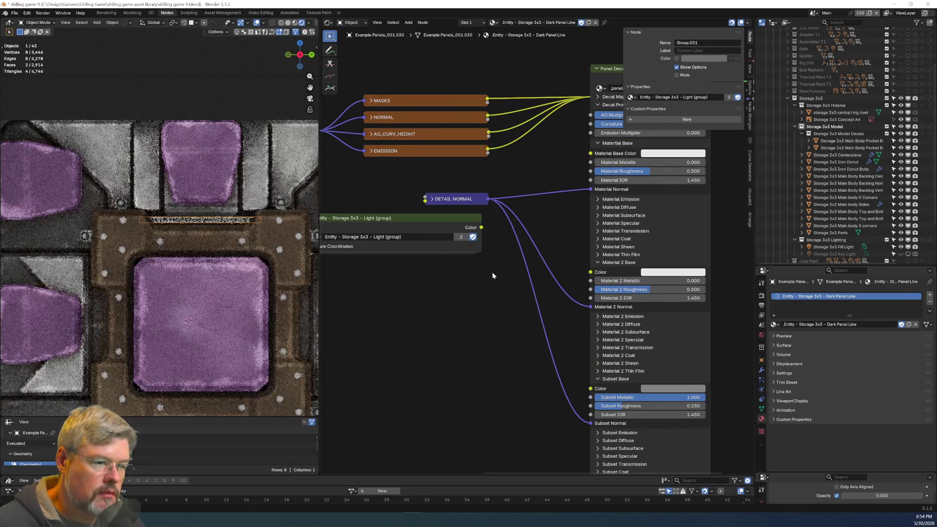
left_click(676, 154)
left_click(717, 292)
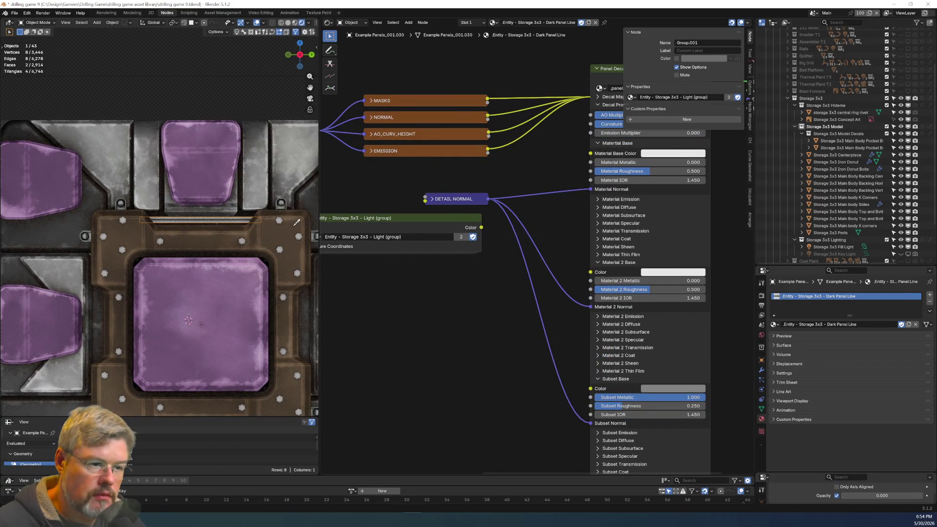
left_click(244, 213)
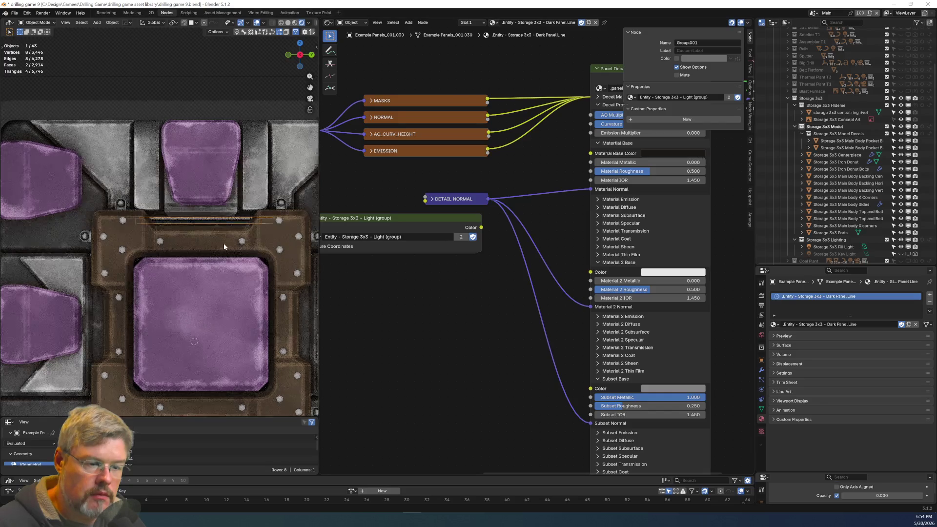
Sample a dark Material 2 Base Color from the model with the eyedropper.
scroll(224, 243, "up", 8)
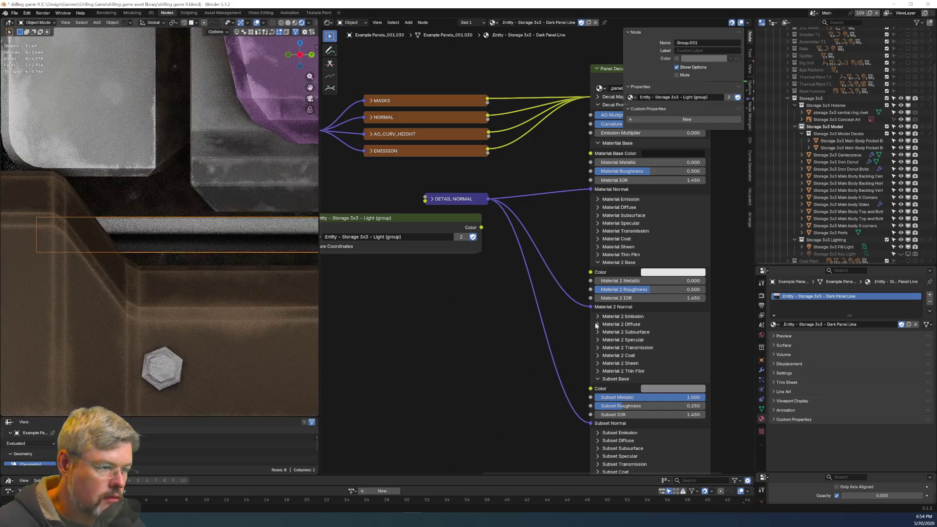
left_click(658, 271)
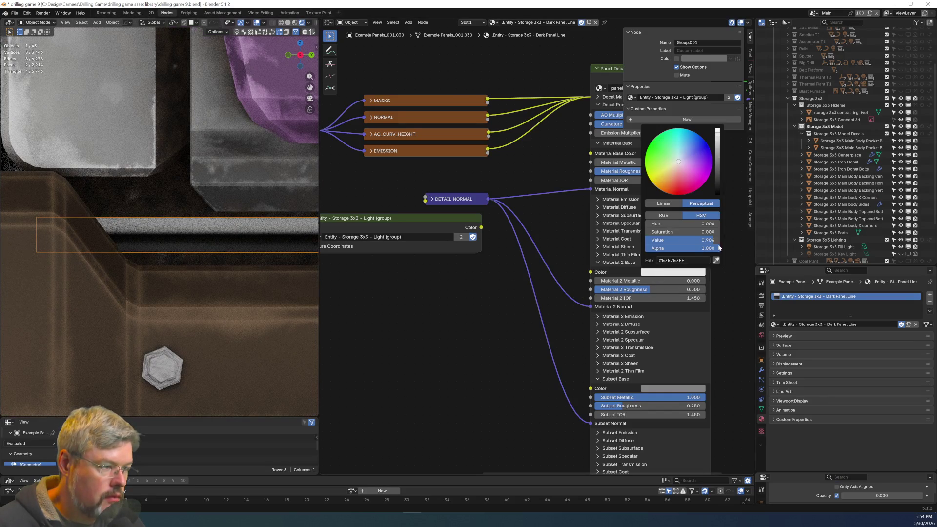
left_click(716, 263)
left_click(177, 207)
Save drilling game 9.blend with the darker panel-line decal colours.
scroll(177, 207, "up", 3)
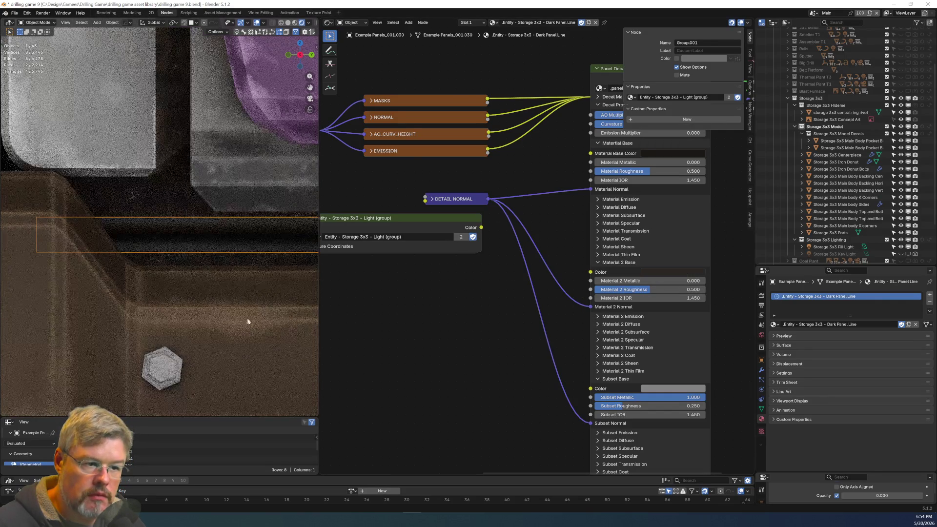
scroll(248, 251, "down", 5)
scroll(243, 229, "up", 3)
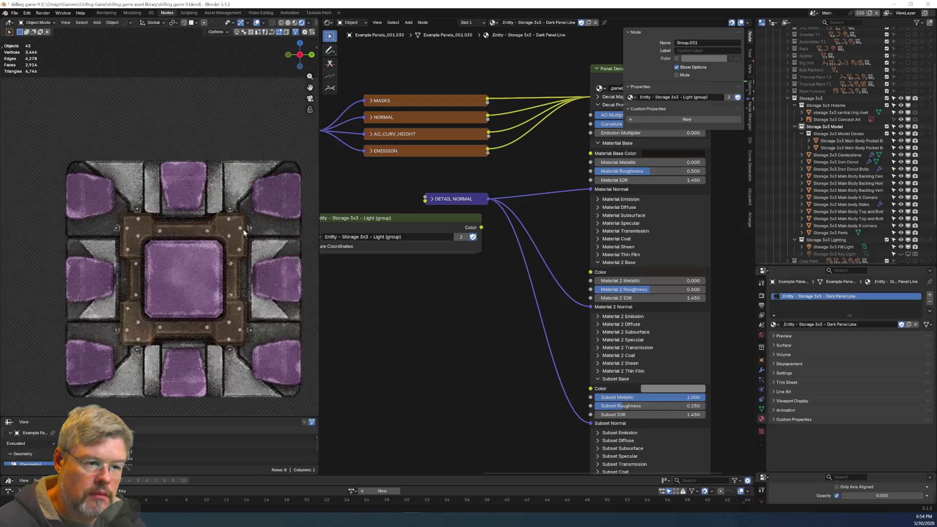
scroll(244, 229, "down", 3)
scroll(186, 216, "down", 2)
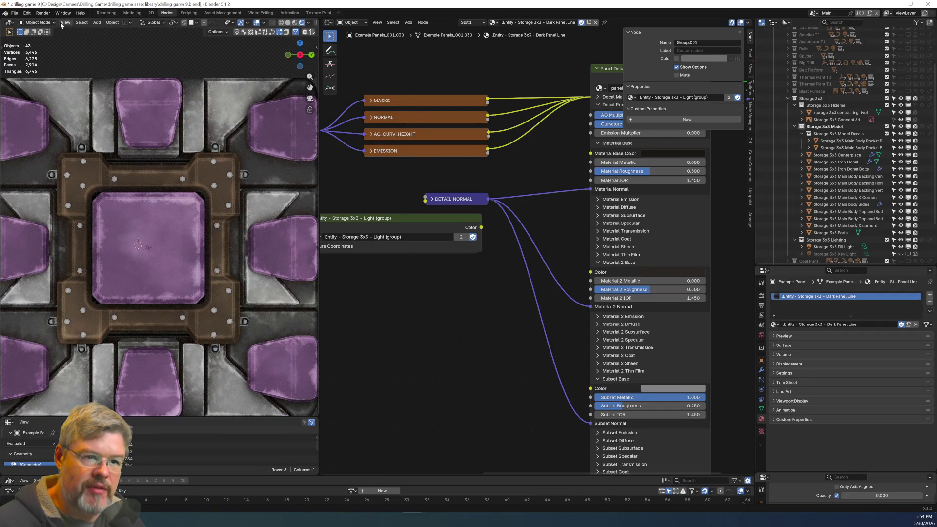
left_click(15, 12)
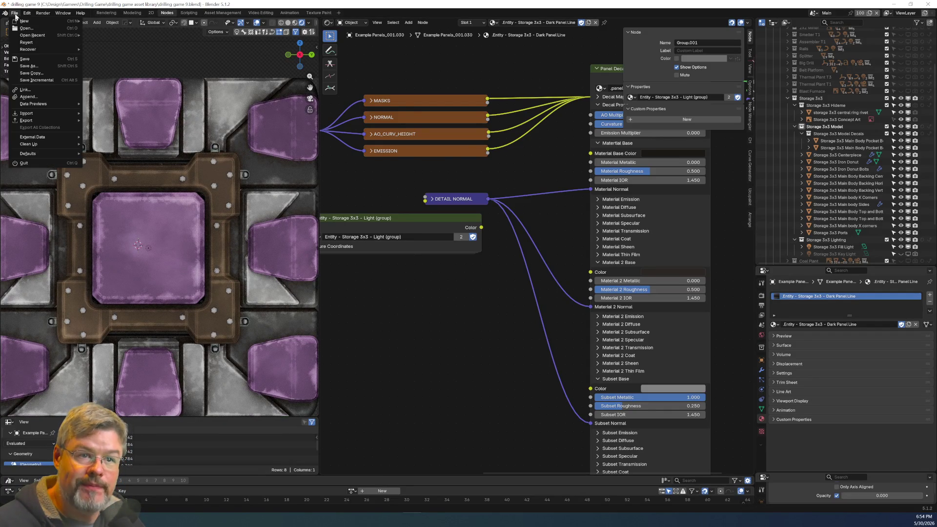
left_click(34, 58)
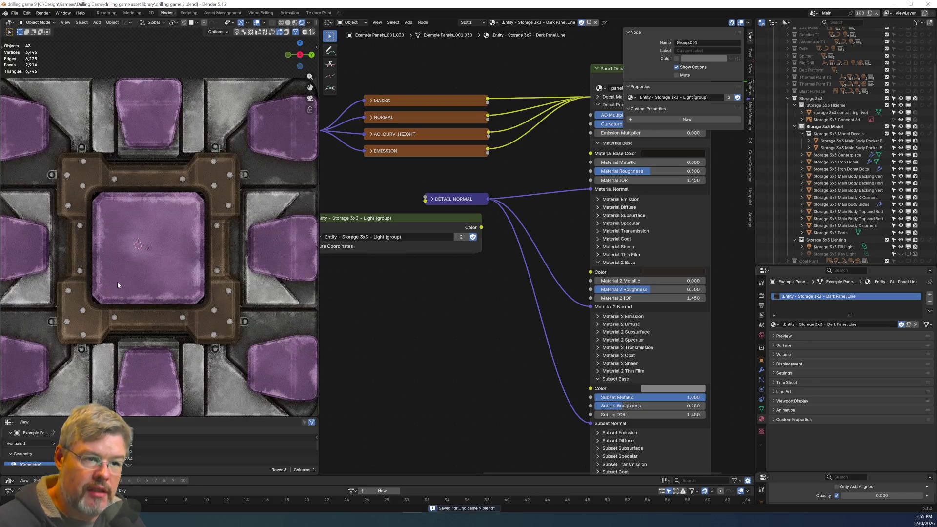
Select the Storage 3x3 Ports object to show its Center material nodes.
scroll(117, 282, "down", 1)
middle_click_drag(117, 283, 146, 254, "shift")
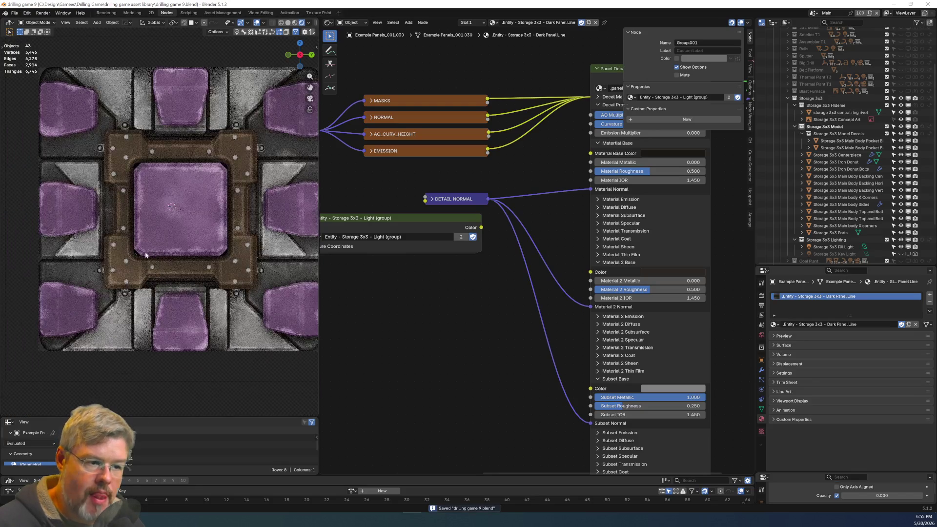
left_click(77, 320)
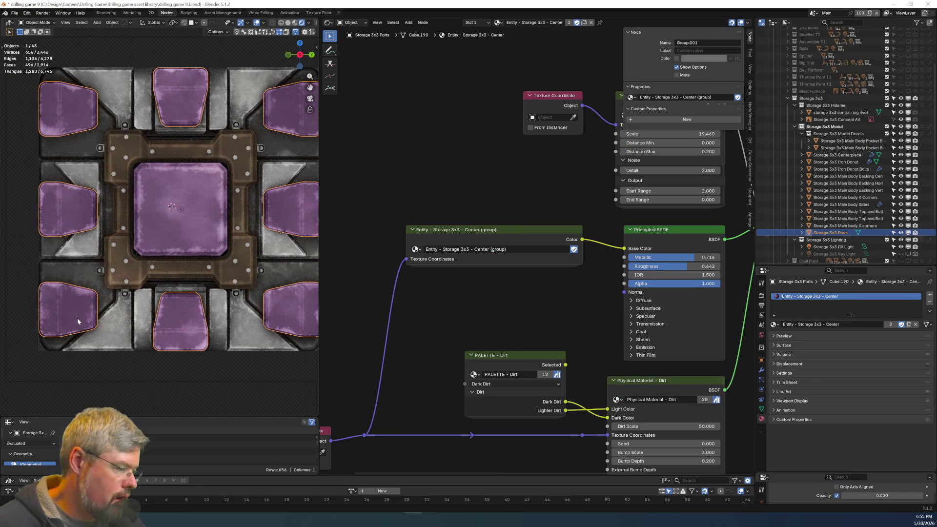
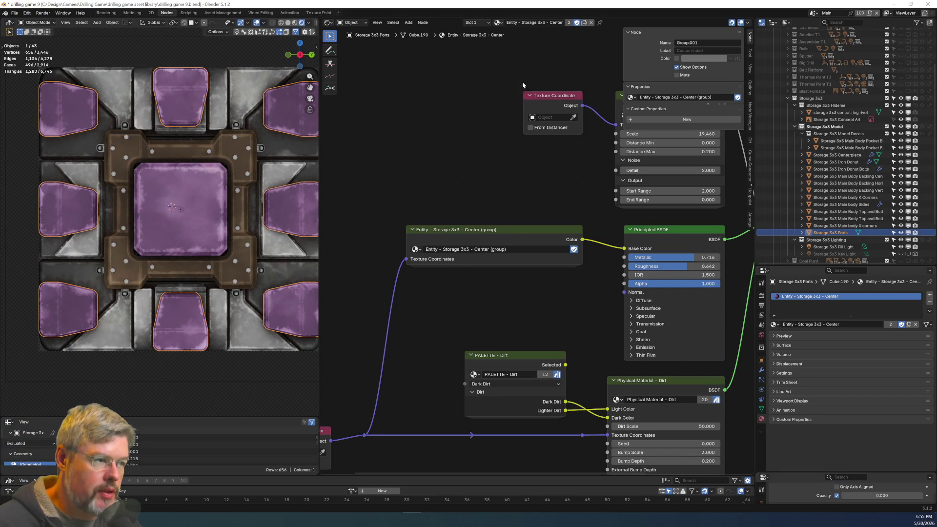
Duplicate the Center material and rename the copy 'Entity - Storage 3x3 - Io ports'.
left_click(584, 22)
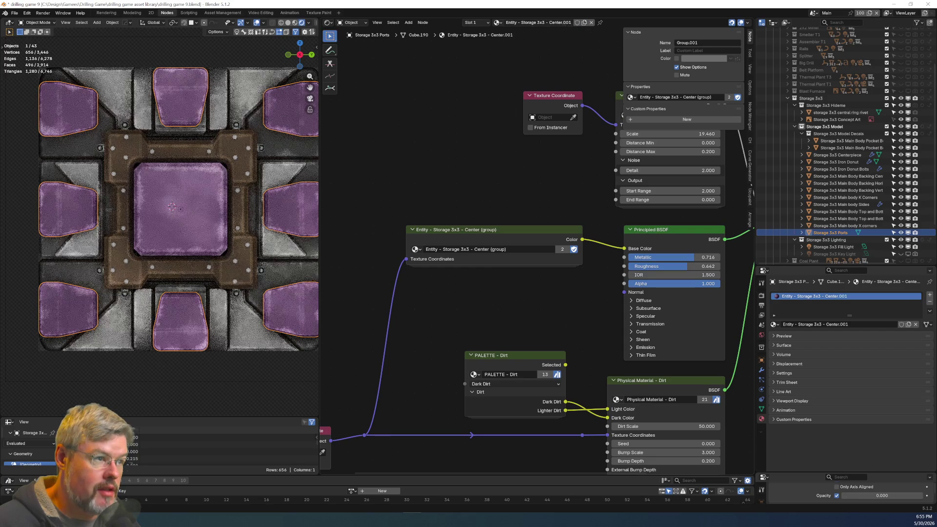
key("shift+End")
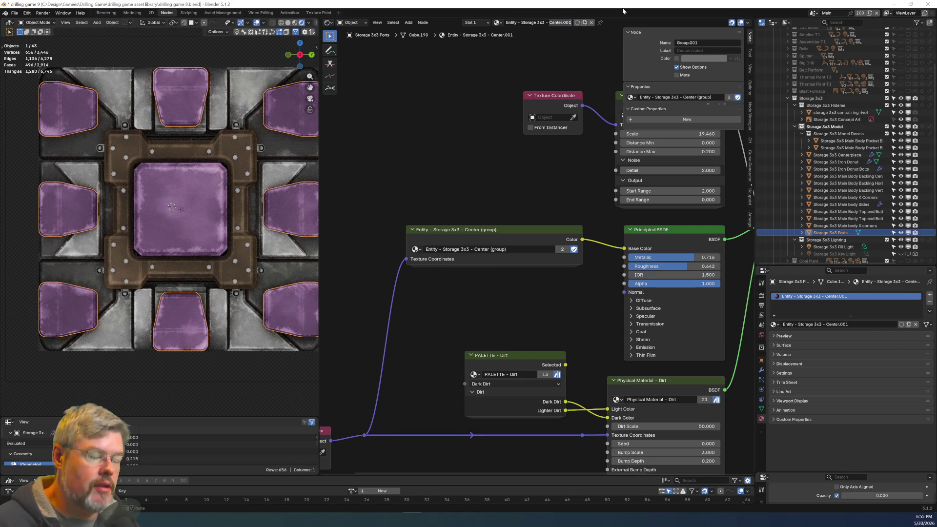
type("d")
type("io ports")
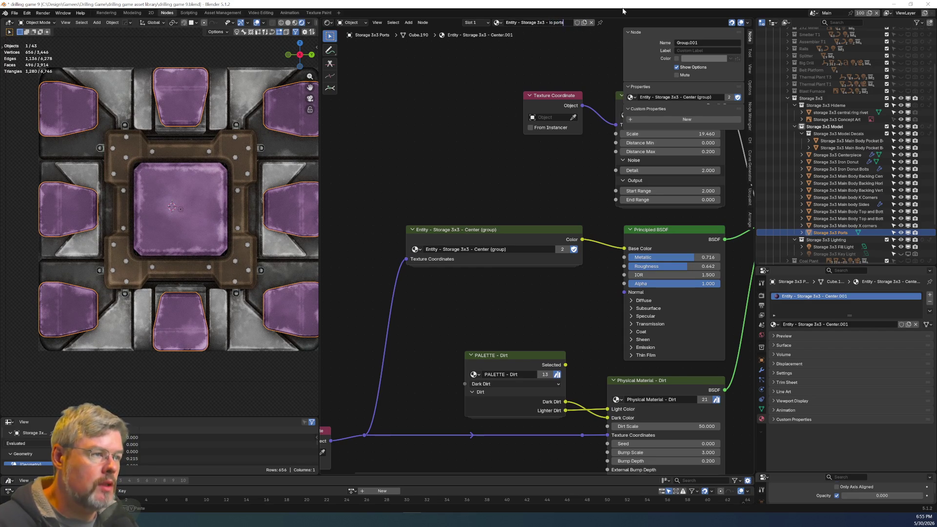
key("Return")
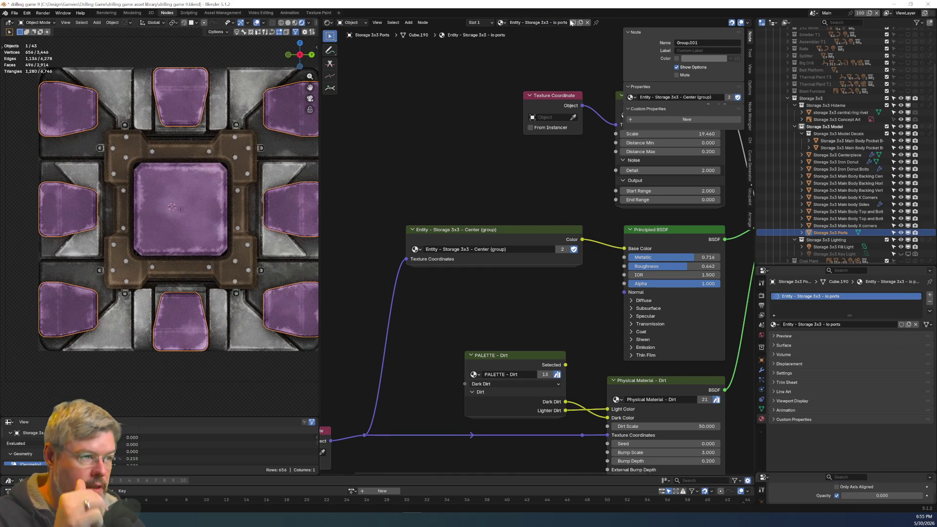
Make the group node single-user, rename it 'Entity - Storage 3x3 - Io ports (group)' and enter it.
left_click(562, 249)
double_click(547, 249)
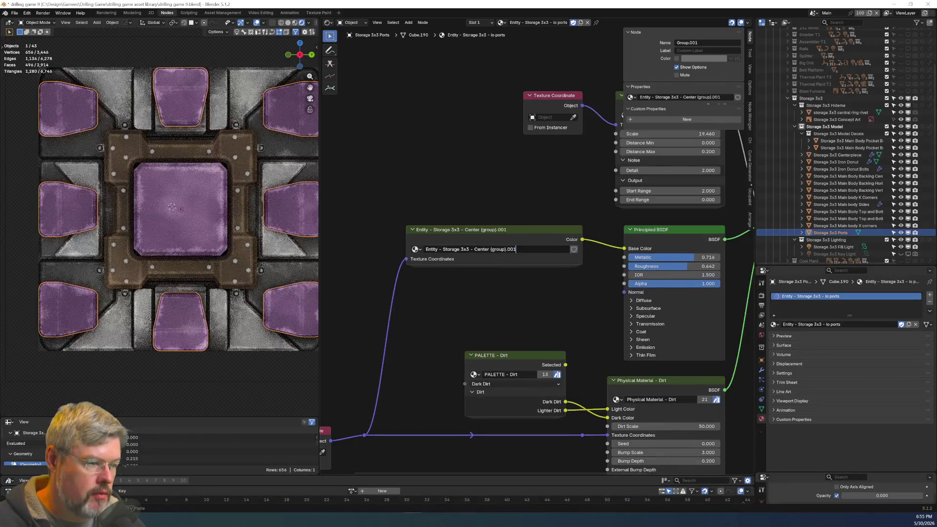
key("BackSpace")
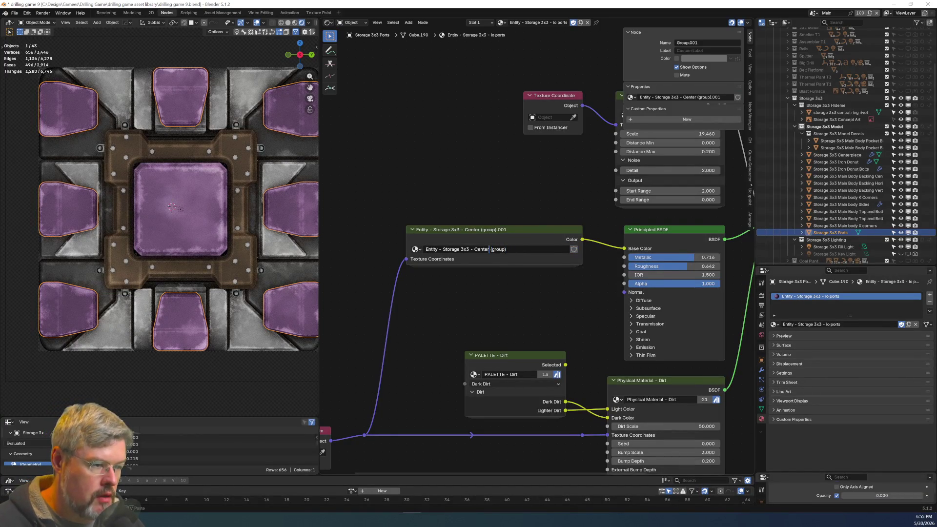
type("lo ports")
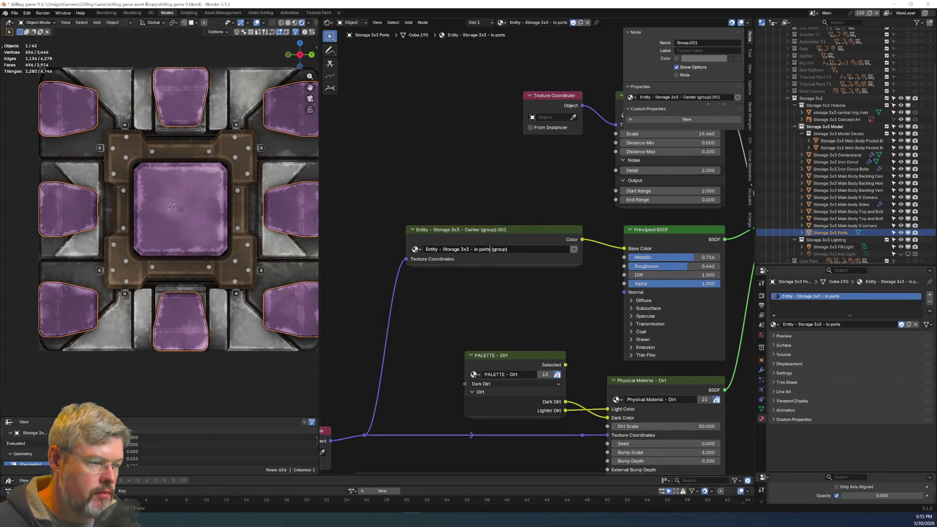
key("Return")
double_click(494, 249)
type("3")
key("Return")
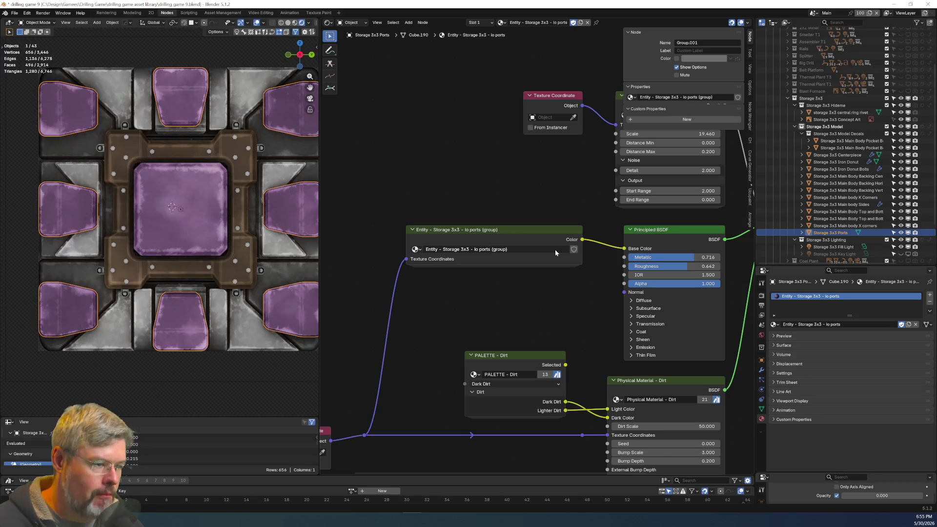
left_click(574, 251)
key("Tab")
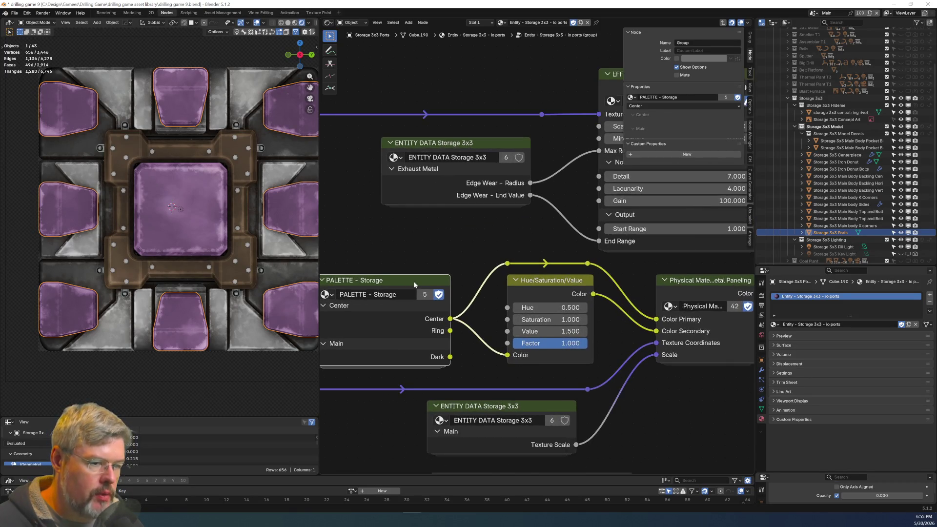
Inside PALETTE - Storage, duplicate the Center Ring colour node below the Main frame.
key("Tab")
key("Home")
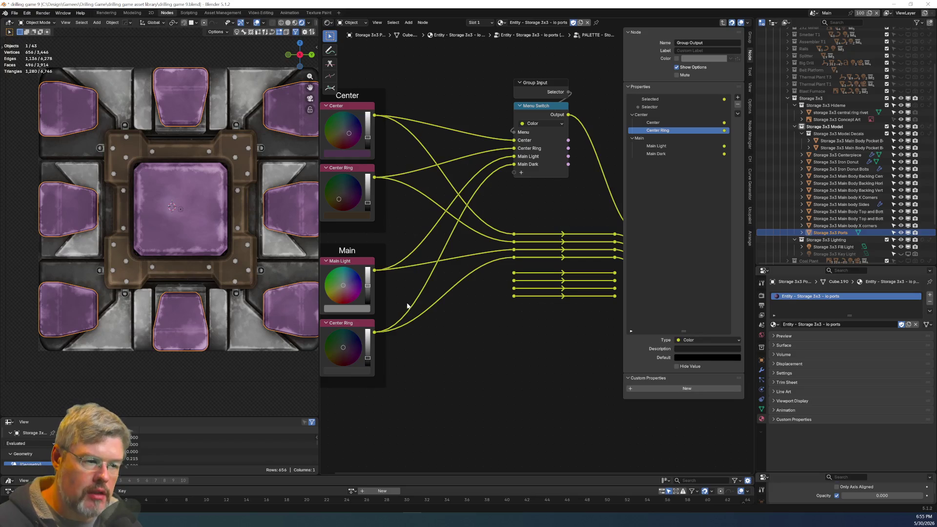
middle_click_drag(447, 308, 445, 229)
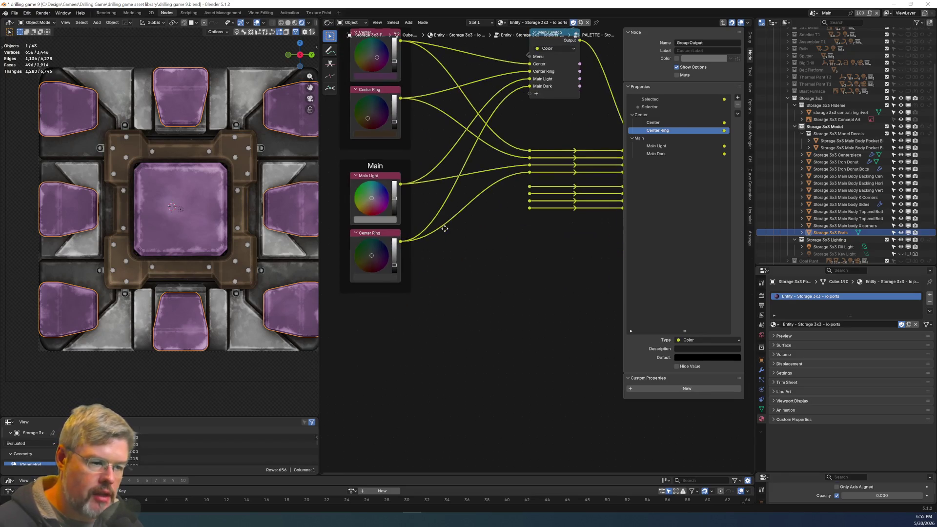
left_click(378, 234)
key("shift+d")
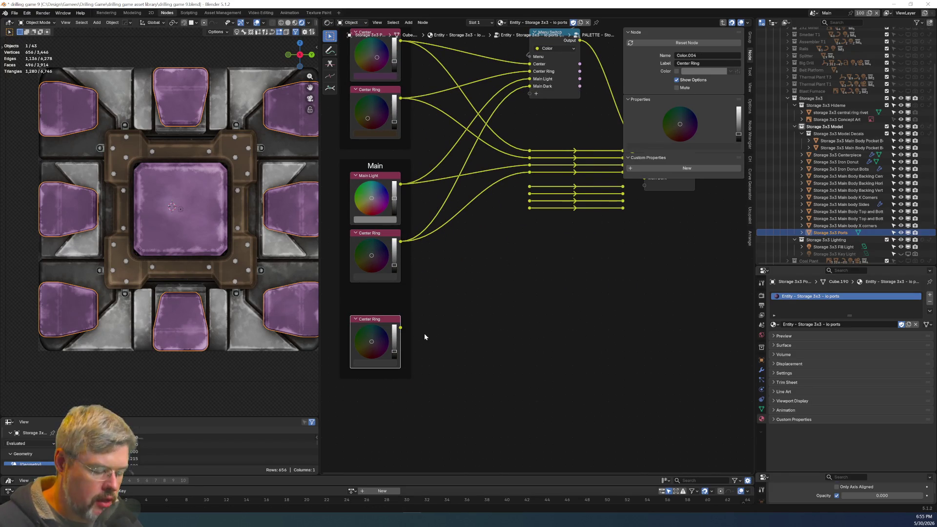
left_click(425, 336)
scroll(425, 337, "up", 1)
middle_click_drag(425, 337, 546, 325)
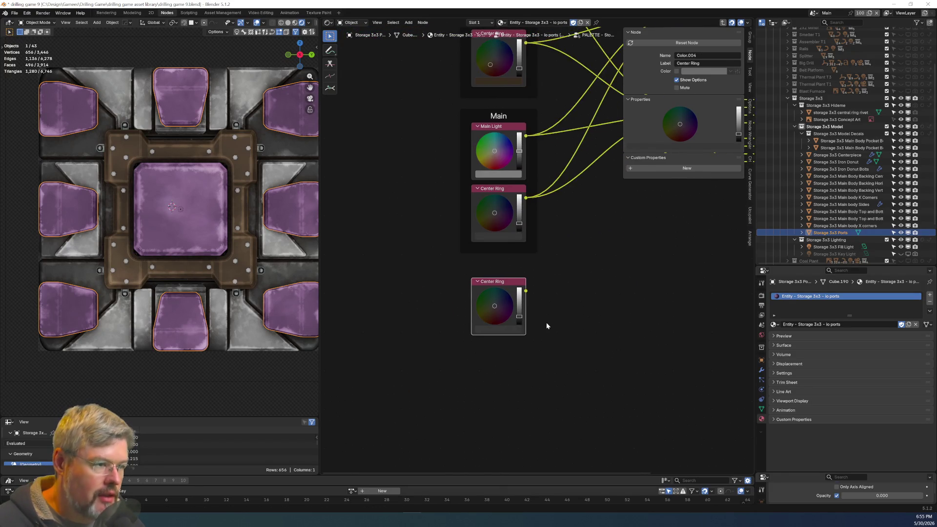
scroll(548, 324, "up", 2)
scroll(551, 356, "down", 1)
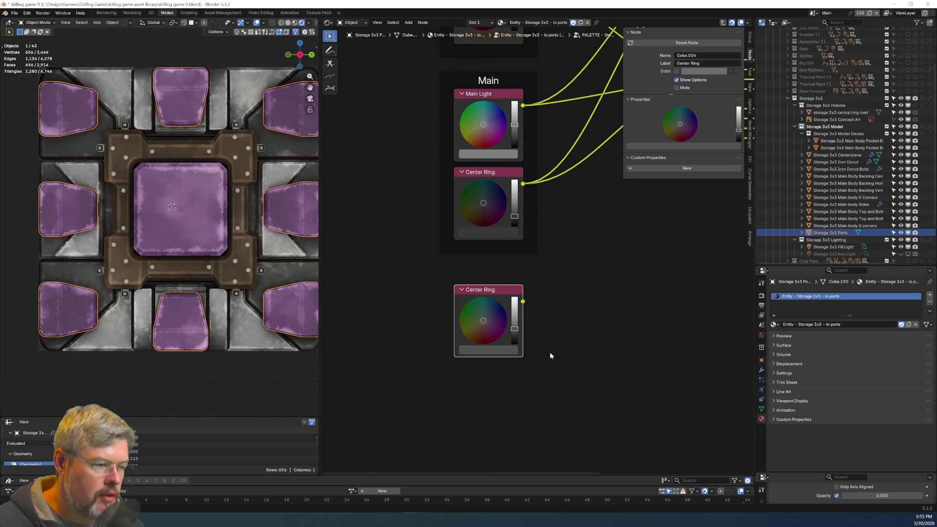
Frame the new colour node as 'io Ports', label it, and connect it to the output chain.
key("ctrl+j")
key("F2")
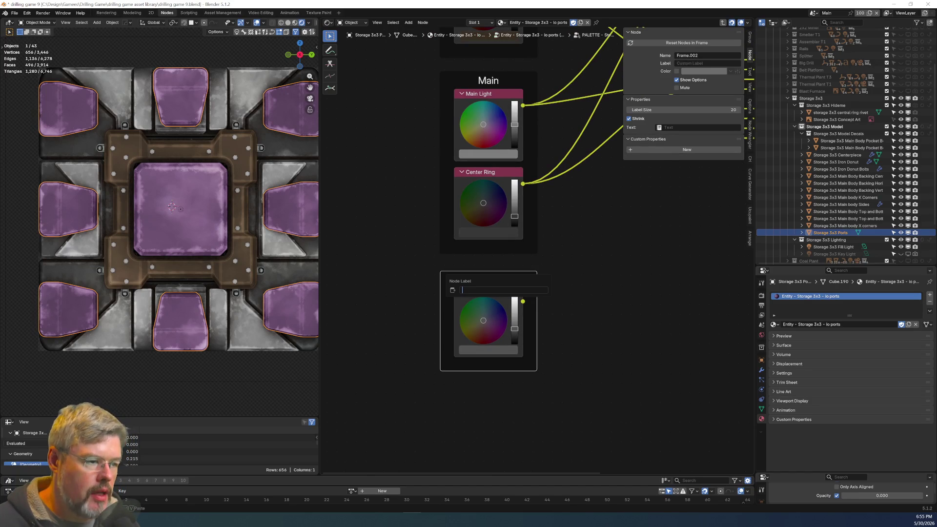
type("Io Ports")
key("Return")
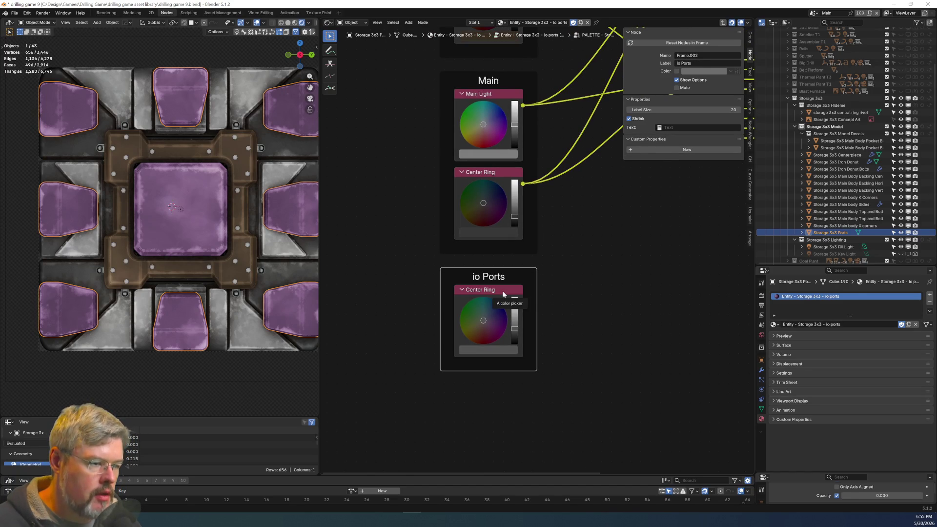
left_click(502, 293)
key("F2")
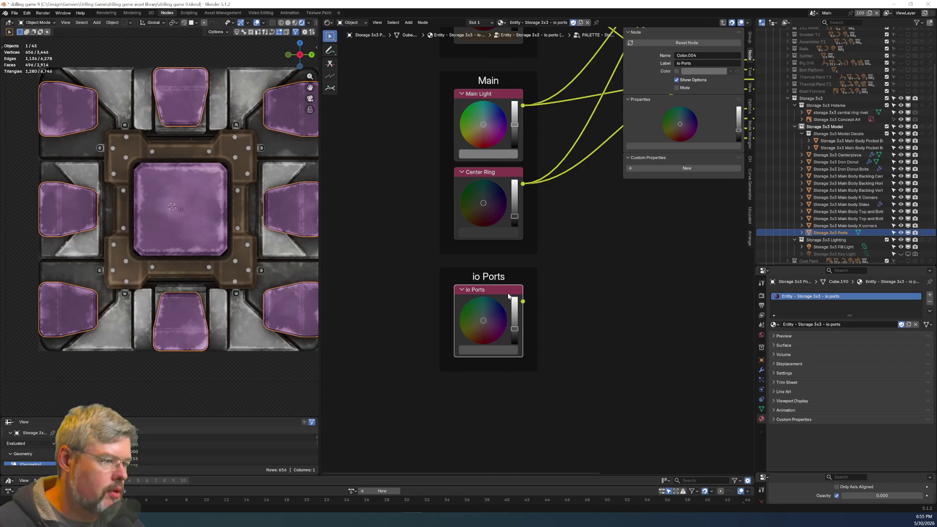
key("Home")
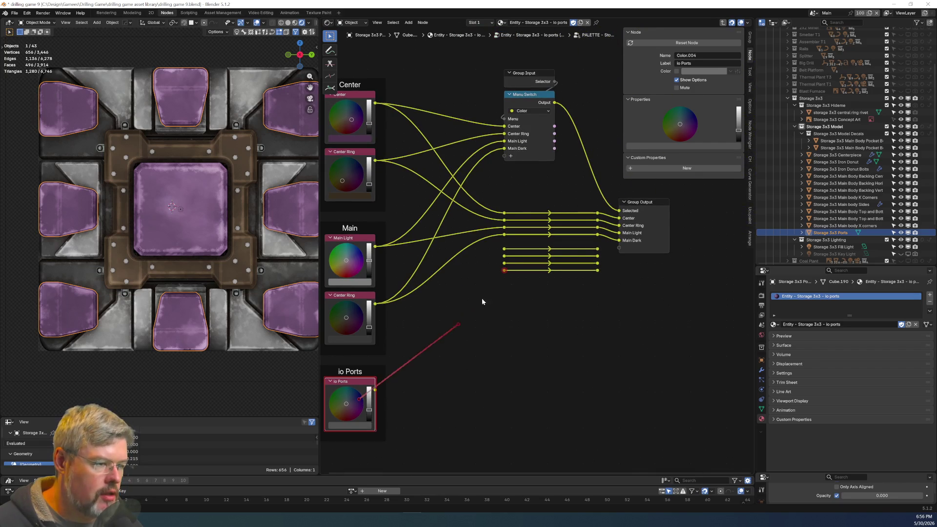
left_click_drag(507, 250, 505, 249)
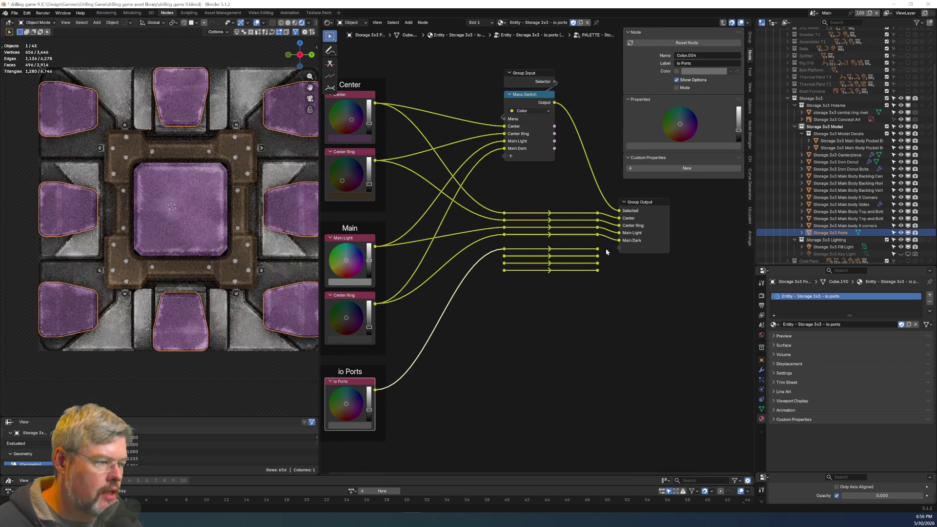
Add an 'Io Ports' panel with an io Ports colour output to the Group Output.
left_click(643, 228)
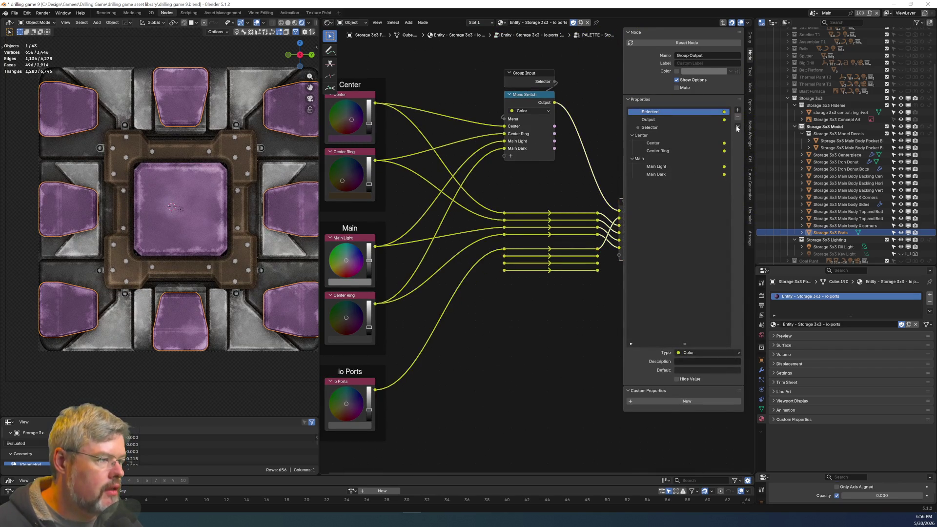
left_click(737, 111)
left_click(752, 122)
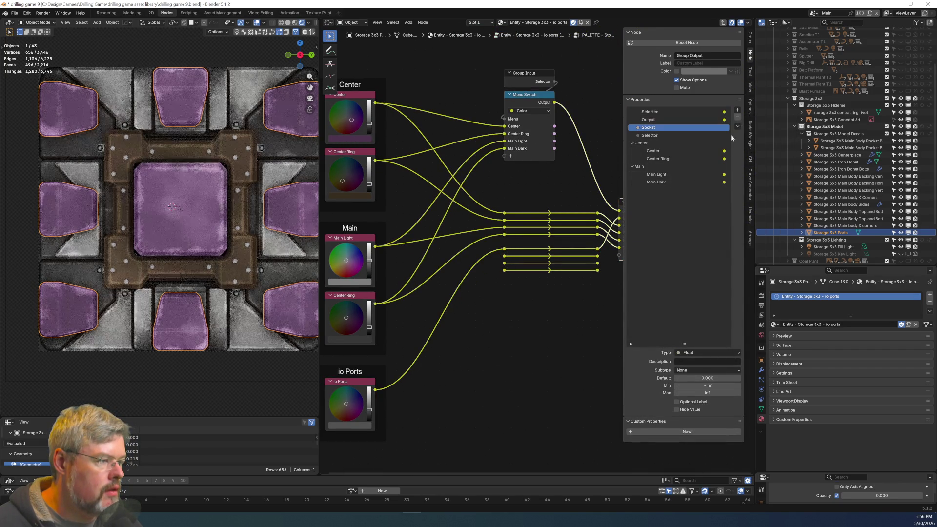
key("ctrl+z")
left_click(738, 111)
left_click(751, 133)
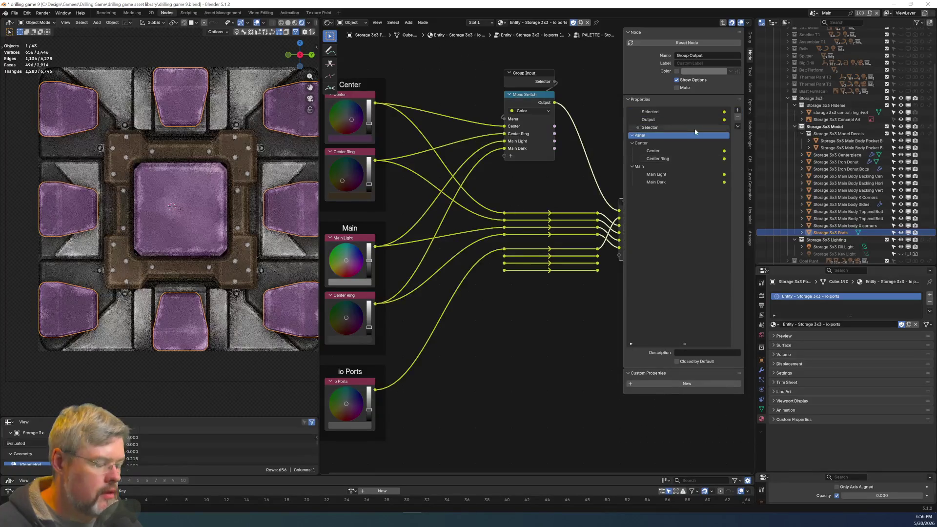
double_click(695, 132)
type("Io Ports")
key("Return")
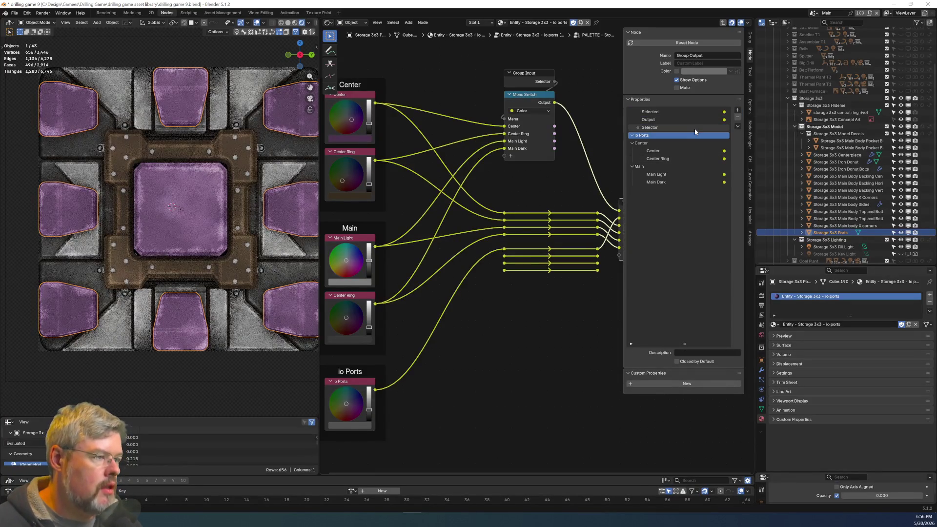
double_click(695, 119)
type("io Ports")
key("Return")
mouse_move(648, 138)
left_mouse_down()
mouse_move(662, 204)
mouse_move(642, 191)
left_mouse_up()
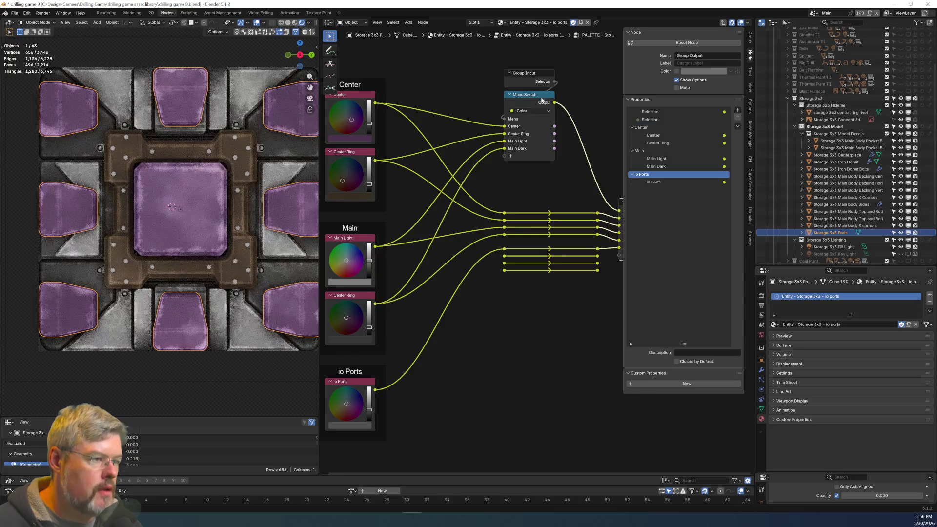
left_click_drag(418, 313, 375, 396)
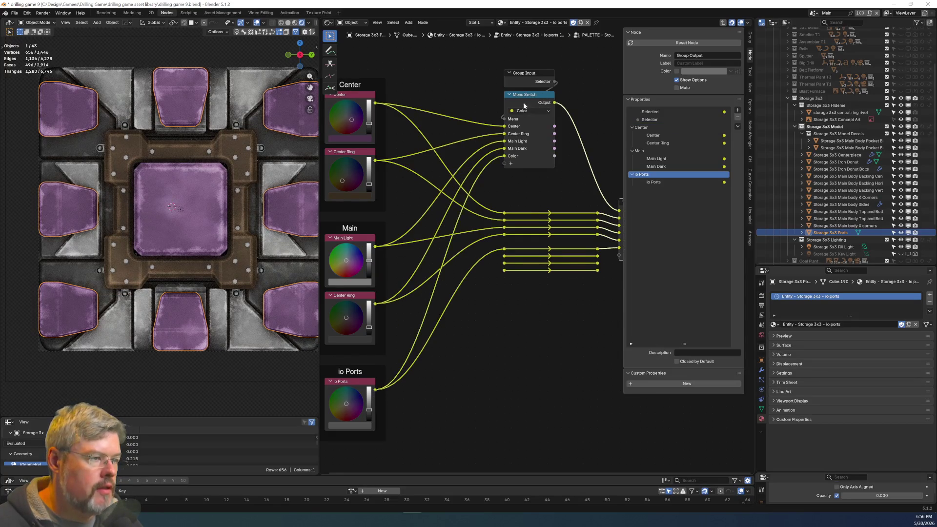
Rename the Menu Switch colour item to 'io Ports' and return to the material node tree.
left_click(749, 71)
left_click(750, 56)
double_click(649, 159)
type("io Ports")
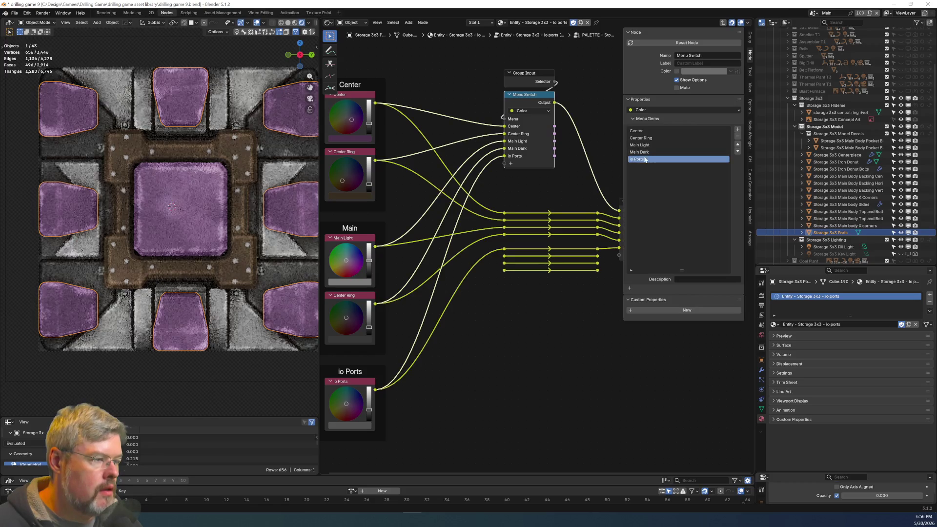
key("Return")
middle_click_drag(539, 330, 429, 221)
left_click_drag(474, 251, 572, 284)
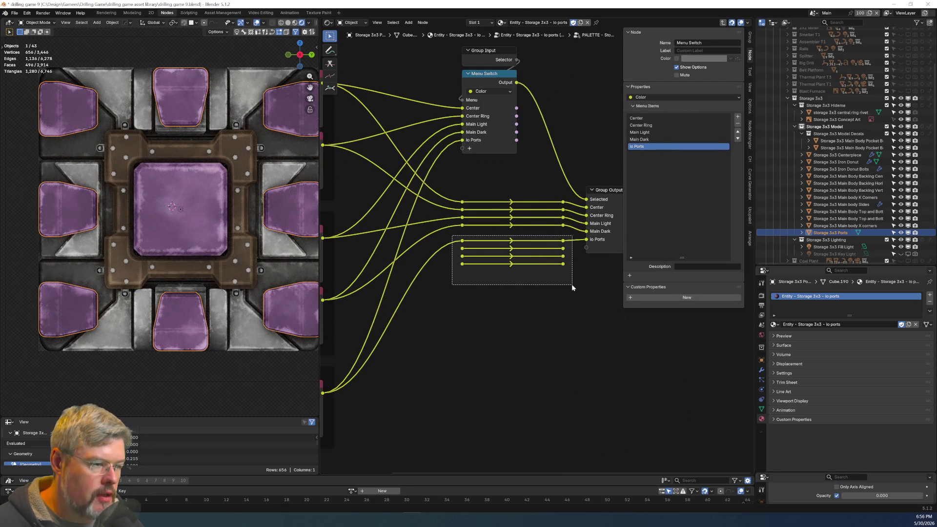
key("Tab")
key("Tab")
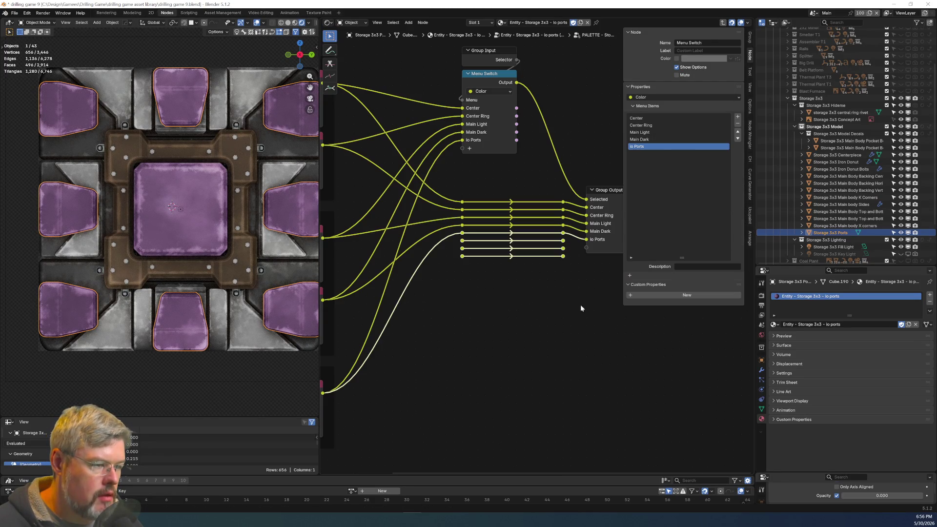
left_click_drag(570, 284, 456, 241)
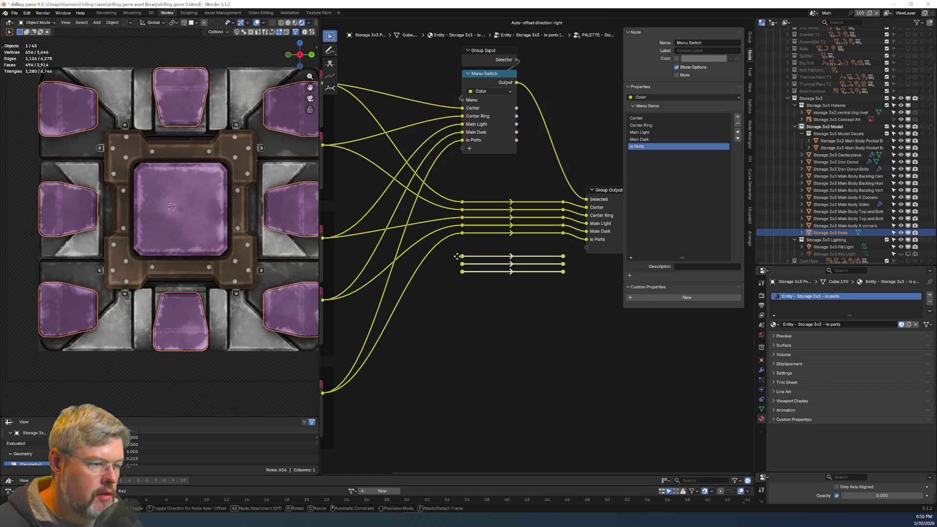
key("Tab")
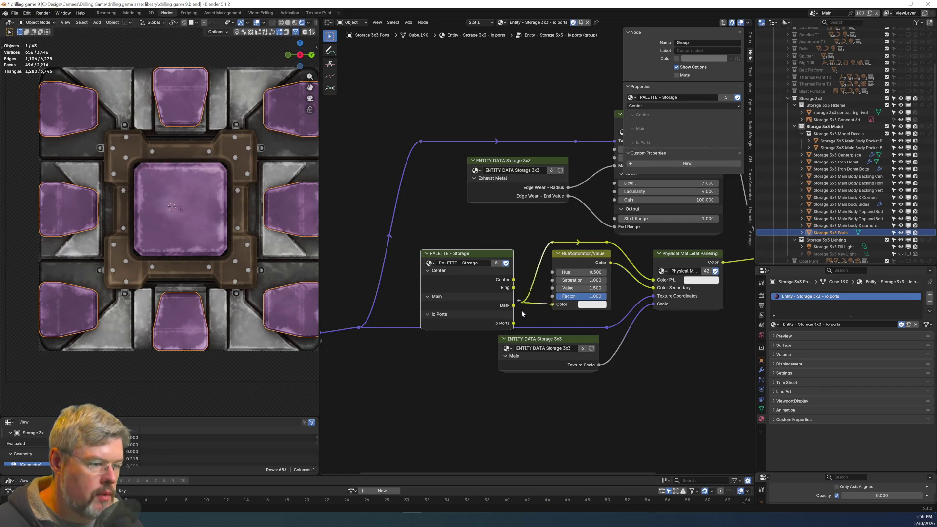
Hide the palette node's unused sockets and slightly darken the io Ports colour.
key("ctrl+h")
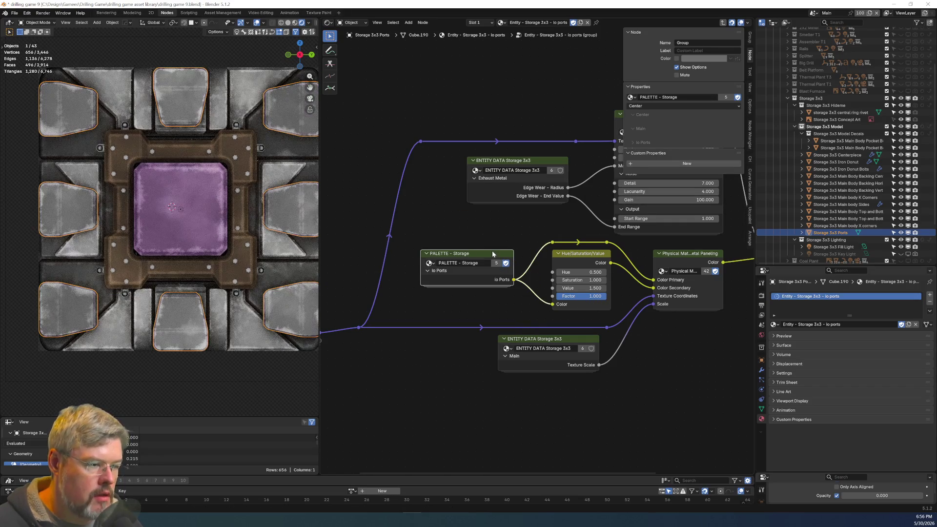
key("Tab")
scroll(441, 368, "up", 5)
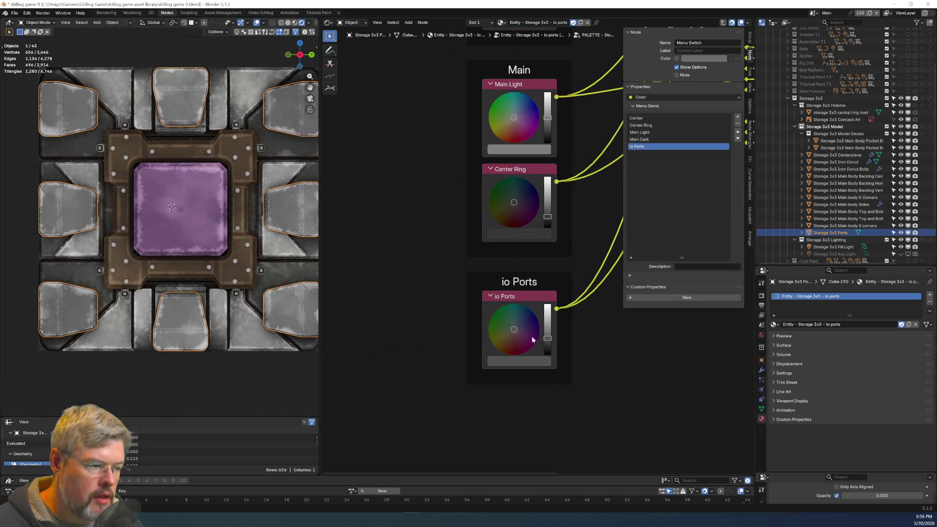
left_click_drag(552, 338, 548, 344)
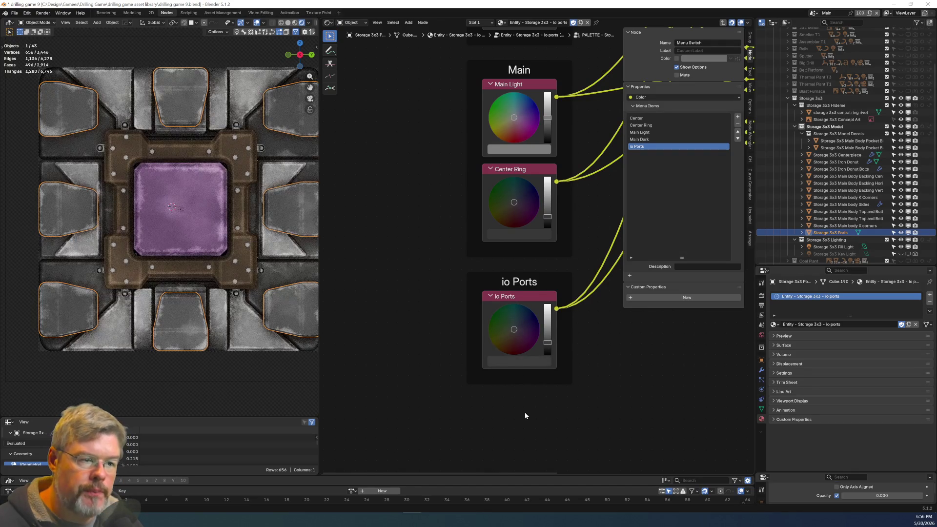
scroll(526, 412, "down", 2)
scroll(177, 244, "down", 3)
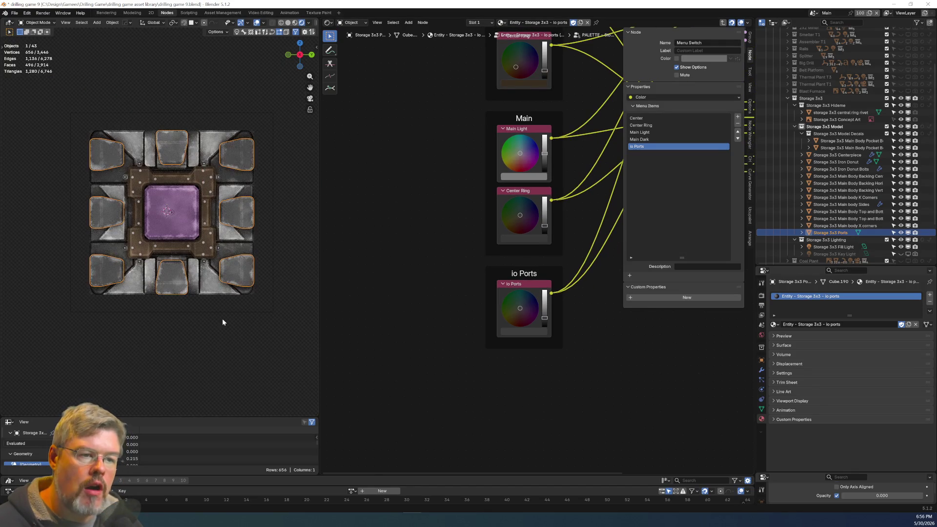
Save the file as drilling game 9.blend.
left_click(222, 322)
left_click(14, 13)
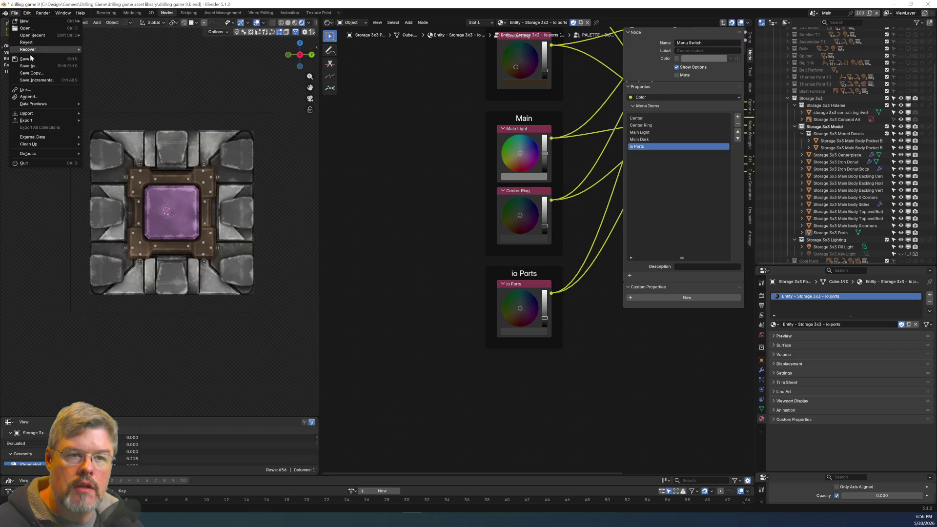
left_click(25, 58)
left_click(142, 253)
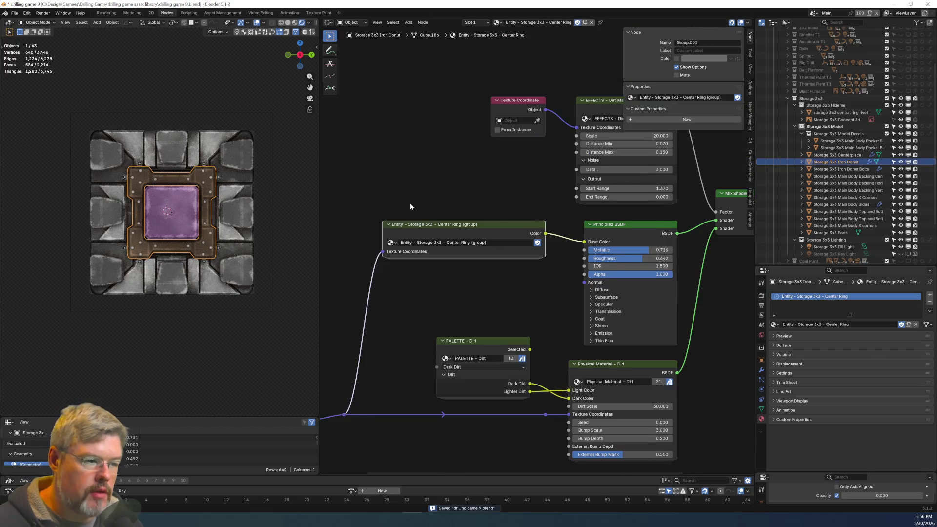
In PALETTE - Storage, raise the value of the Center Ring and Center colours.
key("Tab")
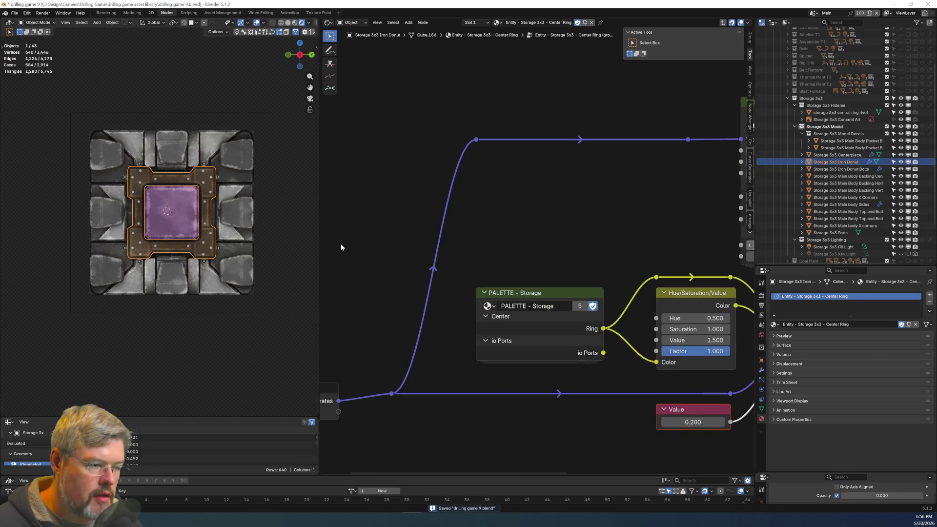
left_click(559, 292)
key("Tab")
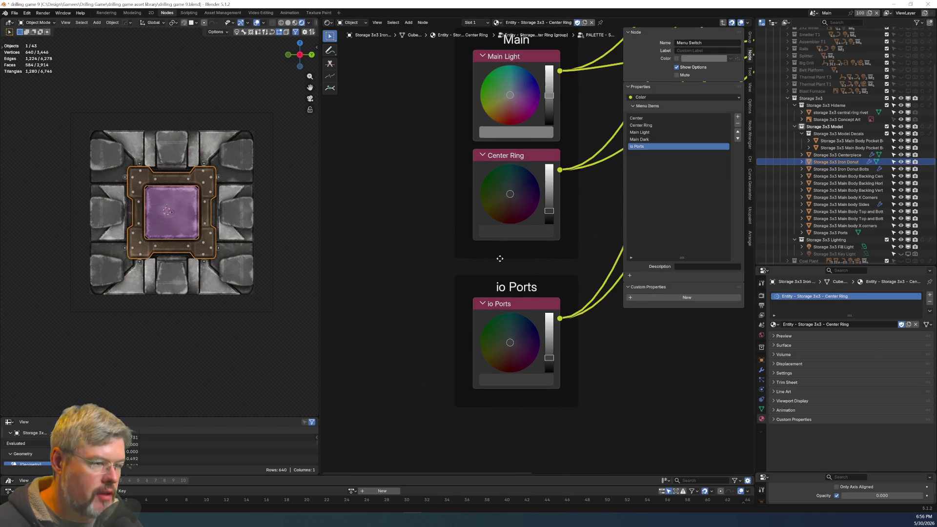
scroll(454, 286, "up", 5, "shift")
middle_click_drag(436, 234, 401, 271)
scroll(400, 271, "up", 2)
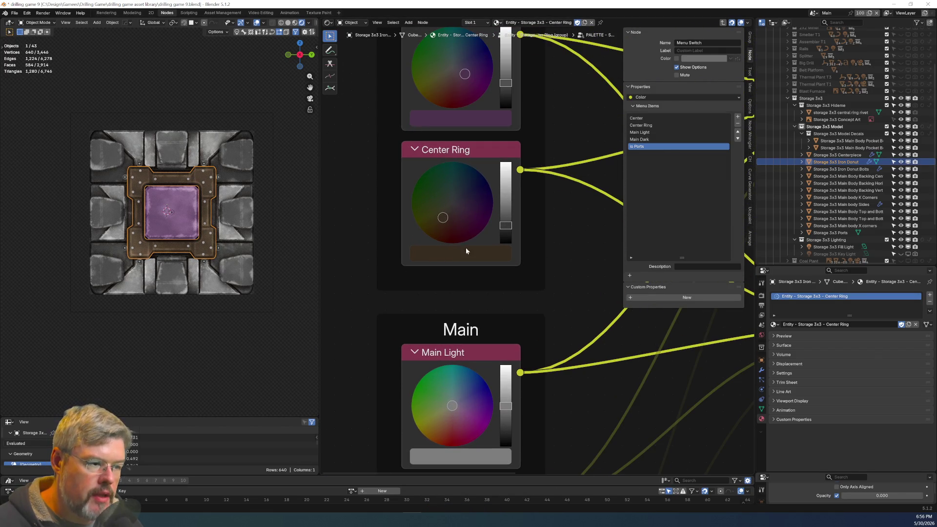
left_click_drag(504, 228, 505, 222)
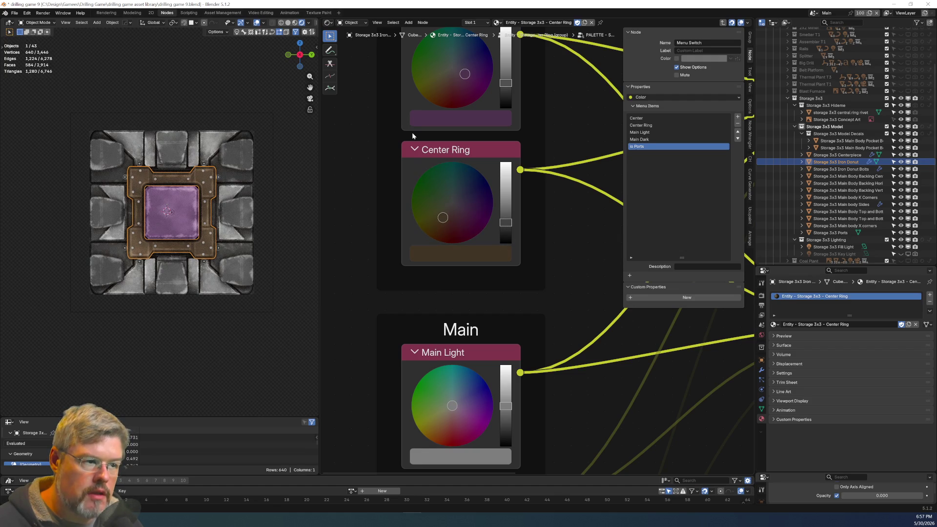
middle_click_drag(400, 154, 385, 251)
left_click_drag(491, 177, 491, 161)
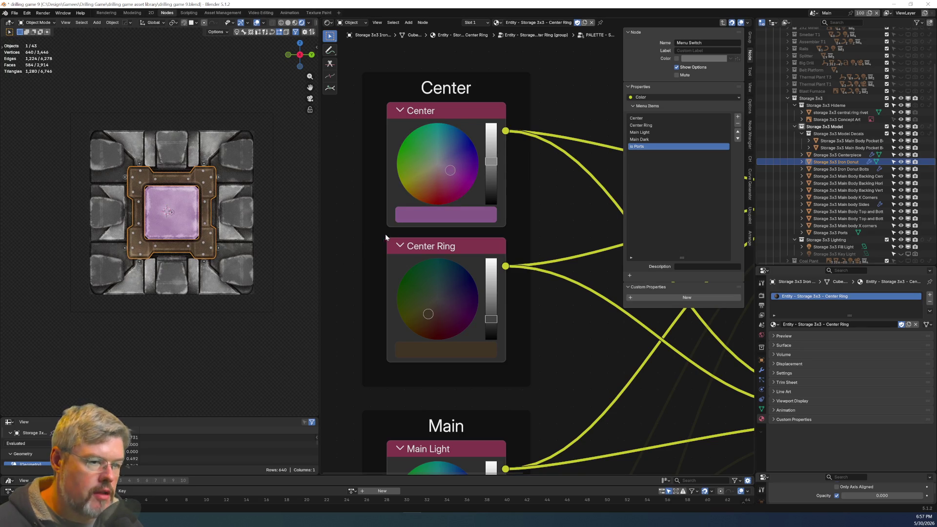
Save the blend file.
left_click(15, 14)
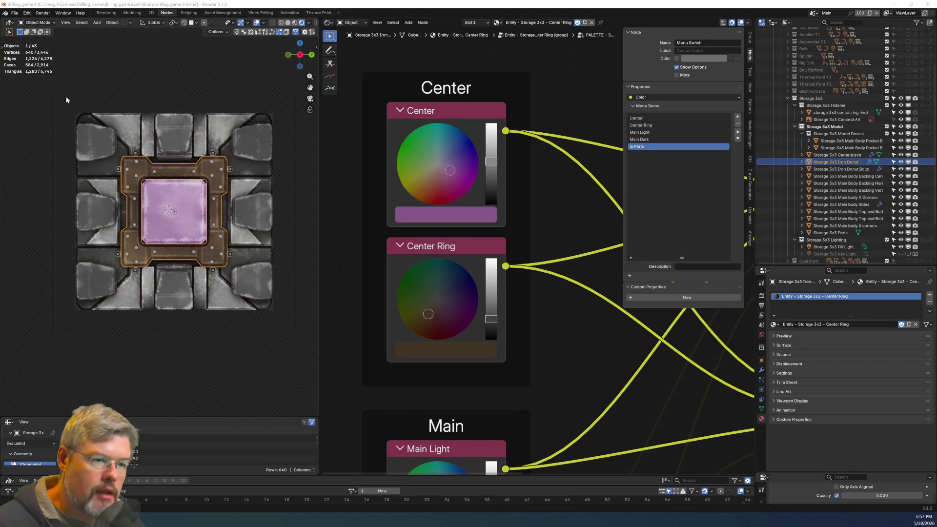
left_click(15, 14)
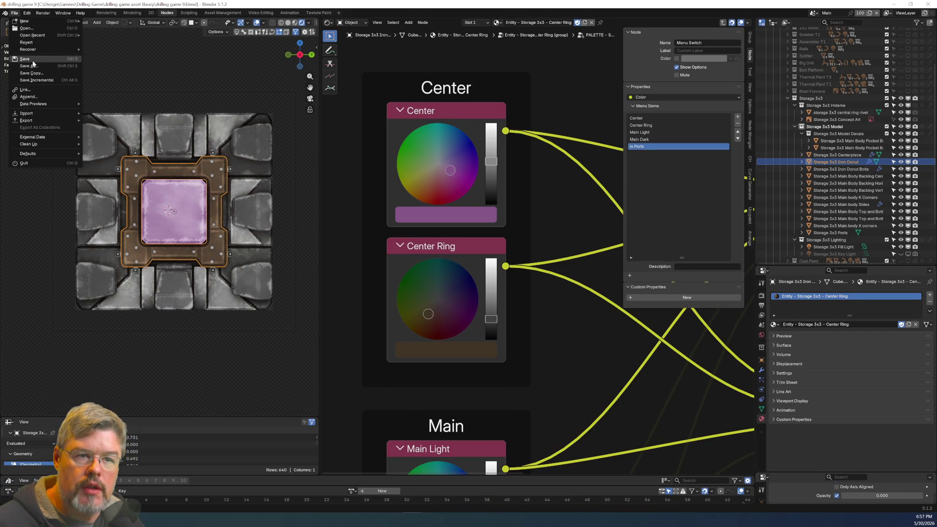
left_click(25, 59)
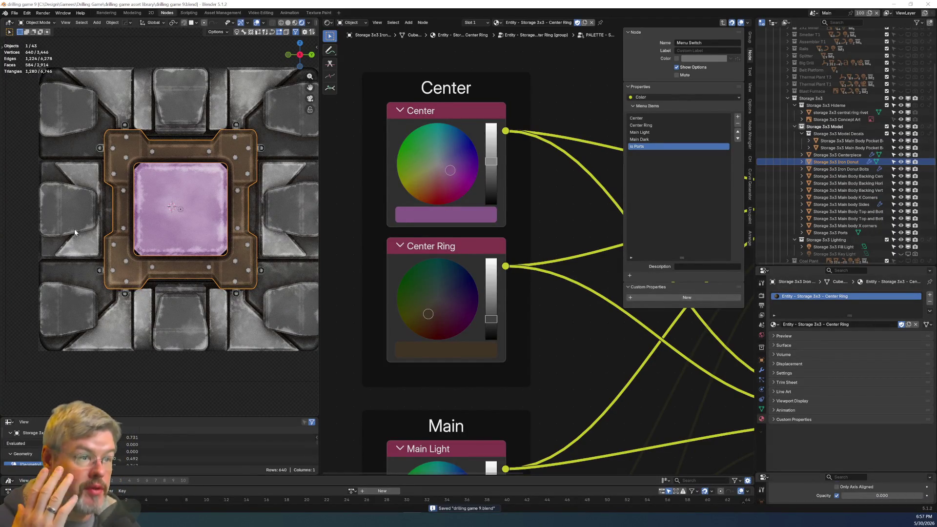
Re-include the Coal Plant collection in the scene and select its green arrow glow decal.
scroll(827, 228, "down", 4)
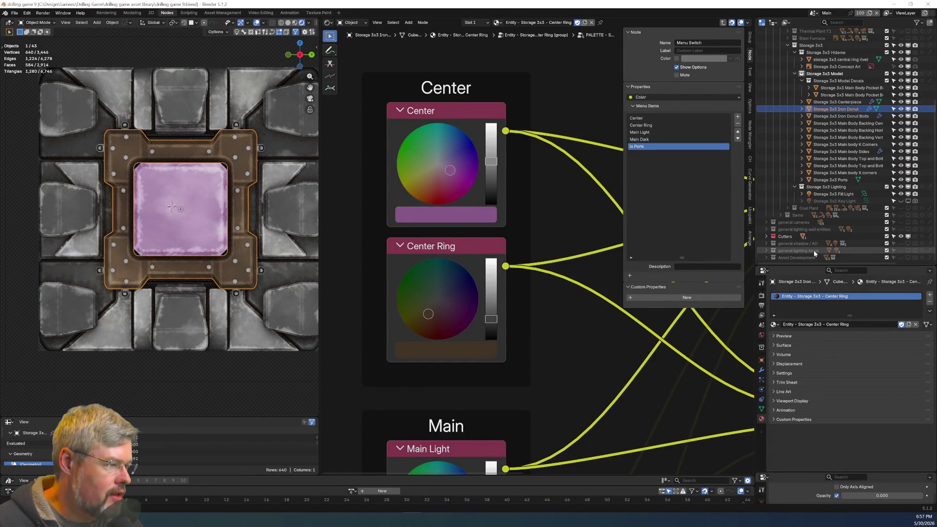
left_click(788, 207)
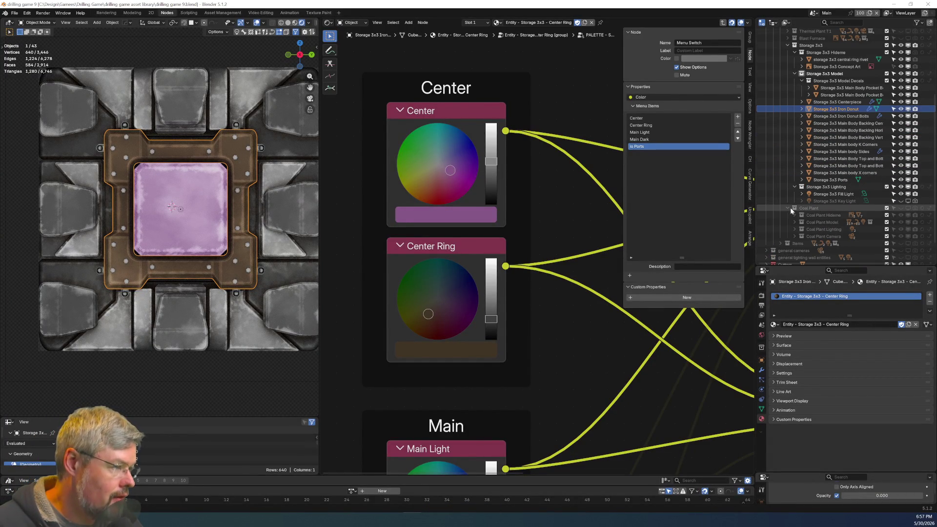
left_click(912, 210)
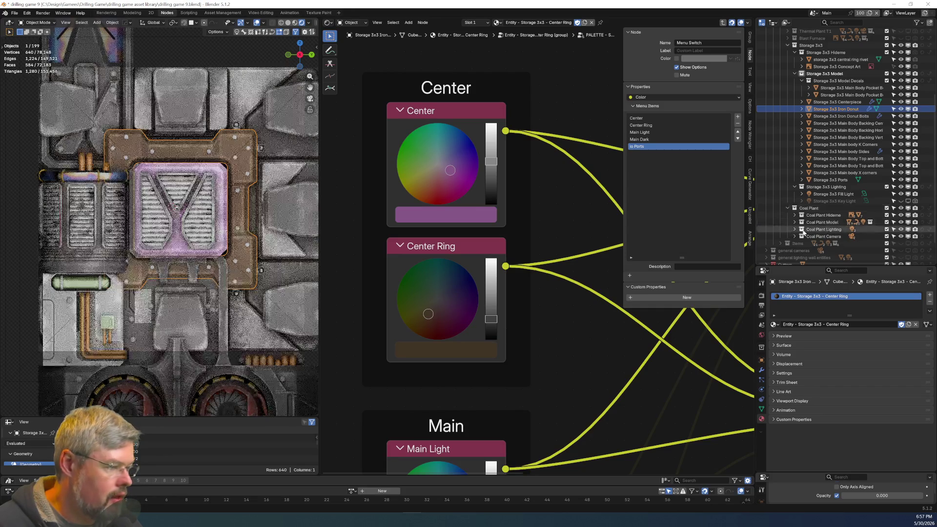
scroll(157, 292, "down", 5)
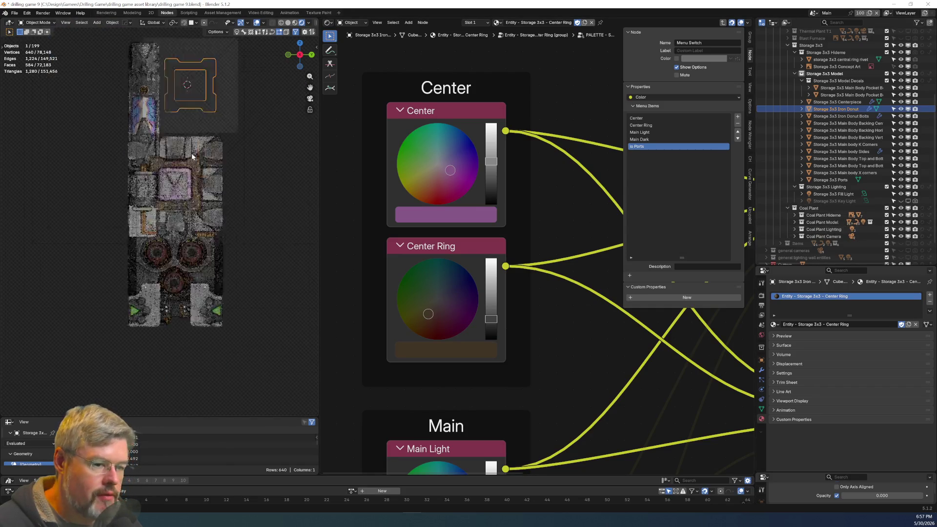
scroll(124, 209, "up", 6)
left_click(142, 86)
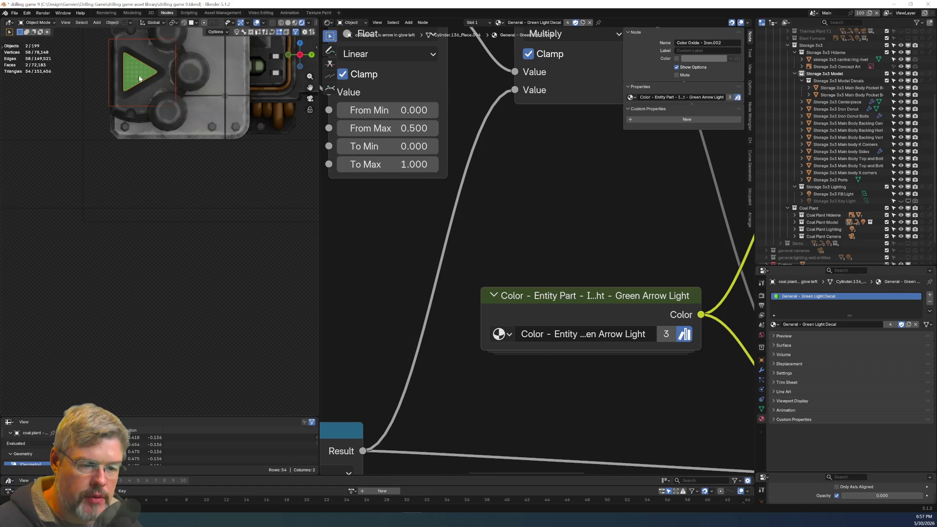
Duplicate the selected green arrow glow and port bezel decals.
key("shift+d")
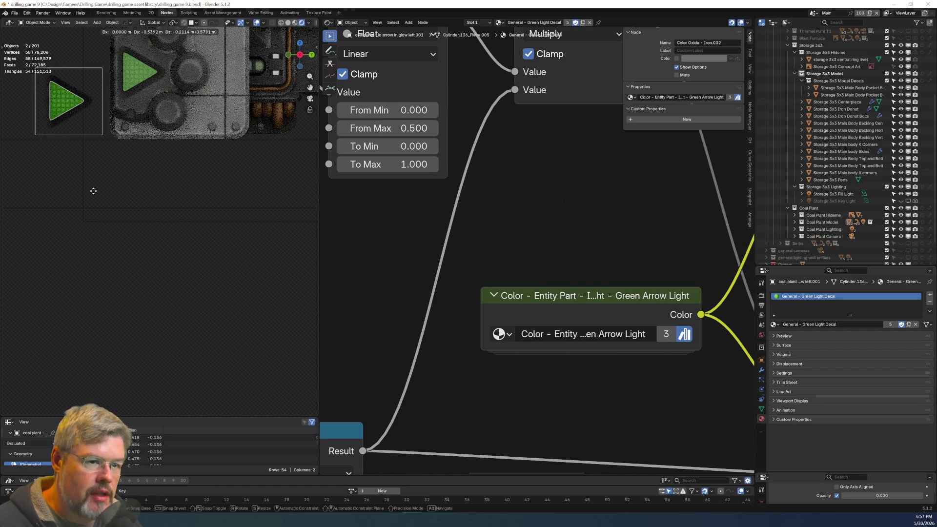
left_click(93, 191)
scroll(136, 195, "down", 5)
mouse_move(136, 195)
middle_mouse_down()
mouse_move(109, 282)
mouse_move(127, 210)
middle_mouse_up()
scroll(127, 210, "up", 3)
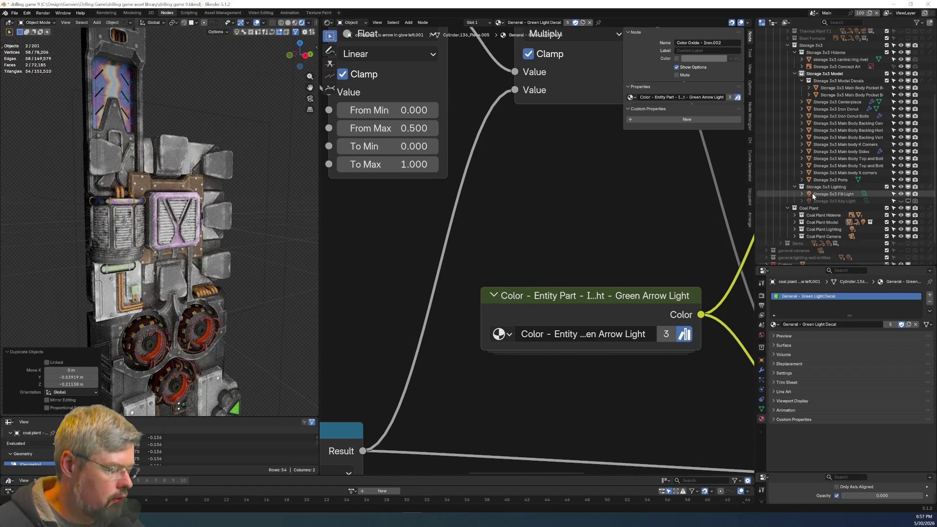
scroll(812, 196, "down", 15)
scroll(814, 195, "down", 5)
Move the two copies into Storage 3x3 Model and collapse the coal plant collections in the outliner.
key("ctrl+space")
scroll(169, 225, "up", 8)
left_click_drag(107, 364, 157, 117)
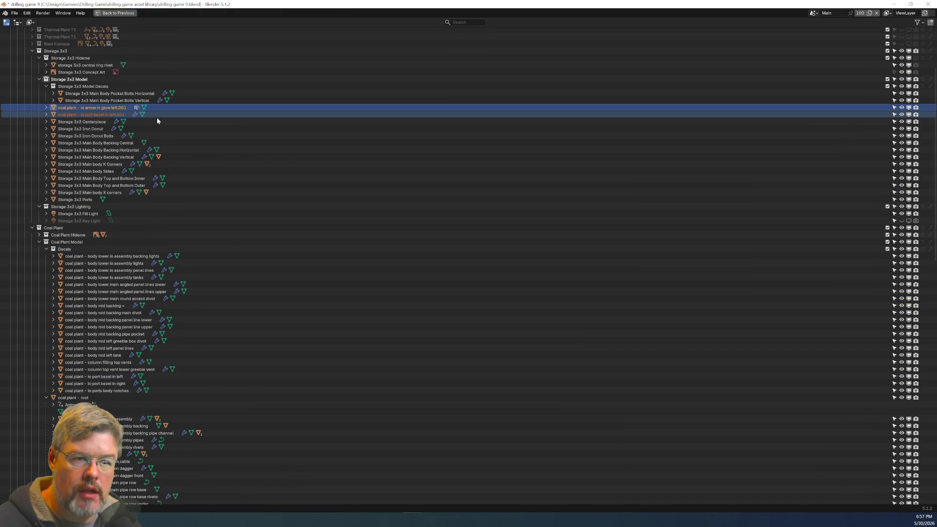
left_click(45, 398)
left_click(44, 287)
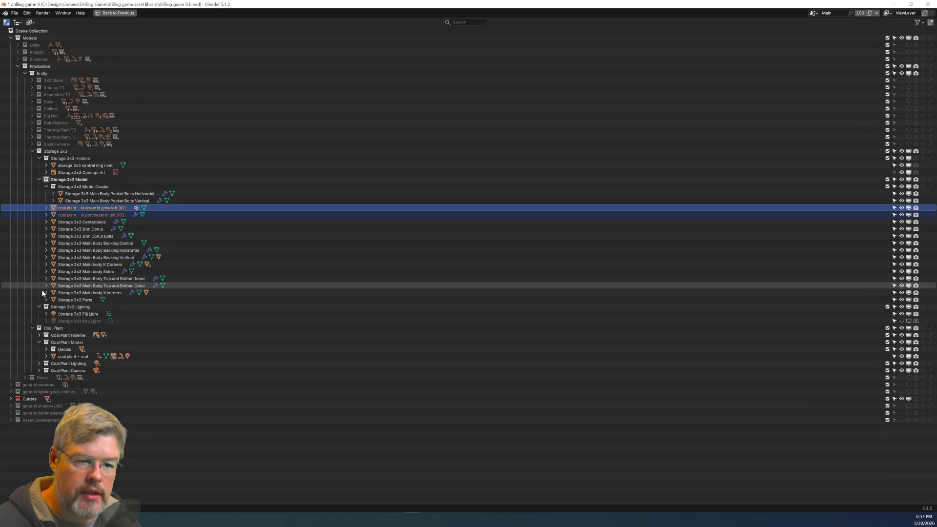
left_click(38, 343)
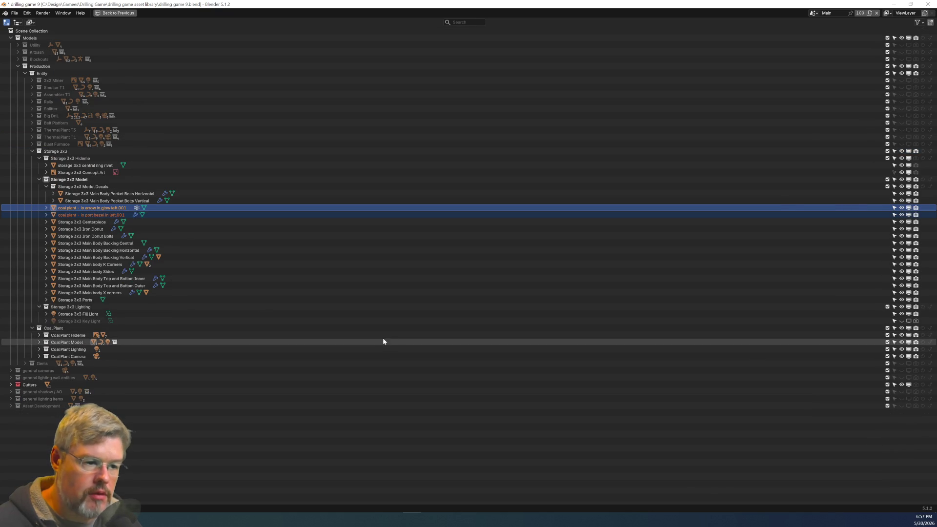
key("ctrl+space")
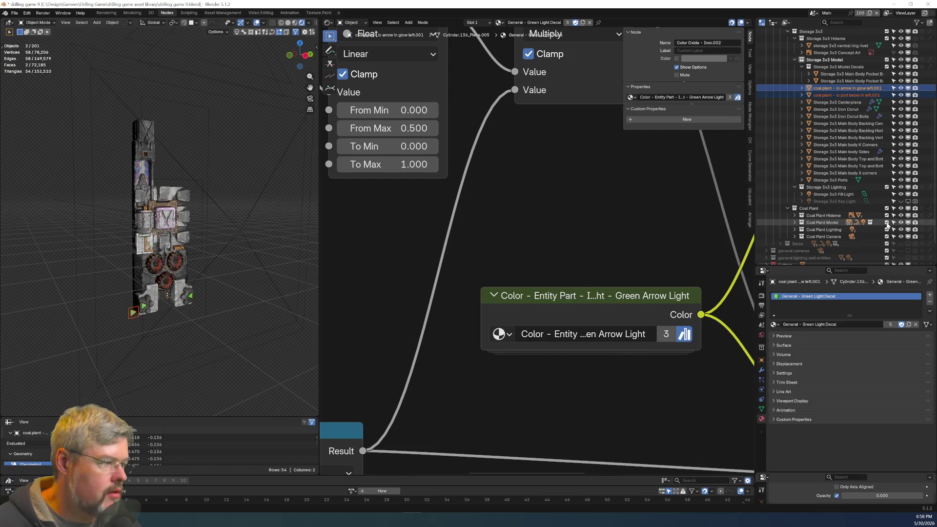
Exclude Coal Plant, unparent the decals keeping transforms, and snap them to the 3D cursor.
left_click(886, 208)
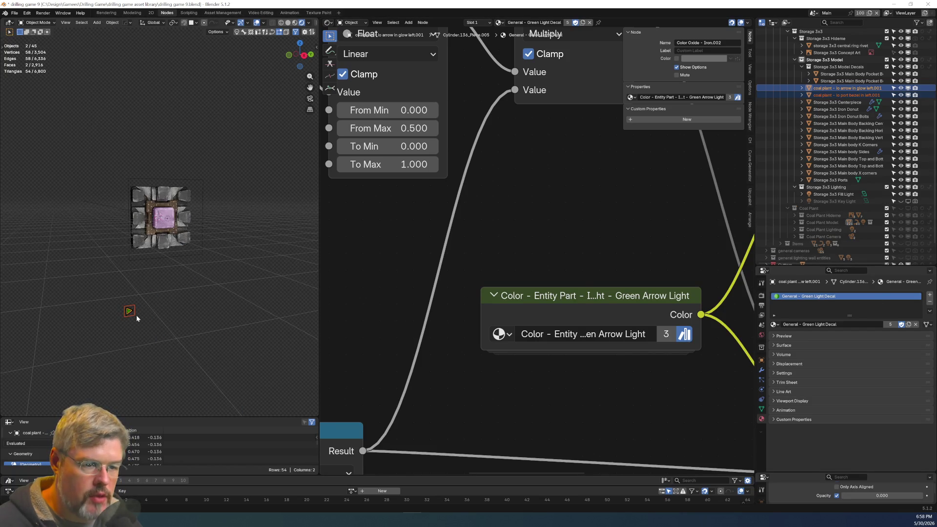
scroll(136, 315, "up", 3)
key("alt+p")
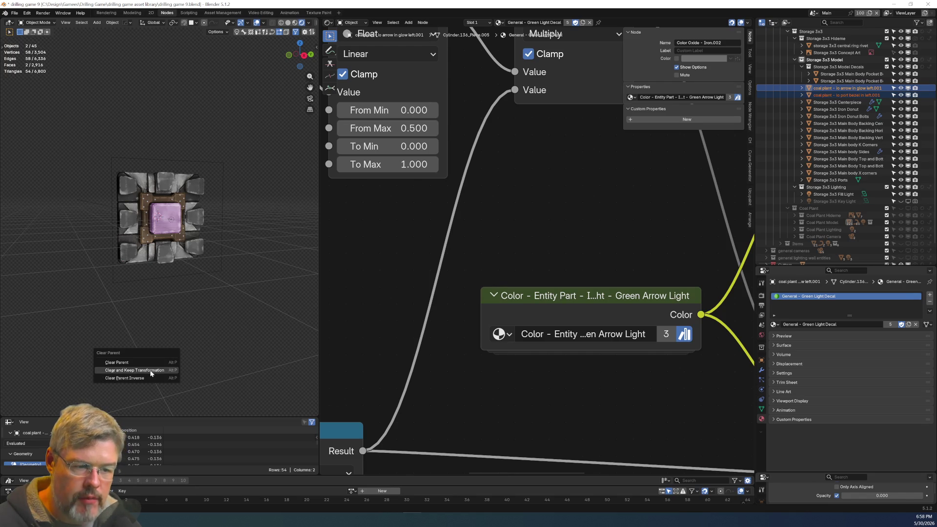
left_click(143, 371)
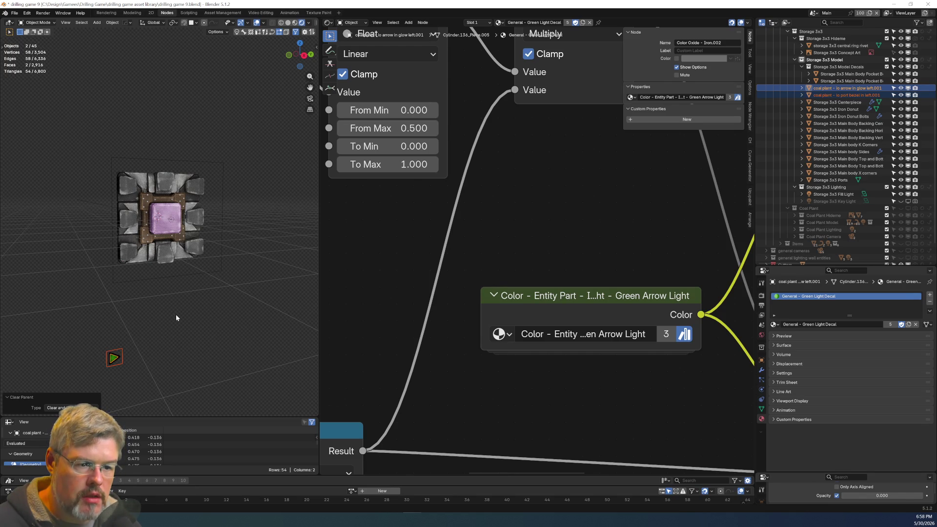
key("shift+s")
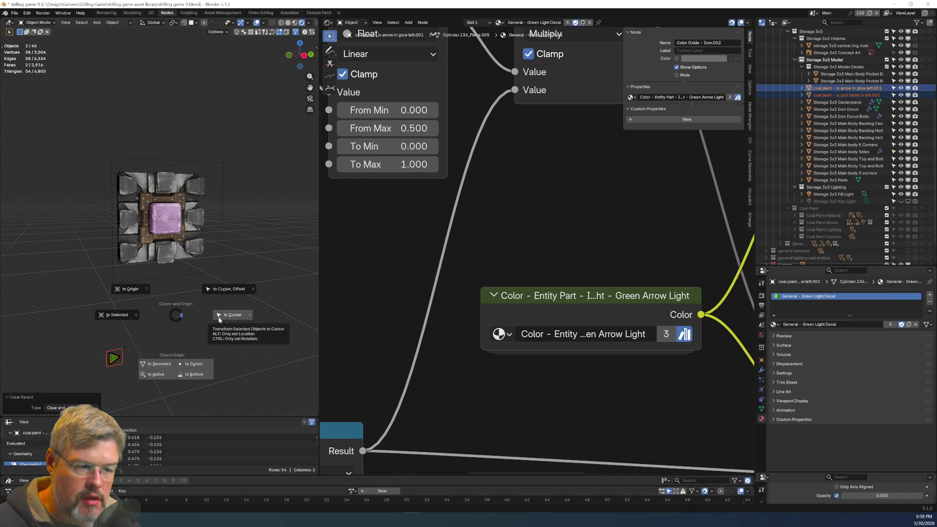
left_click(219, 317)
Slide the decals along the X axis into position.
mouse_move(214, 310)
middle_mouse_down()
mouse_move(194, 276)
mouse_move(220, 283)
middle_mouse_up()
key("g")
key("x")
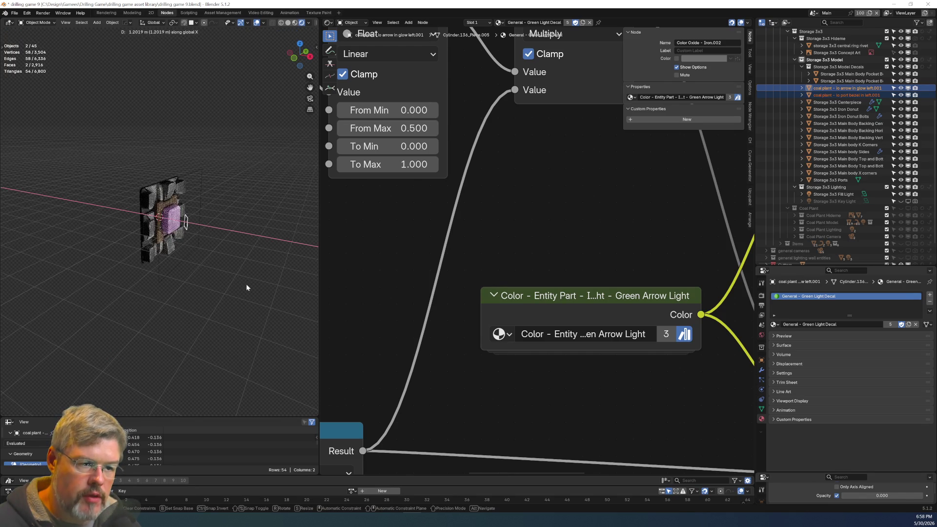
left_click(246, 283)
scroll(216, 282, "up", 6)
Clear the arrow decal's rotation and turn it -90° about Y, then select the port bezel decal.
key("alt+r")
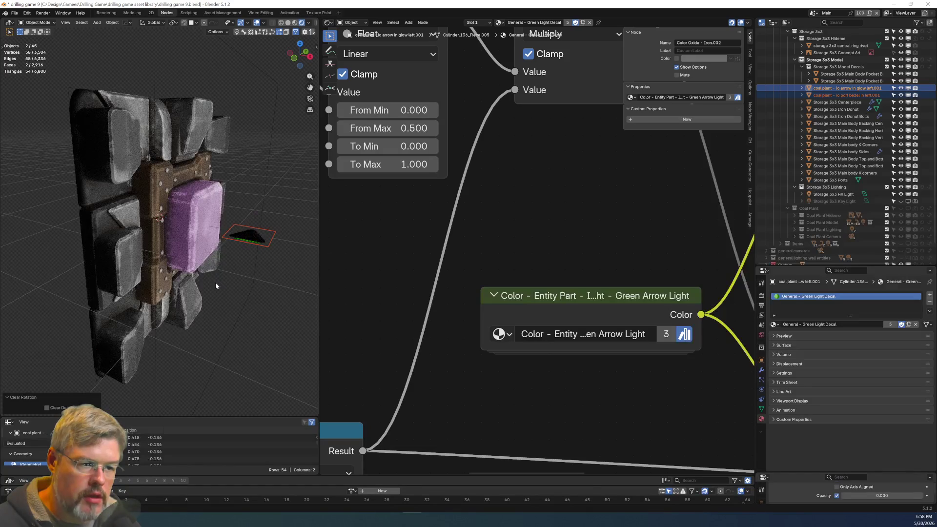
mouse_move(218, 277)
middle_mouse_down()
mouse_move(211, 221)
mouse_move(274, 252)
mouse_move(216, 257)
mouse_move(201, 247)
mouse_move(244, 235)
middle_mouse_up()
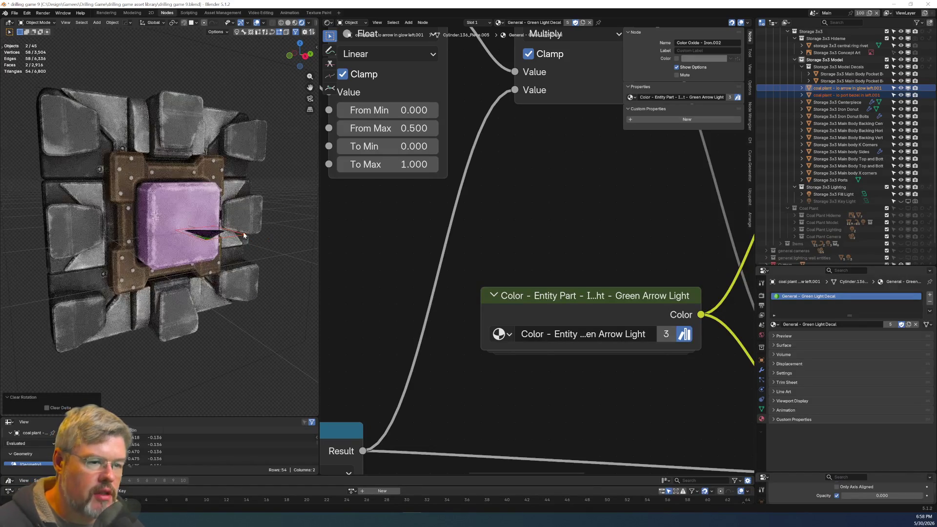
type("ry90-")
key("Return")
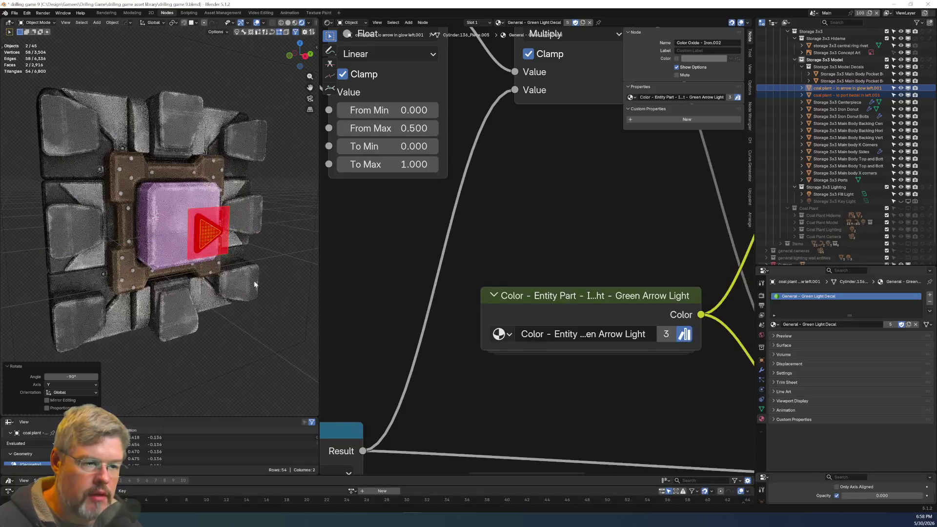
key("alt+a")
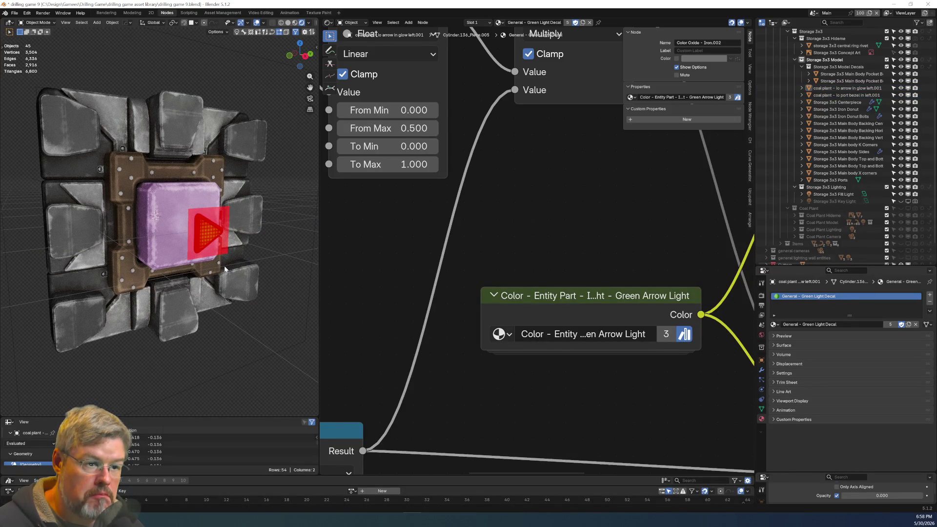
mouse_move(237, 265)
middle_mouse_down()
mouse_move(300, 266)
mouse_move(273, 257)
mouse_move(191, 268)
middle_mouse_up()
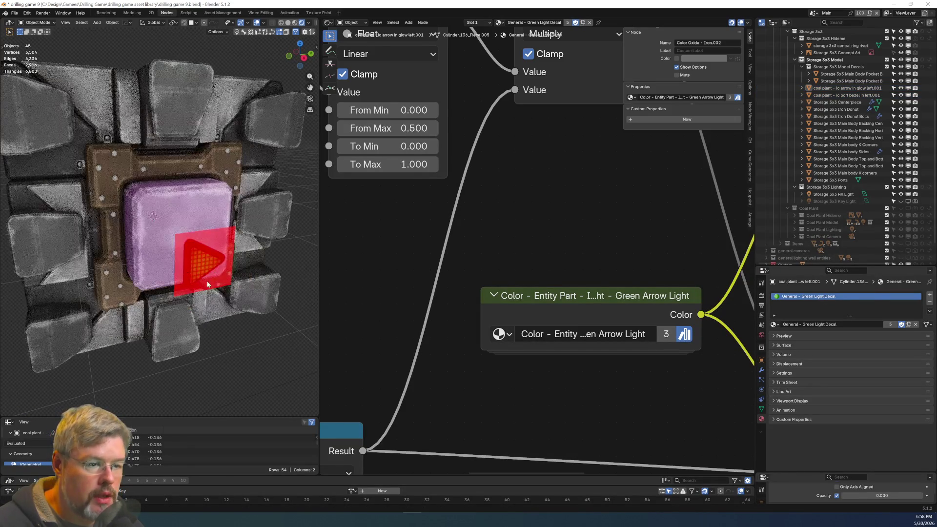
left_click(207, 280)
Flip the port bezel decal 180° about Y, then flip it 180° again.
type("ry")
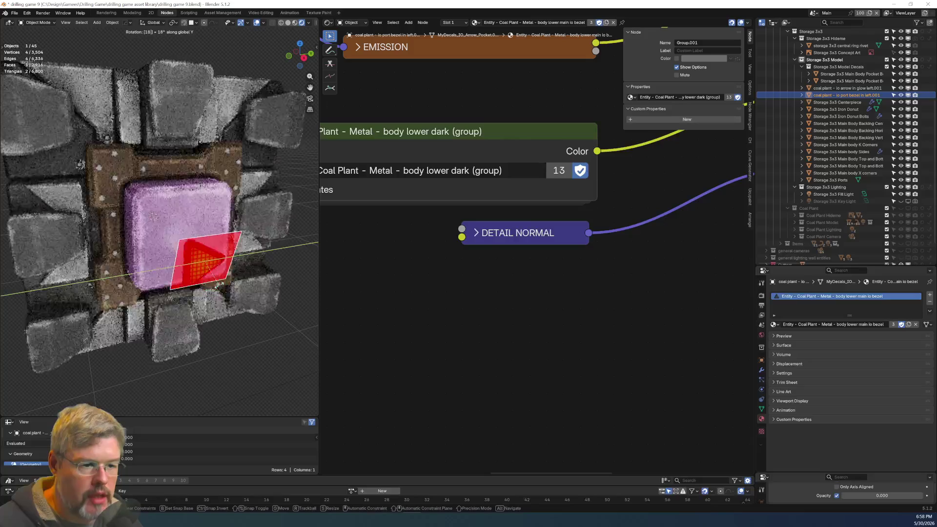
type("180")
key("Return")
middle_click_drag(208, 241, 258, 204)
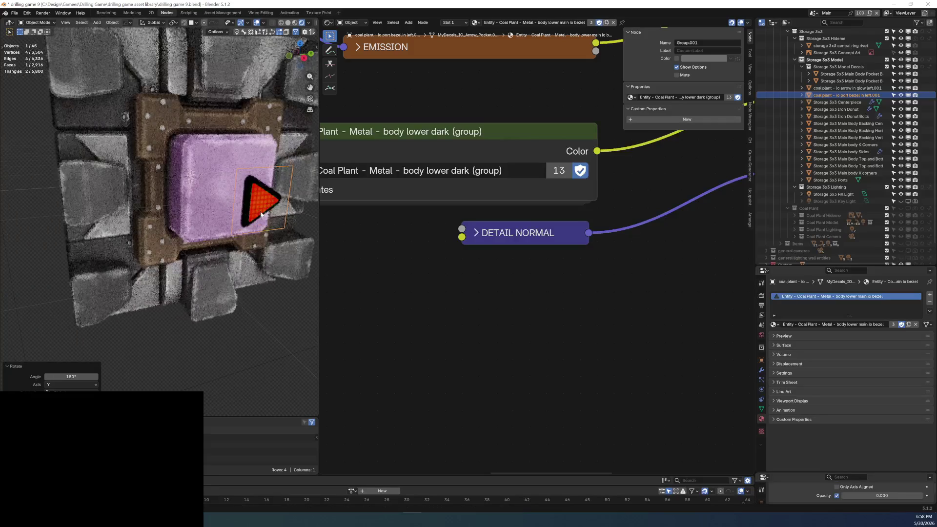
left_click(258, 203)
type("ry180")
key("Return")
Select the port bezel and arrow glow decals and move them together to a new spot.
mouse_move(259, 205)
middle_mouse_down()
mouse_move(270, 215)
mouse_move(172, 226)
mouse_move(219, 209)
mouse_move(132, 224)
mouse_move(163, 218)
mouse_move(146, 210)
mouse_move(182, 176)
middle_mouse_up()
scroll(131, 224, "up", 3)
scroll(147, 211, "down", 3)
left_click(182, 176)
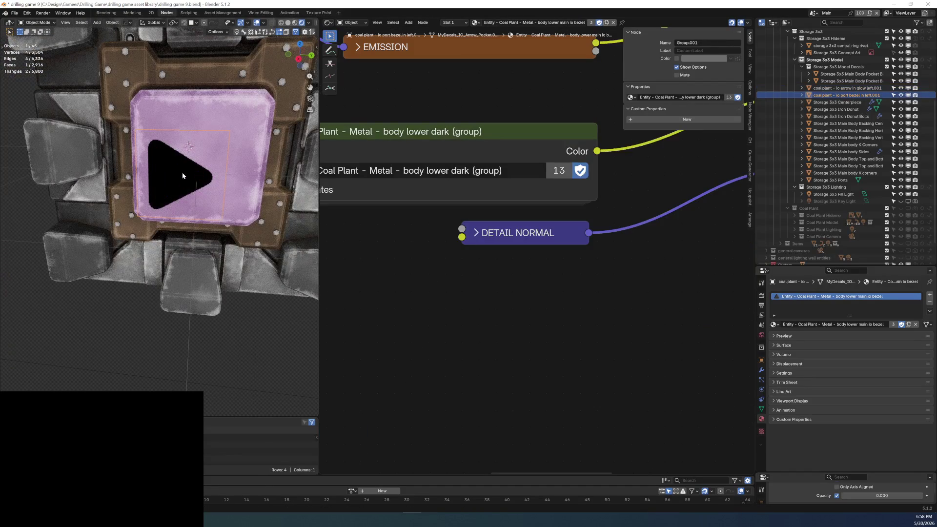
left_click(177, 178, "shift")
key("g")
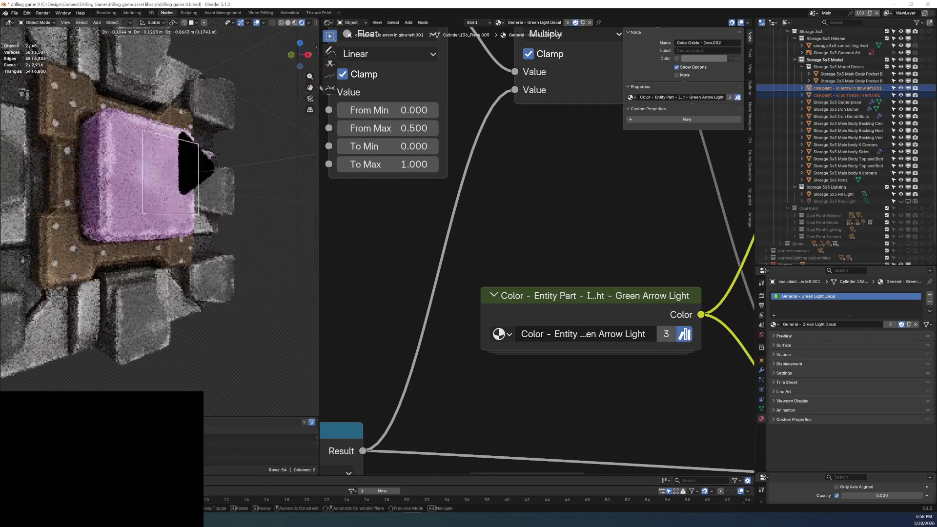
left_click(57, 294)
Select the green arrow glow decal and slide it along X in solid shading.
mouse_move(66, 273)
middle_mouse_down()
mouse_move(177, 196)
mouse_move(75, 284)
mouse_move(122, 244)
mouse_move(179, 224)
mouse_move(163, 225)
middle_mouse_up()
left_click(163, 225)
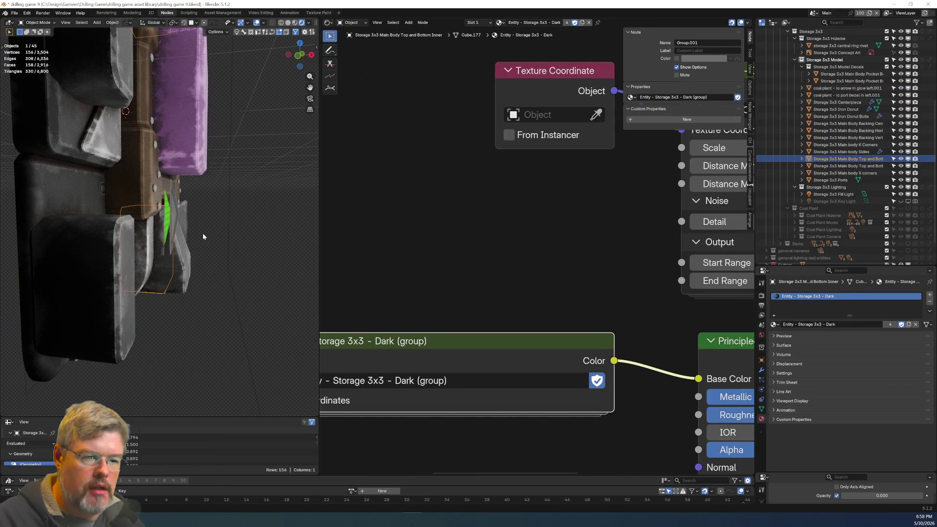
left_click(167, 222)
scroll(167, 222, "up", 3)
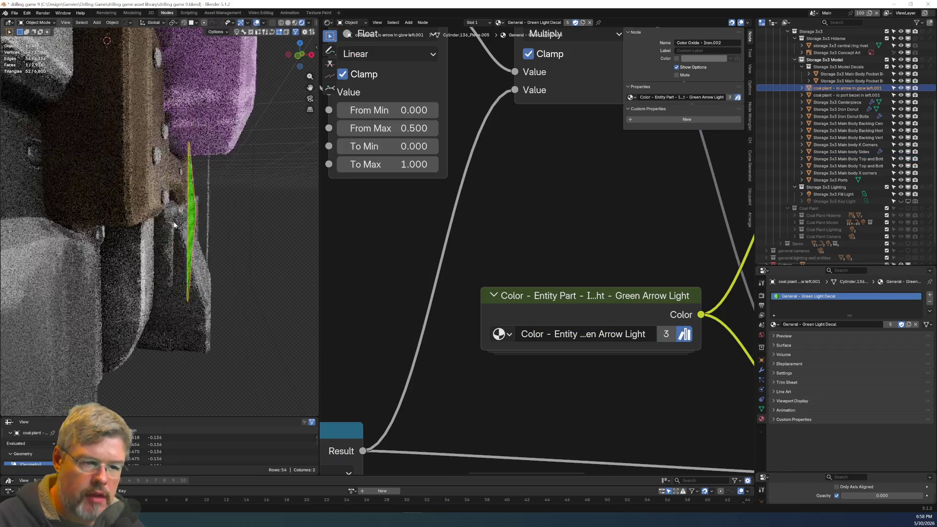
key("g")
key("x")
left_click(196, 224)
mouse_move(197, 224)
middle_mouse_down()
mouse_move(224, 190)
mouse_move(235, 132)
mouse_move(257, 175)
mouse_move(202, 182)
mouse_move(173, 201)
mouse_move(280, 51)
middle_mouse_up()
key("z")
key("g")
key("x")
left_click(216, 167)
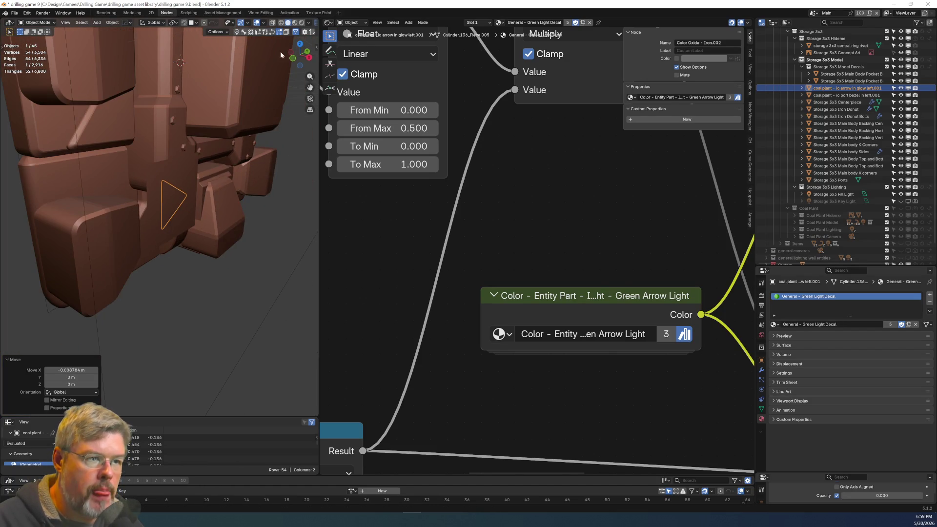
In rendered shading, place the arrow decal on the lower-left pocket and add the bezel to the selection.
left_click(302, 23)
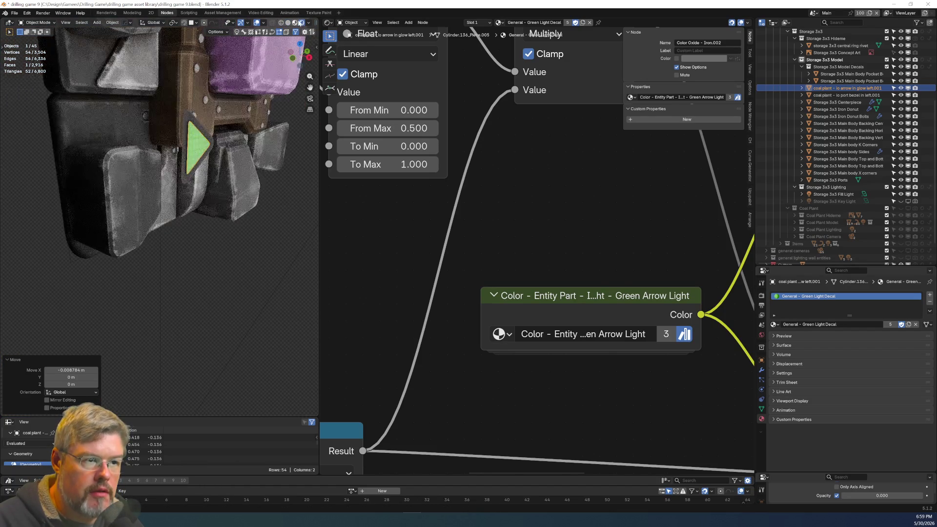
key("KP_3")
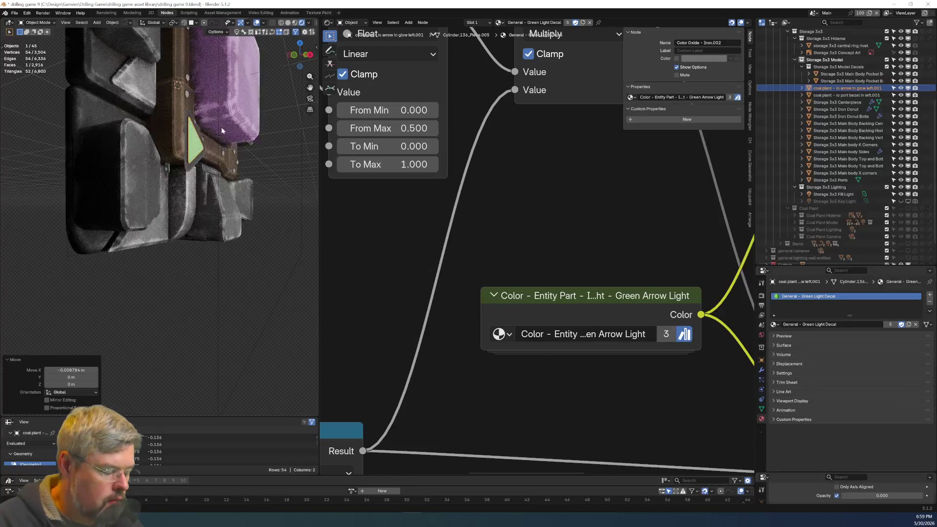
key("g")
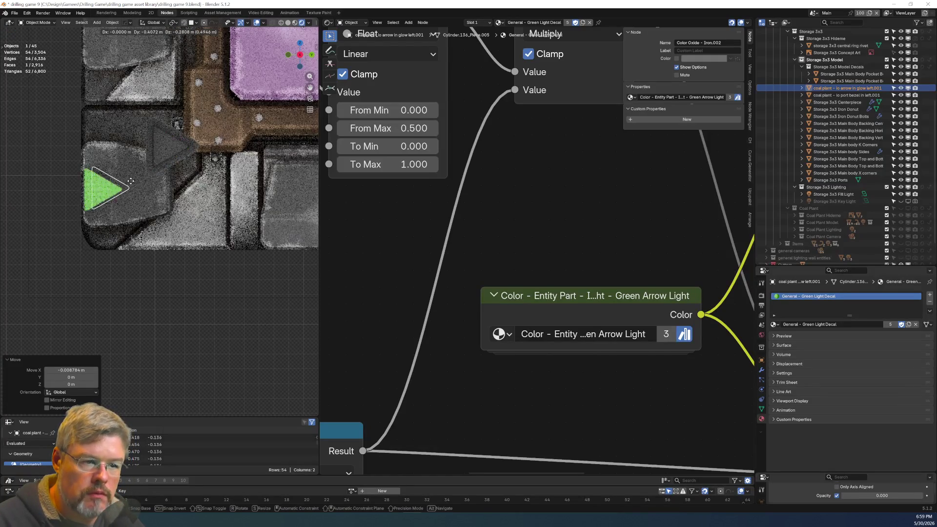
left_click(162, 183)
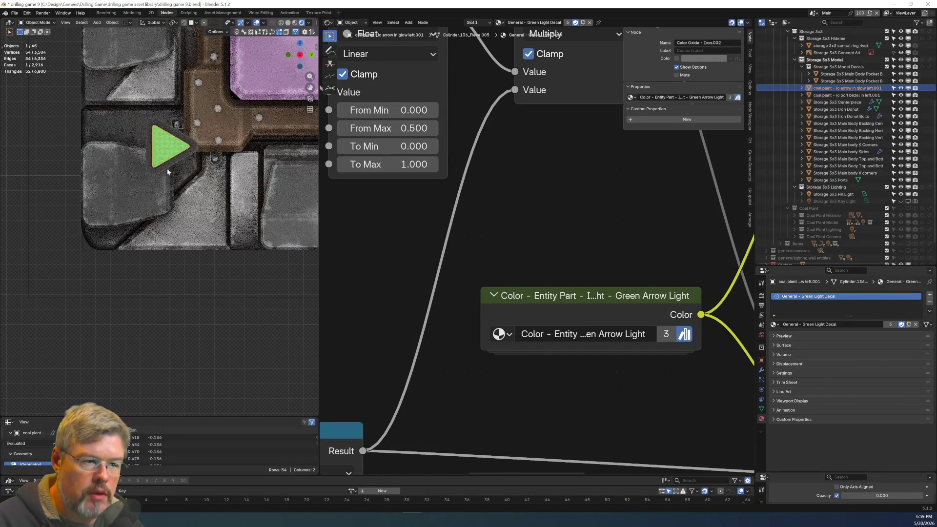
left_click(171, 162, "shift")
Move the bezel and arrow onto the pocket and slide them back along X.
key("g")
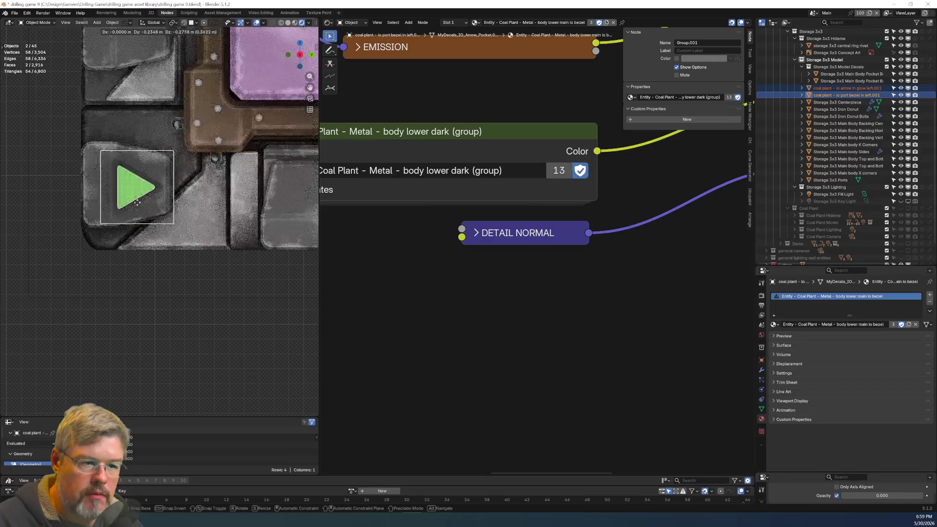
left_click(139, 203)
mouse_move(191, 231)
middle_mouse_down()
mouse_move(219, 227)
mouse_move(198, 221)
mouse_move(247, 194)
mouse_move(61, 198)
mouse_move(179, 195)
mouse_move(151, 197)
mouse_move(194, 218)
middle_mouse_up()
key("g")
key("x")
left_click(227, 186)
key("KP_3")
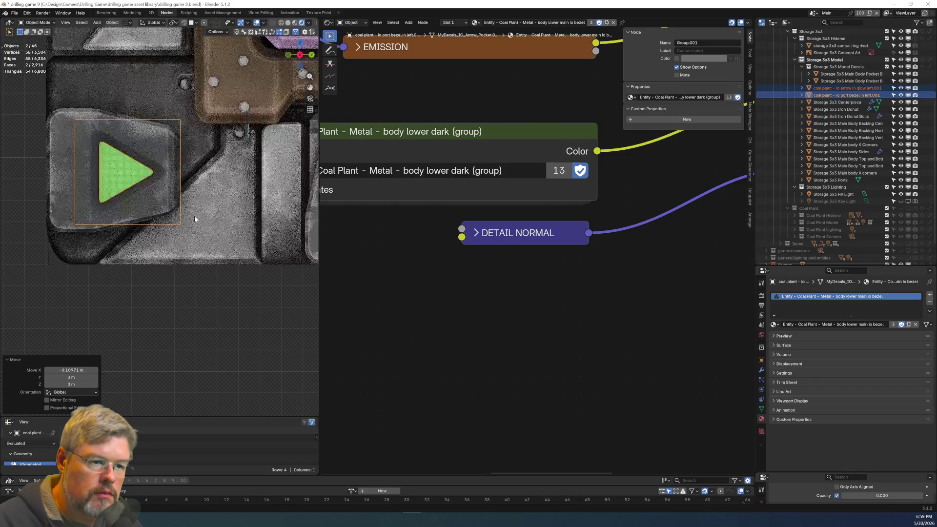
mouse_move(151, 180)
middle_mouse_down()
mouse_move(203, 217)
mouse_move(217, 252)
mouse_move(177, 237)
mouse_move(189, 225)
middle_mouse_up()
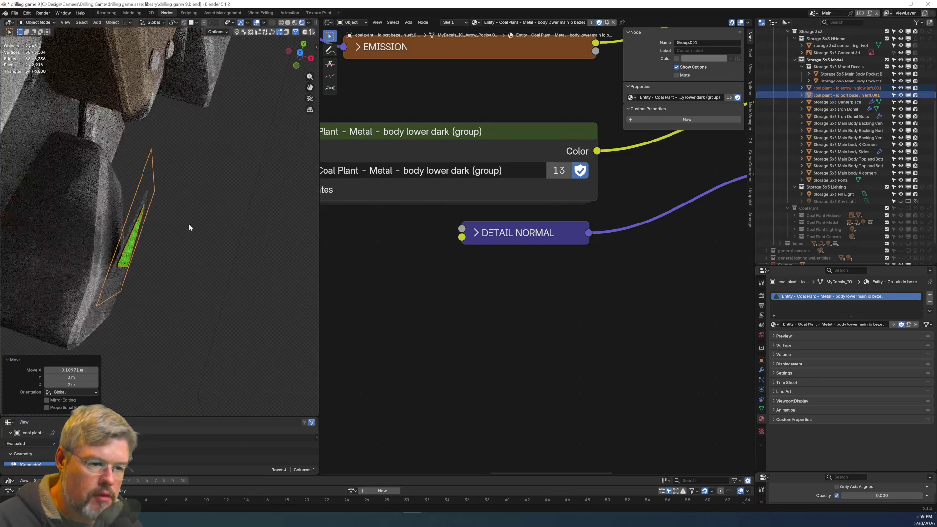
Rotate the decals 24.3° about Z and push them 0.0217 m along Y.
key("r")
key("z")
left_click(199, 190)
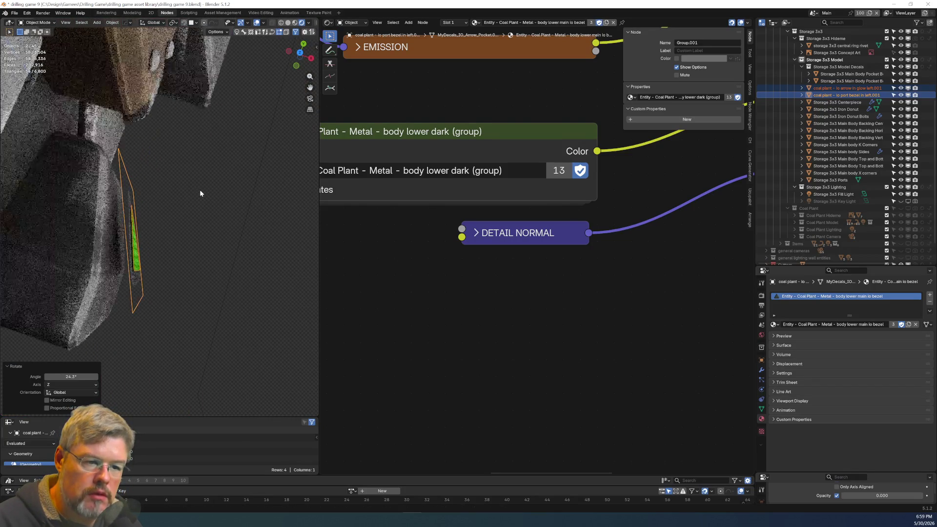
key("KP_3")
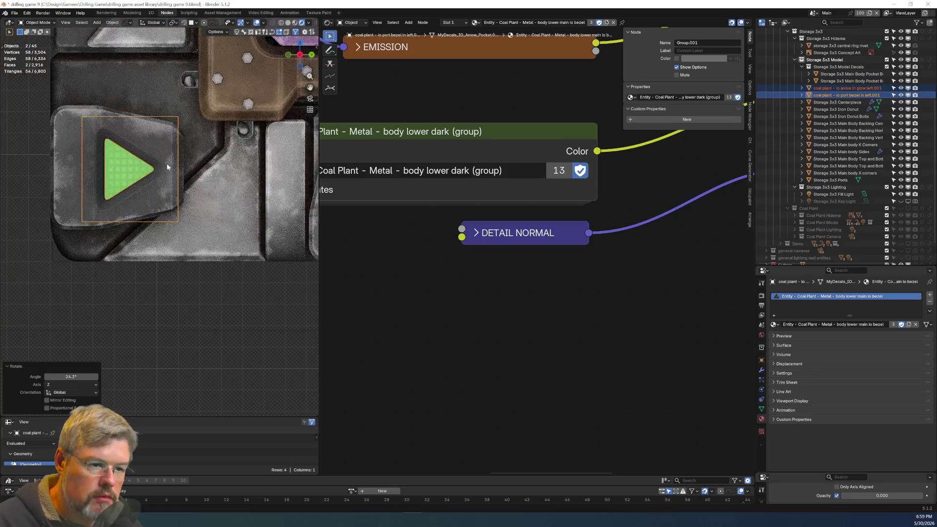
key("g")
key("y")
left_click(168, 198)
From the top view, tilt the decals 2.03° and slide them along X against the pocket.
mouse_move(168, 198)
middle_mouse_down()
mouse_move(164, 147)
mouse_move(113, 228)
mouse_move(131, 252)
mouse_move(169, 245)
middle_mouse_up()
scroll(164, 146, "up", 2)
scroll(112, 227, "up", 2)
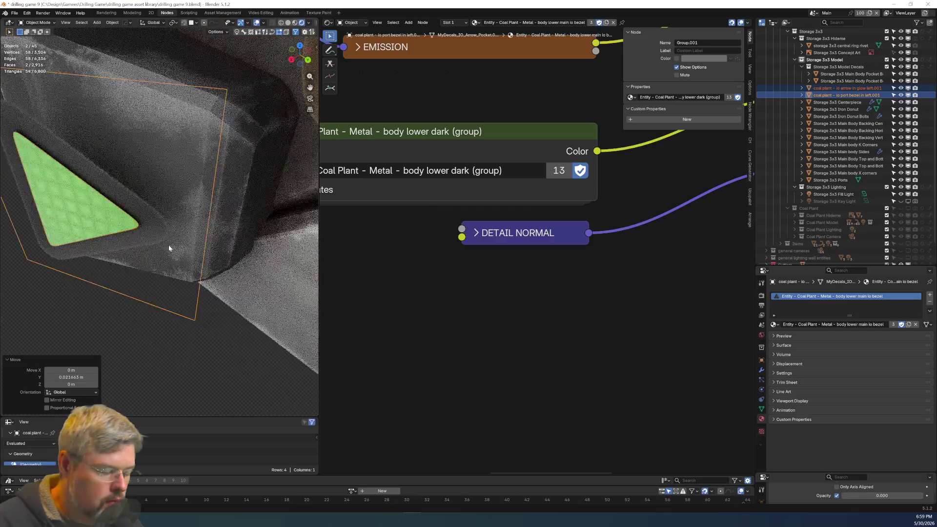
key("KP_7")
key("r")
left_click(268, 220)
key("g")
key("x")
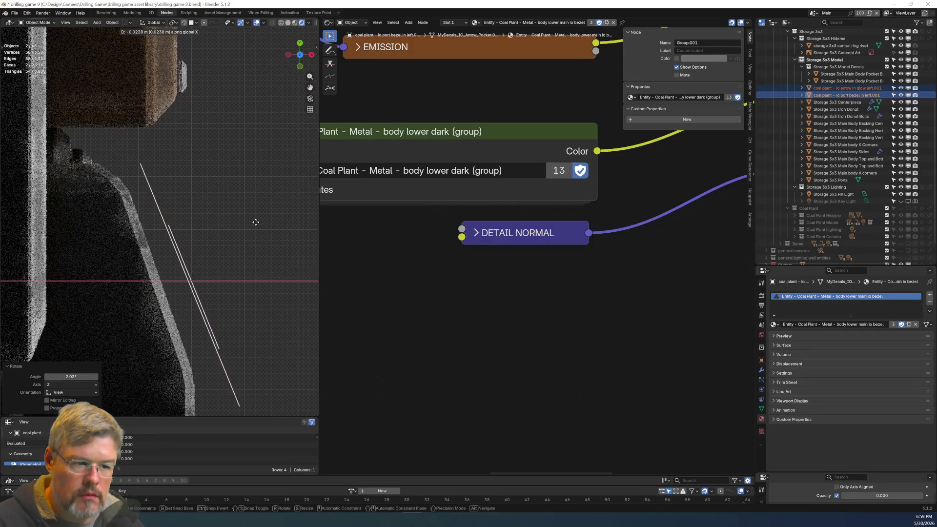
left_click(237, 217)
Fine-tune with 1.34° and 0.689° tilts plus an X nudge, then deselect everything.
key("r")
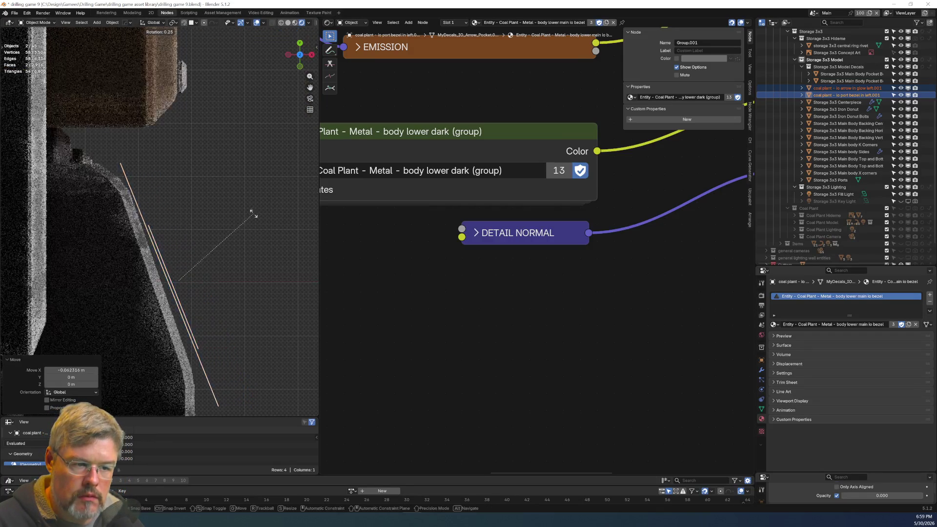
left_click(251, 219)
key("g")
key("x")
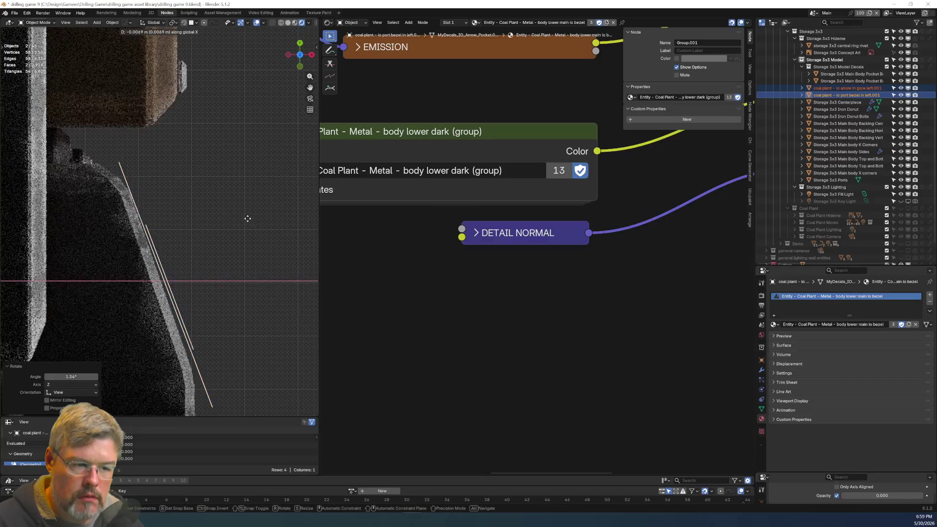
left_click(255, 218)
key("r")
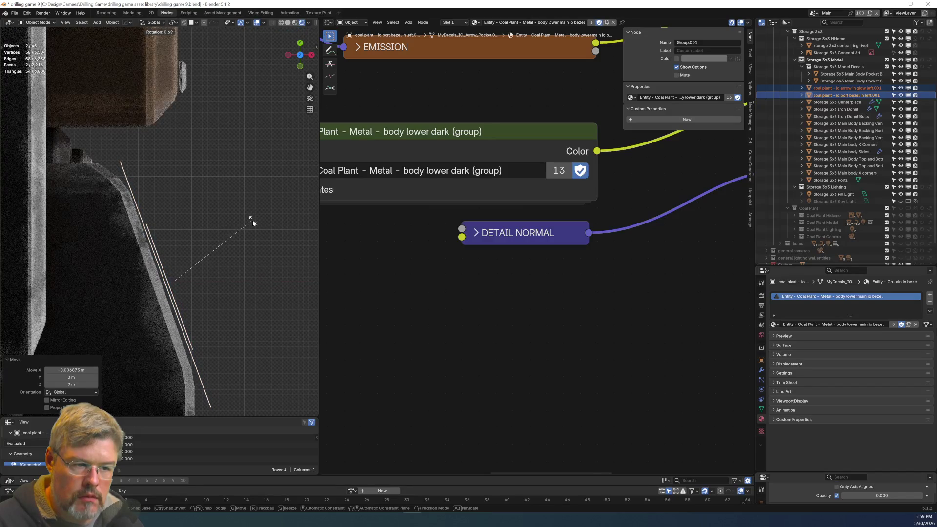
left_click(253, 220)
key("r")
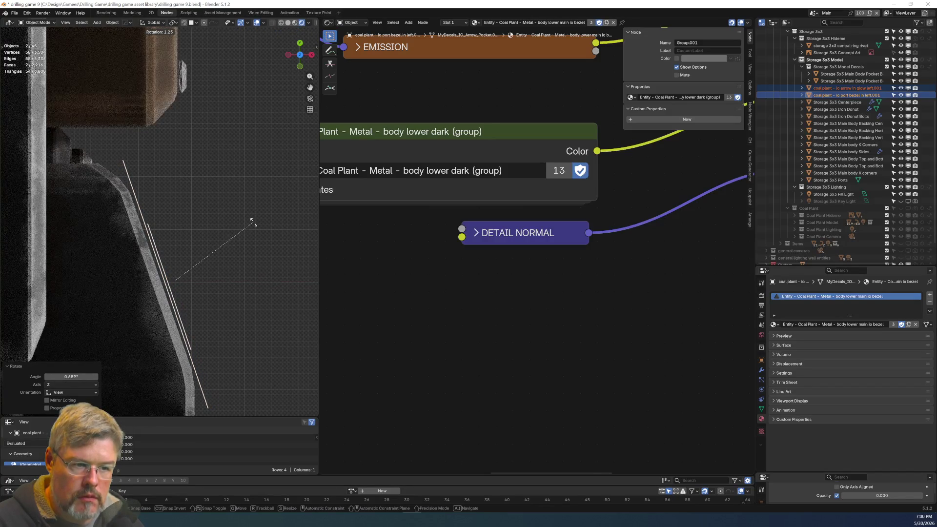
left_click(251, 219)
mouse_move(235, 236)
middle_mouse_down()
mouse_move(155, 168)
mouse_move(169, 179)
mouse_move(161, 163)
middle_mouse_up()
scroll(161, 163, "down", 5)
left_click(203, 331)
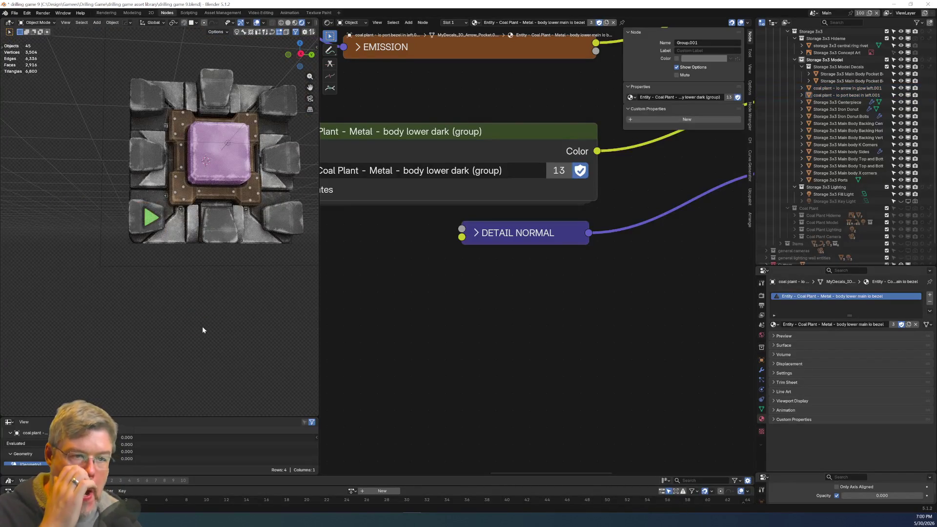
Save the file as drilling game 9.blend and select the green arrow glow decal.
left_click(15, 13)
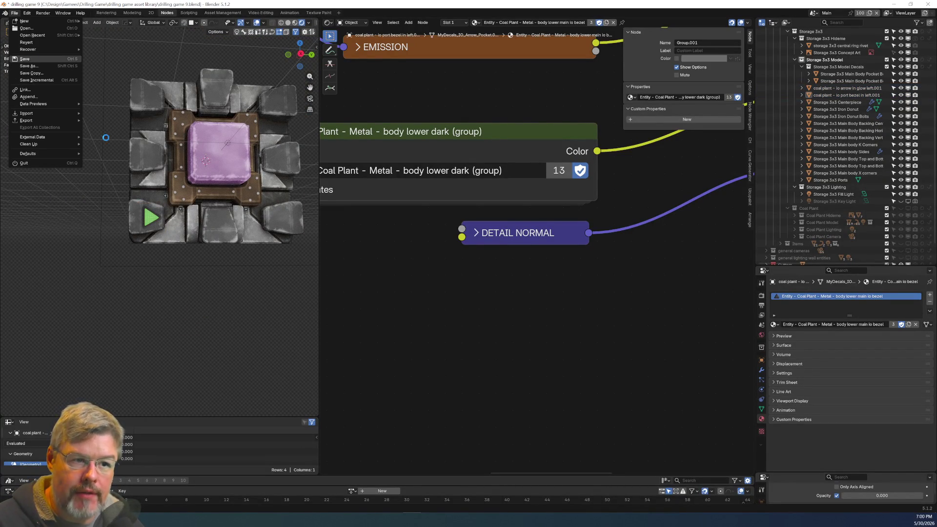
left_click(24, 59)
scroll(143, 237, "up", 5)
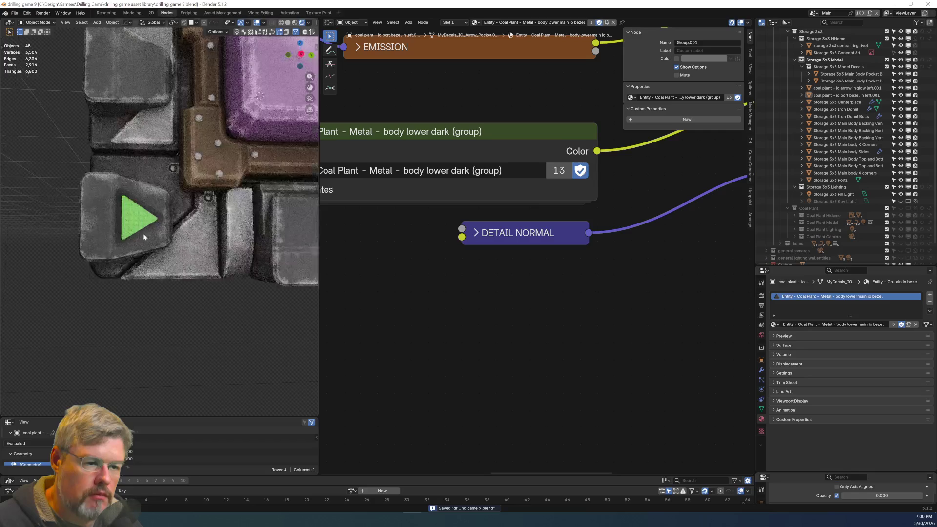
middle_click_drag(144, 238, 166, 244)
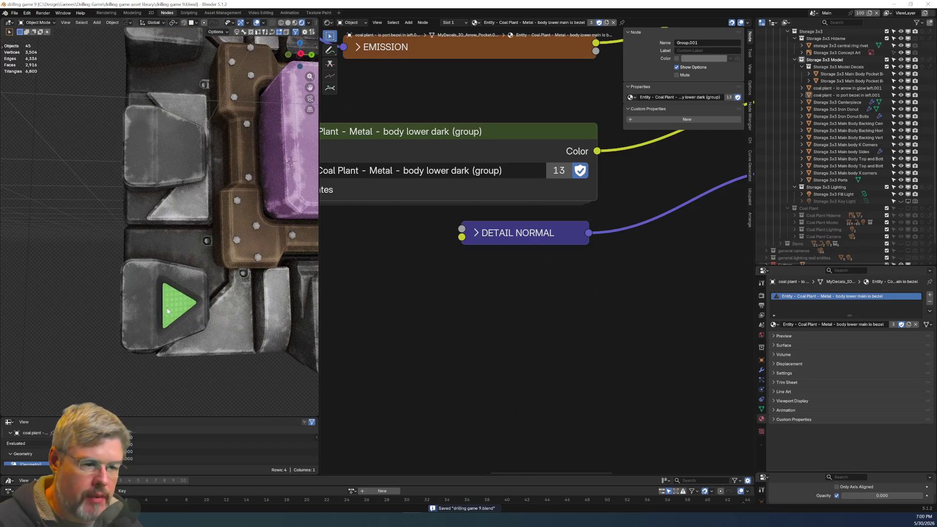
left_click(169, 311)
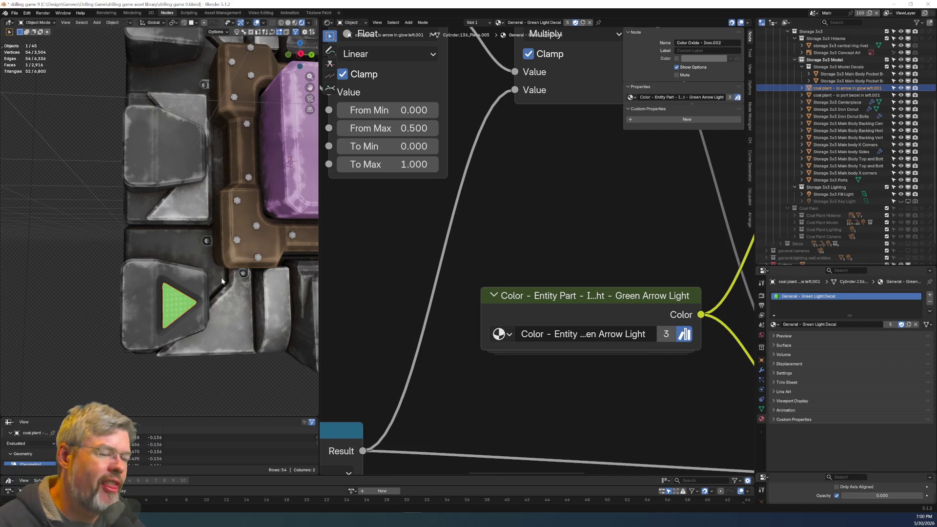
Frame the Green Light Decal node tree, then select the bezel and arrow glow in orthographic view.
key("Home")
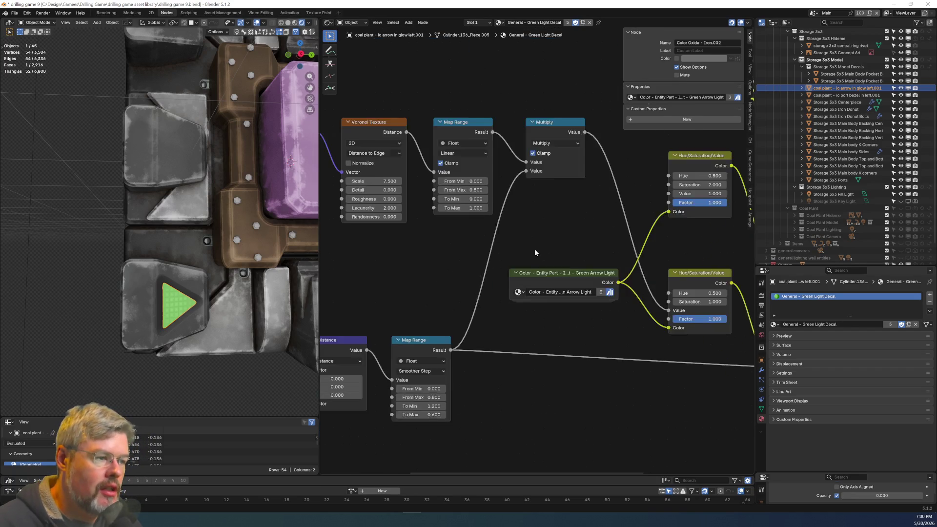
mouse_move(412, 280)
middle_mouse_down()
mouse_move(561, 293)
mouse_move(487, 294)
middle_mouse_up()
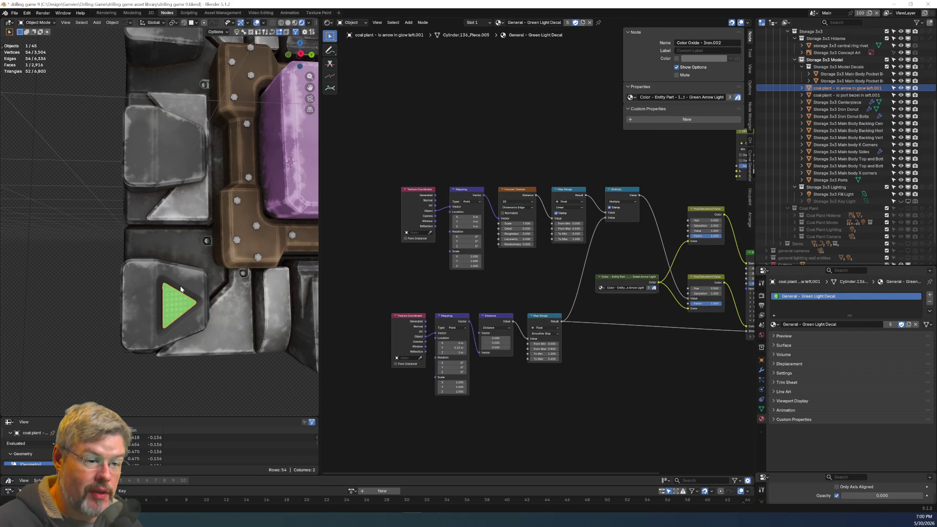
left_click(181, 289)
scroll(195, 253, "down", 4)
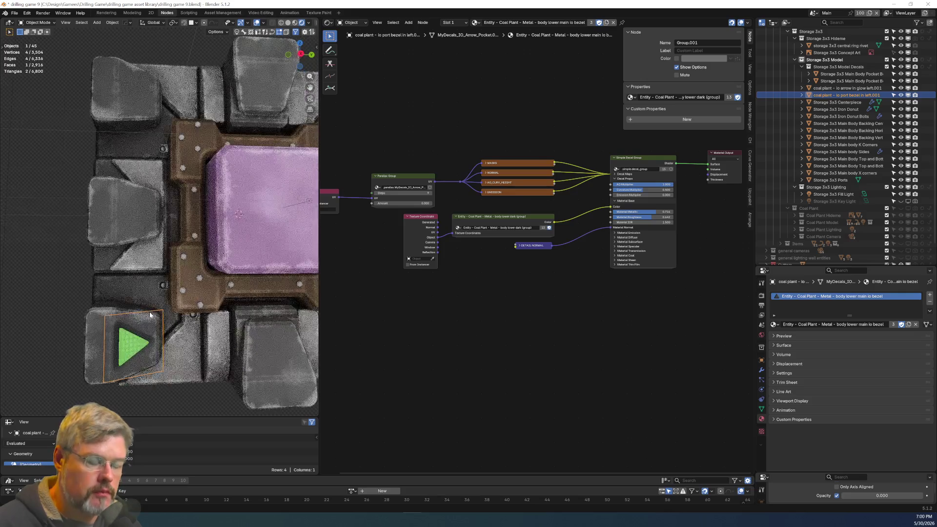
key("KP_5")
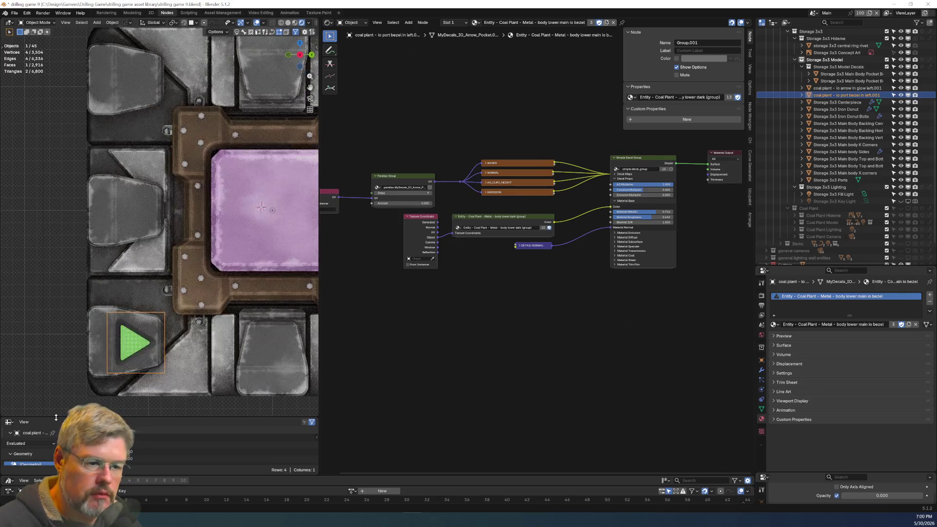
left_click(128, 351, "shift")
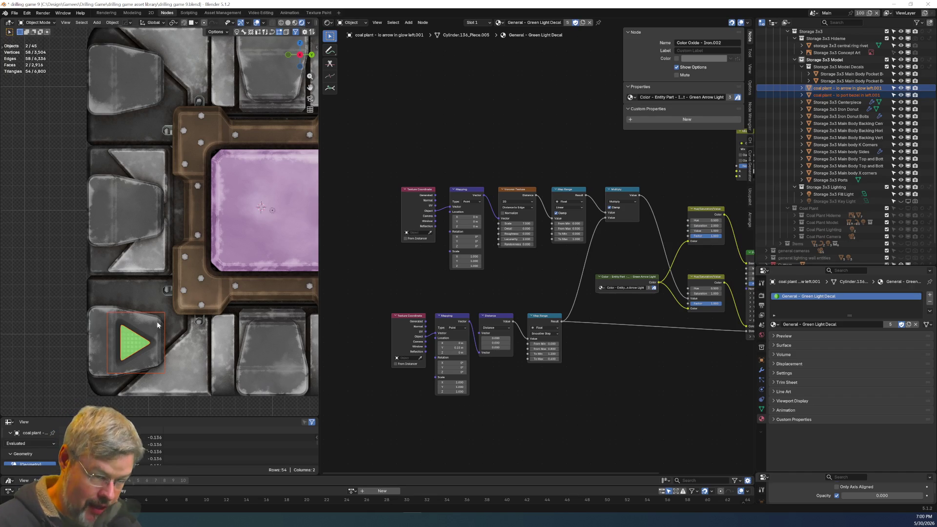
Save drilling game 9.blend, then deselect the bezel so only the arrow glow stays selected.
scroll(158, 325, "down", 5)
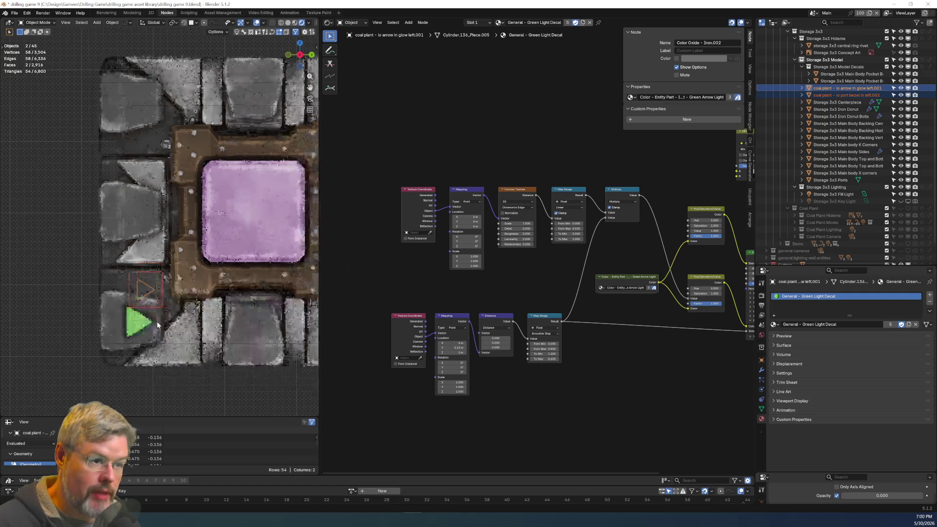
scroll(177, 329, "up", 3)
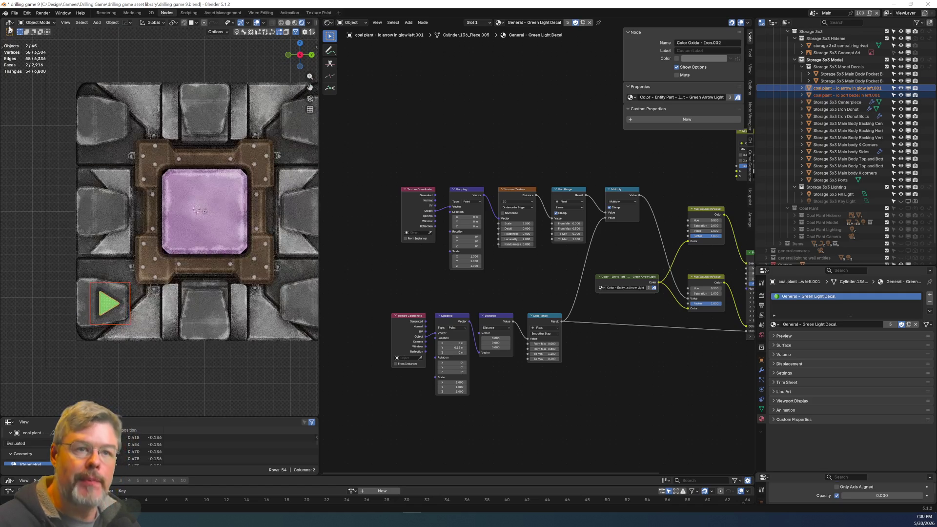
left_click(15, 13)
left_click(24, 59)
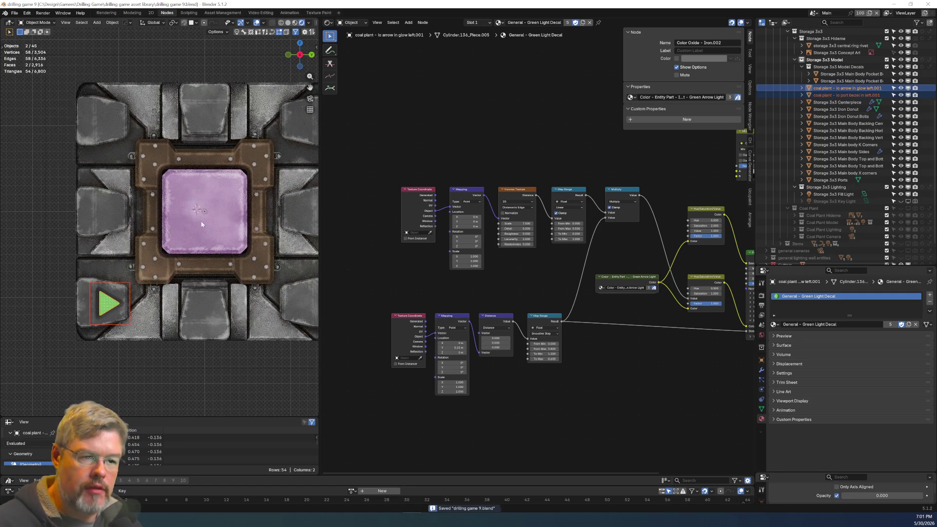
left_click(114, 305)
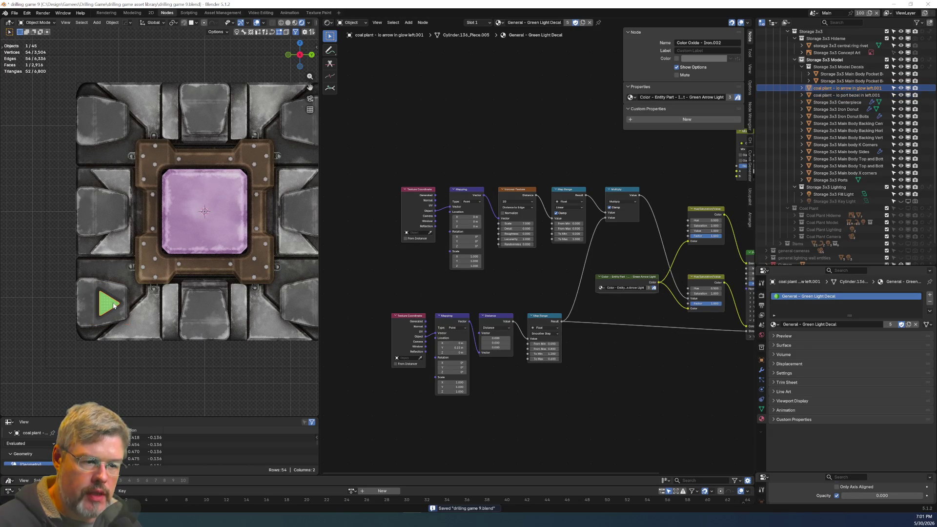
Attempt a HOps Mirror of the arrow glow, then cancel and undo the accidental copy.
key("q")
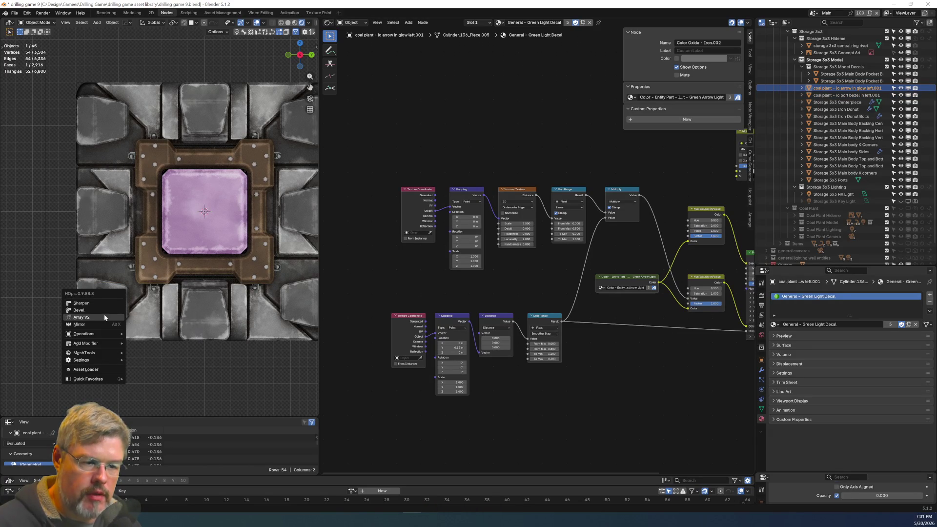
left_click(95, 322)
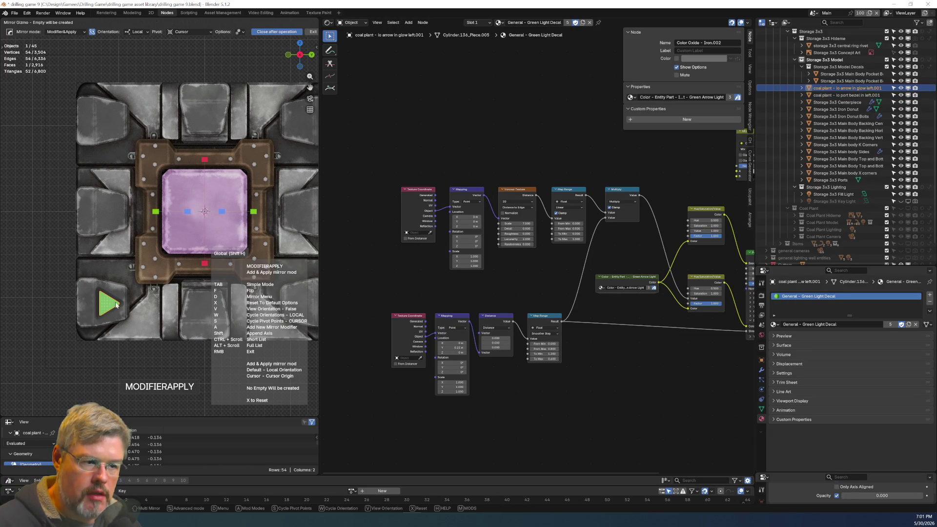
left_click(205, 264)
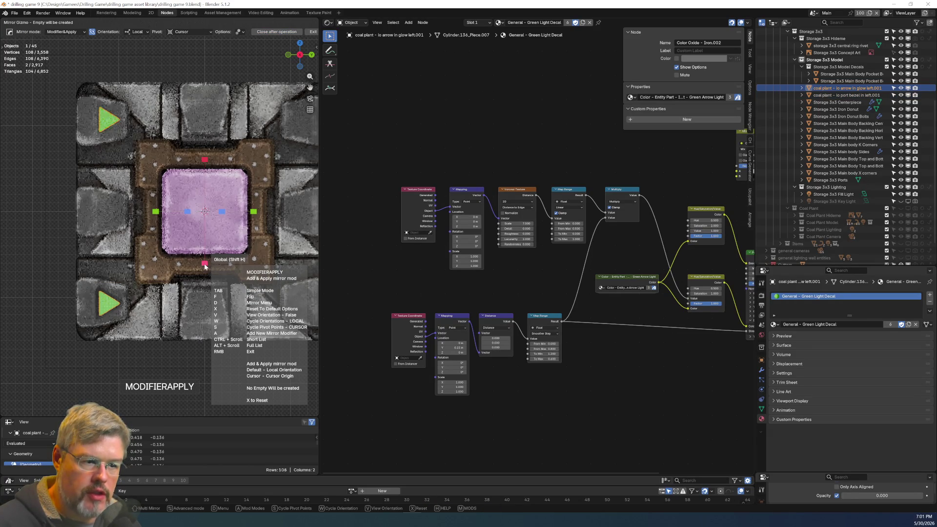
left_click(157, 218)
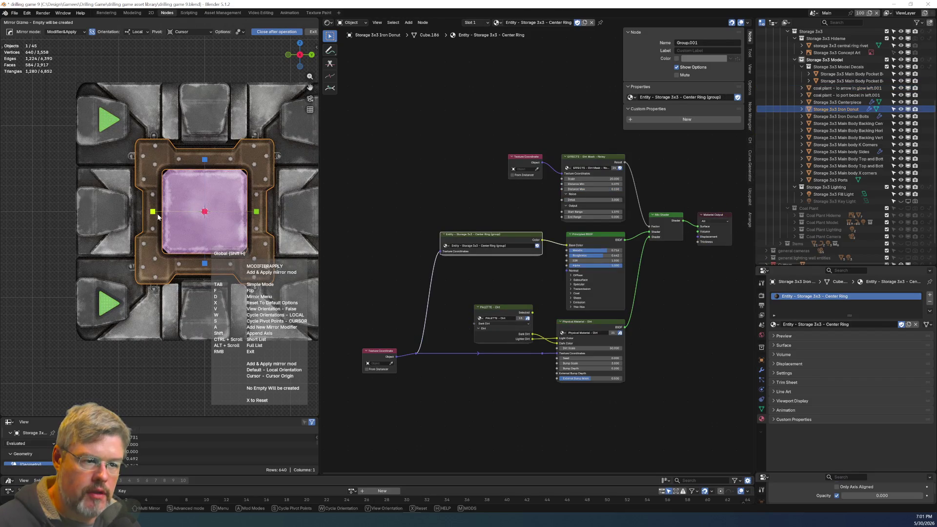
right_click(153, 213)
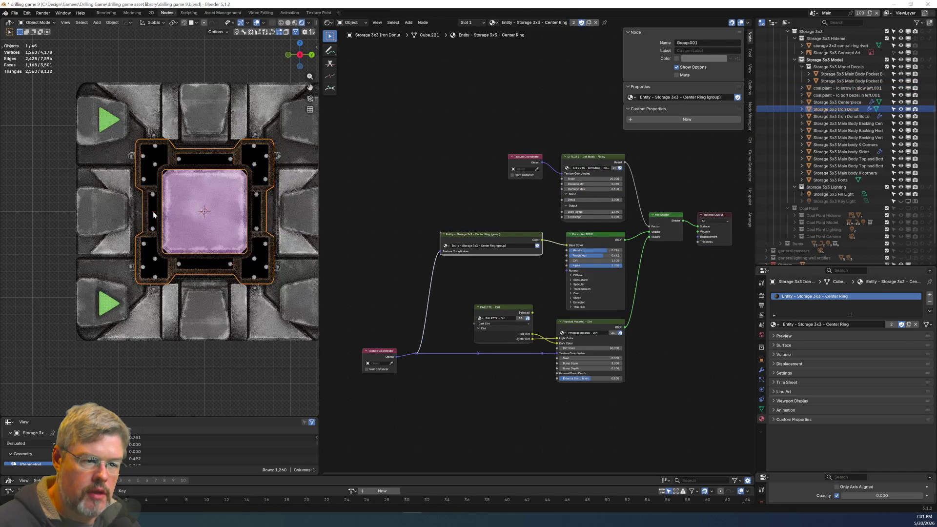
key("ctrl+z")
key("ctrl+z")
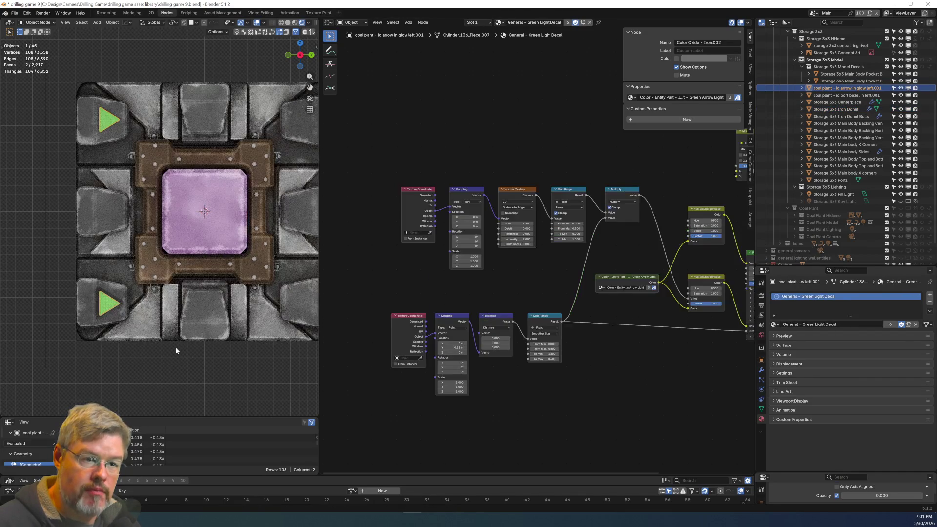
Mirror the arrow glow up into the top-left pocket, undoing the extra right-side copy.
right_click(182, 253)
left_click(188, 264)
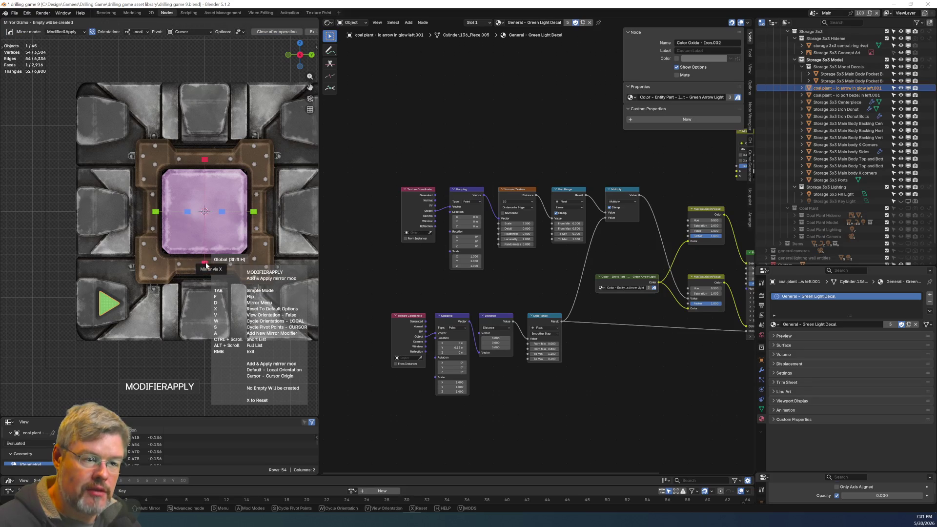
left_click(205, 264)
left_click(155, 211)
right_click(159, 233)
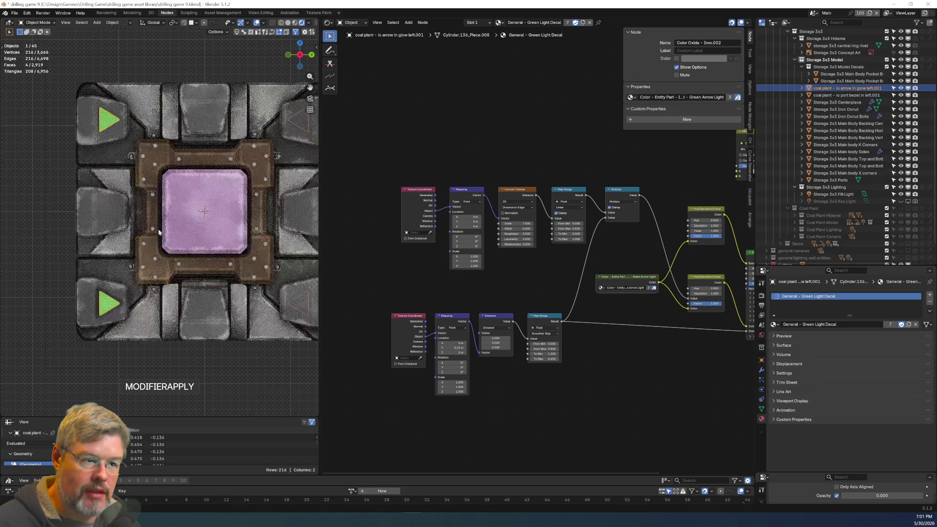
mouse_move(177, 310)
middle_mouse_down()
mouse_move(207, 338)
mouse_move(189, 258)
mouse_move(162, 312)
mouse_move(169, 321)
mouse_move(170, 251)
middle_mouse_up()
key("ctrl+z")
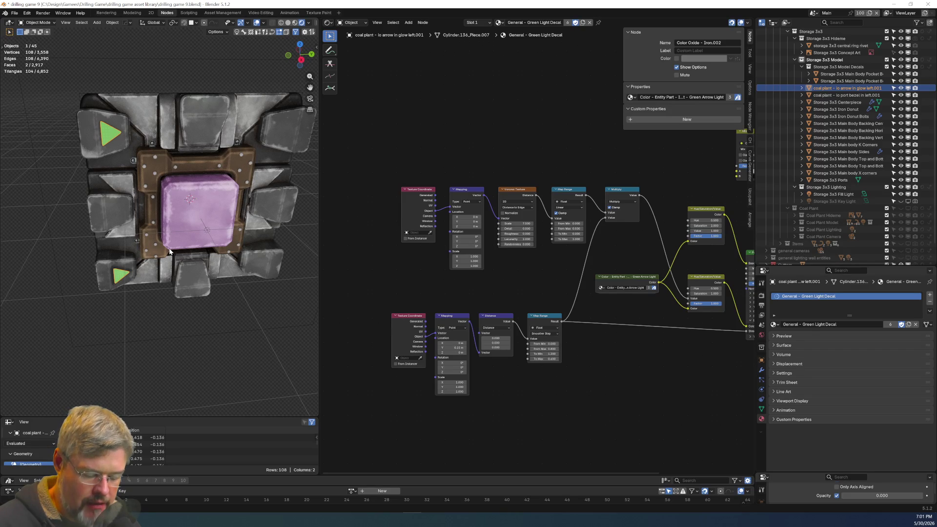
Apply the arrow glow's rotation, HOps-mirror it to the right-side pockets, then select the lower-left bezel.
key("ctrl+a")
left_click(163, 250)
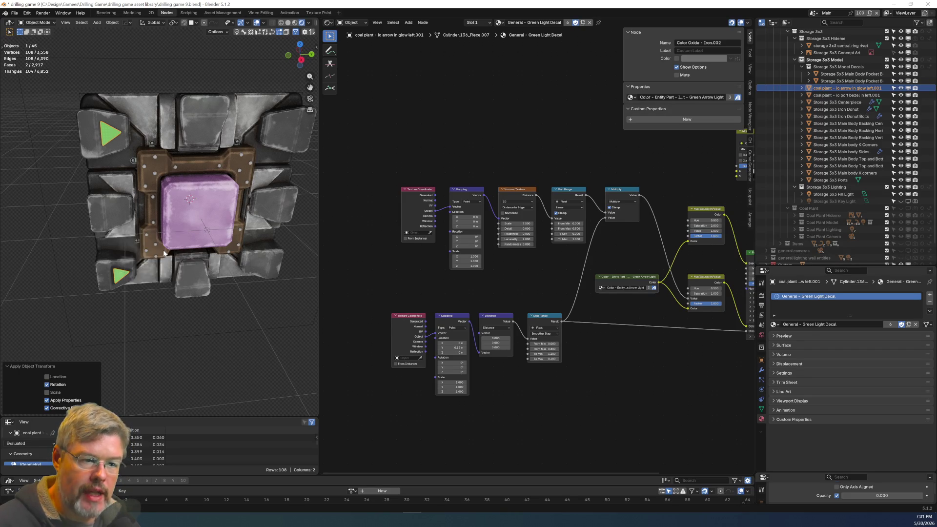
key("q")
left_click(171, 233)
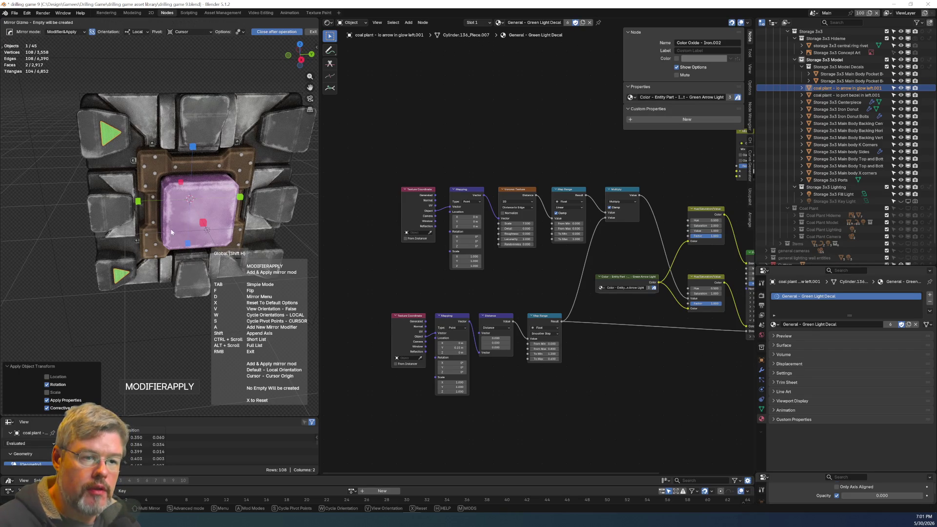
left_click(140, 202)
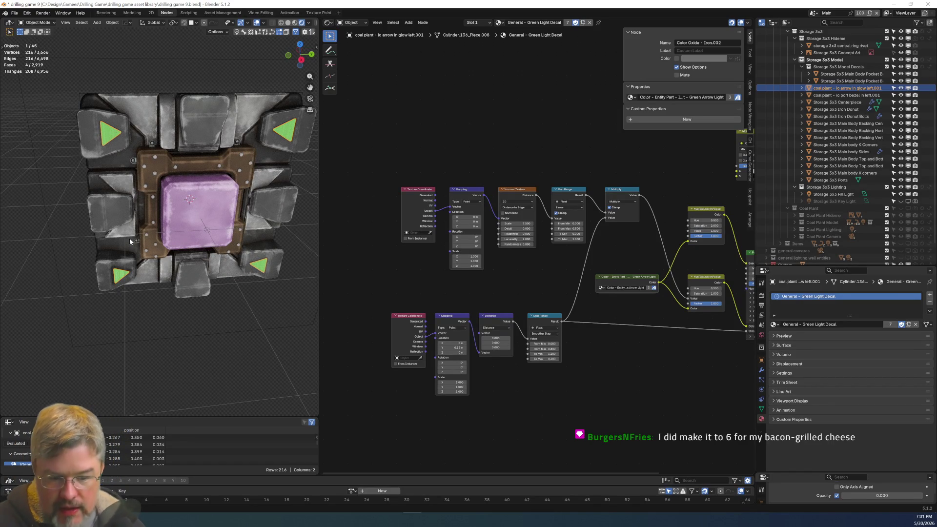
left_click(120, 276)
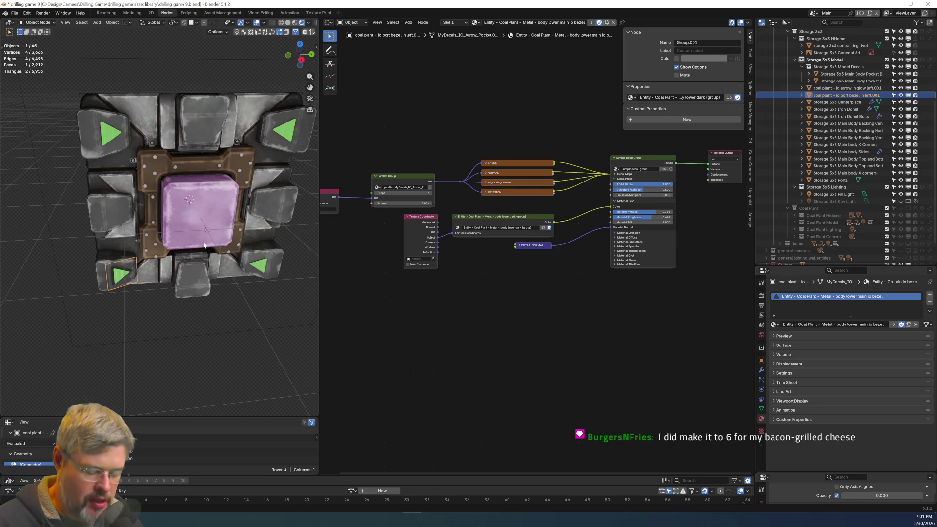
Try a Hard Ops mirror of the pocket bezel across the tile, then exit the tool.
key("q")
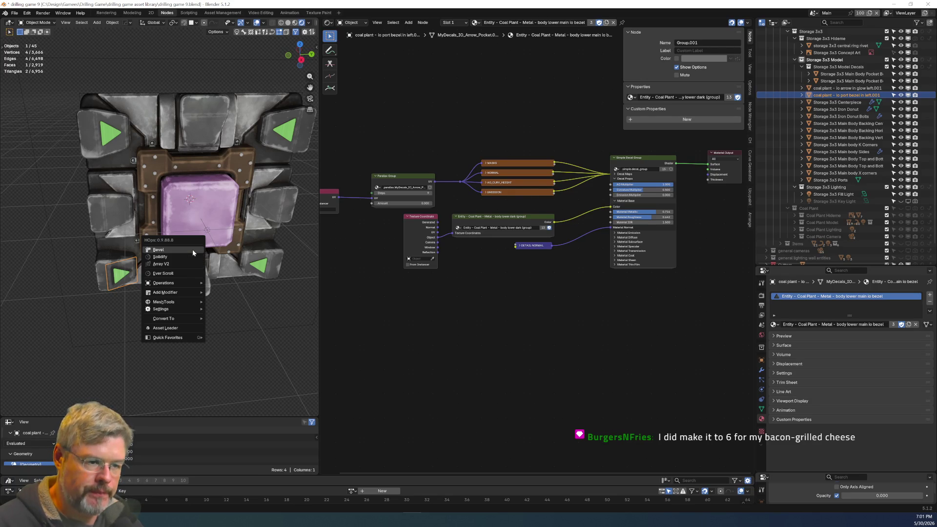
mouse_move(171, 283)
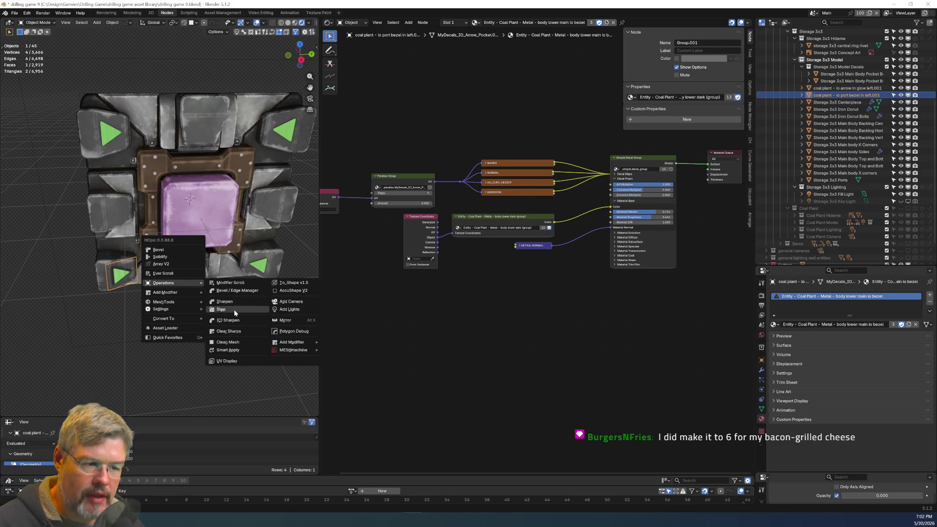
mouse_move(195, 293)
left_click(223, 315)
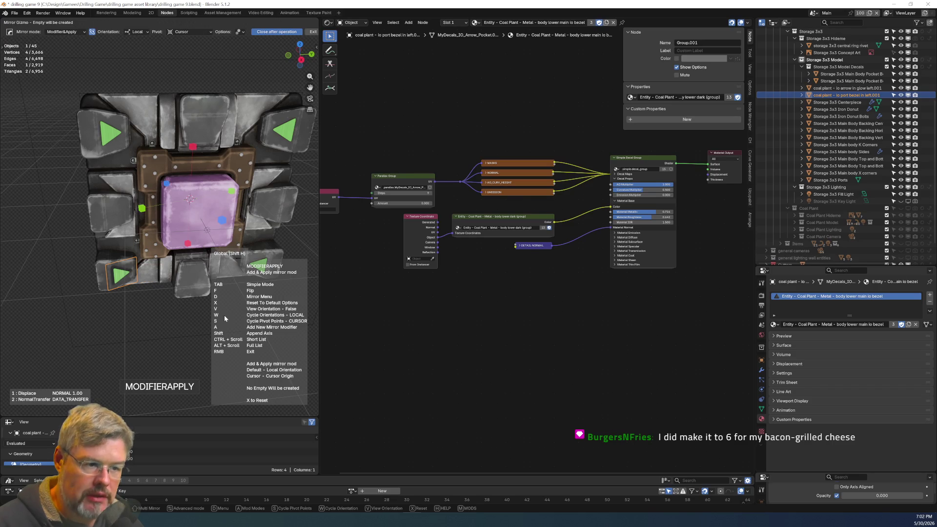
left_click(190, 245)
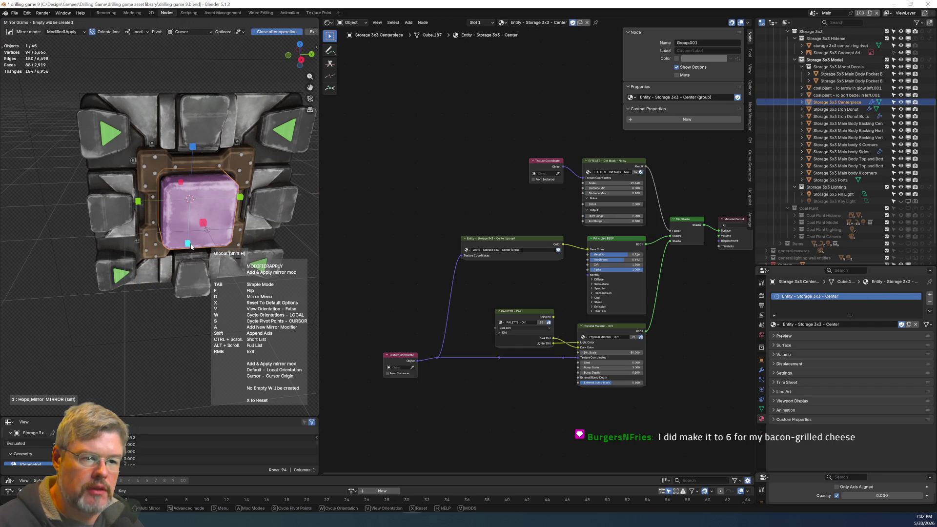
key("Tab")
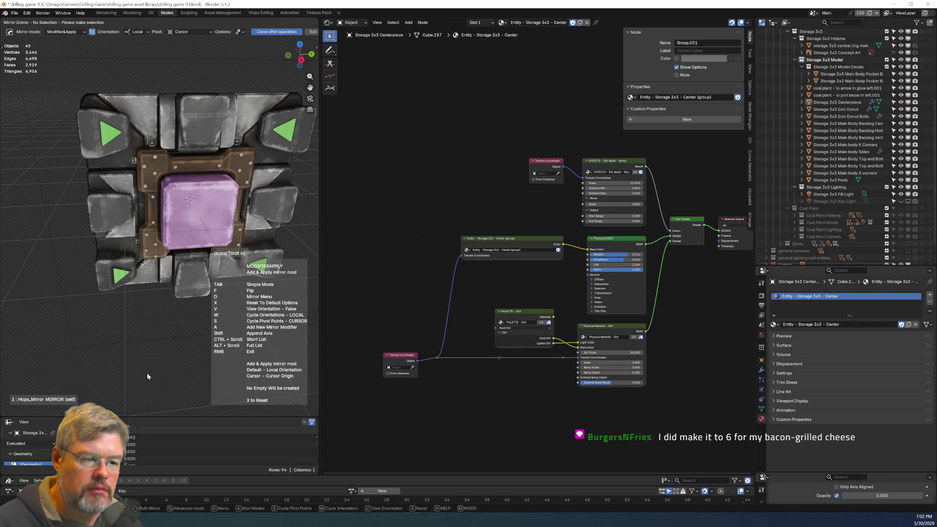
Apply the bezel's rotation and mirror it onto the opposite pockets, keeping the mirrored geometry.
left_click(123, 271)
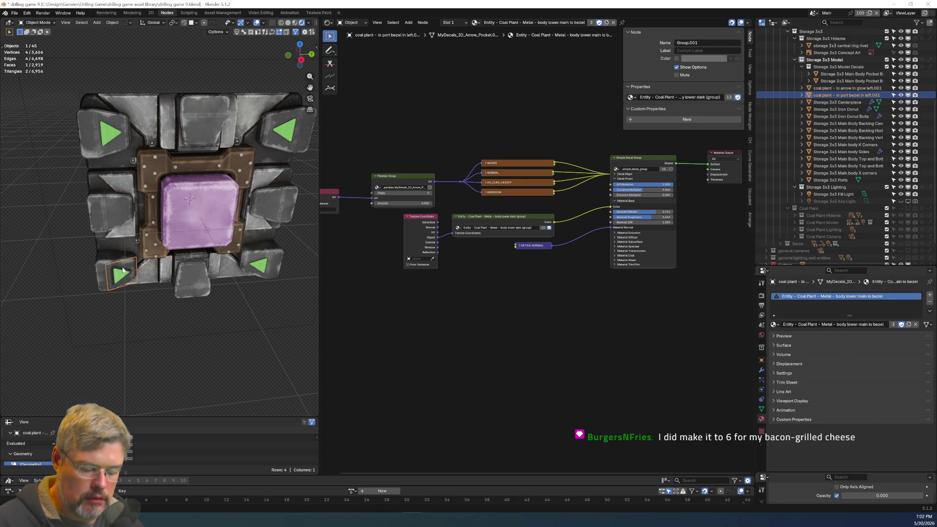
key("ctrl+a")
left_click(123, 270)
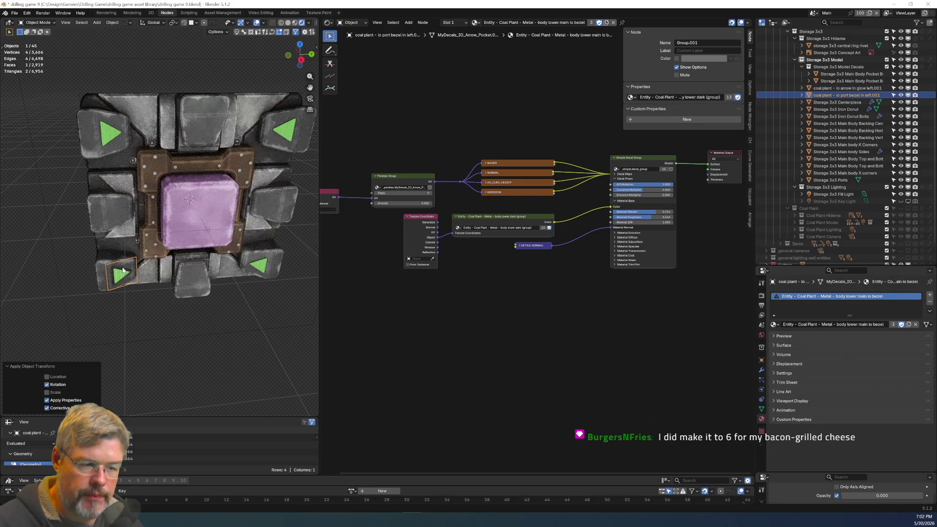
key("q")
mouse_move(208, 233)
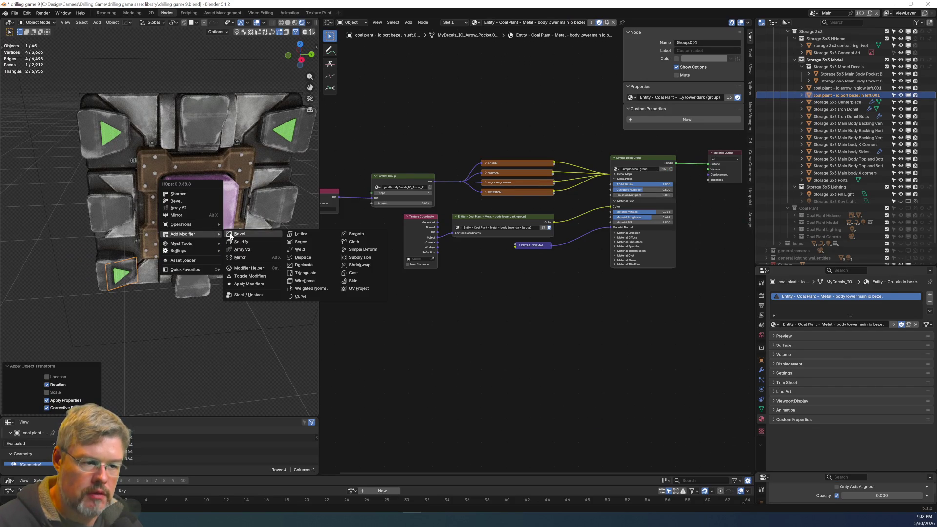
left_click(227, 255)
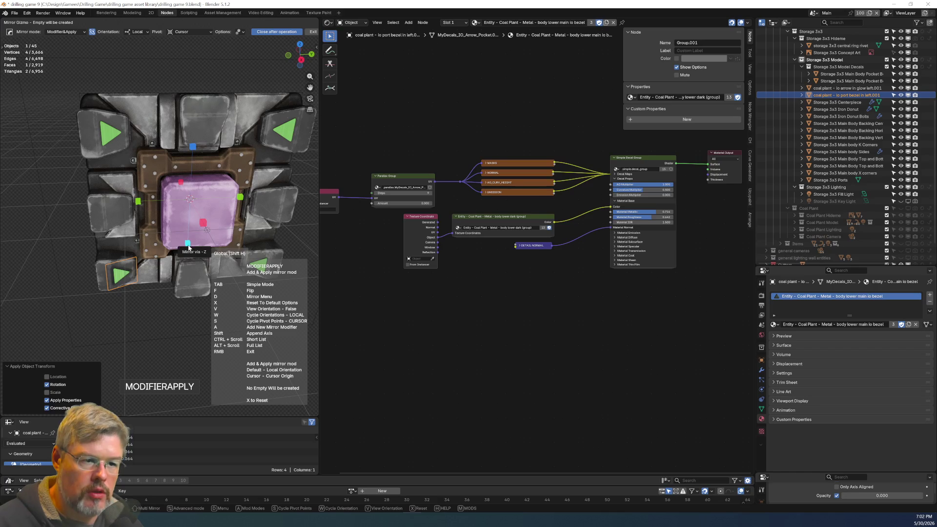
left_click(188, 244)
left_click(140, 204)
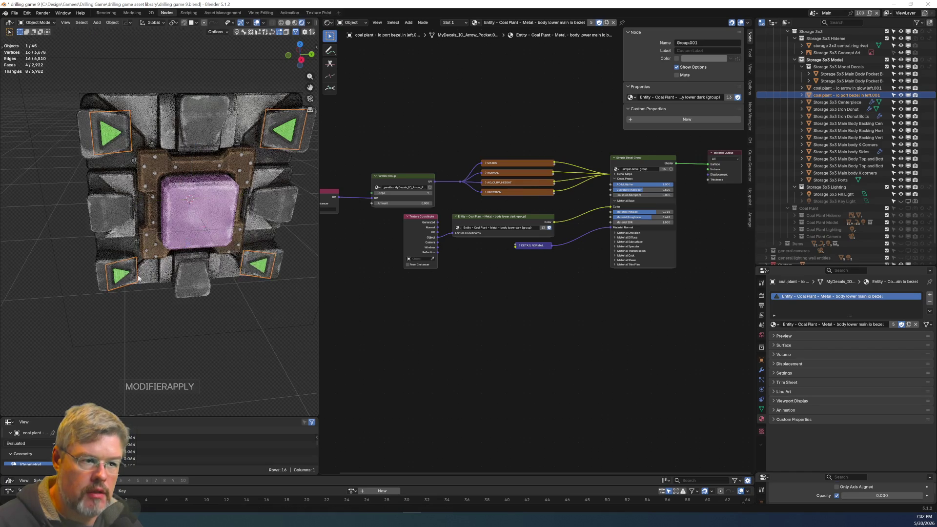
Clear the selection, check the bottom-left arrow glow, and finally select the port bezel.
left_click(136, 333)
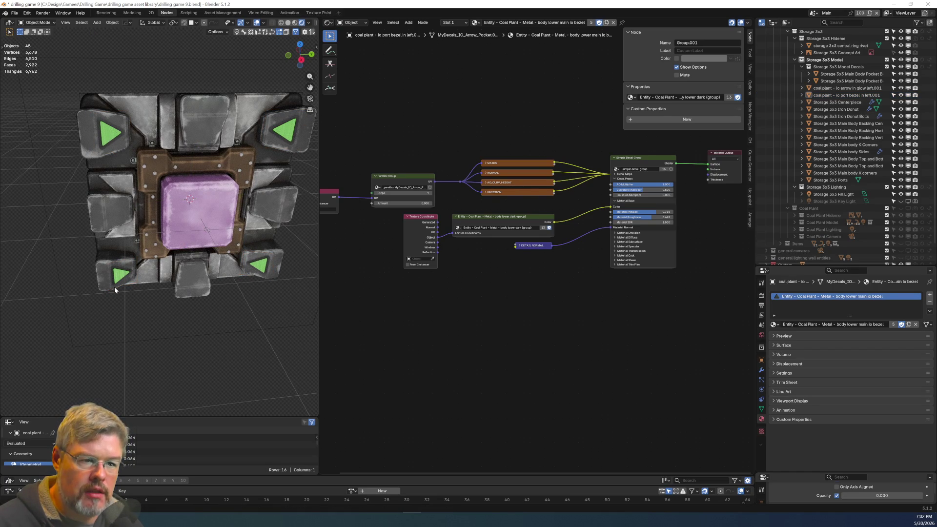
left_click(123, 275)
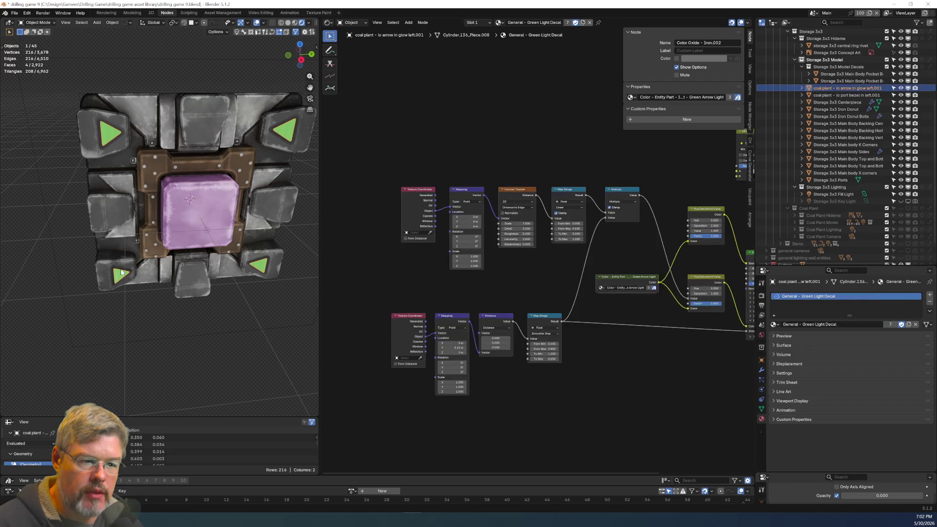
left_click(123, 272, "shift")
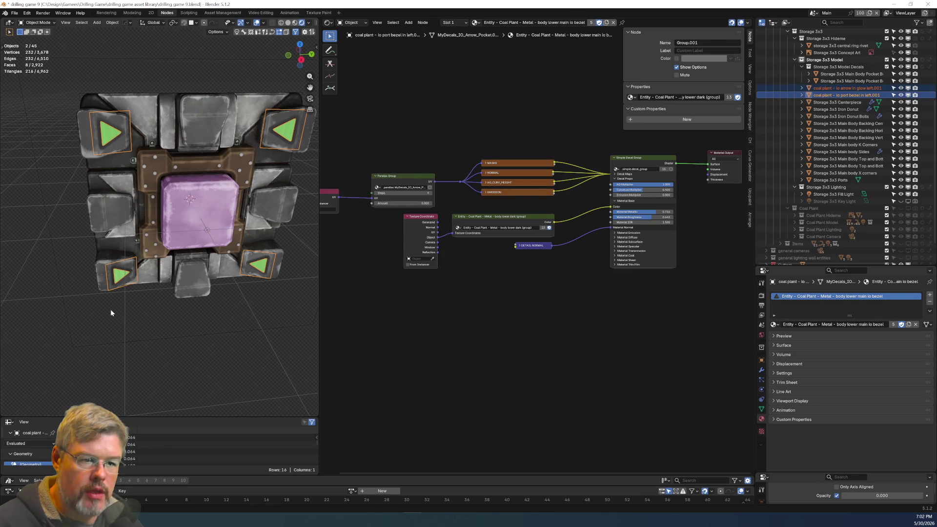
left_click(123, 275)
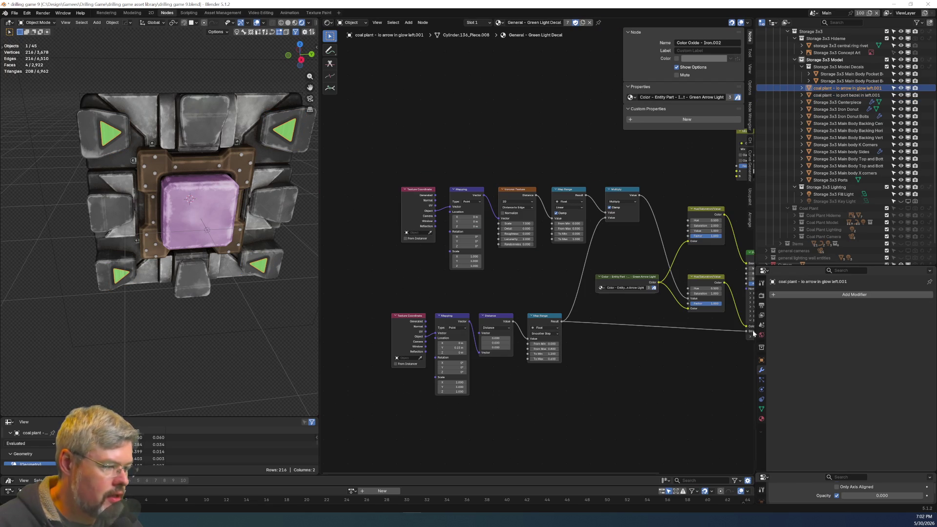
left_click(126, 271)
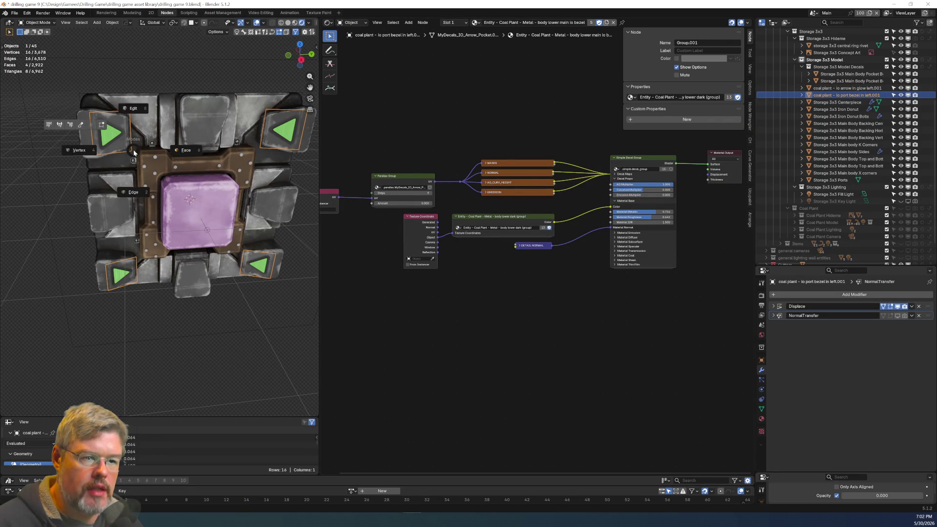
In Edit Mode, duplicate the two top bezel faces in place and separate them by selection.
key("Tab")
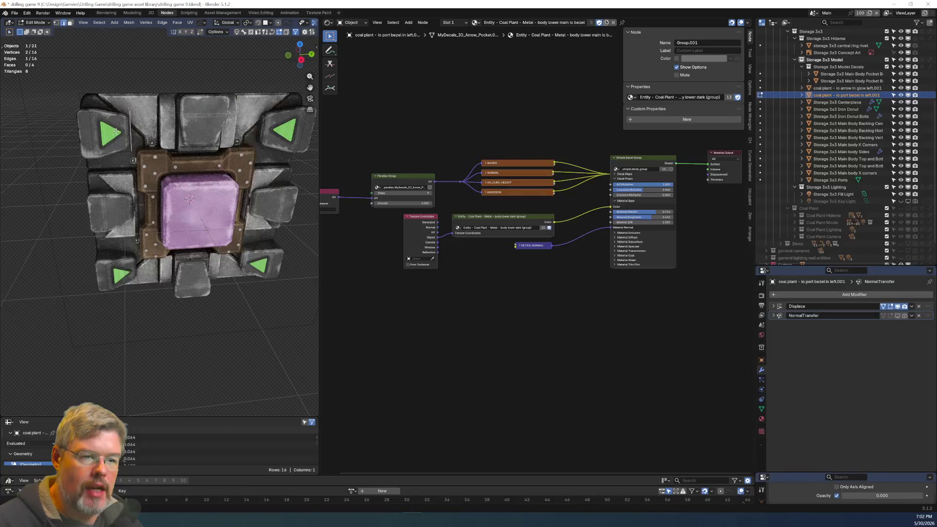
key("Tab")
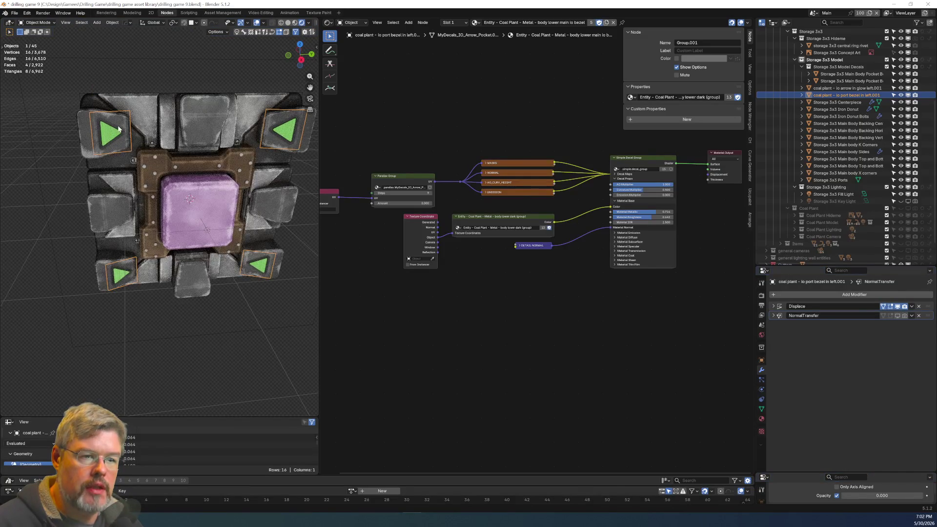
key("Tab")
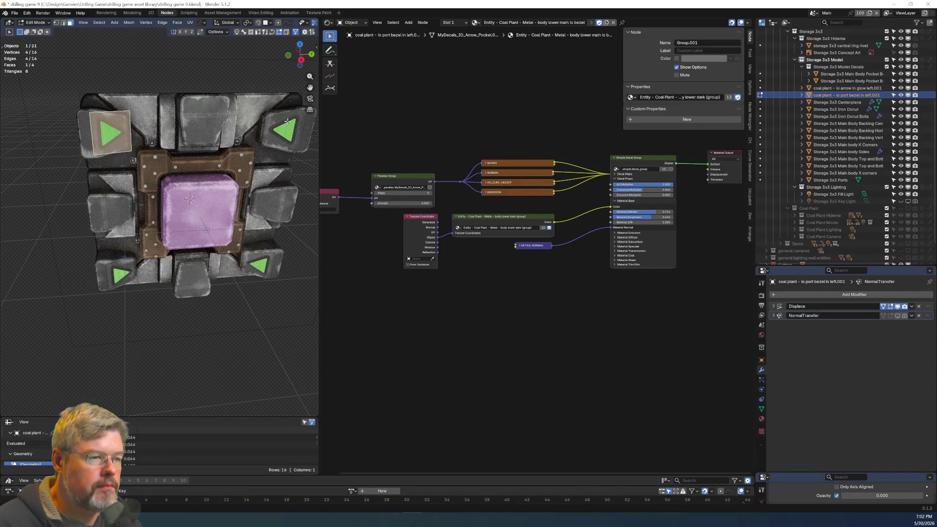
left_click(288, 121, "shift")
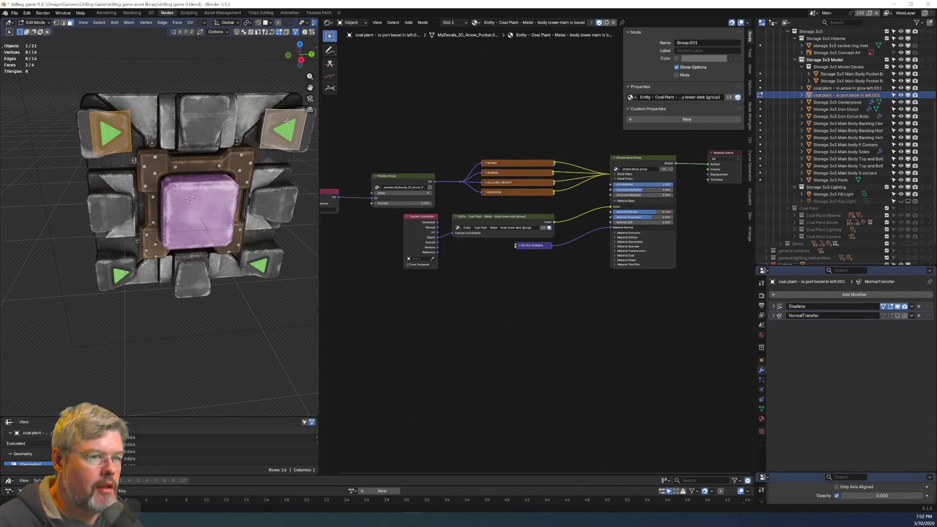
key("shift+d")
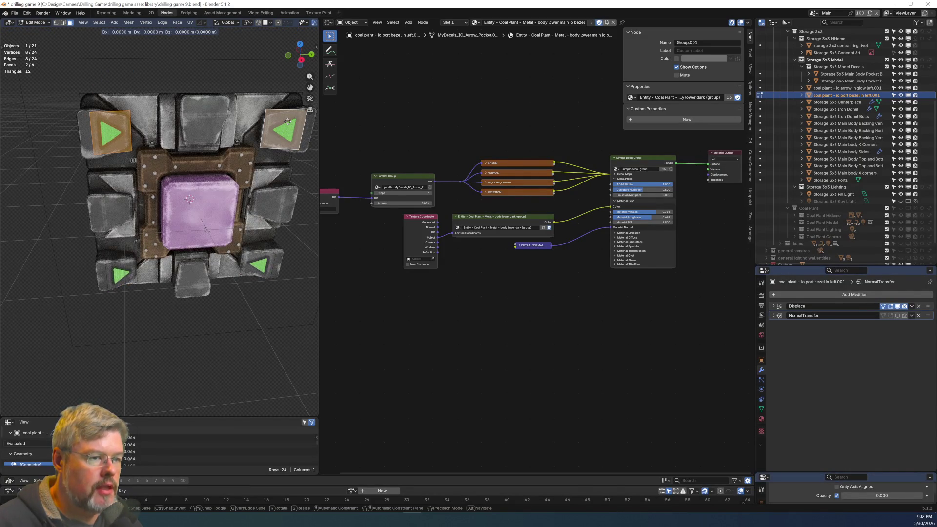
right_click(288, 122)
key("p")
left_click(287, 122)
Return to Object Mode and select the green arrow glow object.
key("Tab")
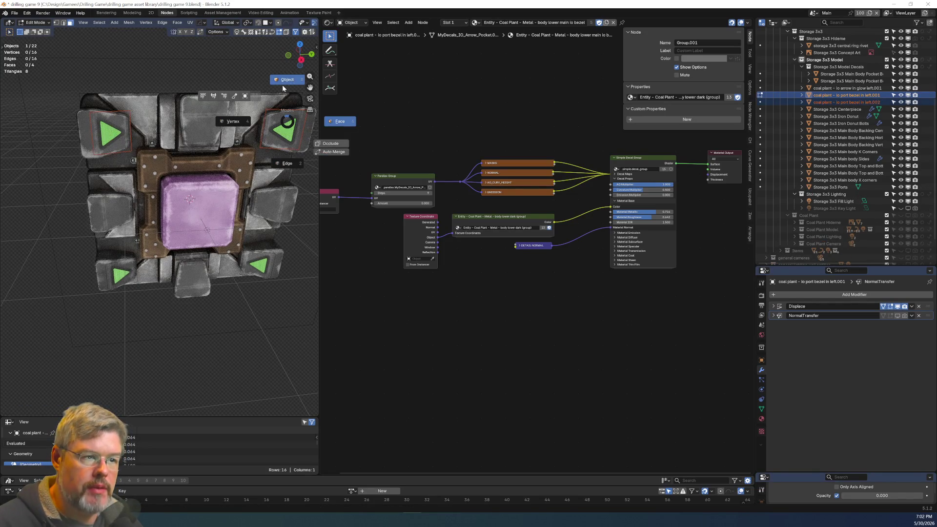
left_click(283, 88)
left_click(112, 131)
key("Tab")
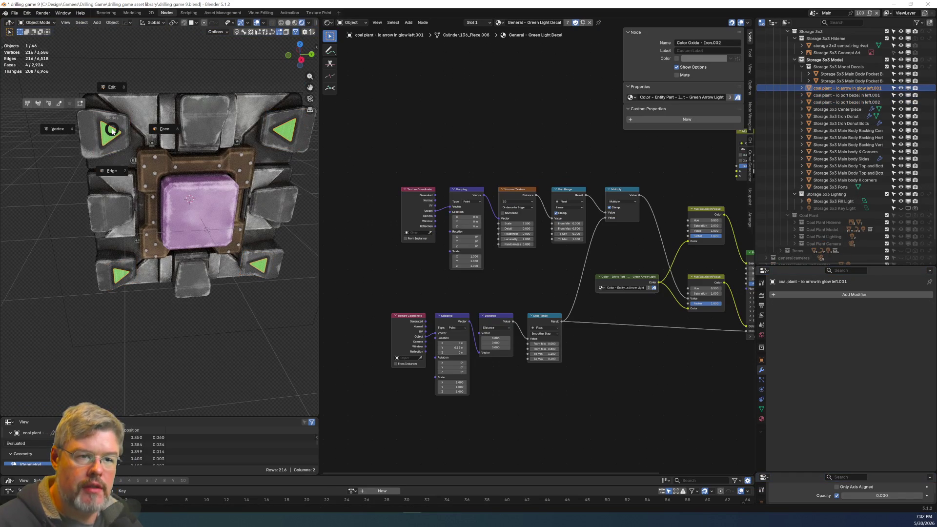
Duplicate the two top arrow pieces of the arrow glow mesh and separate them into a new object.
key("Tab")
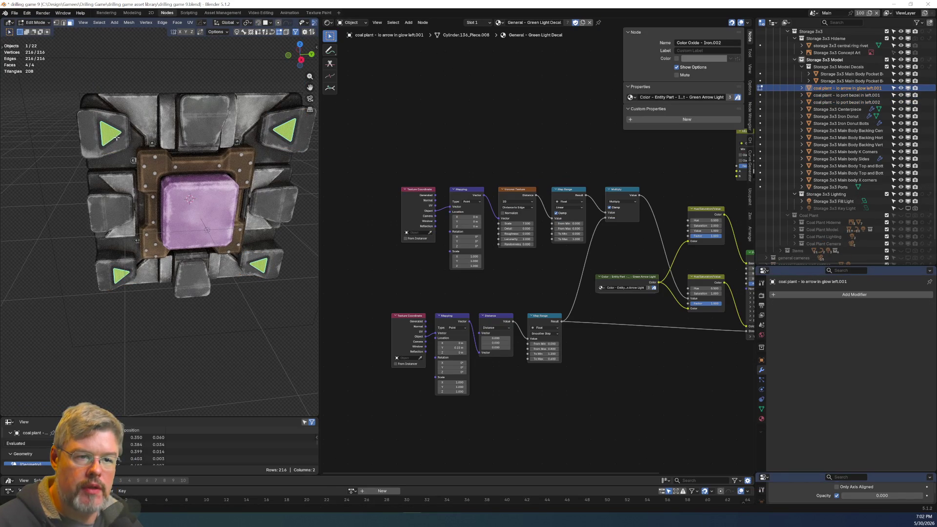
key("l")
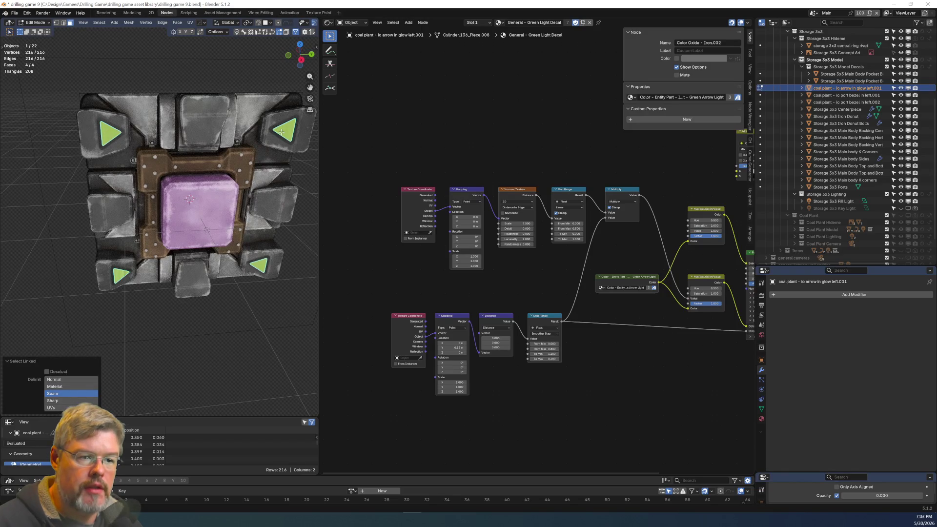
key("alt+a")
key("l")
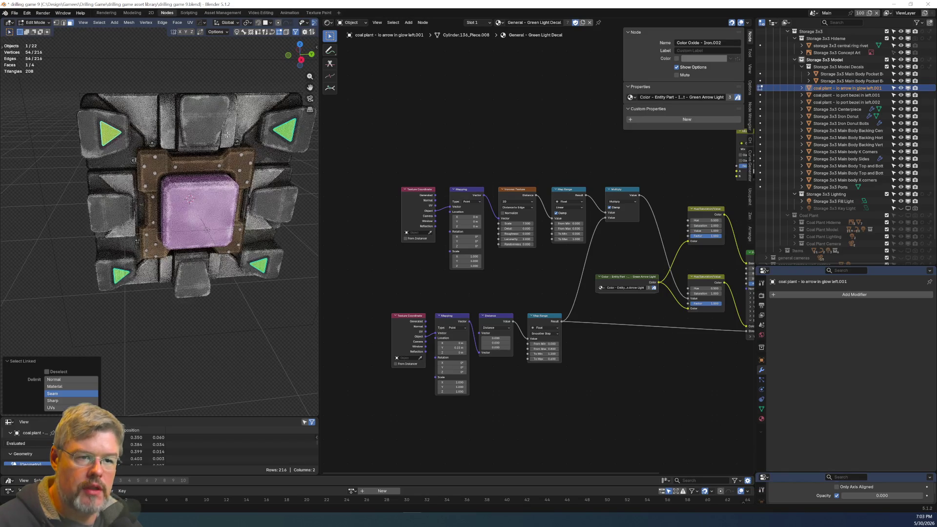
key("l")
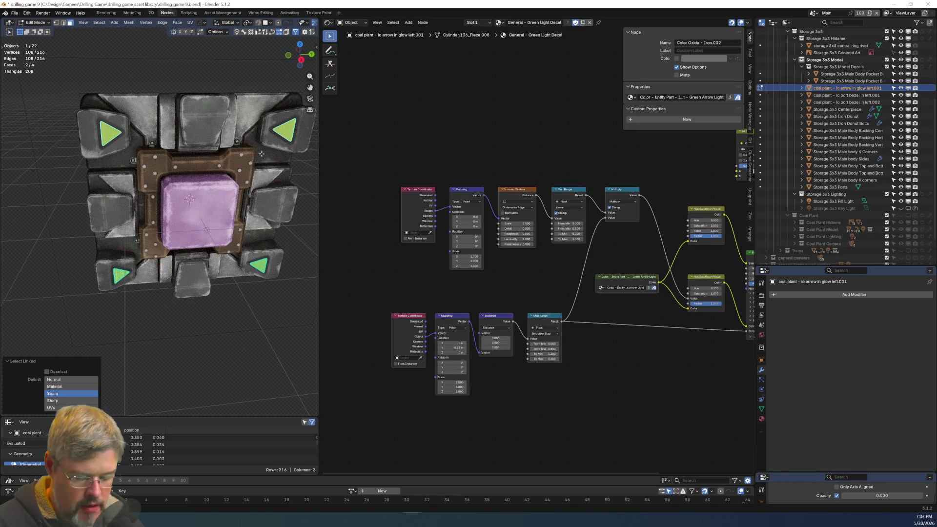
key("shift+d")
key("Escape")
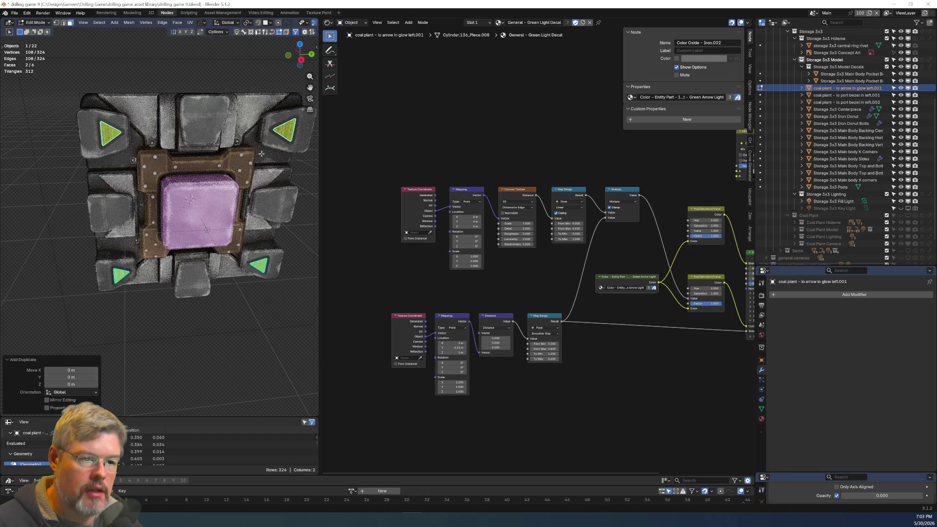
key("p")
left_click(261, 153)
key("Tab")
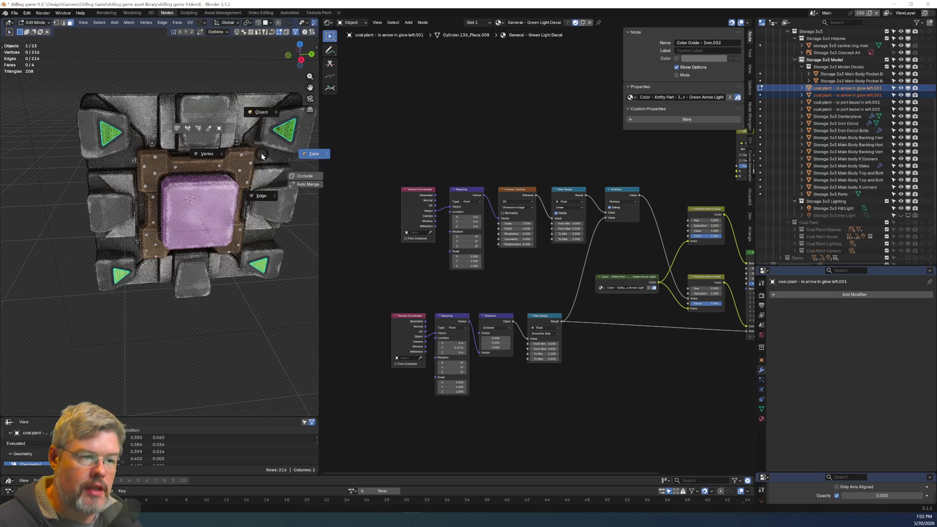
left_click(260, 119)
Hide the original port bezel and arrow glow decal objects.
left_click(157, 342)
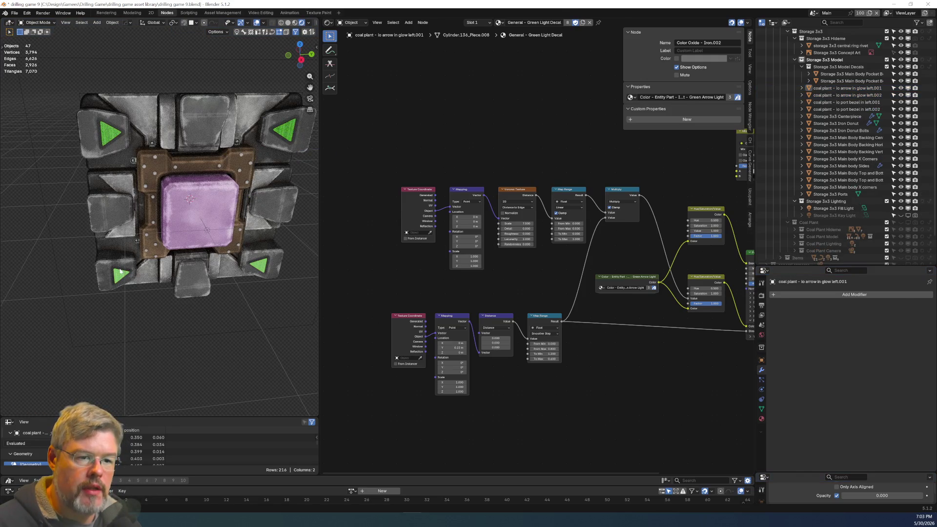
left_click(118, 276)
left_click(118, 276, "shift")
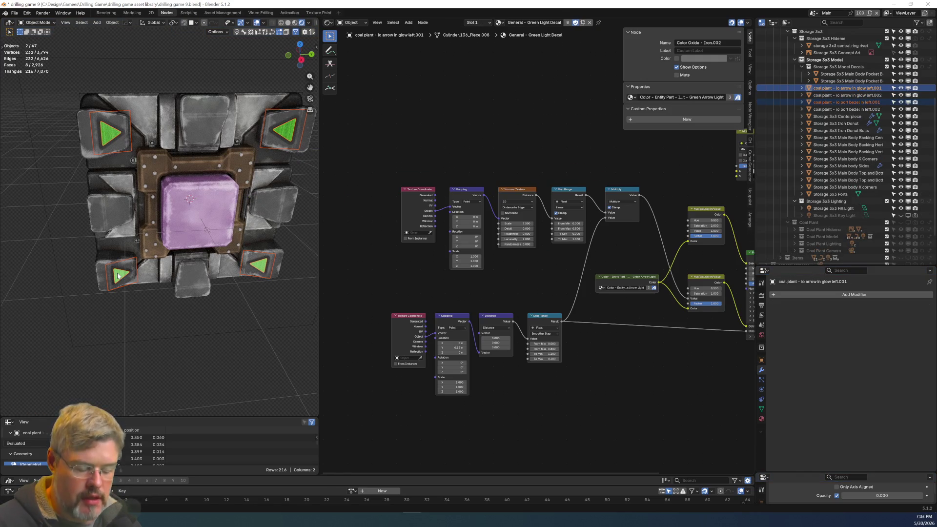
key("h")
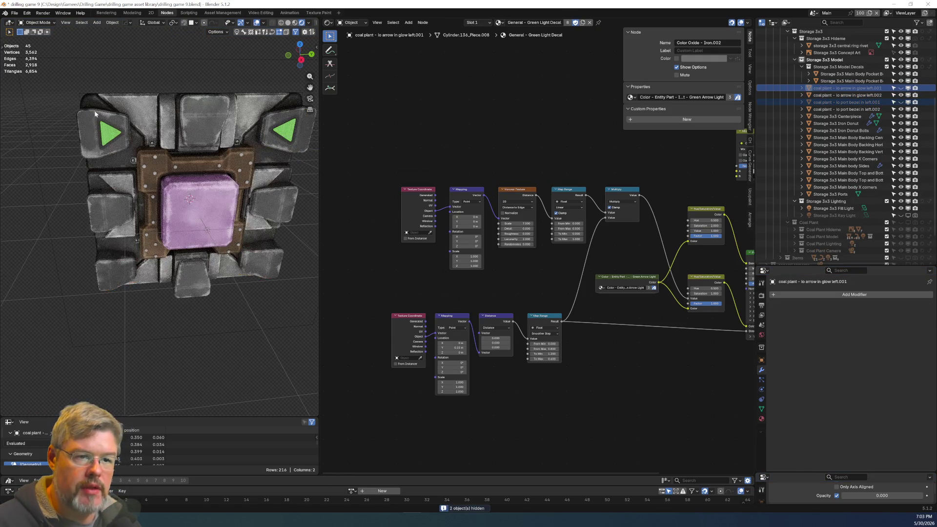
From top view, lower the new port bezel and arrow glow copies 1.059 m in Z.
left_click(110, 129)
left_click(107, 136, "shift")
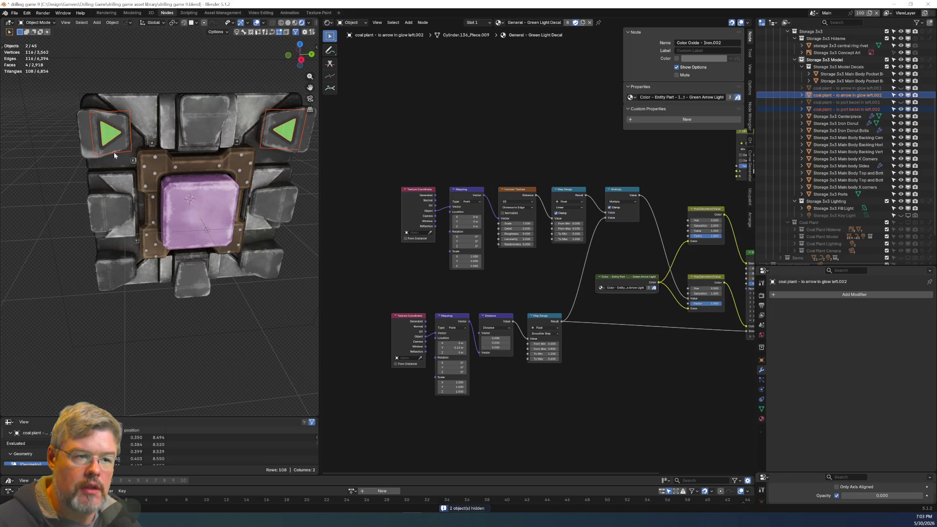
key("KP_7")
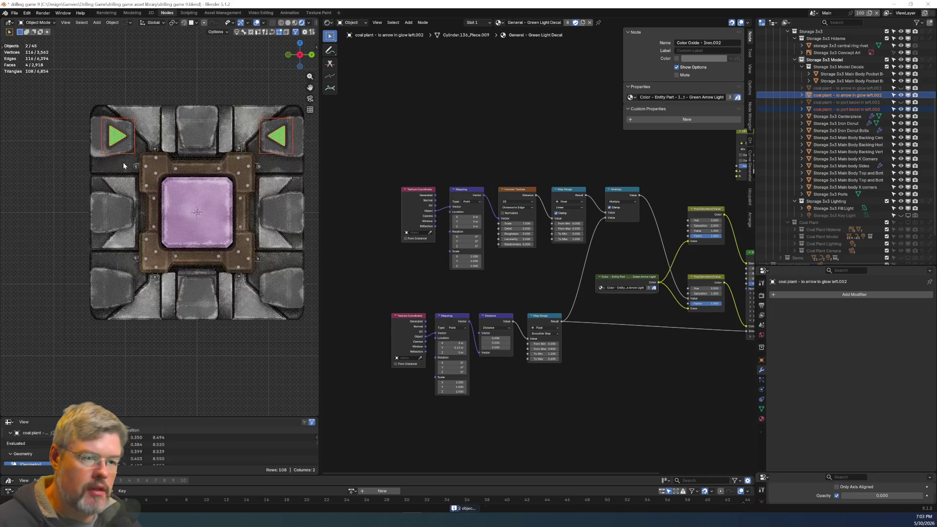
scroll(142, 263, "up", 4)
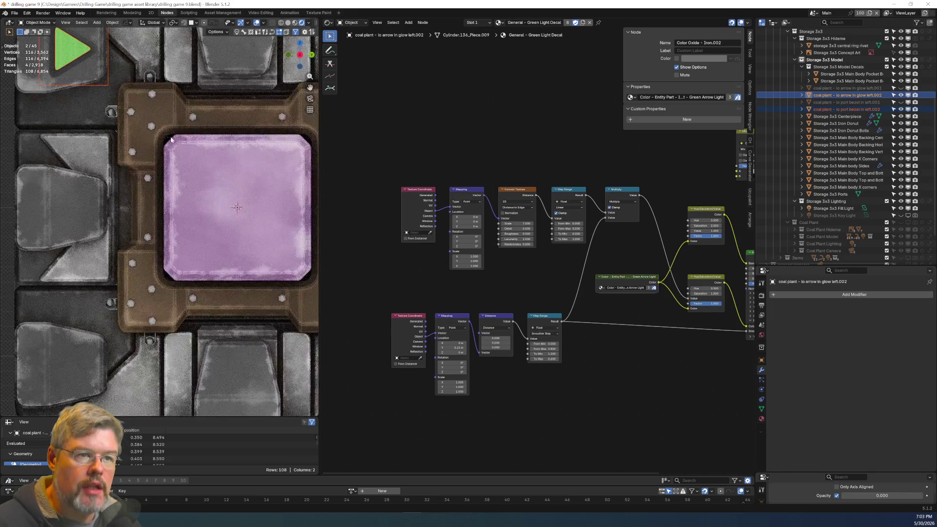
key("g")
key("z")
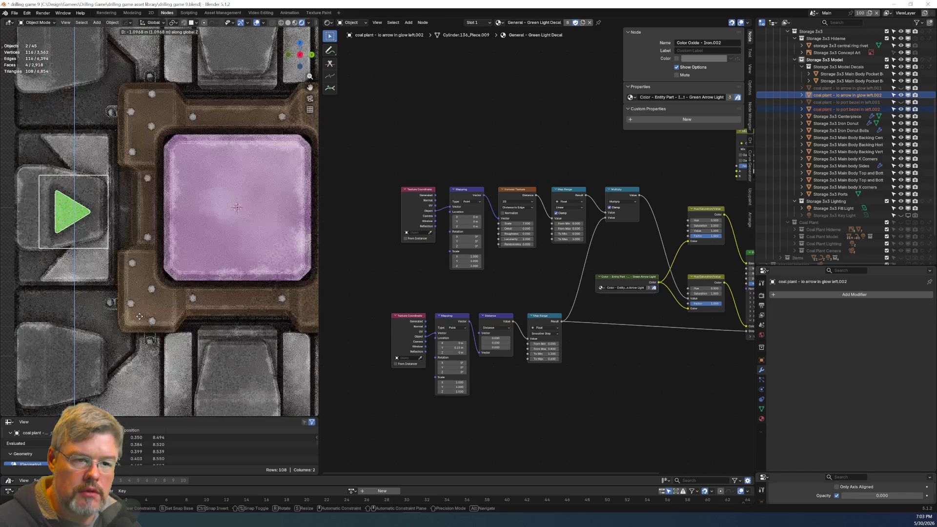
left_click(76, 232)
Frame the moved green arrow decal and show the renderset pro sidebar beside it.
scroll(77, 233, "up", 5)
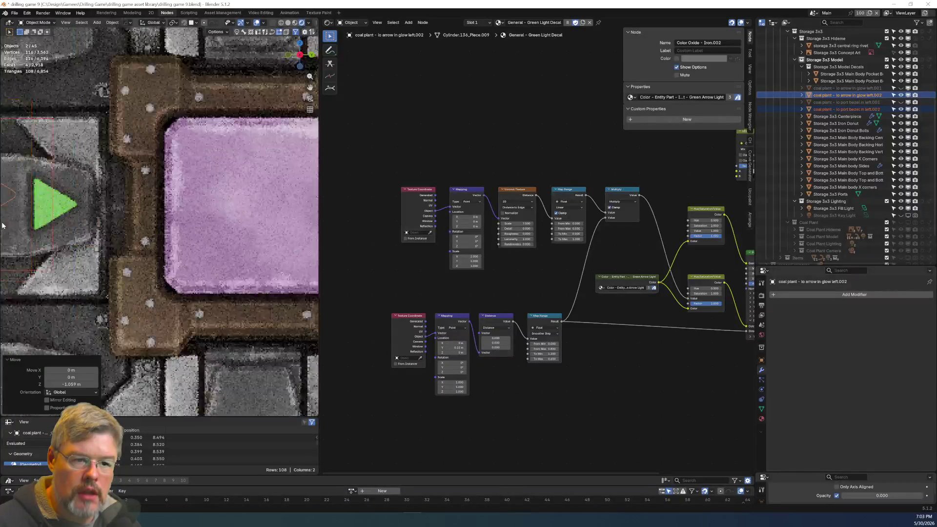
middle_click_drag(76, 233, 144, 248, "shift")
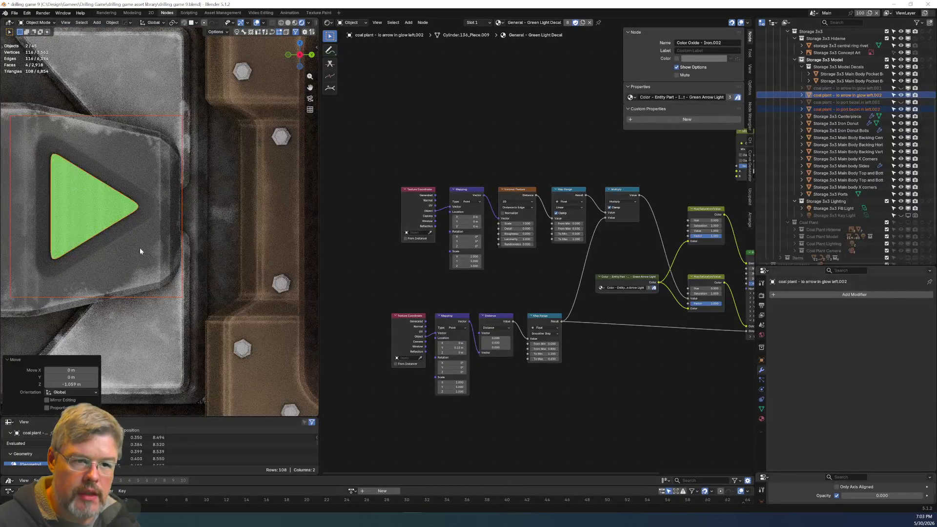
scroll(139, 247, "down", 2)
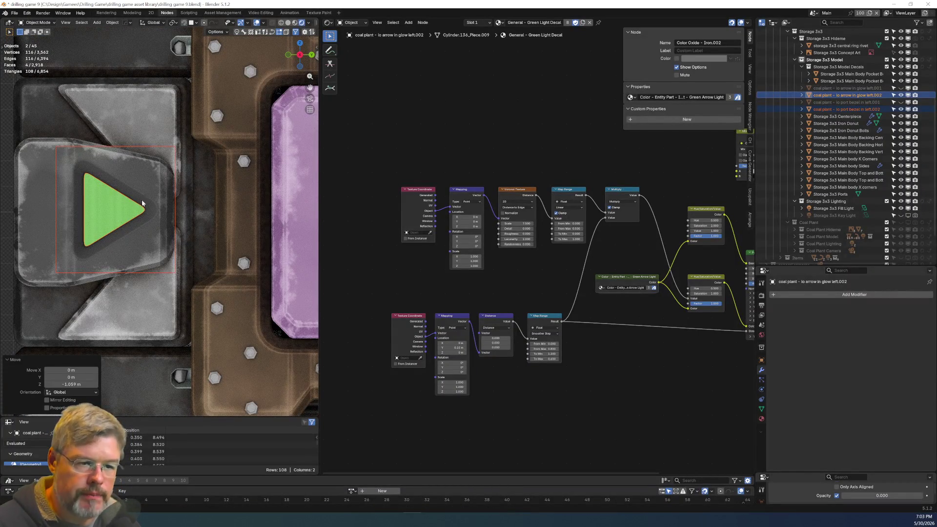
key("n")
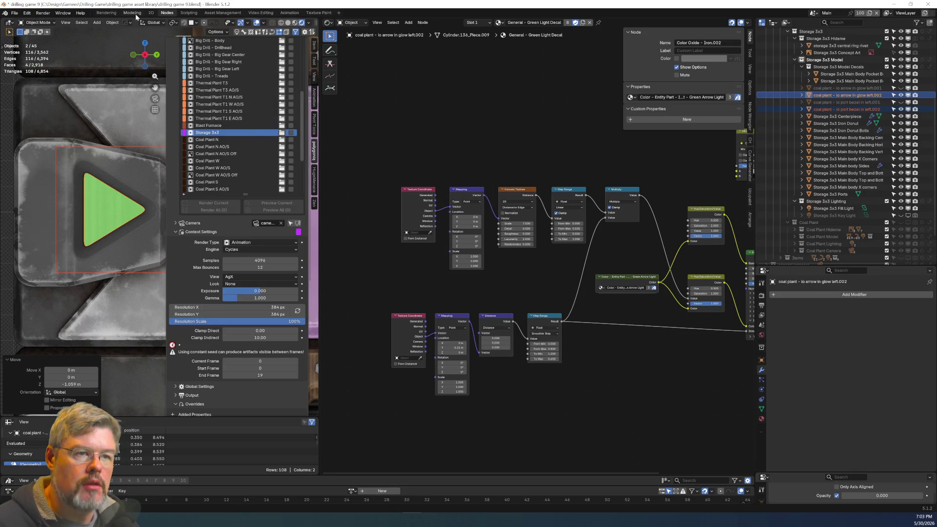
left_click(136, 13)
Show the Item transform values, widen the 3D view, and return the arrow decal to Object Mode.
scroll(436, 223, "down", 4)
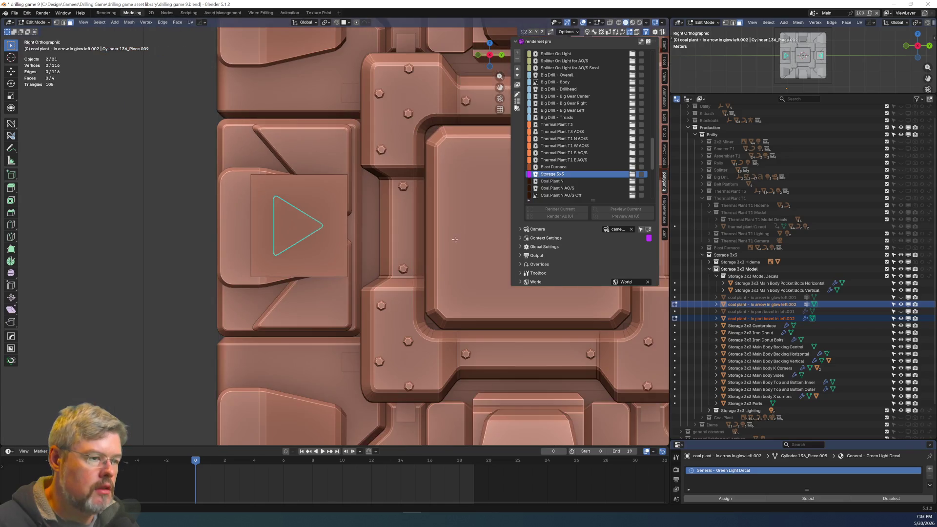
middle_click_drag(436, 223, 258, 253, "shift")
scroll(220, 292, "up", 2)
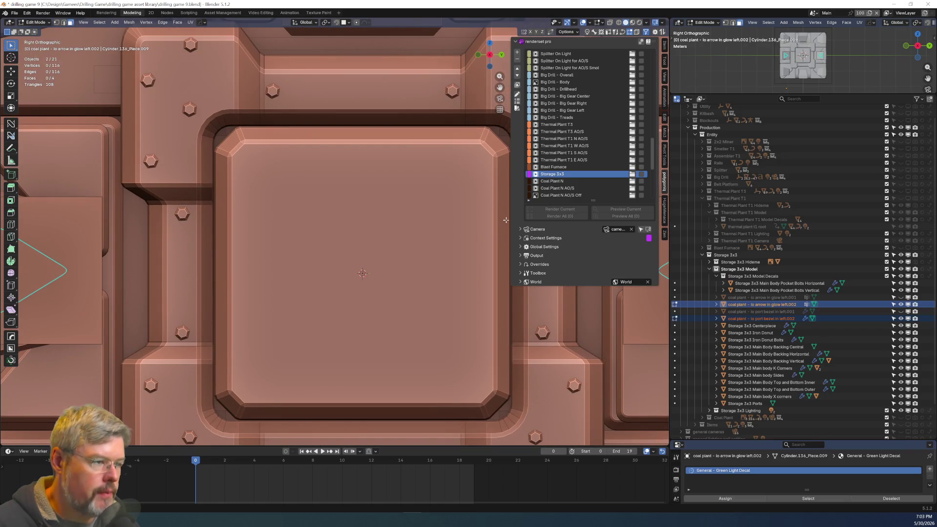
left_click(665, 47)
left_click_drag(670, 57, 747, 57)
scroll(232, 254, "down", 4)
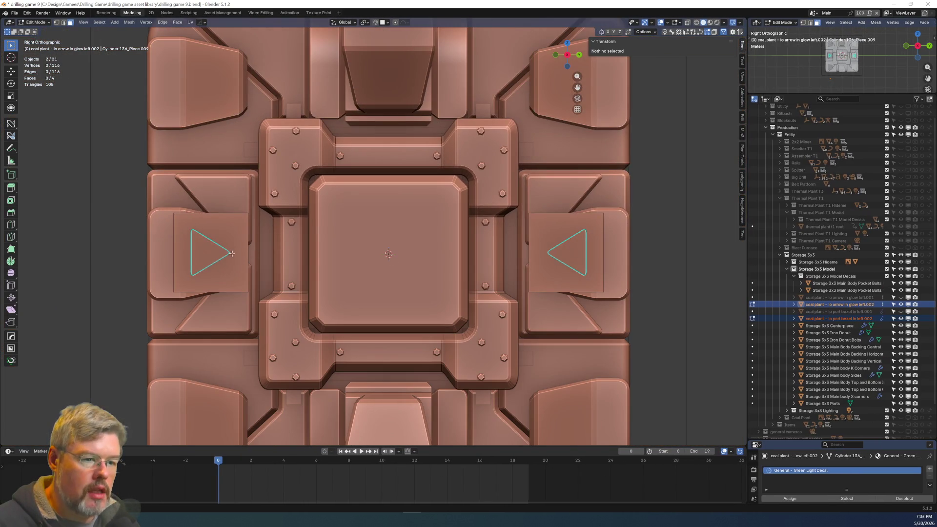
key("ctrl+Tab")
left_click(214, 258)
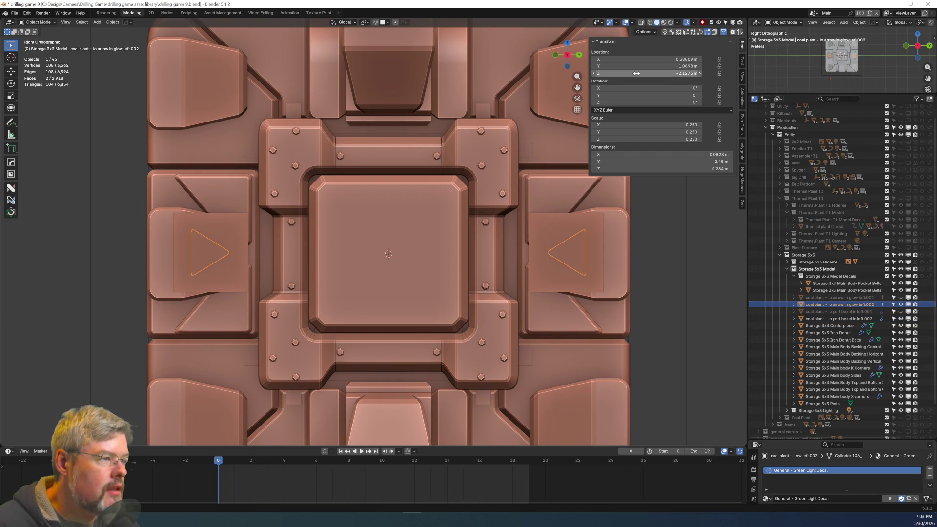
Set the arrow glow decal's origin to its geometry and its Location Z to 0.
scroll(279, 272, "down", 6)
mouse_move(244, 273)
middle_mouse_down()
mouse_move(465, 250)
mouse_move(427, 271)
mouse_move(317, 260)
mouse_move(338, 278)
mouse_move(343, 255)
middle_mouse_up()
scroll(343, 255, "up", 5)
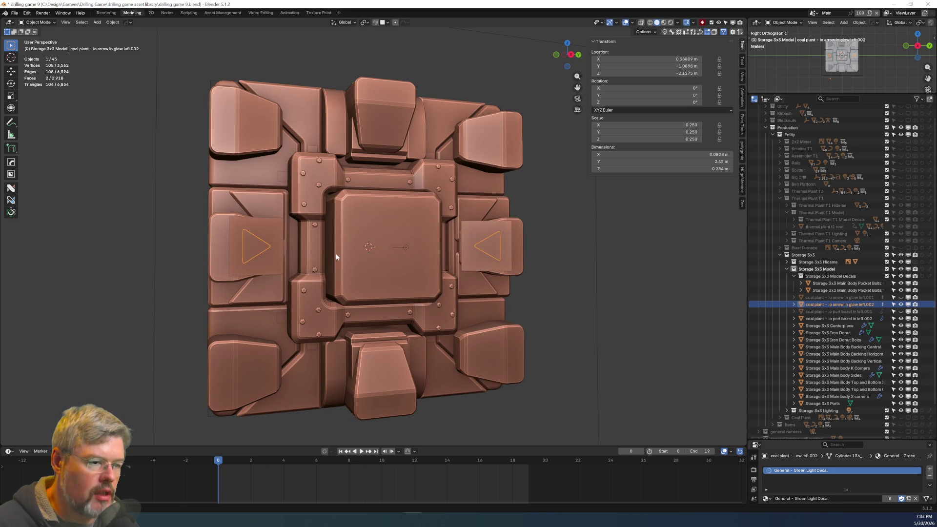
key("shift+s")
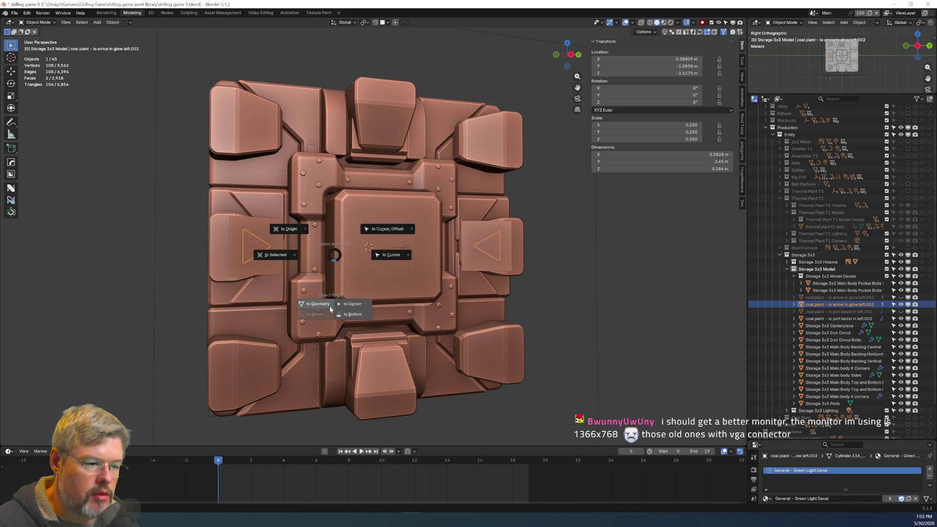
left_click(331, 308)
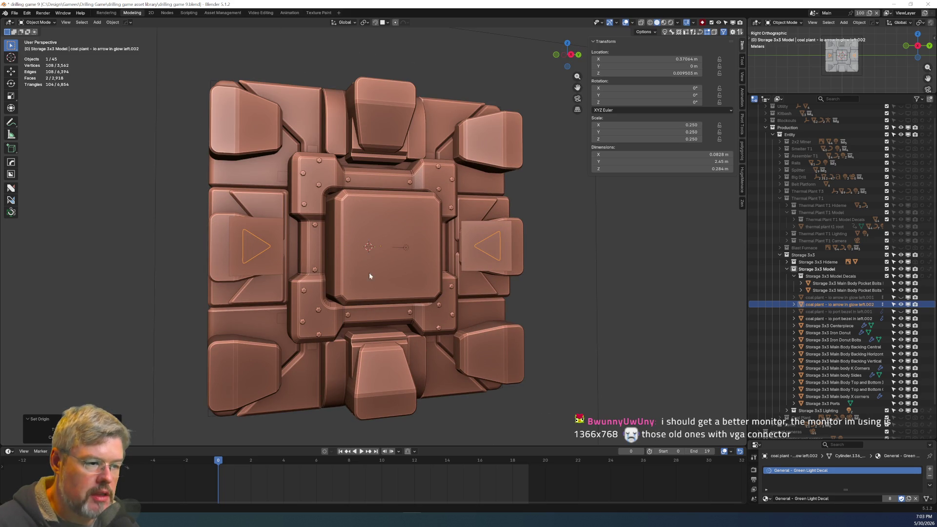
left_click(646, 73)
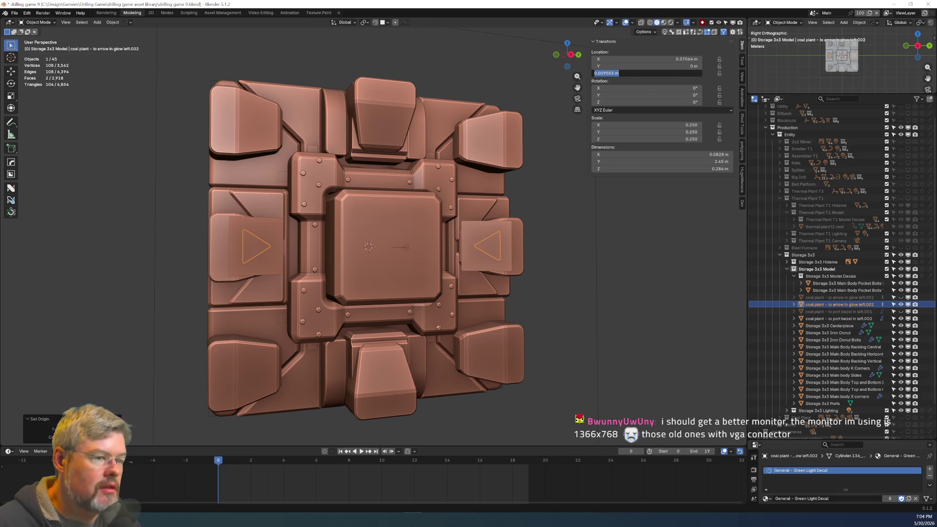
type("0")
key("Return")
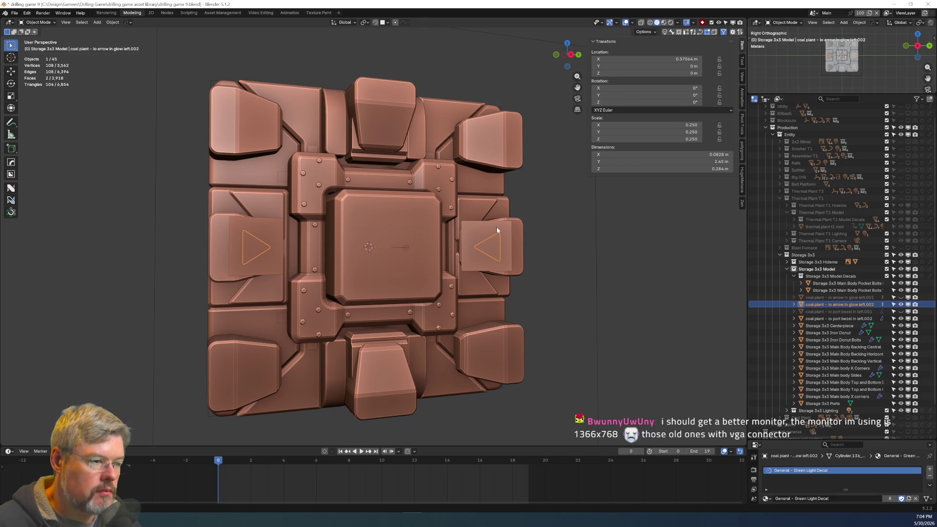
left_click(497, 229)
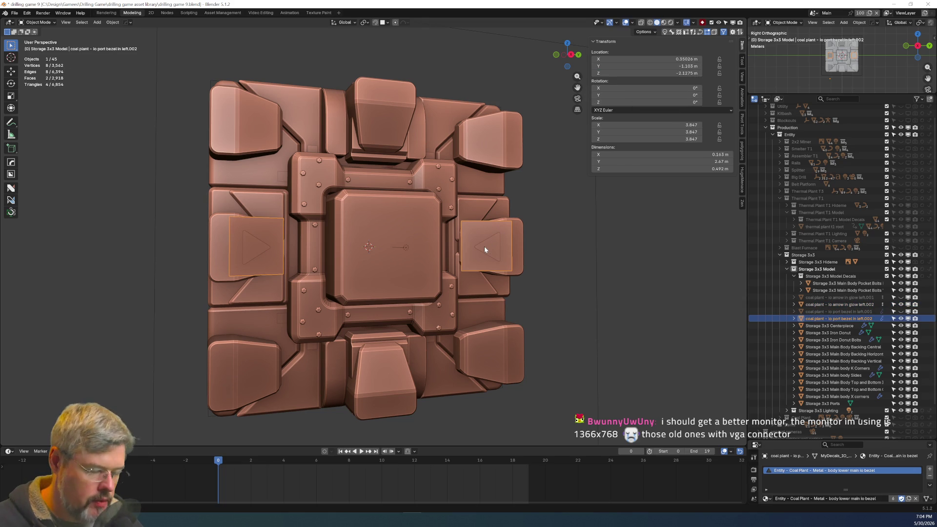
Undo the stray linked copy, bolt decal and duplicate made of the port bezel.
key("alt+d")
key("Escape")
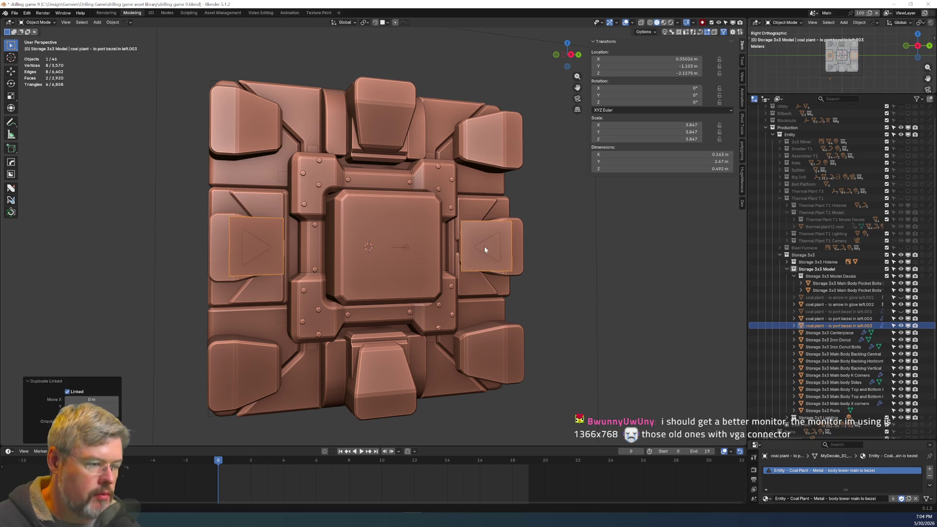
left_click(484, 246)
key("ctrl+z")
key("ctrl+z")
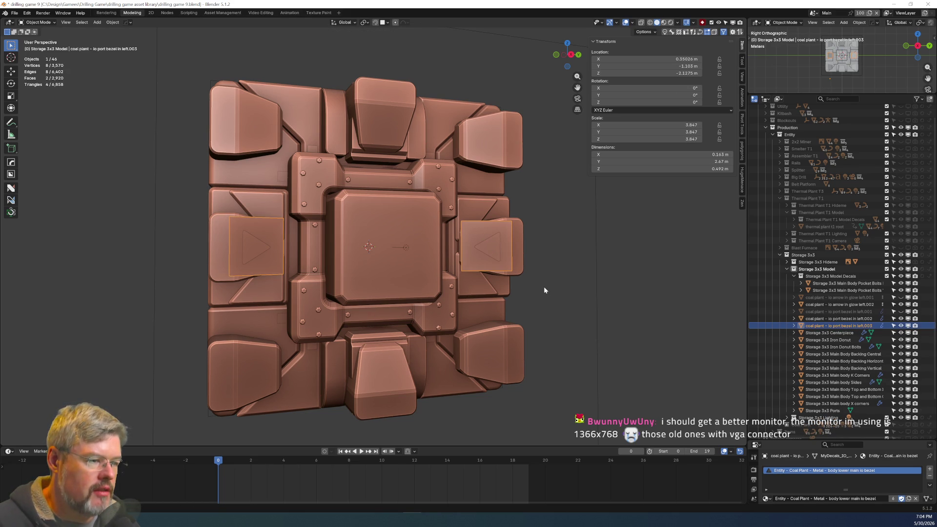
key("ctrl+z")
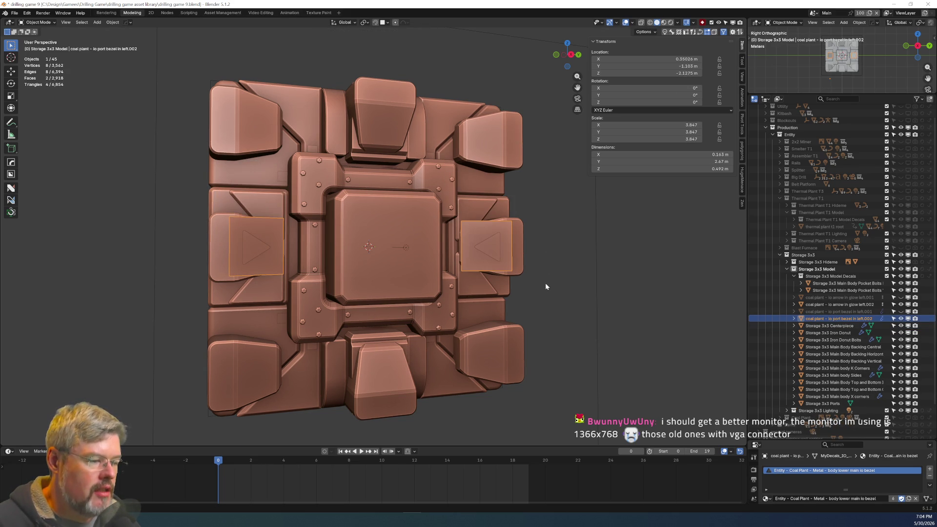
key("shift+d")
left_click(561, 322)
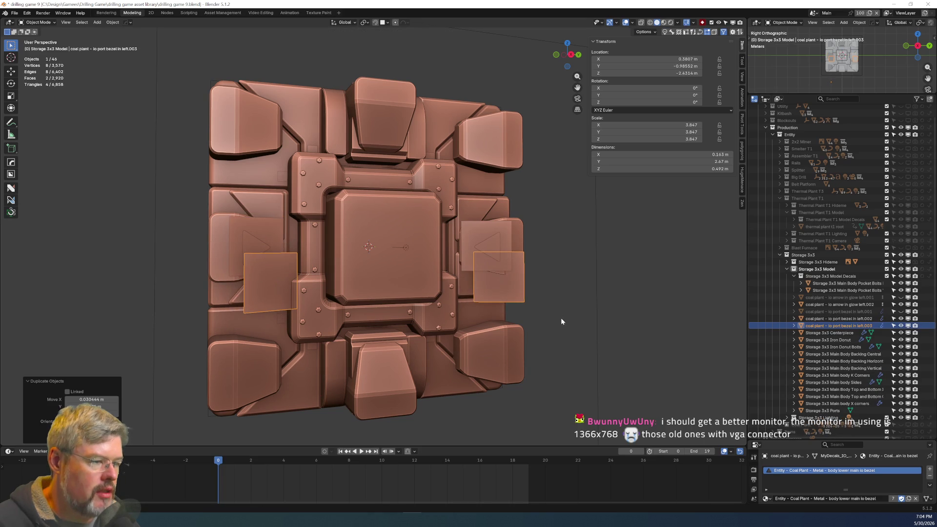
key("ctrl+z")
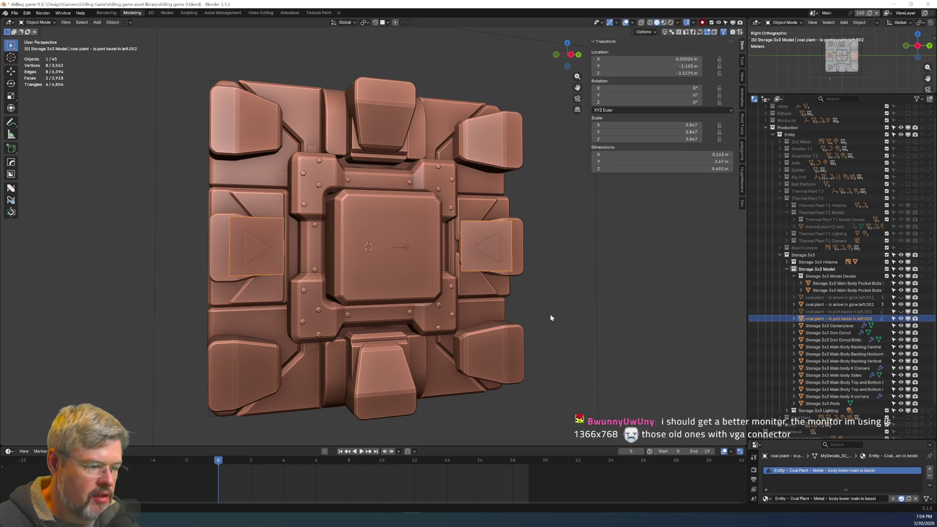
Set the port bezel's origin to its geometry and its Location Z to 0.
key("shift+s")
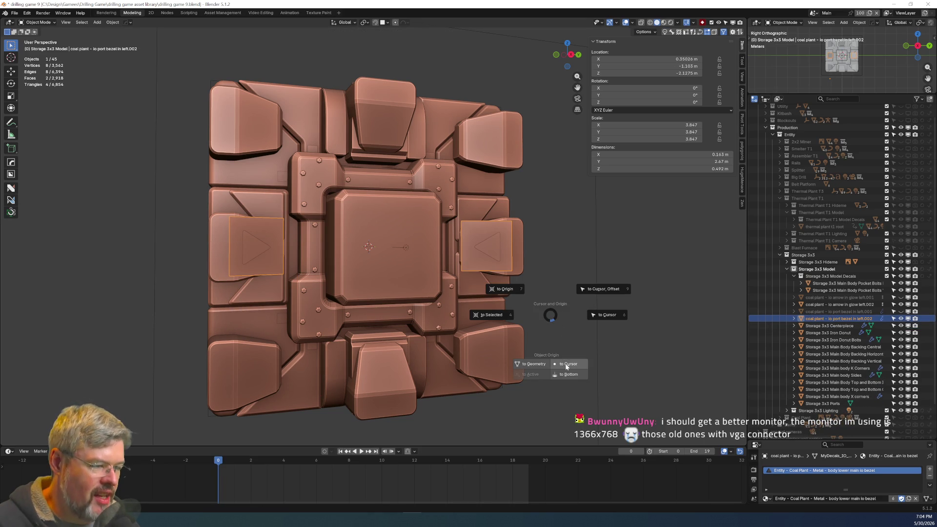
left_click(533, 364)
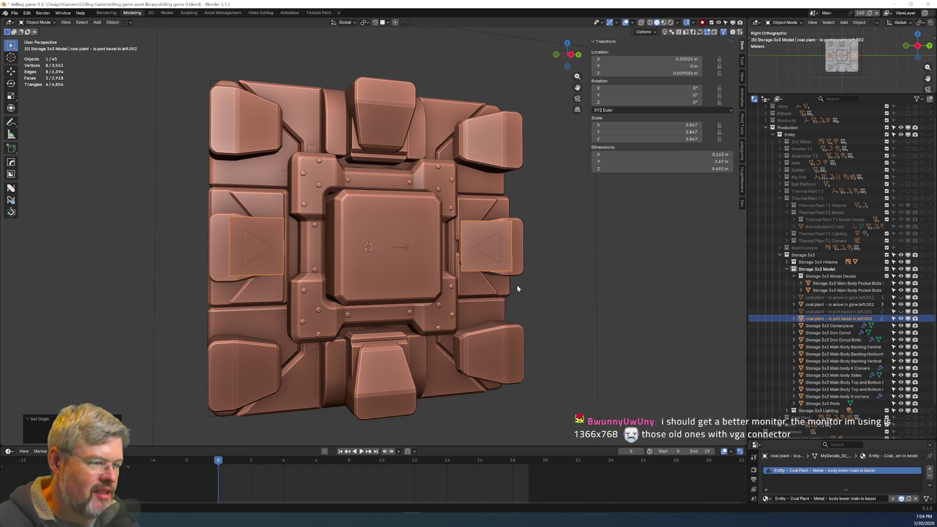
left_click(649, 72)
type("0")
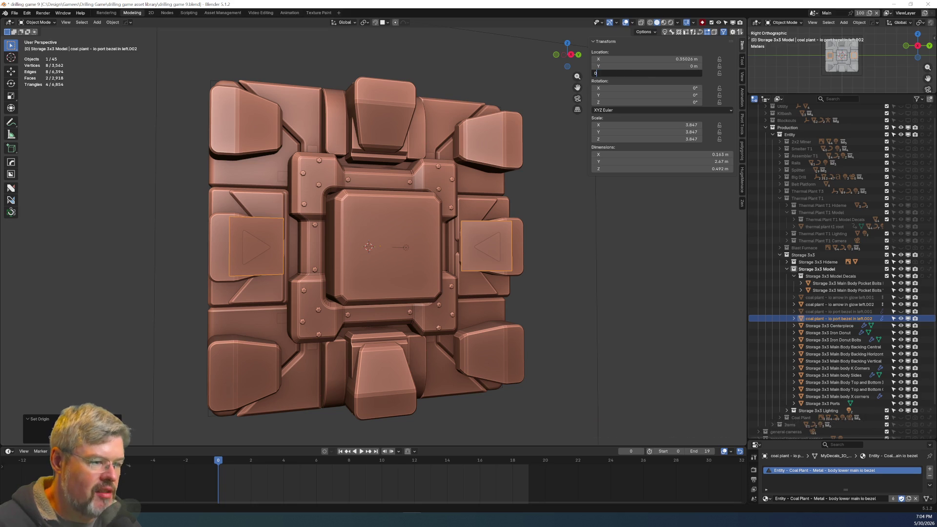
key("Return")
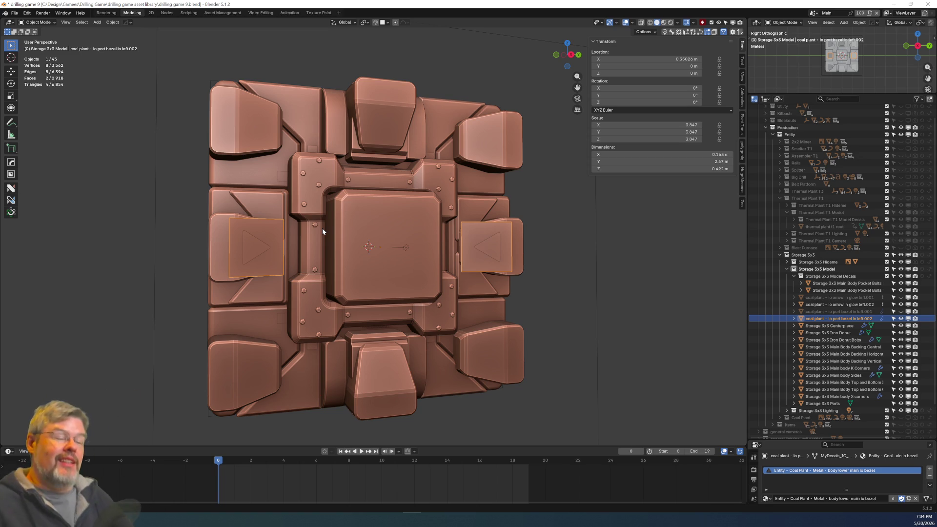
Unhide the left.001 arrow and bezel decals and orbit to a front view of the model.
middle_click_drag(267, 241, 350, 289)
scroll(293, 263, "up", 3)
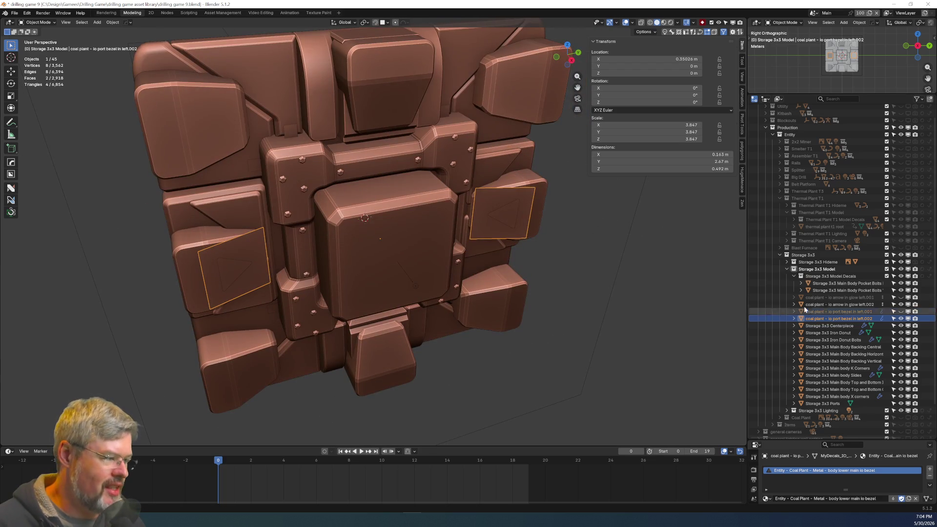
left_click(839, 304)
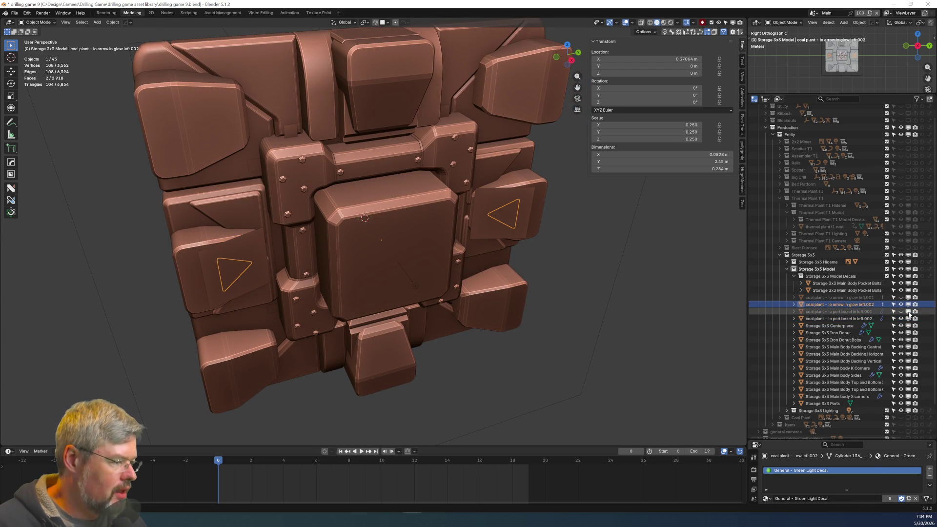
left_click_drag(901, 311, 902, 298)
middle_click_drag(567, 351, 484, 288)
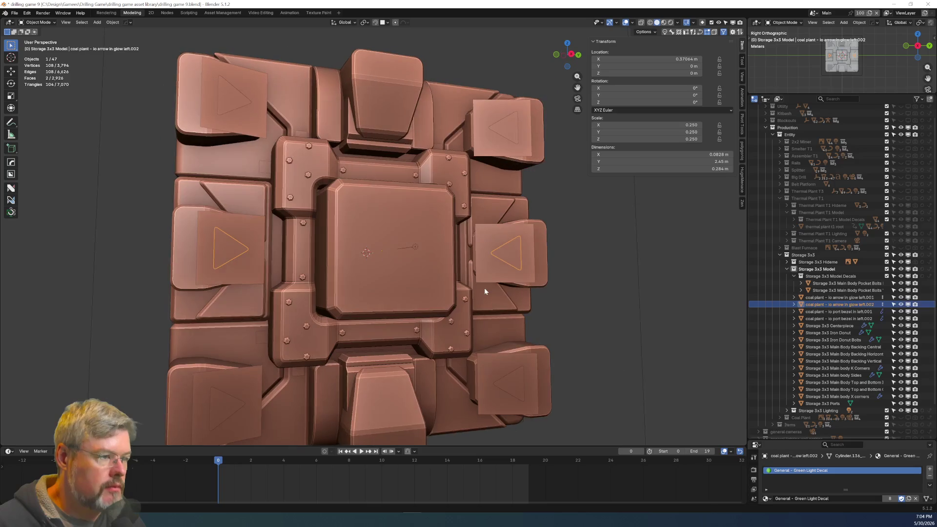
scroll(479, 291, "down", 1)
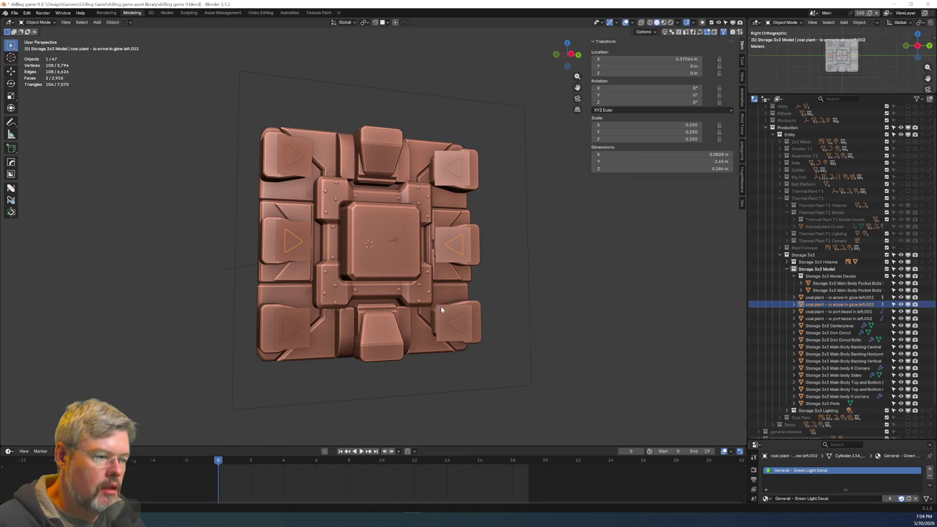
Duplicate the arrow and bezel decals and rotate the copies 90° about X.
left_click(293, 257, "shift")
key("shift+d")
type("r90")
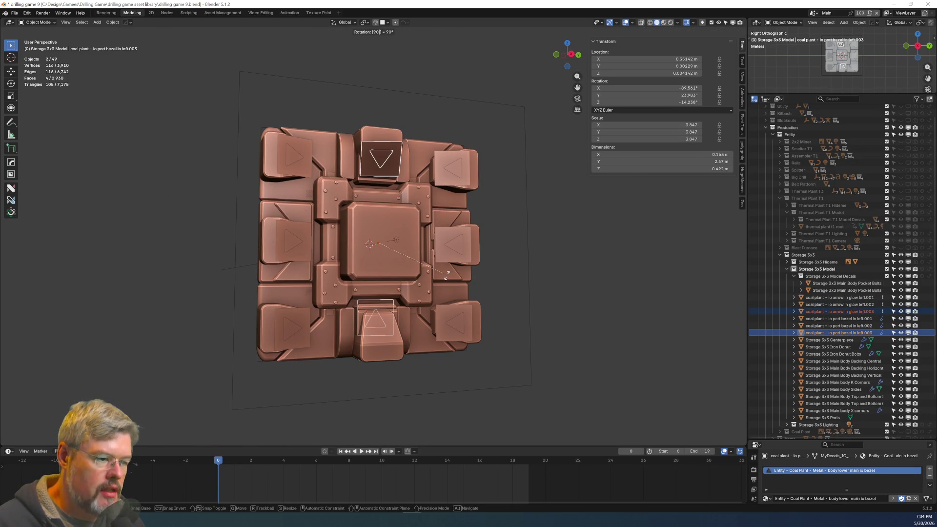
type("x")
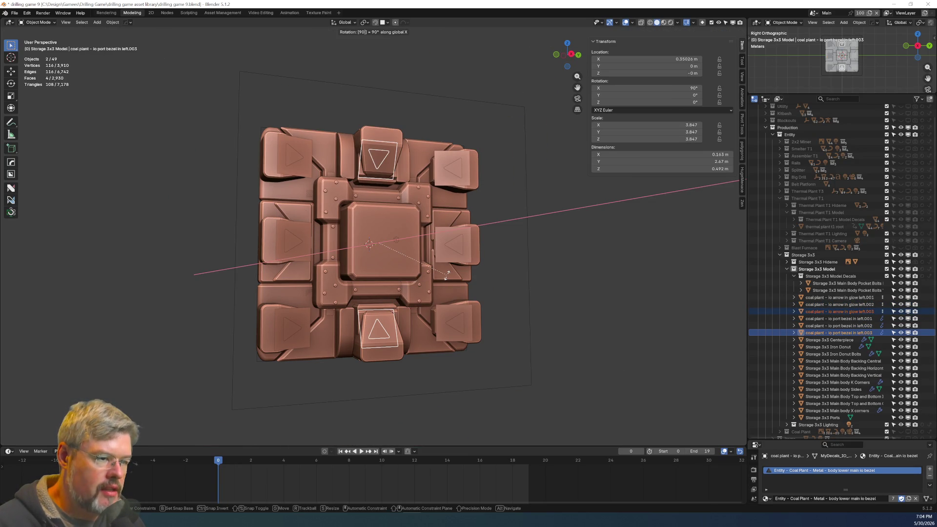
key("Return")
Move the rotated copies along X into the top and bottom centre pockets.
middle_click_drag(427, 270, 465, 274)
scroll(465, 274, "up", 5)
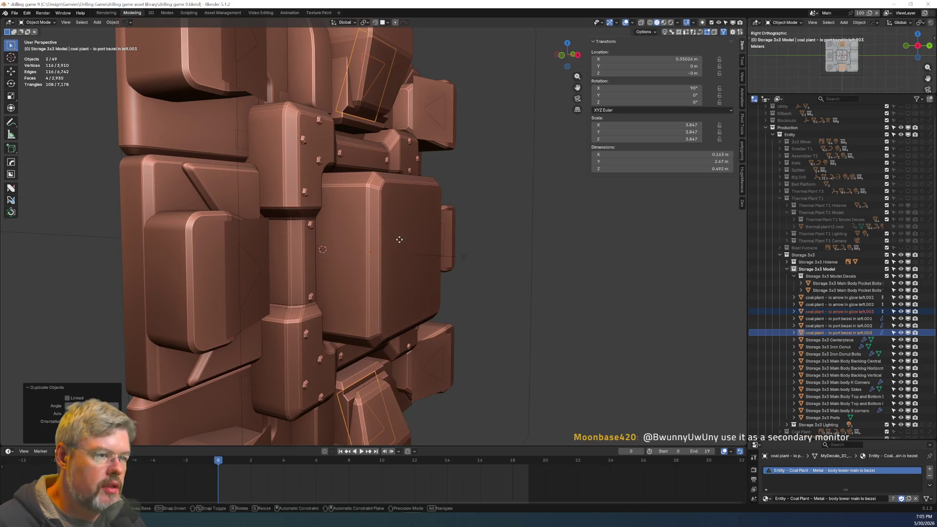
key("g")
key("x")
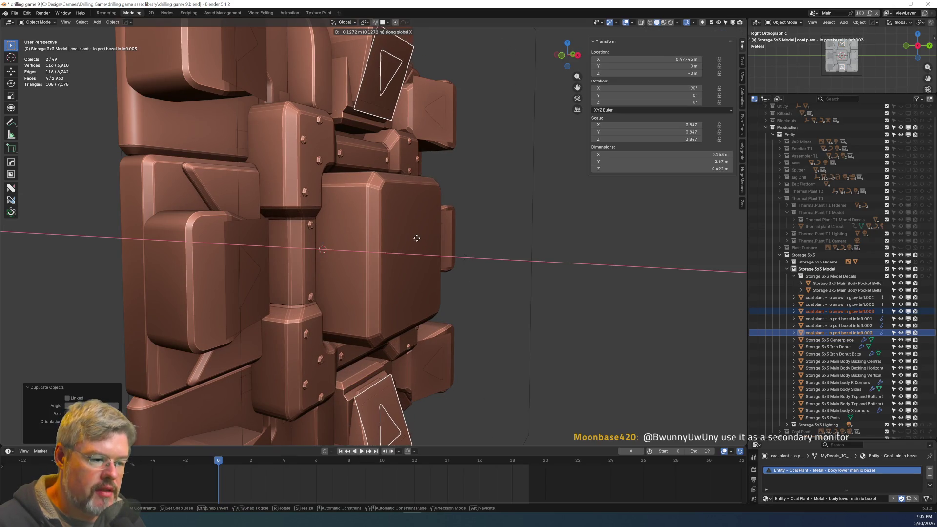
left_click(418, 239)
middle_click_drag(406, 218, 347, 224)
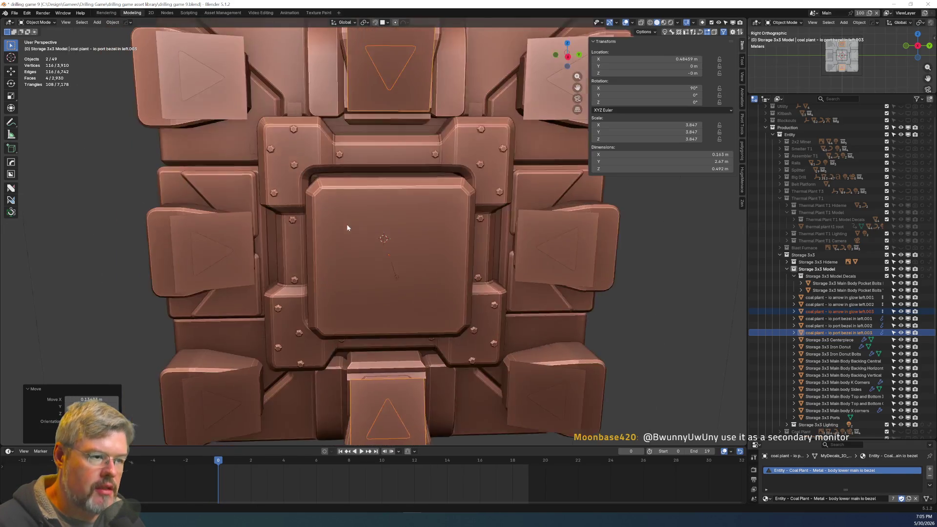
scroll(344, 226, "down", 2)
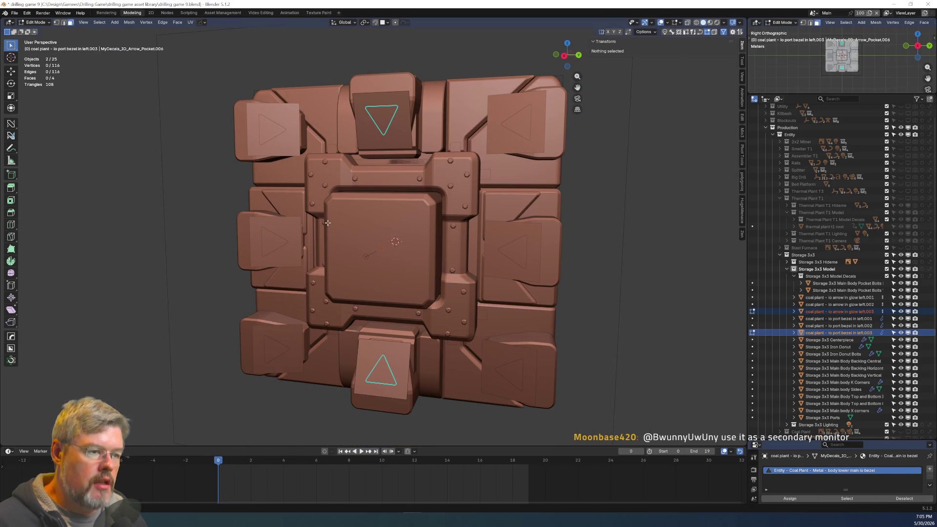
mouse_move(341, 222)
middle_mouse_down()
mouse_move(410, 221)
mouse_move(356, 237)
middle_mouse_up()
left_click(13, 13)
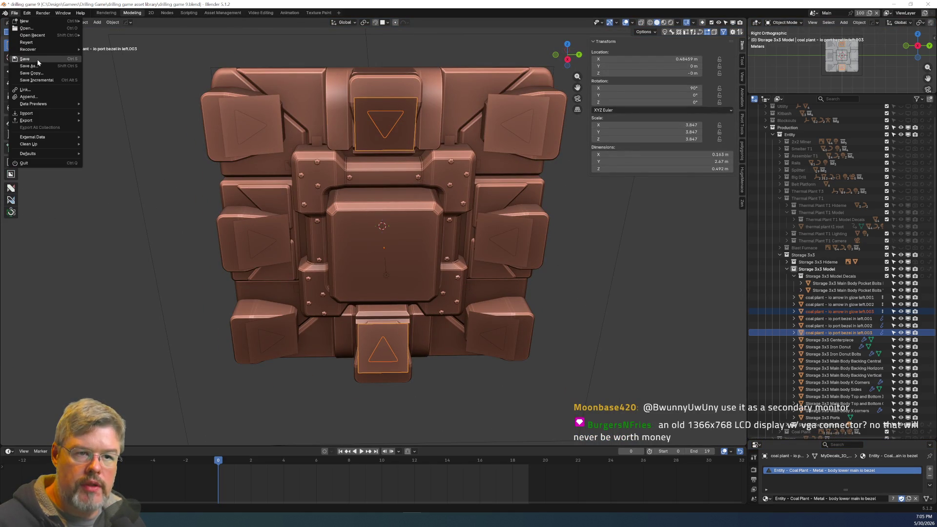
Save drilling game 9.blend, then clear the selection on the storage model.
left_click(37, 61)
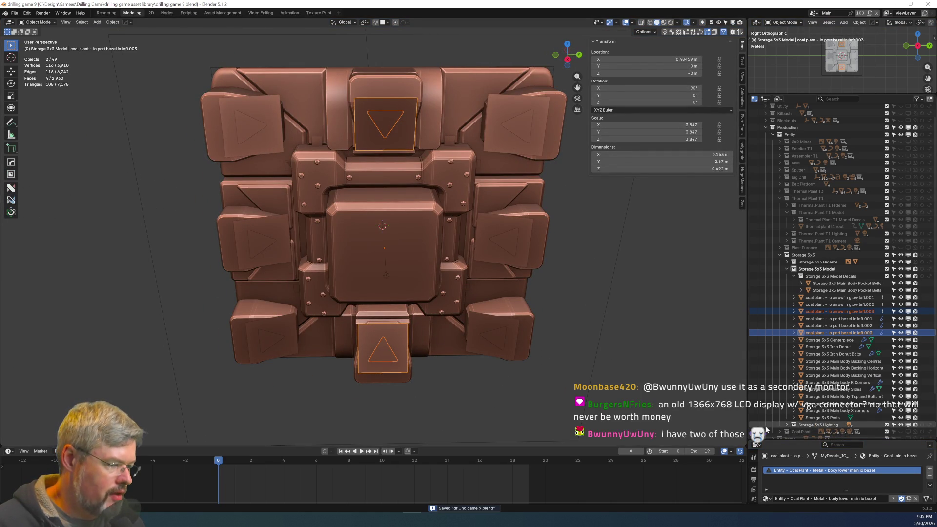
left_click(535, 381)
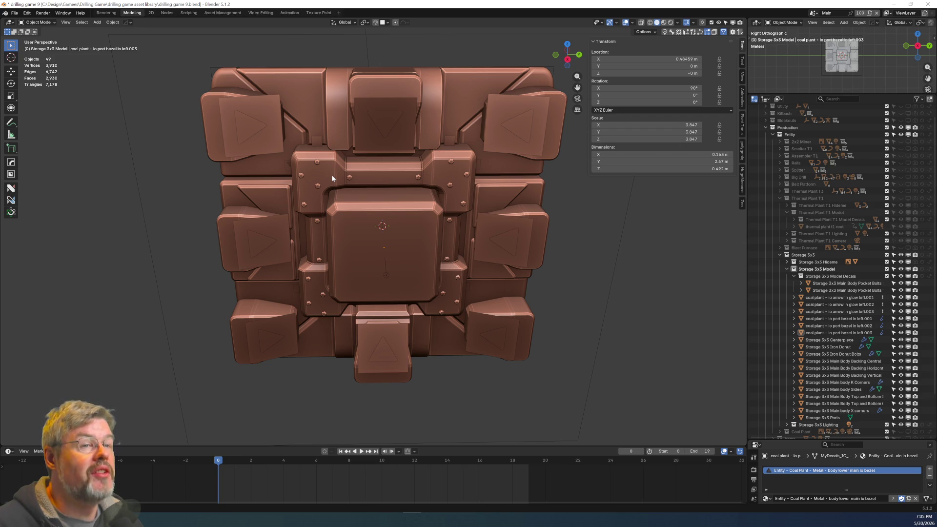
Orbit and zoom around the storage block to inspect the central hatch panel up close.
scroll(339, 203, "up", 3)
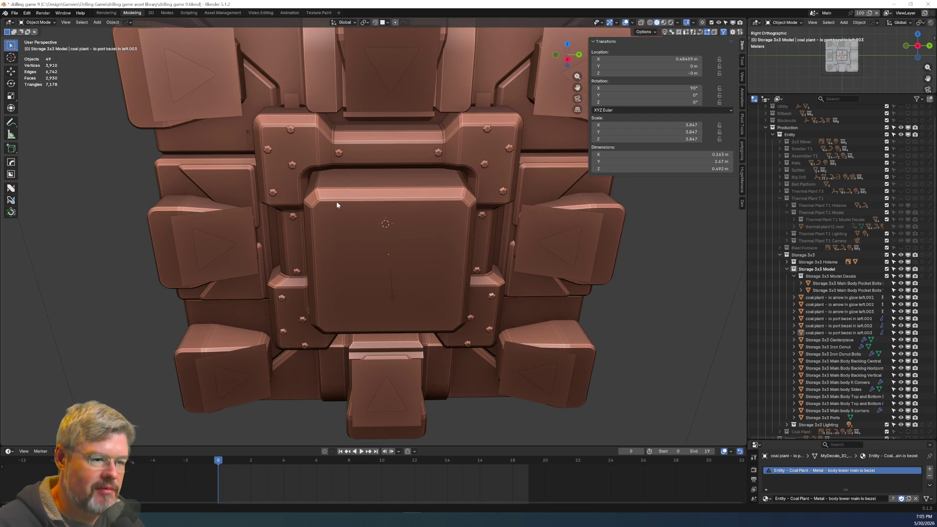
middle_click_drag(351, 200, 98, 298)
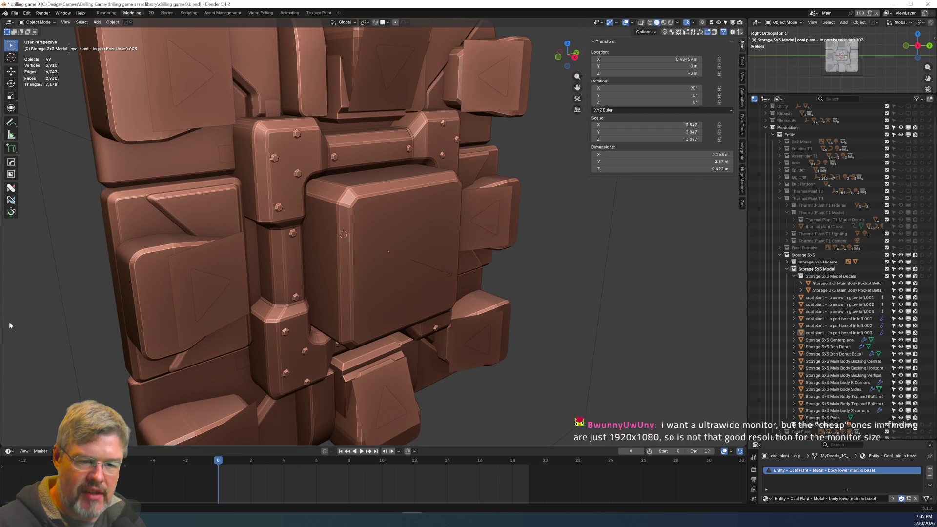
mouse_move(272, 162)
middle_mouse_down()
mouse_move(257, 168)
mouse_move(272, 182)
middle_mouse_up()
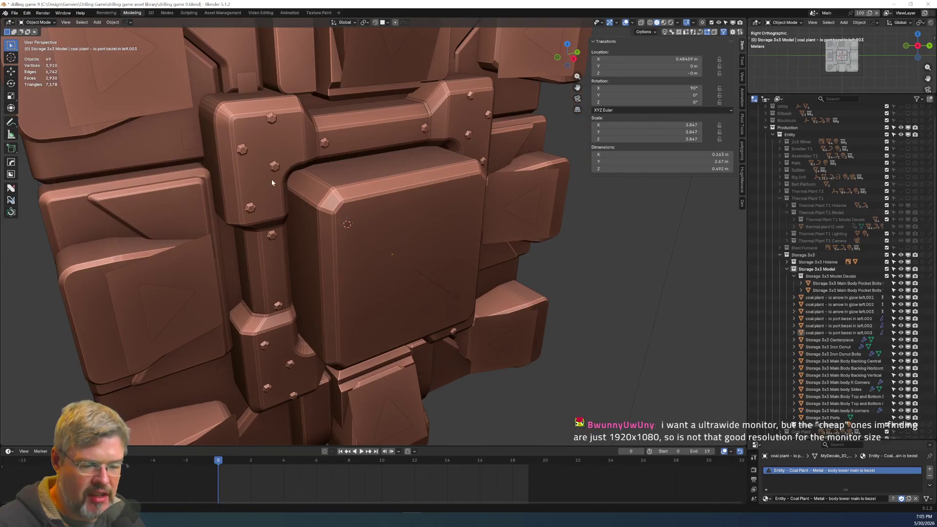
mouse_move(358, 258)
middle_mouse_down()
mouse_move(341, 240)
mouse_move(356, 252)
mouse_move(344, 267)
middle_mouse_up()
scroll(344, 267, "up", 1)
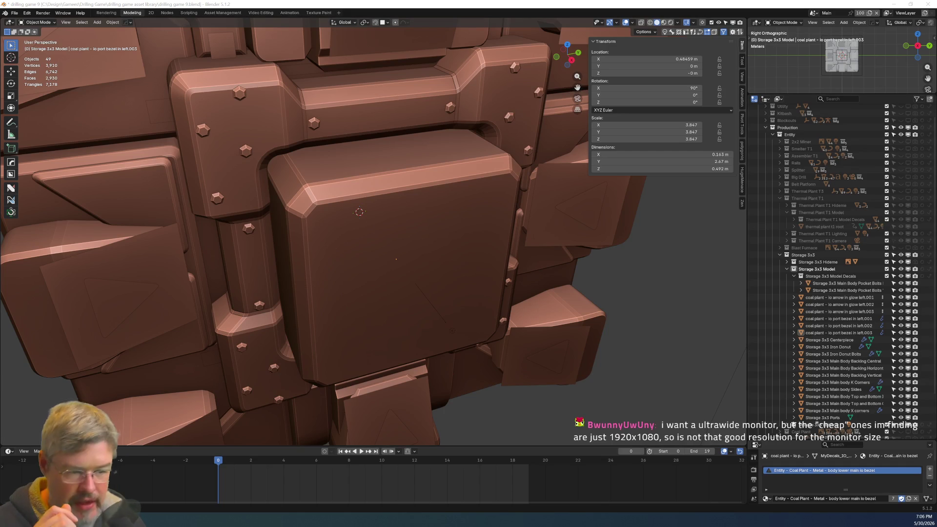
scroll(412, 245, "down", 5)
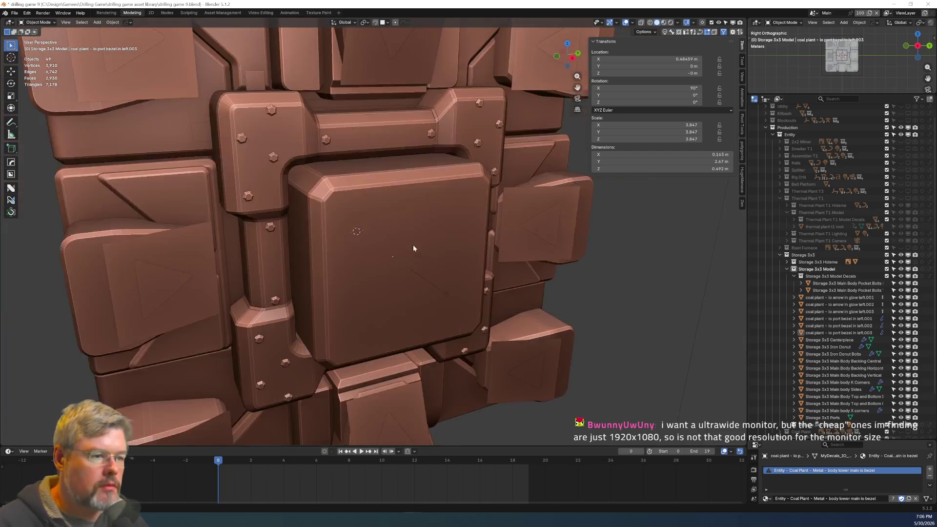
middle_click_drag(389, 265, 379, 253)
middle_click_drag(259, 231, 261, 236)
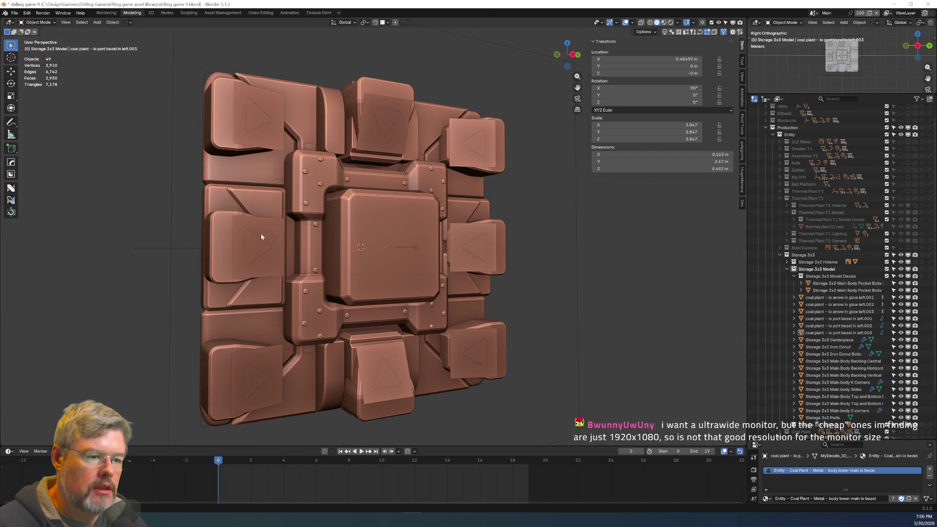
Select the middle-left and bottom-left arrow glow decals together with their port bezels.
left_click(253, 243)
left_click(269, 263, "shift")
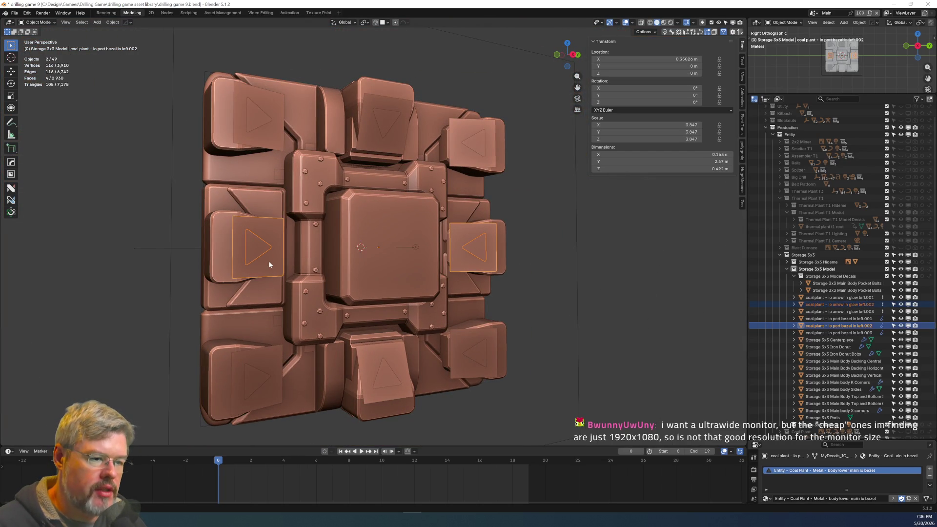
left_click(250, 382, "shift")
left_click(253, 385, "shift")
Join the four arrow glow decals into one object, with the middle-left arrow active.
left_click(383, 378, "shift")
left_click(372, 362, "shift")
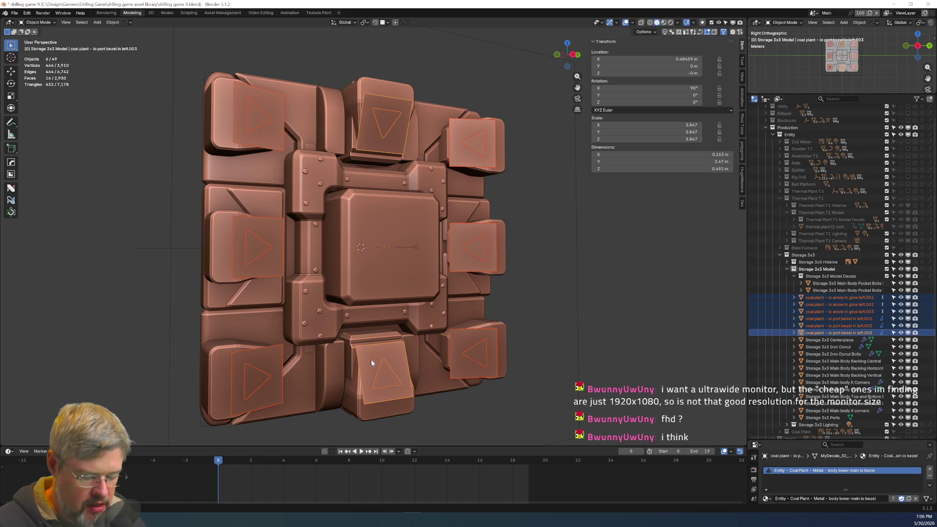
left_click(437, 397)
left_click(379, 376)
left_click(255, 380, "shift")
left_click(255, 253, "shift")
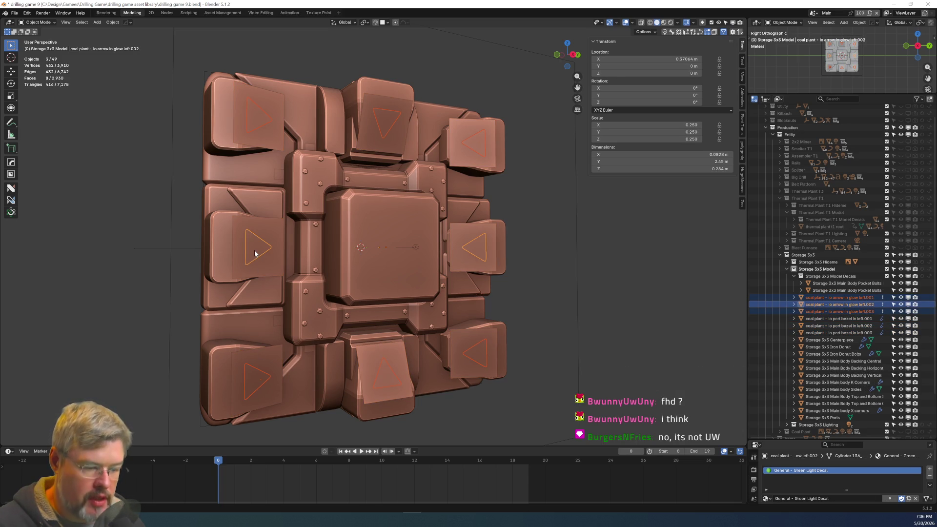
key("ctrl+j")
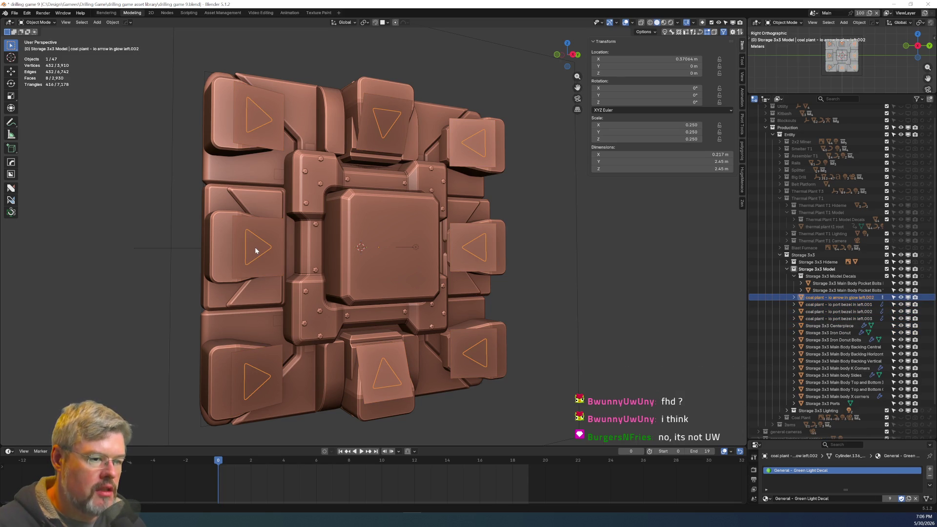
Join the port bezels into one object, with the bottom-centre bezel active.
left_click(255, 228)
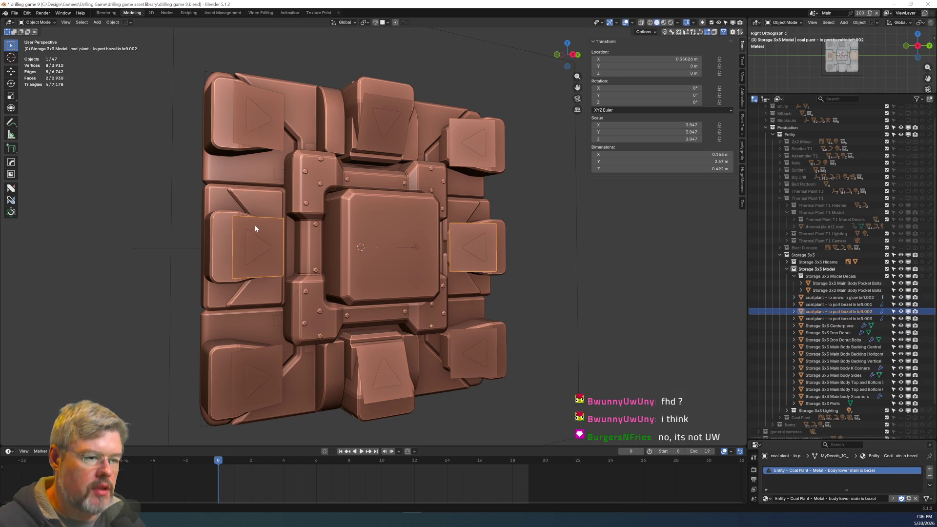
left_click(264, 352, "shift")
left_click(376, 355, "shift")
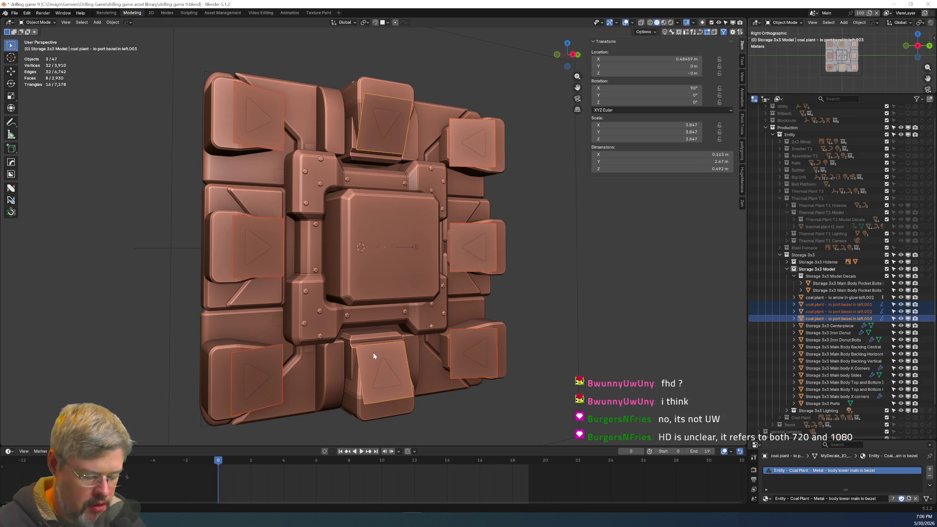
key("ctrl+j")
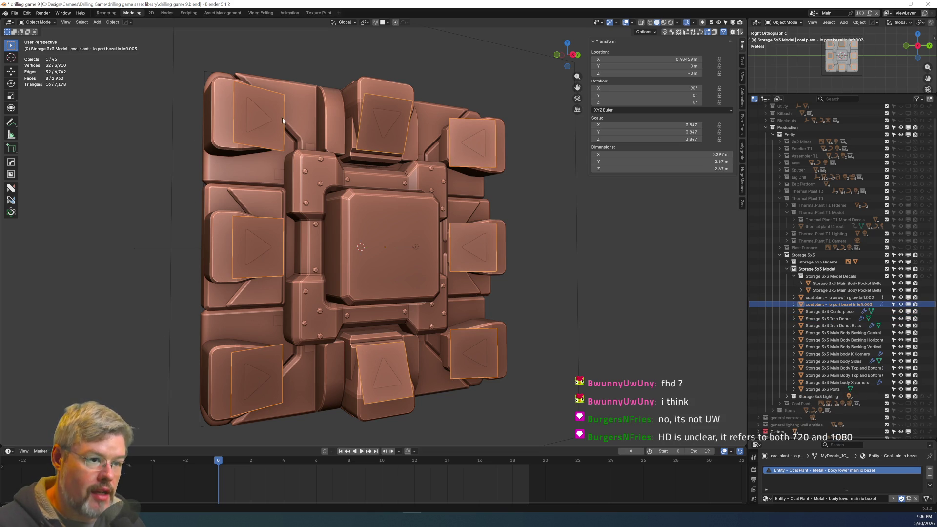
Rename the joined arrows to Storage 3x3 io arrow glow.001 and save drilling game 9.blend.
key("Up")
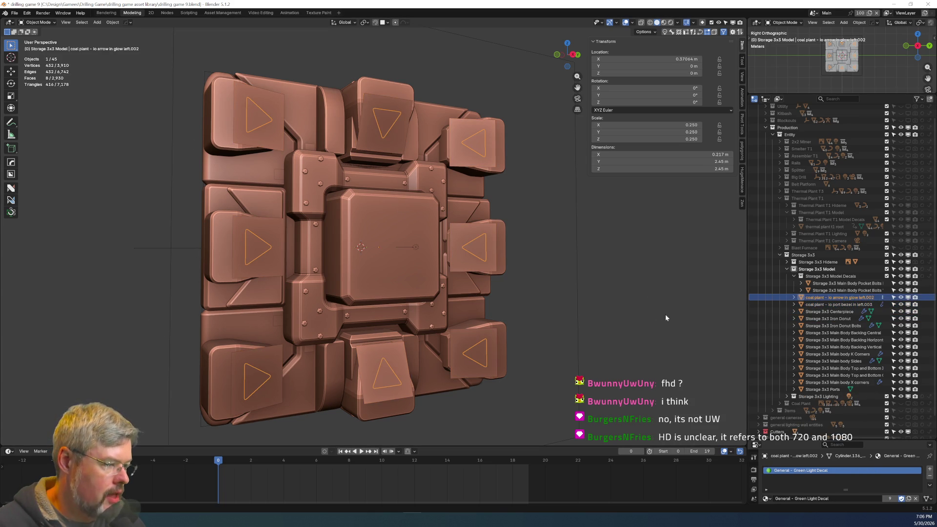
key("F2")
type("Storage 3x3")
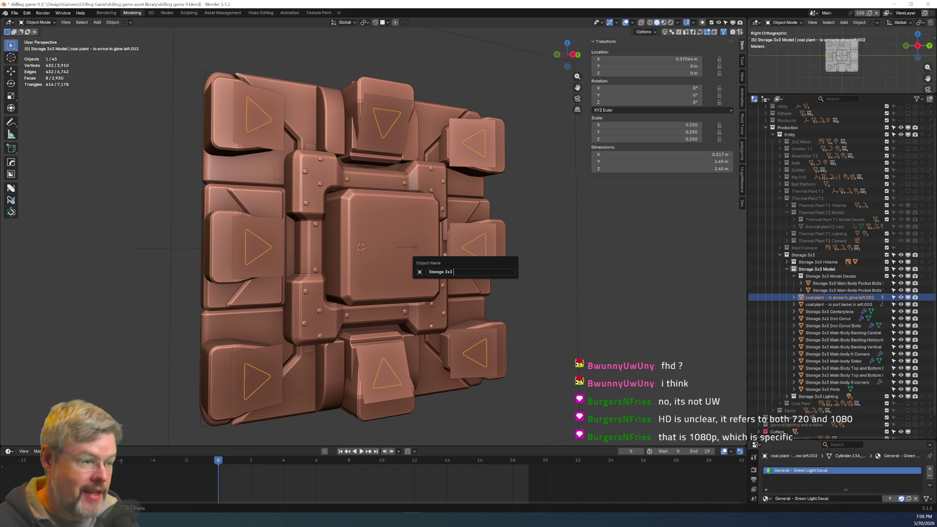
type("arrow glow.001")
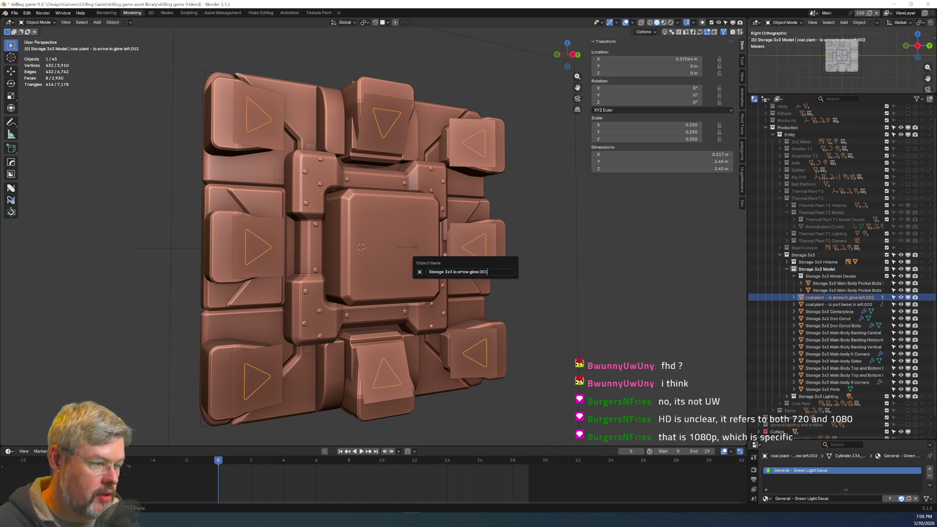
key("Return")
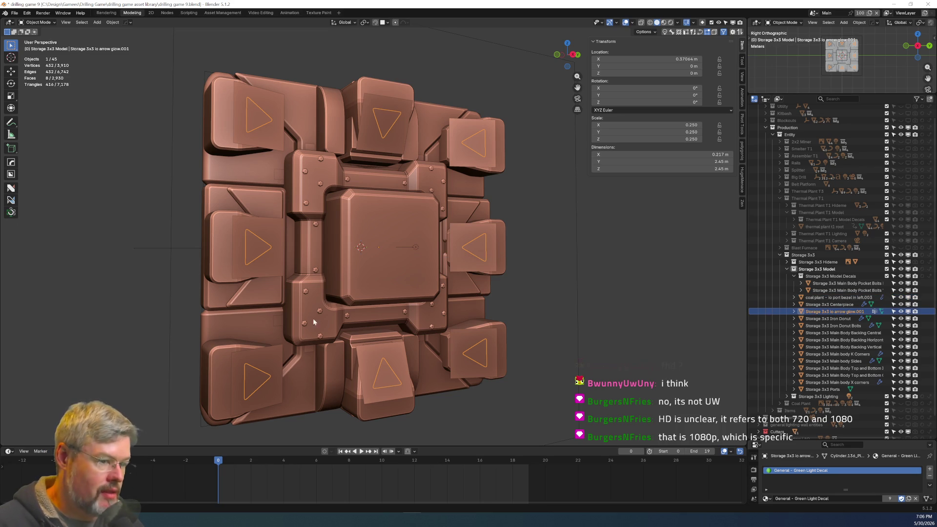
left_click(242, 365)
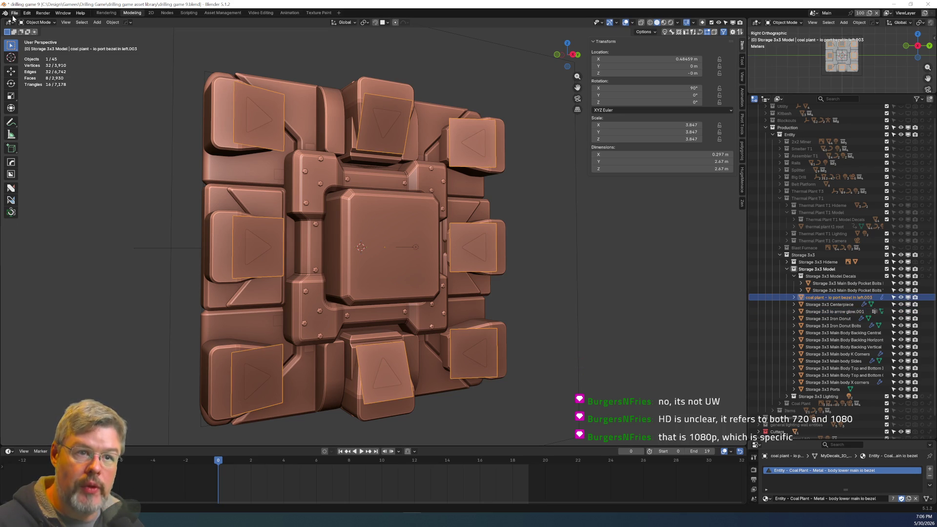
left_click(14, 13)
left_click(45, 59)
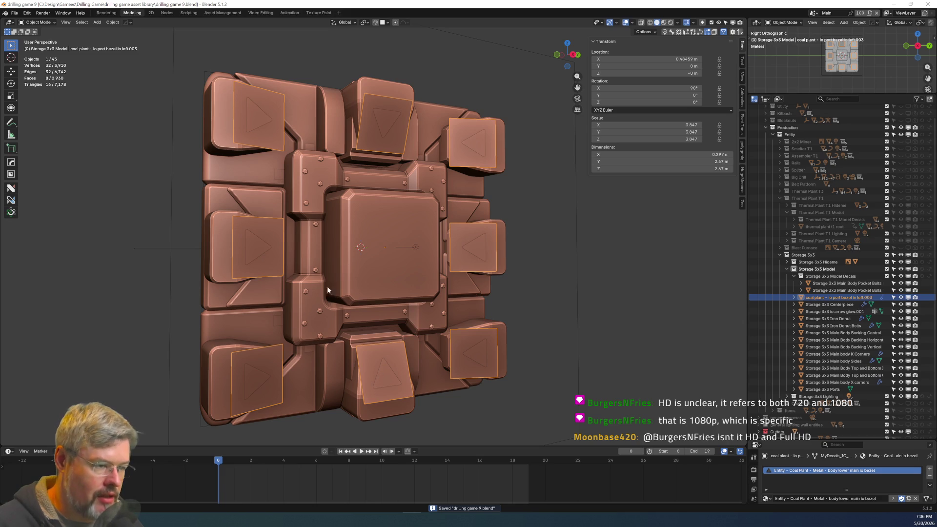
Rename the joined bezels to Storage 3x3 io arrow pocket.001 and save the file again.
left_click(261, 254)
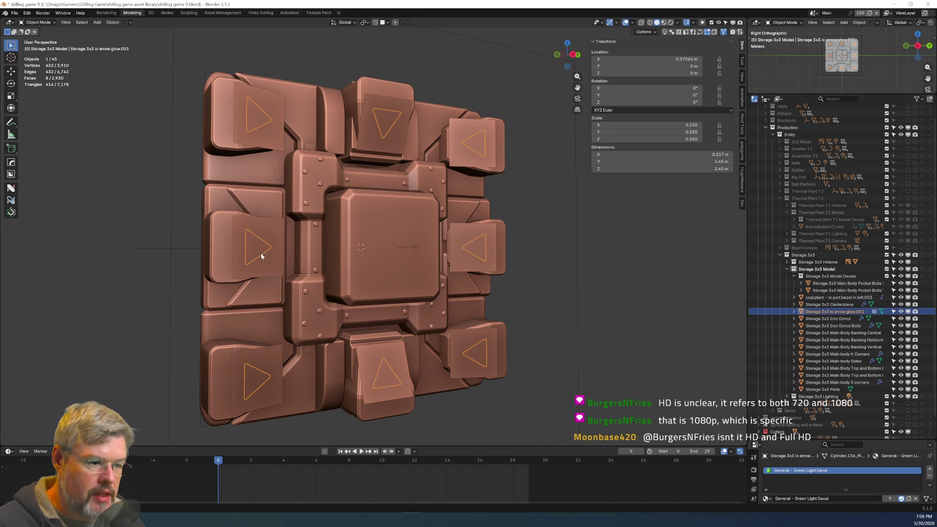
left_click(276, 354)
key("F2")
type("Storage 3x3 io arrow glow.001")
left_click_drag(297, 351, 279, 350)
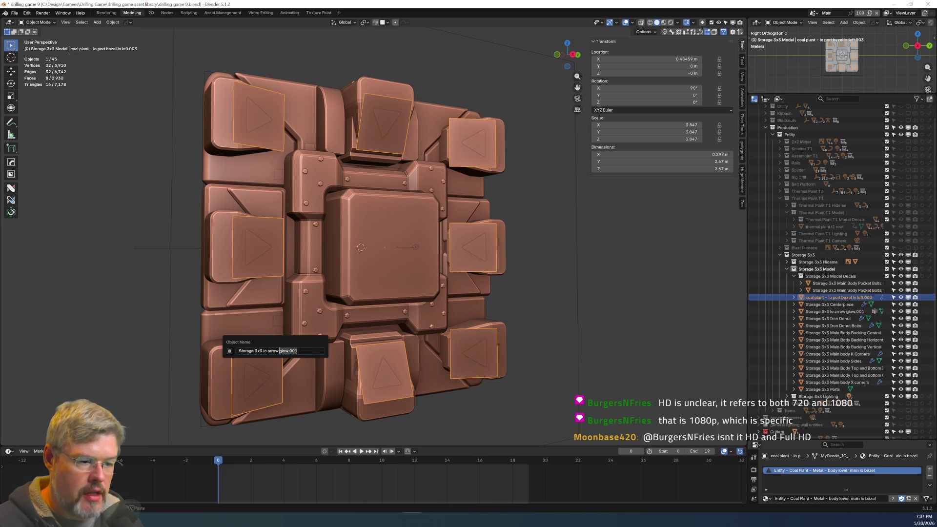
left_click(282, 351)
double_click(282, 351)
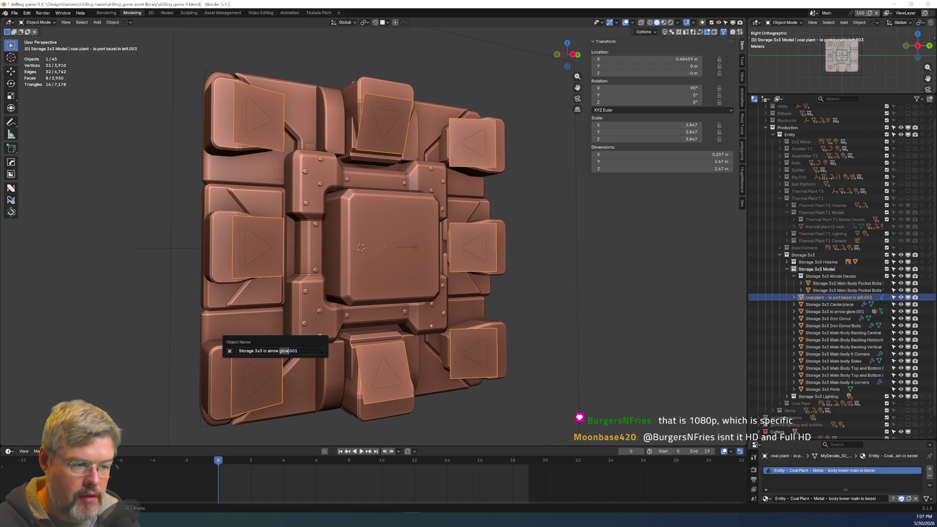
type("pocket")
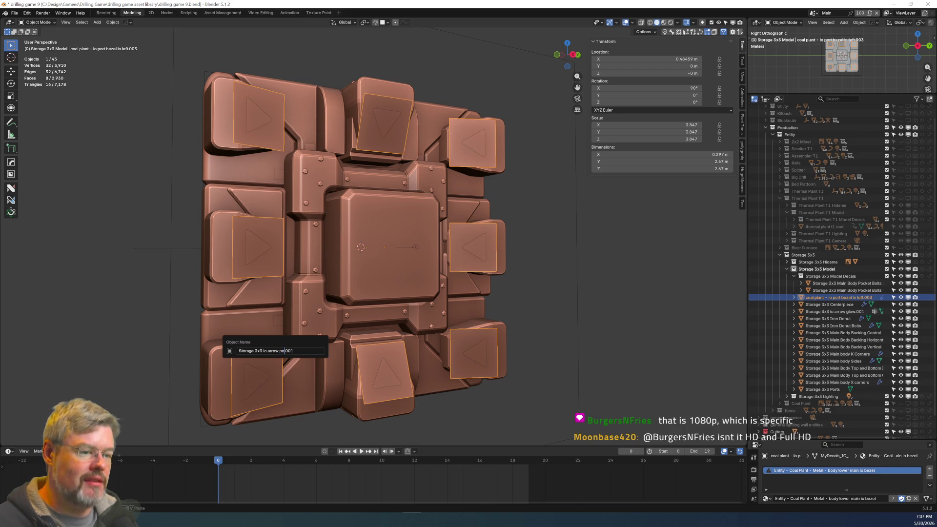
key("Return")
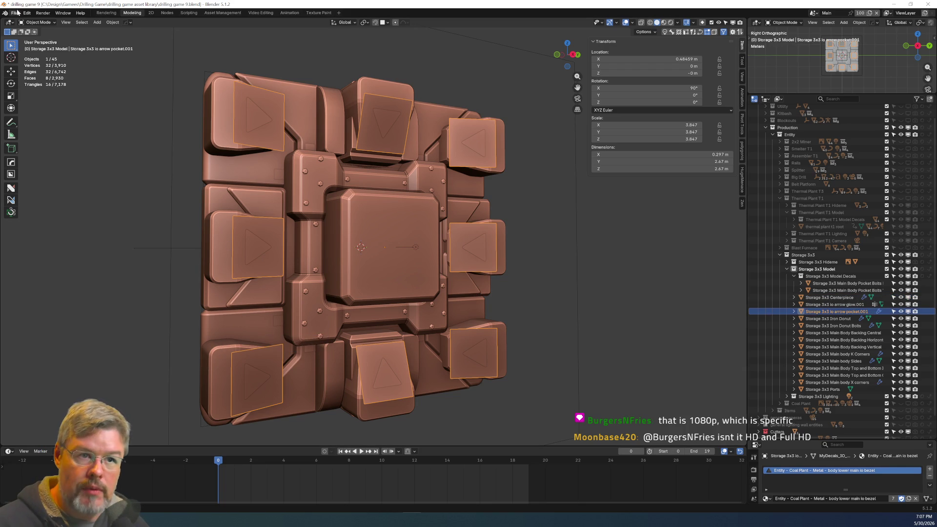
left_click(15, 13)
left_click(37, 62)
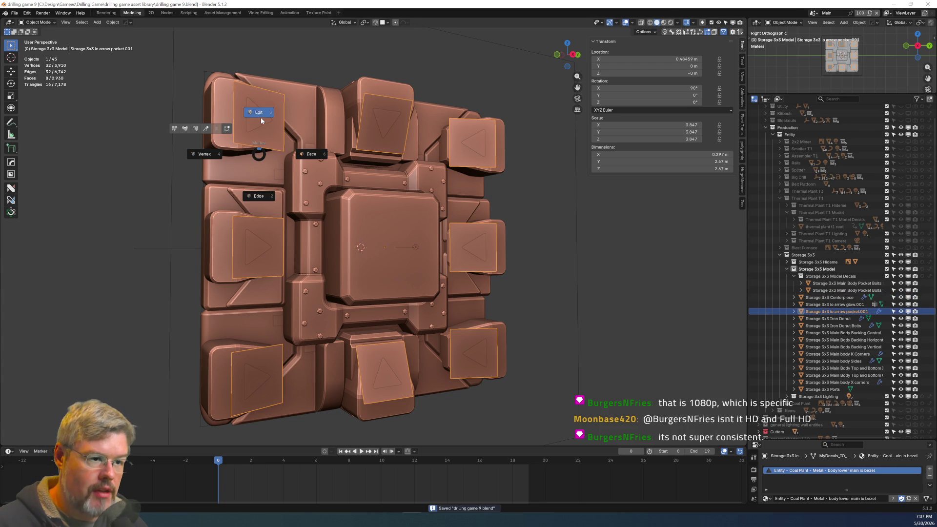
Separate arrow pocket.001 by loose parts into eight arrow pocket objects.
left_click(270, 189)
key("a")
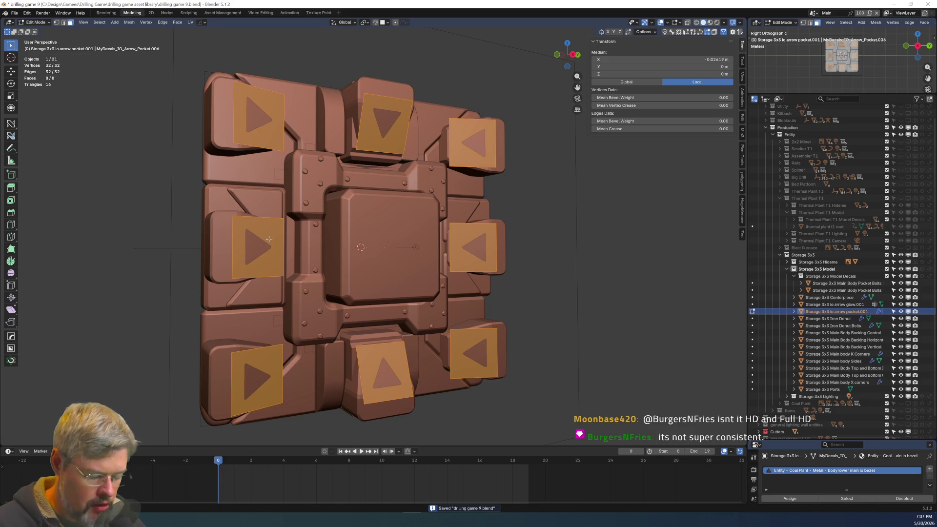
key("p")
left_click(257, 253)
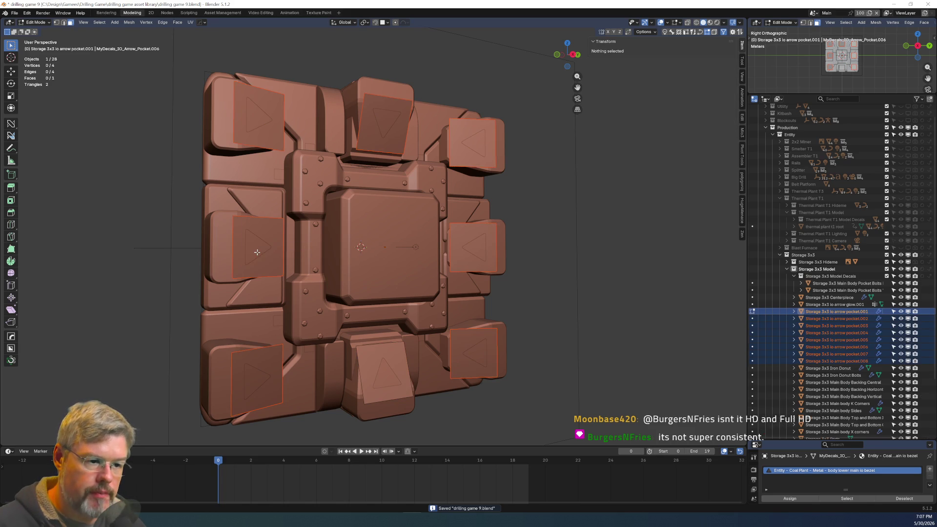
key("ctrl+Tab")
left_click(264, 221)
Separate arrow glow.001 by loose parts into glow objects .001 through .008.
left_click(249, 255)
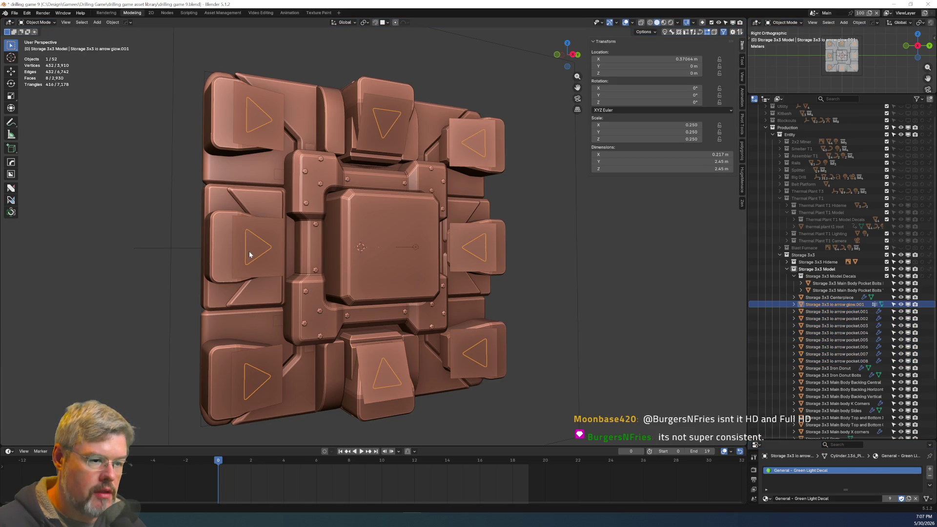
key("ctrl+Tab")
left_click(251, 218)
key("ctrl+Tab")
left_click(250, 191)
key("a")
scroll(252, 274, "up", 2)
scroll(251, 274, "up", 2)
scroll(252, 273, "down", 4)
key("p")
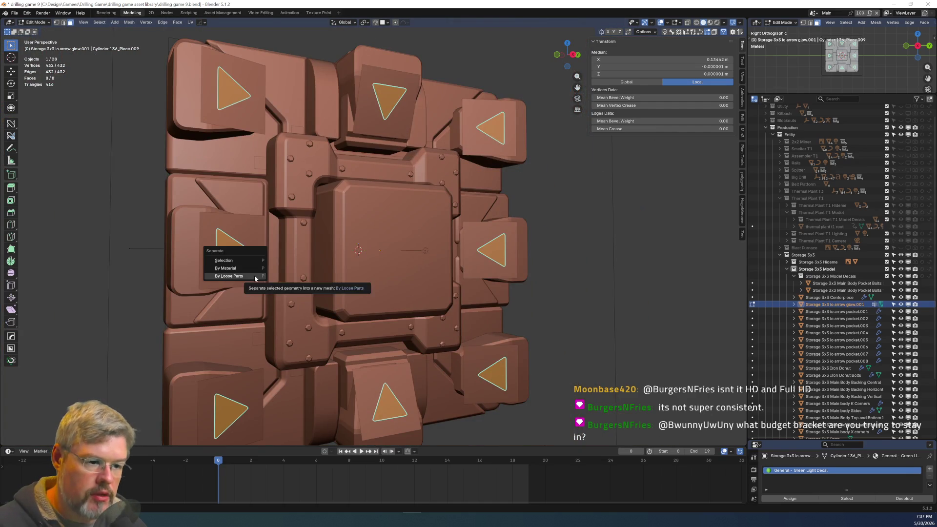
left_click(255, 277)
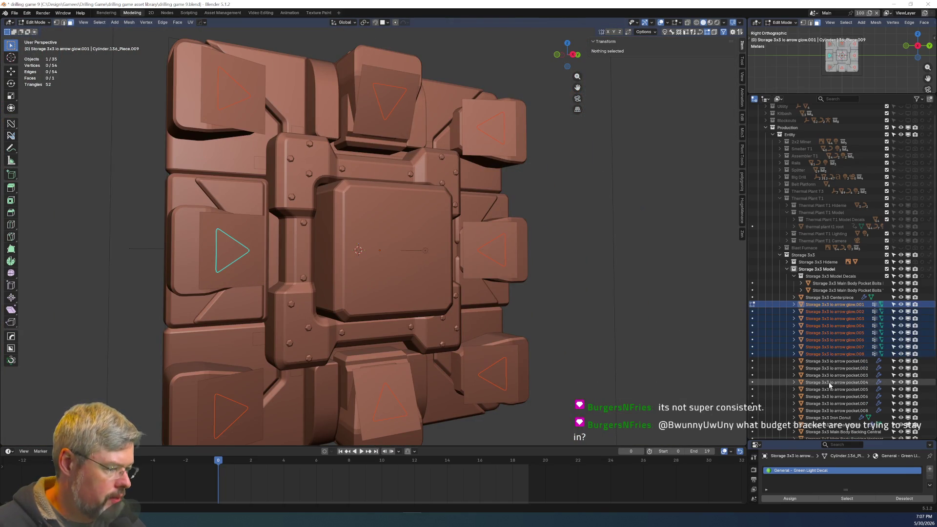
Return to Object Mode and deselect the new arrow glow objects.
key("Tab")
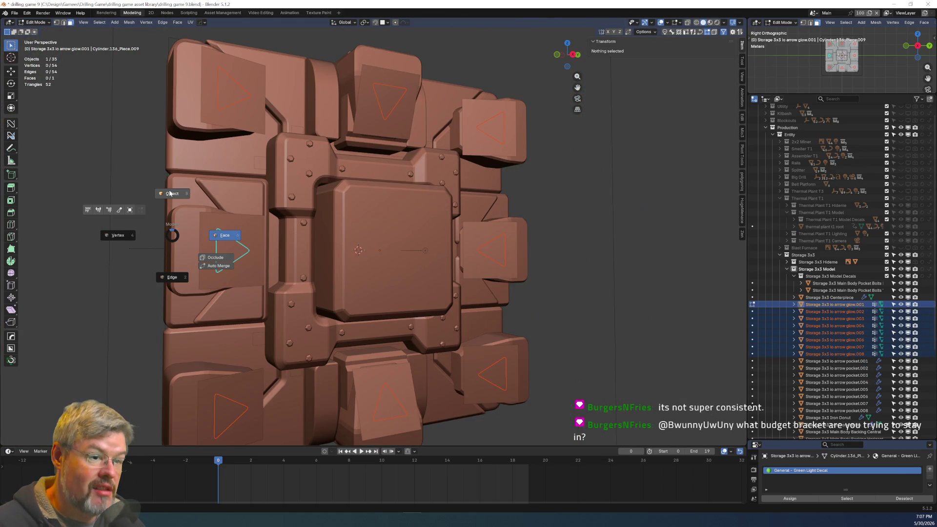
left_click(165, 239)
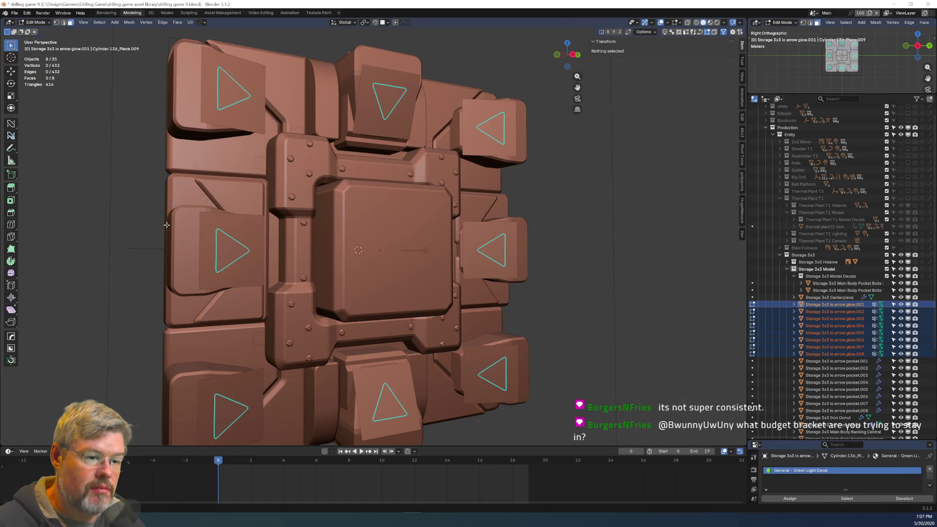
left_click(166, 198)
left_click(640, 348)
scroll(862, 375, "down", 5)
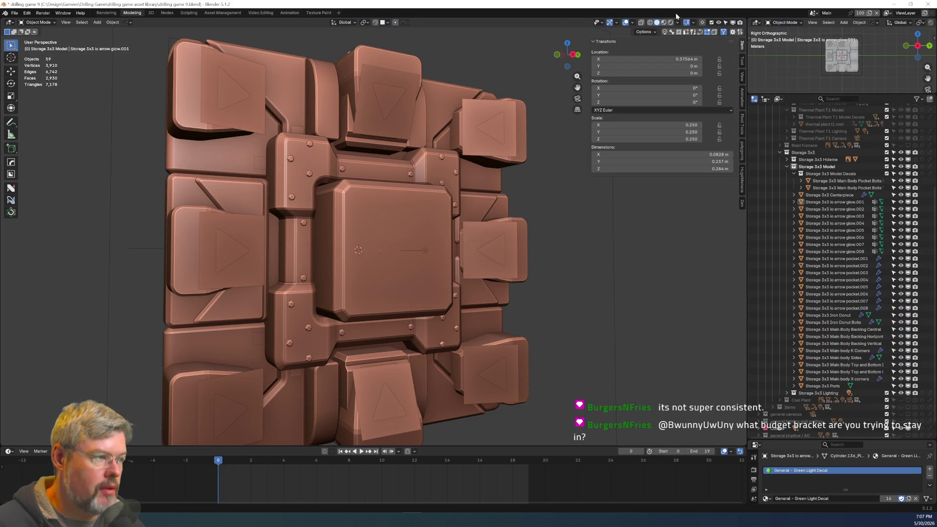
Switch to Rendered shading and select arrow glow.001 through .008 in the outliner.
left_click(670, 22)
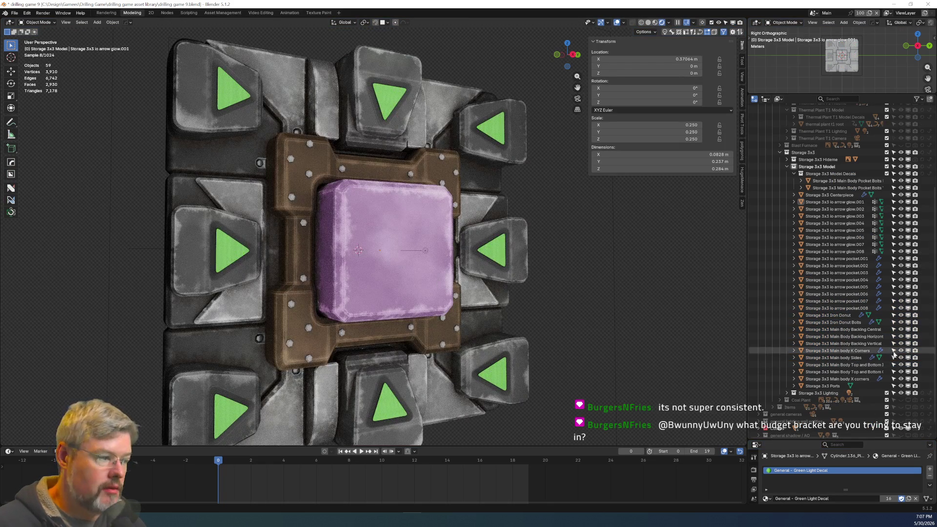
left_click(837, 308)
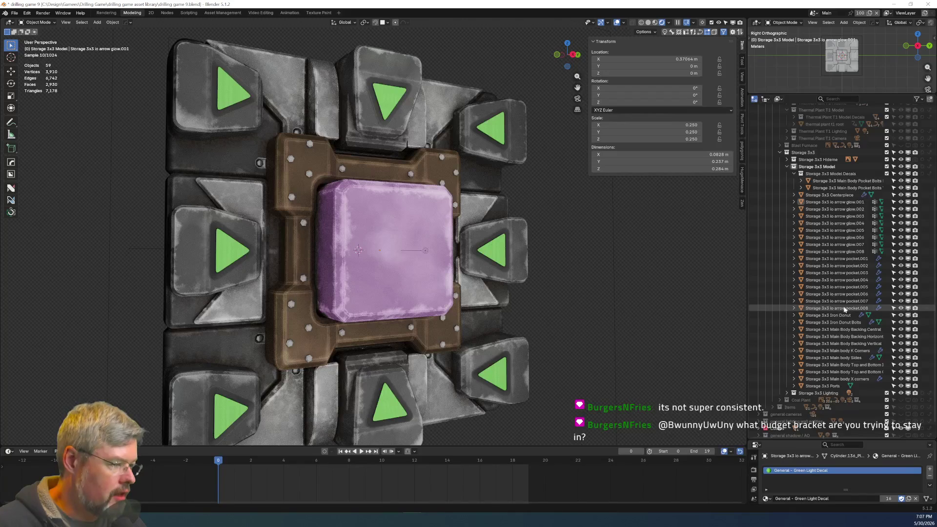
left_click(839, 251)
left_click(836, 202, "shift")
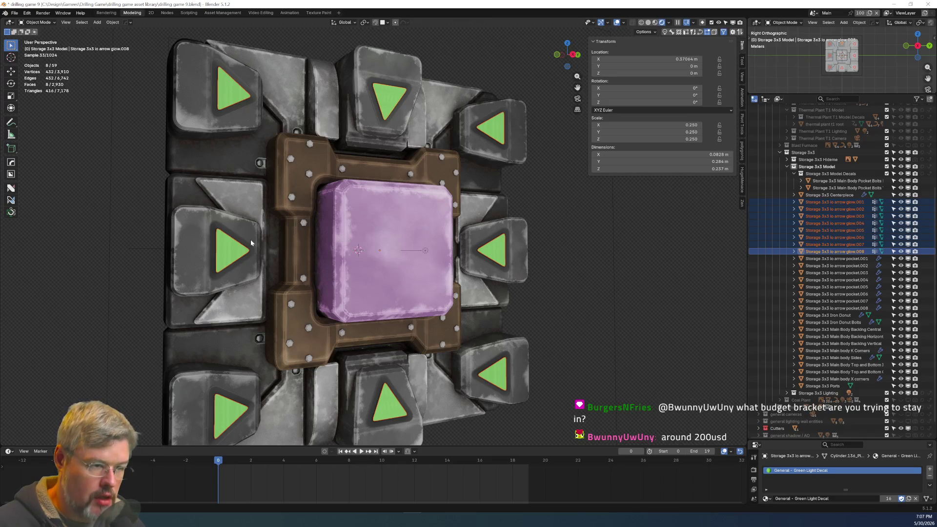
Set Origin to Geometry on the eight selected glows, then deselect everything.
right_click(219, 251)
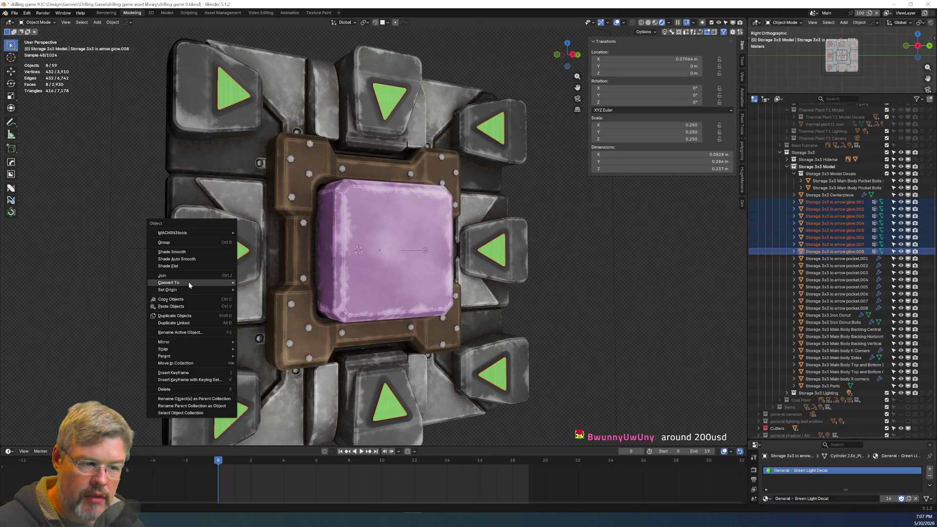
mouse_move(186, 289)
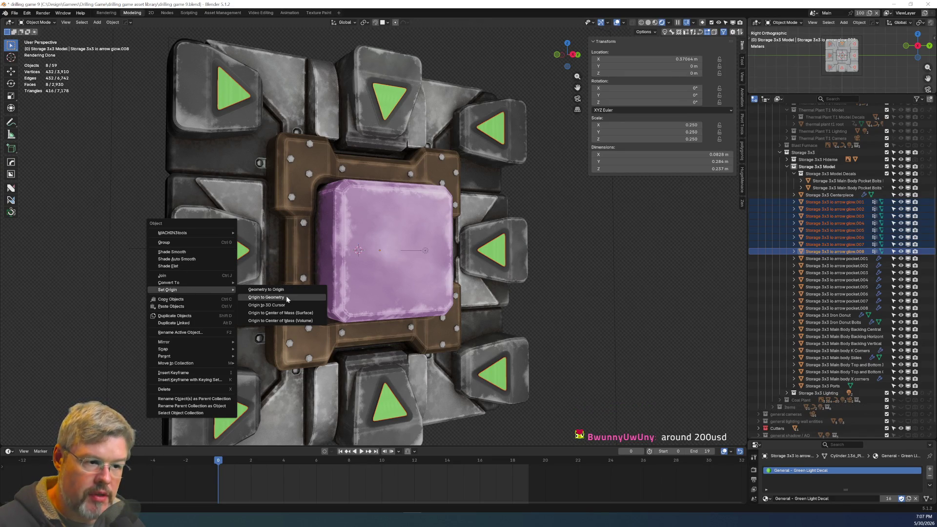
left_click(286, 296)
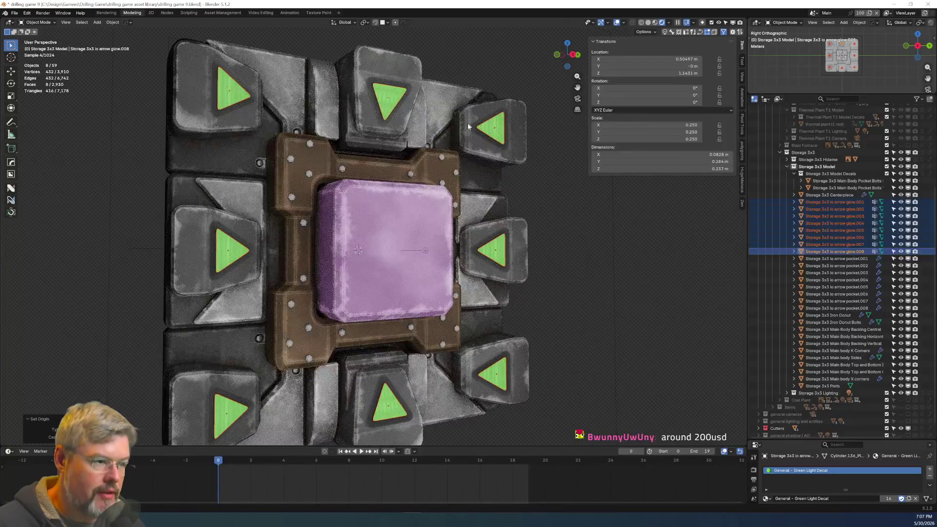
left_click(585, 268)
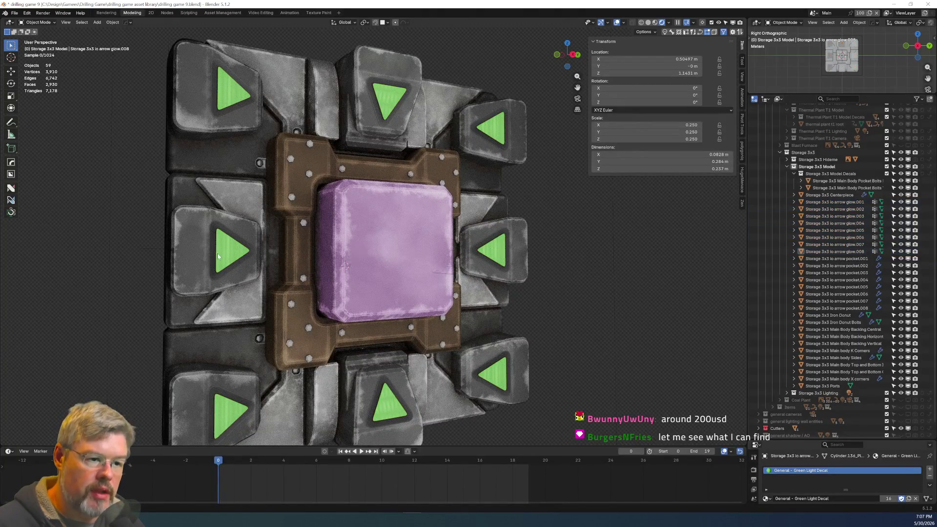
scroll(202, 266, "up", 4)
scroll(124, 317, "up", 5)
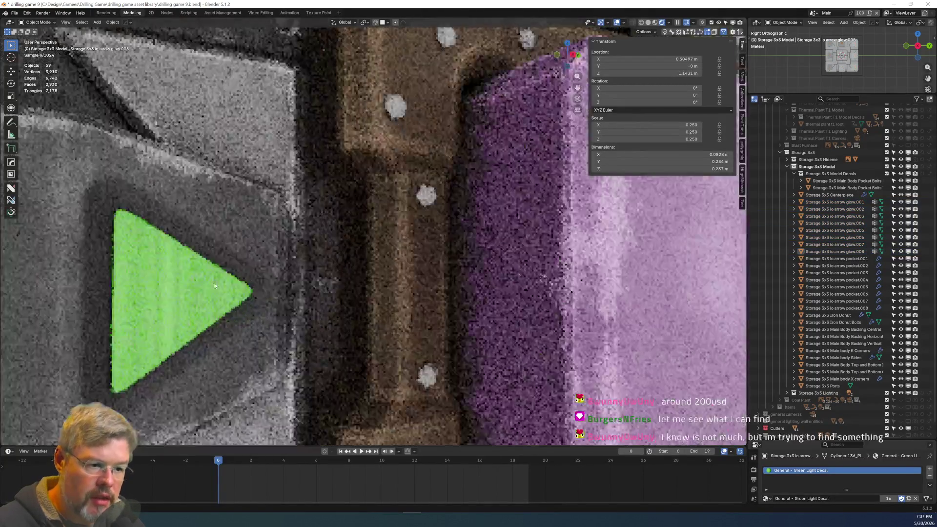
scroll(119, 301, "down", 8)
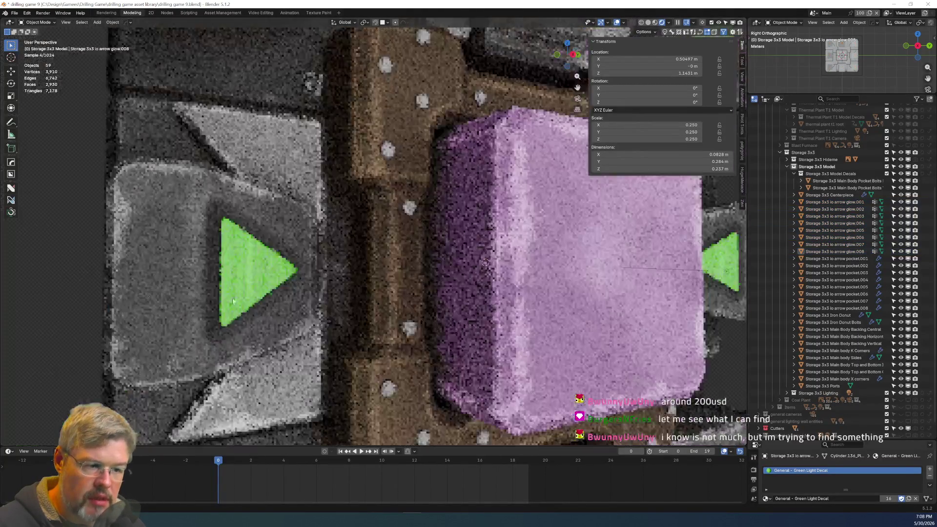
middle_click_drag(491, 277, 464, 252)
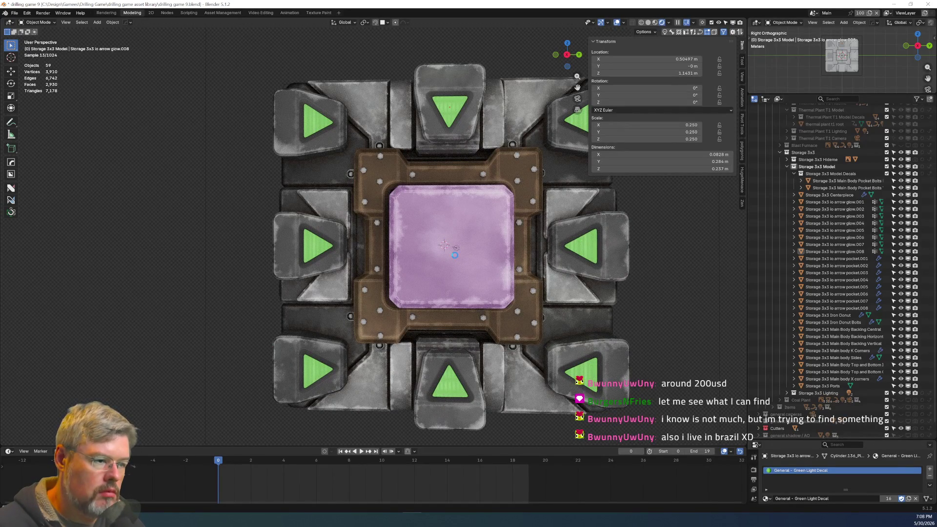
Save drilling game 9.blend and select all eight arrow glow objects in the viewport.
key("ctrl+s")
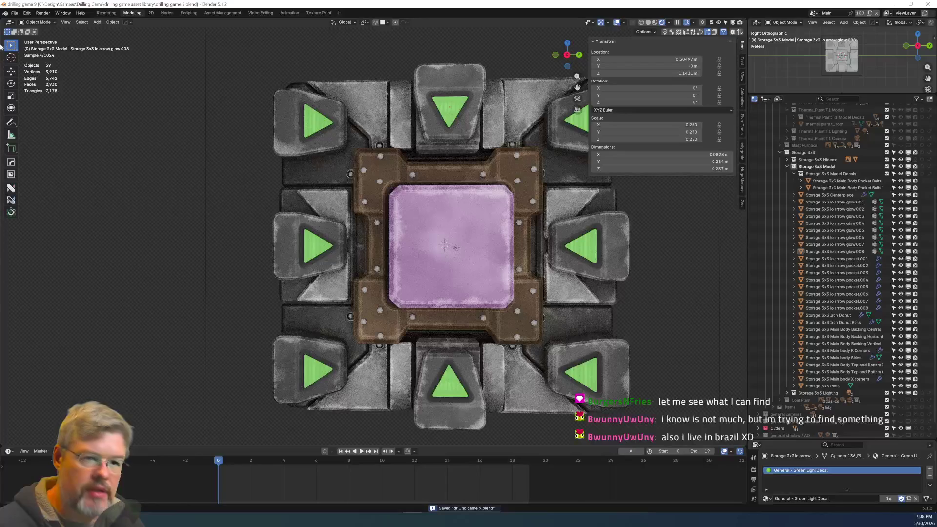
left_click(319, 243)
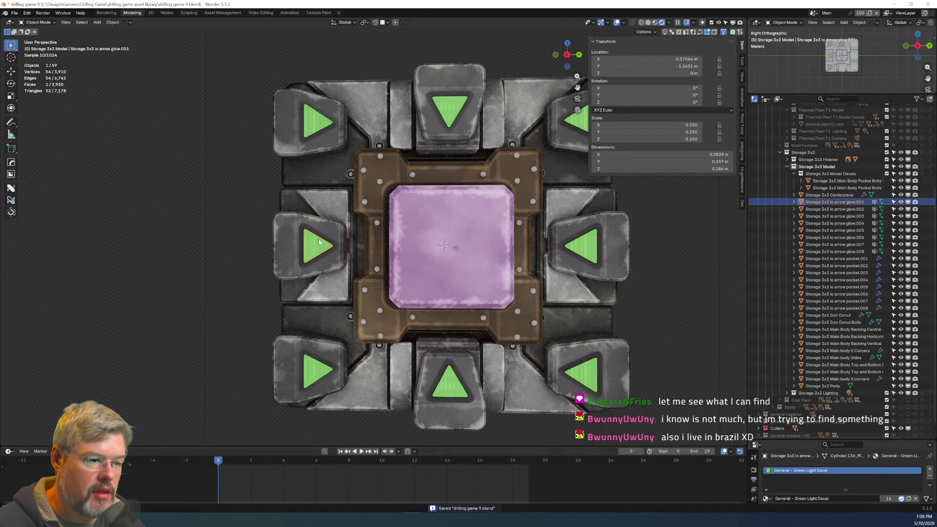
left_click(319, 380, "shift")
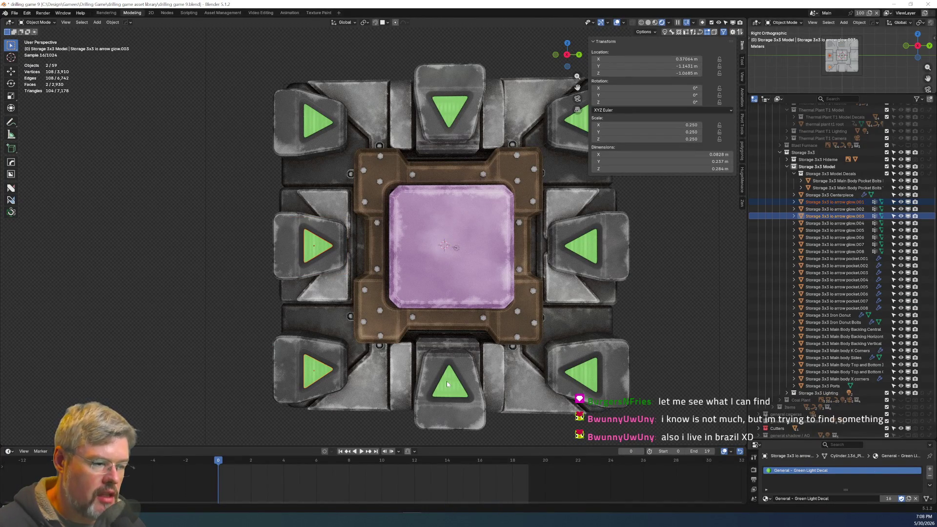
left_click(446, 381, "shift")
left_click(592, 378, "shift")
left_click(583, 246, "shift")
left_click(454, 112, "shift")
left_click(350, 118, "shift")
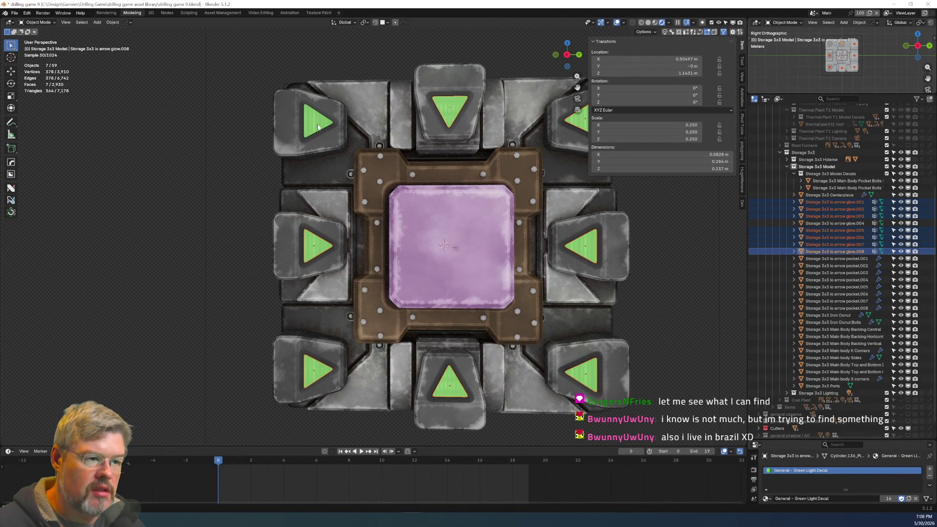
left_click(304, 248, "shift")
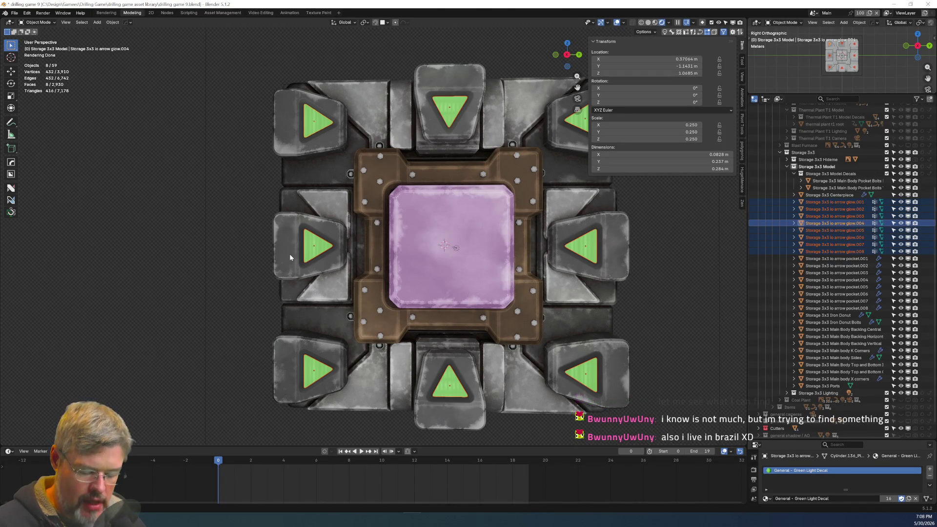
Save again and apply scale to the eight arrow glows so it reads 1.000.
key("ctrl+s")
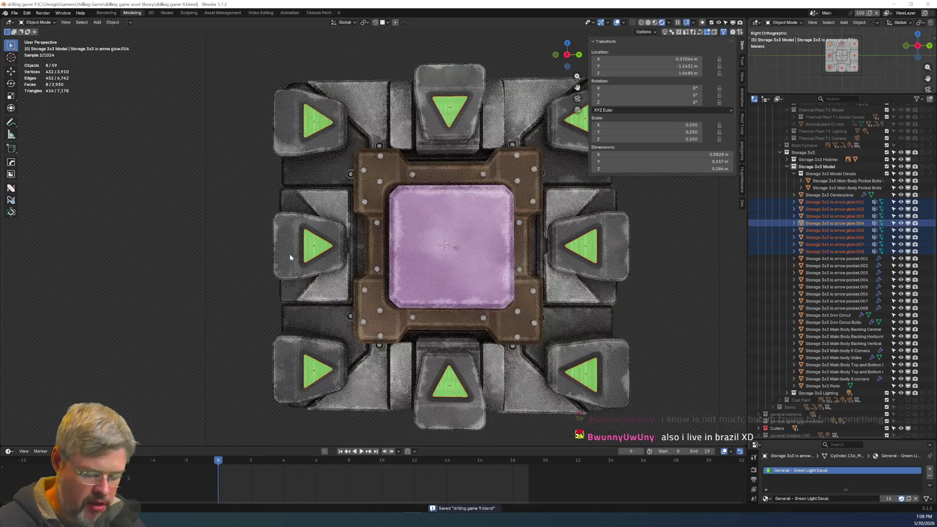
key("z")
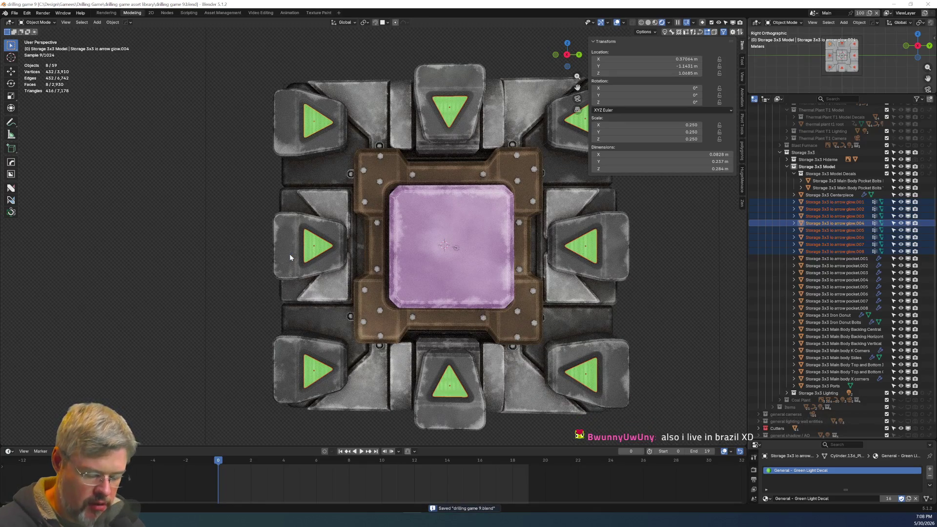
key("ctrl+a")
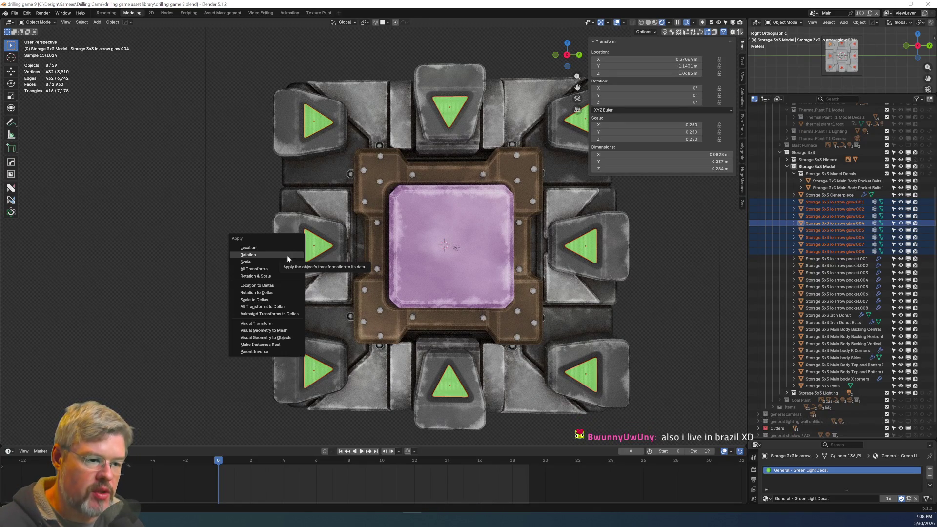
left_click(282, 261)
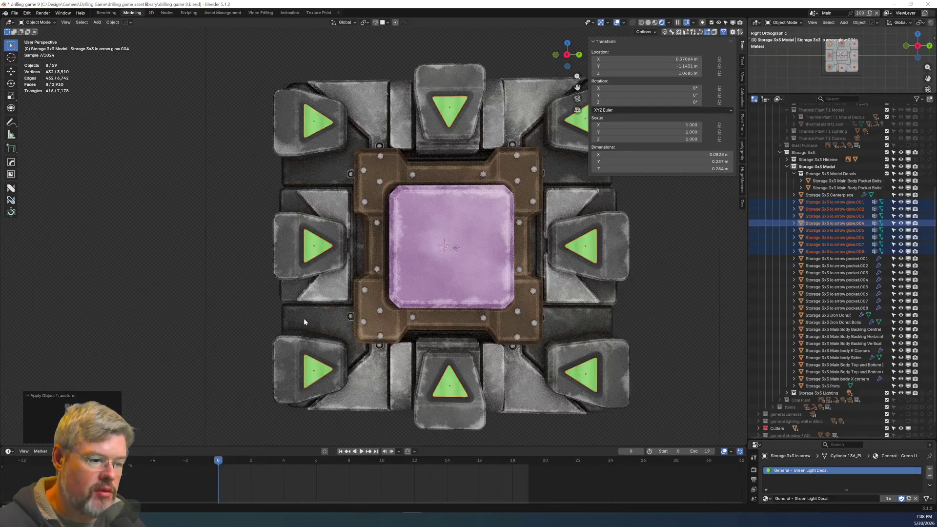
scroll(303, 319, "up", 6)
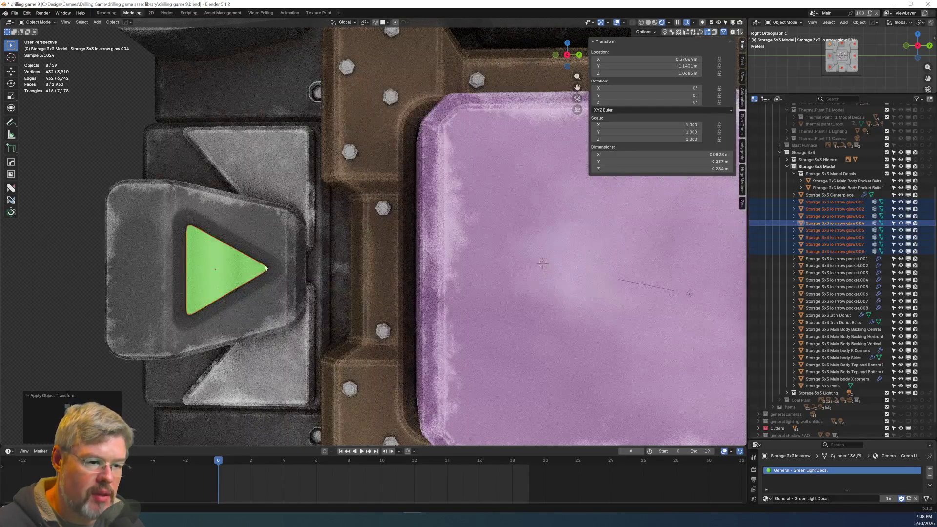
scroll(268, 256, "down", 6)
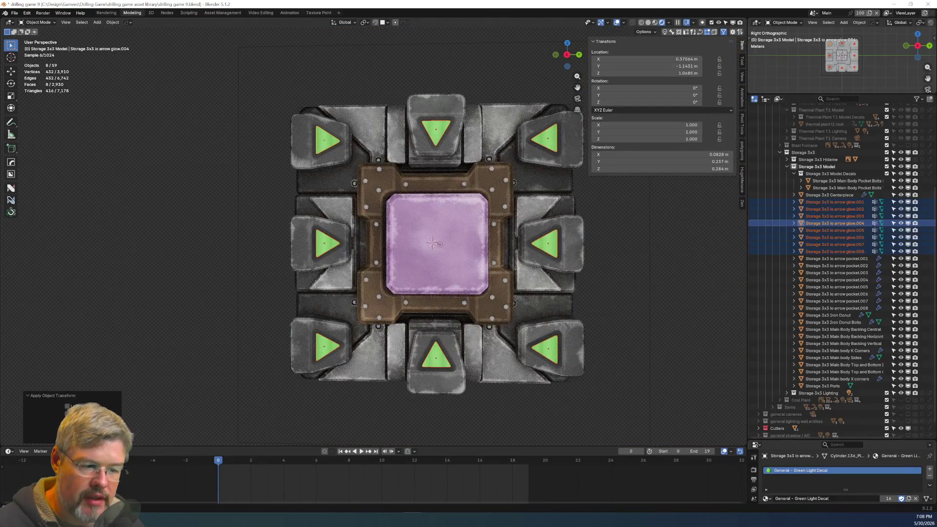
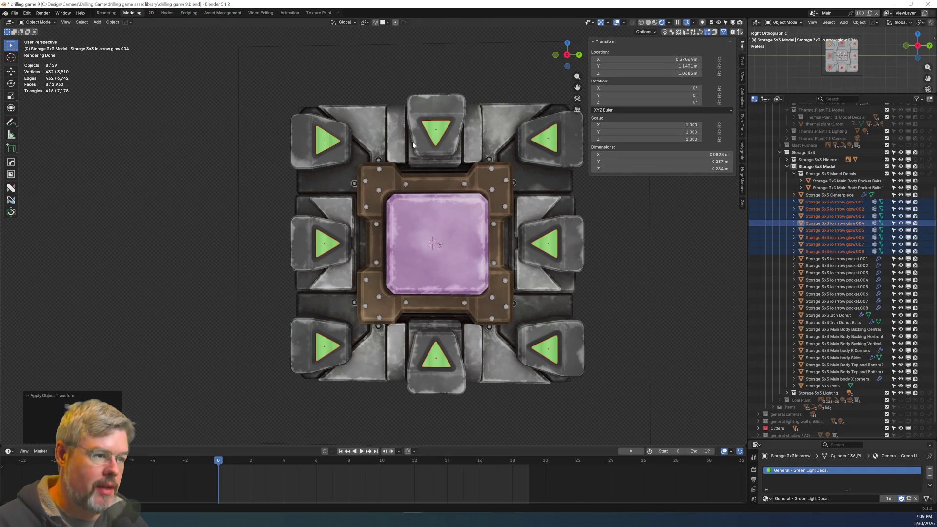
Orbit around the Storage 3x3 model, then delete the eight selected arrow-glow decals.
middle_click_drag(479, 185, 441, 175)
scroll(358, 149, "up", 3)
scroll(293, 105, "up", 3)
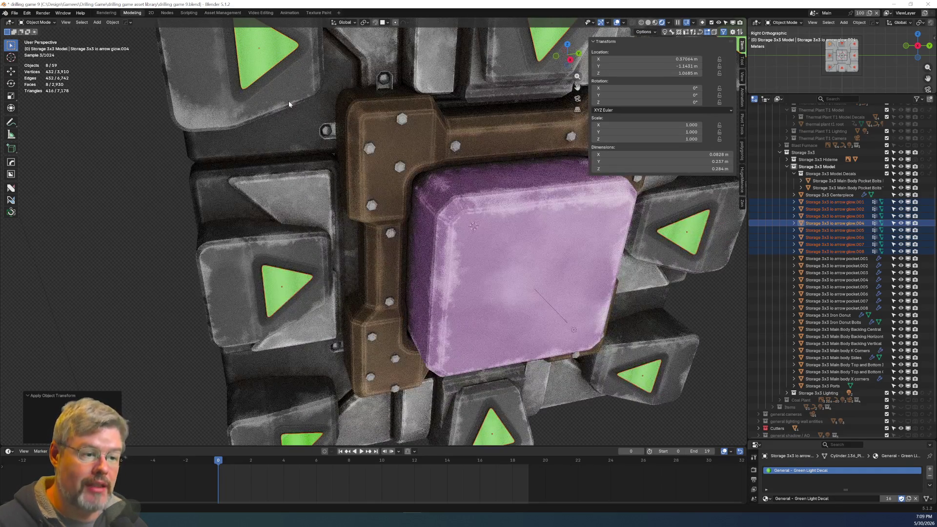
scroll(386, 259, "down", 5)
mouse_move(386, 259)
middle_mouse_down()
mouse_move(512, 269)
mouse_move(478, 241)
mouse_move(521, 244)
middle_mouse_up()
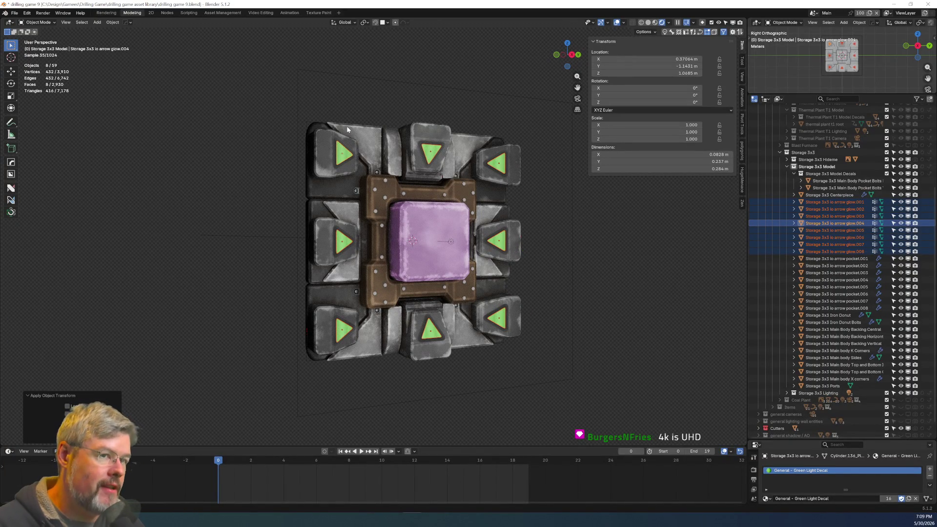
scroll(382, 190, "up", 4)
mouse_move(383, 190)
middle_mouse_down()
mouse_move(341, 235)
mouse_move(298, 175)
mouse_move(370, 267)
middle_mouse_up()
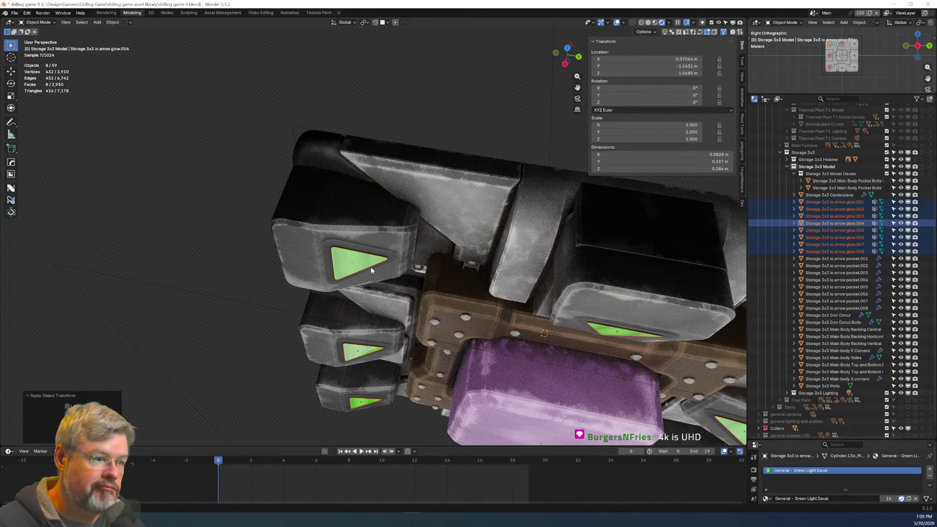
mouse_move(368, 268)
middle_mouse_down()
mouse_move(436, 268)
mouse_move(439, 219)
middle_mouse_up()
key("x")
left_click(440, 219)
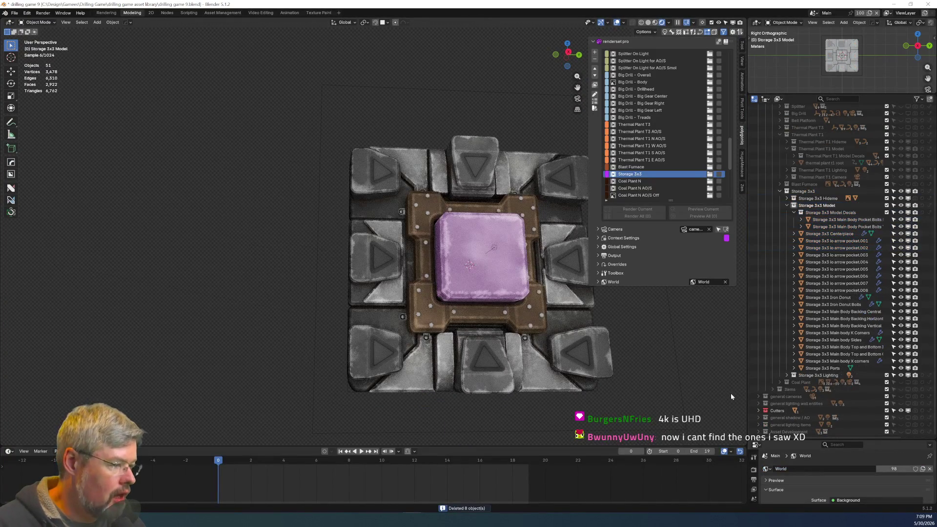
Save the file and make the Kitbash and kb ports collections visible in the viewport.
middle_click_drag(440, 268, 362, 277, "shift")
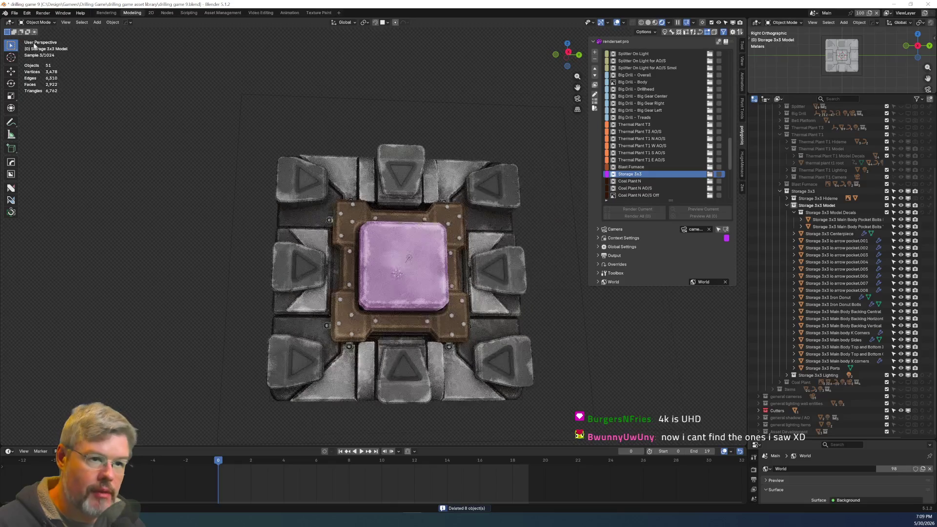
left_click(16, 13)
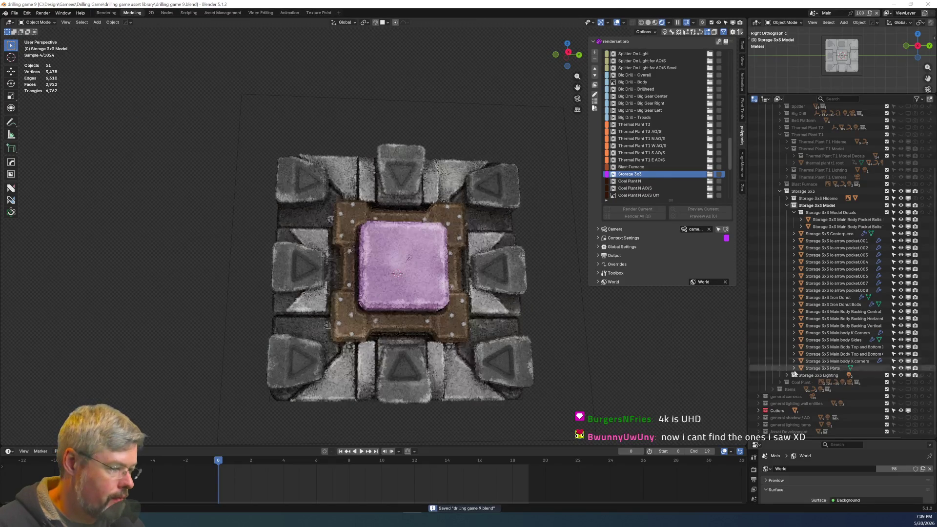
scroll(799, 272, "up", 5)
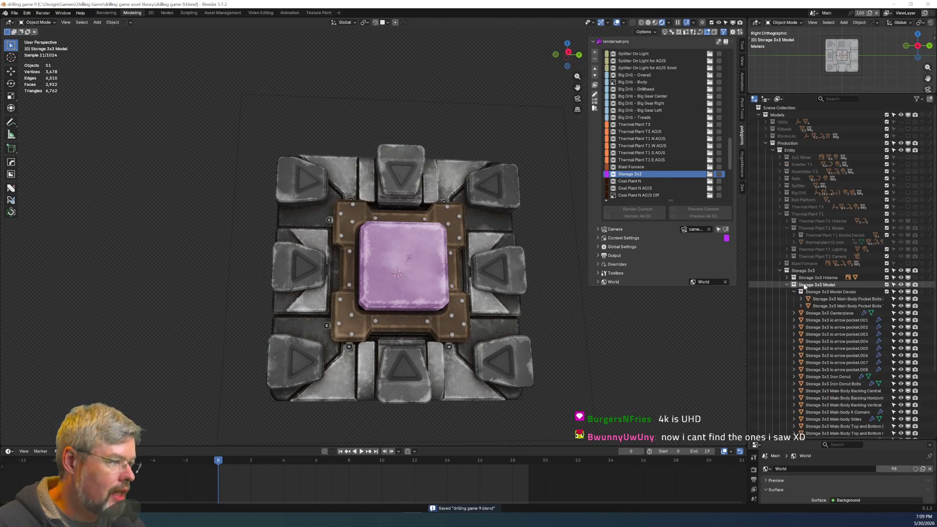
left_click(766, 129)
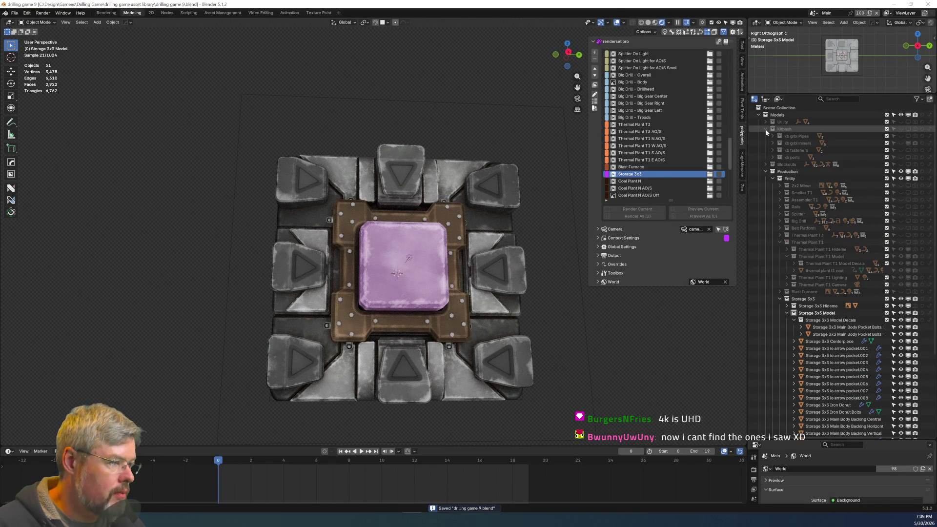
left_click(780, 157)
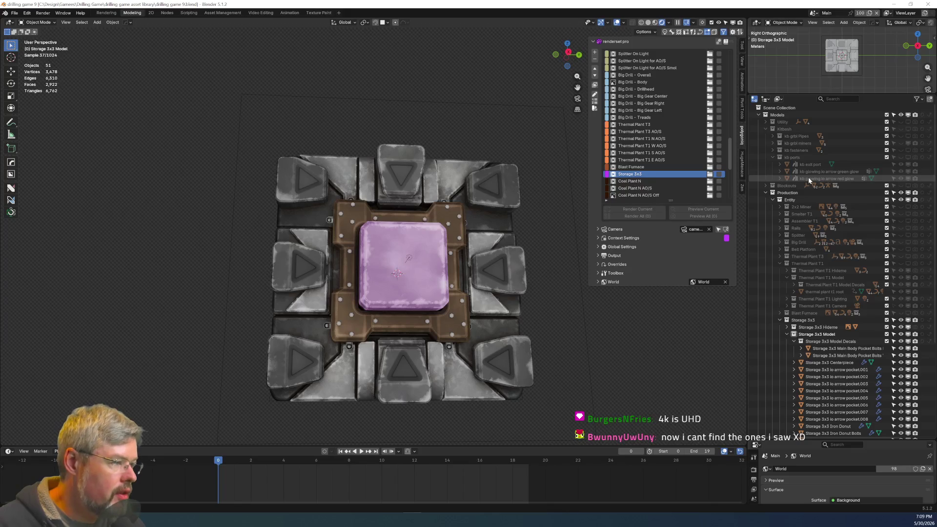
left_click(915, 158)
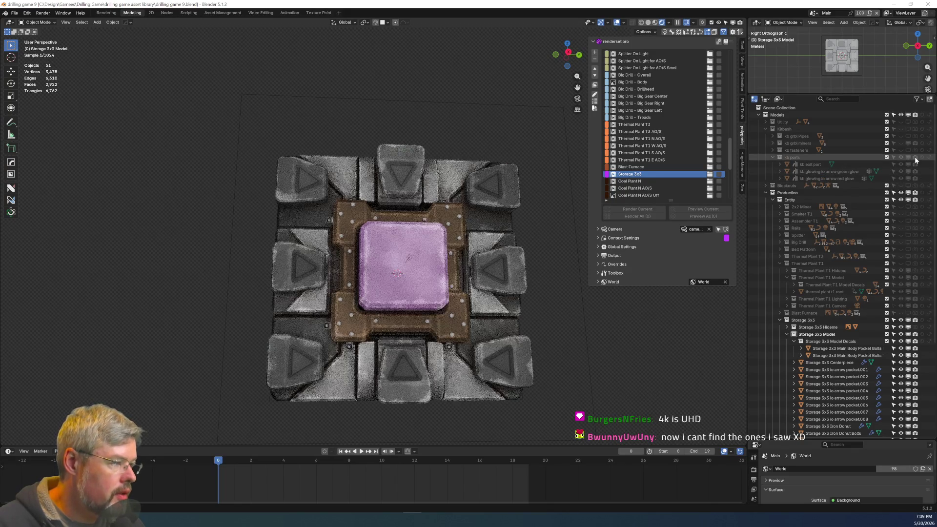
left_click(915, 128)
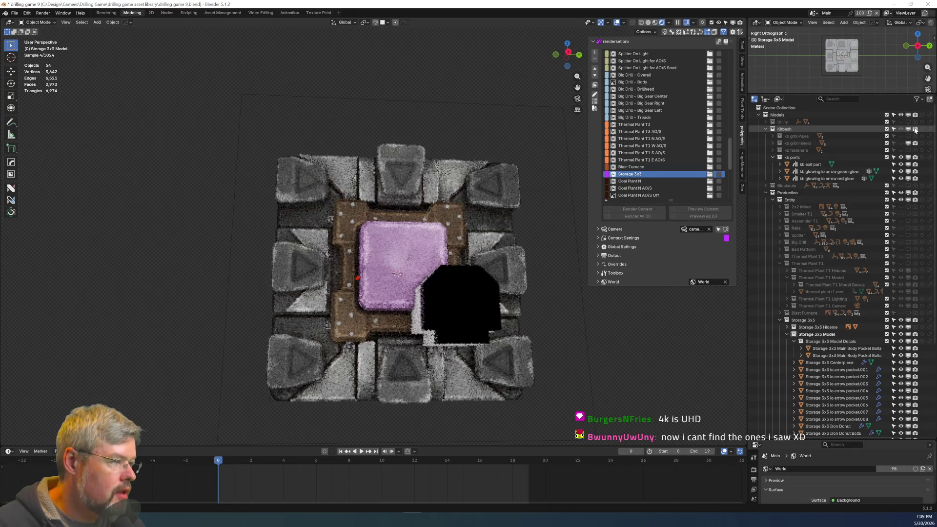
Duplicate the kitbash green glow arrow and move the copy into the Storage 3x3 Model collection.
left_click(830, 172)
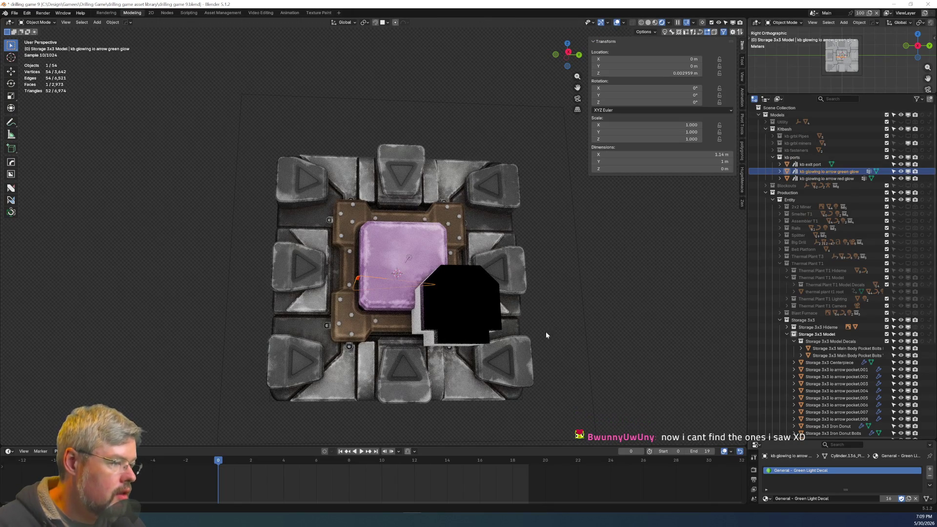
key("shift+d")
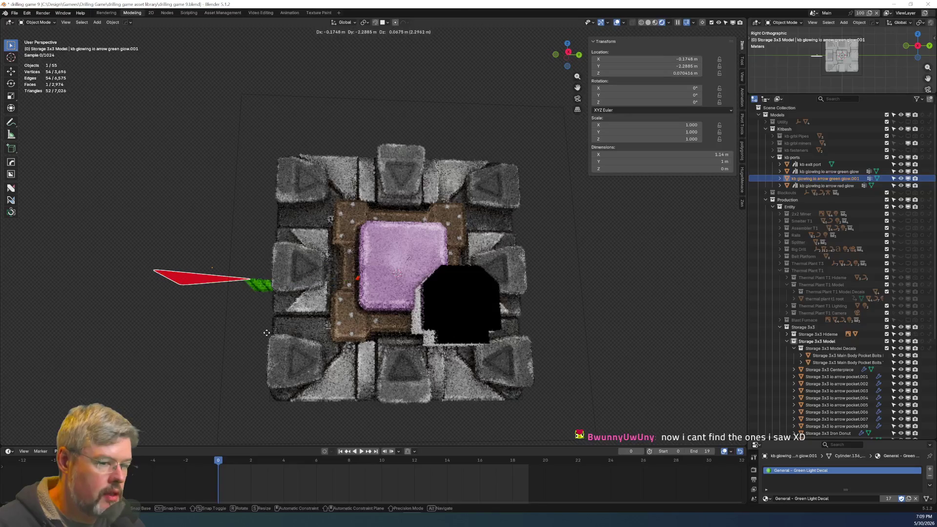
left_click(267, 333)
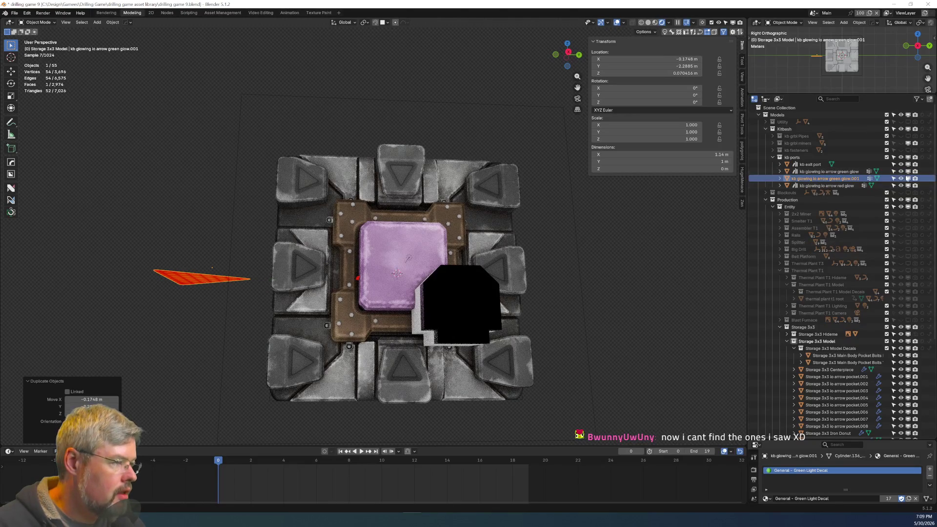
left_click_drag(801, 179, 833, 341)
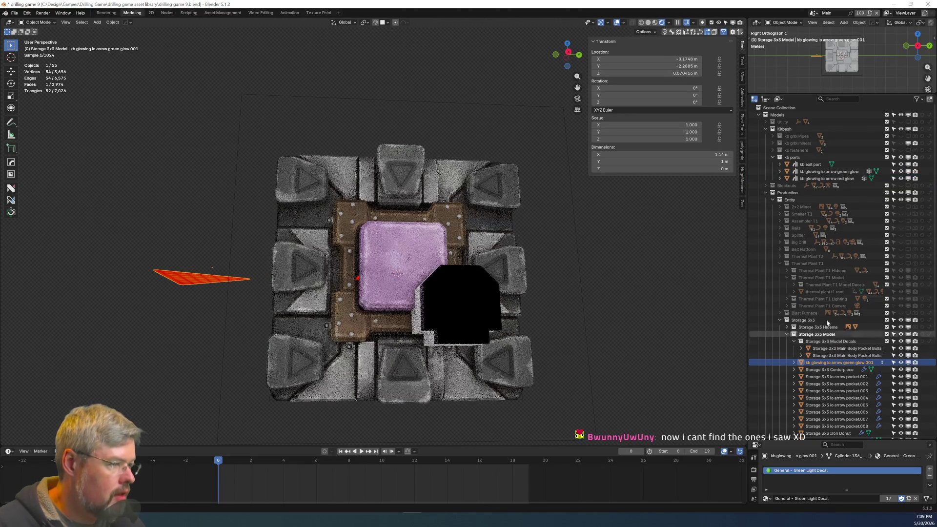
Hide and collapse the kb ports and Kitbash collections, then rotate the copy 90° on Y.
left_click(908, 158)
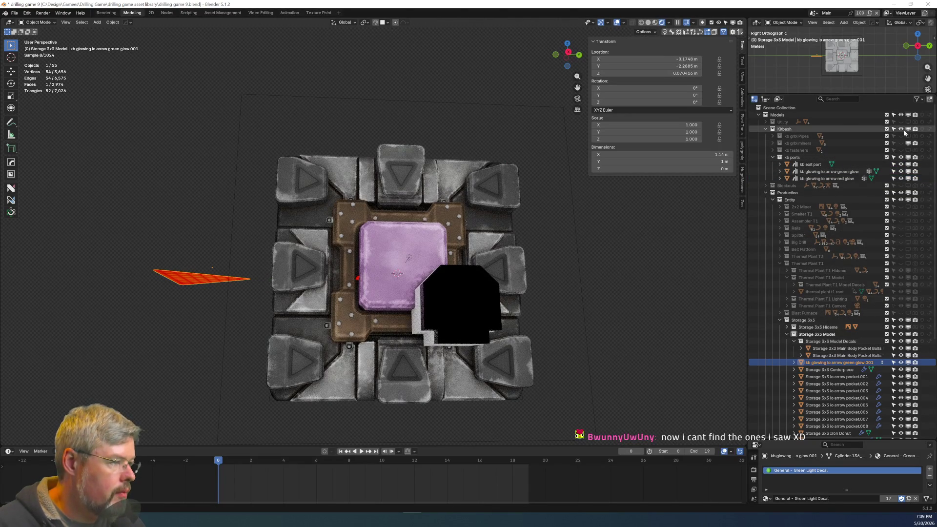
left_click(773, 158)
left_click(766, 128)
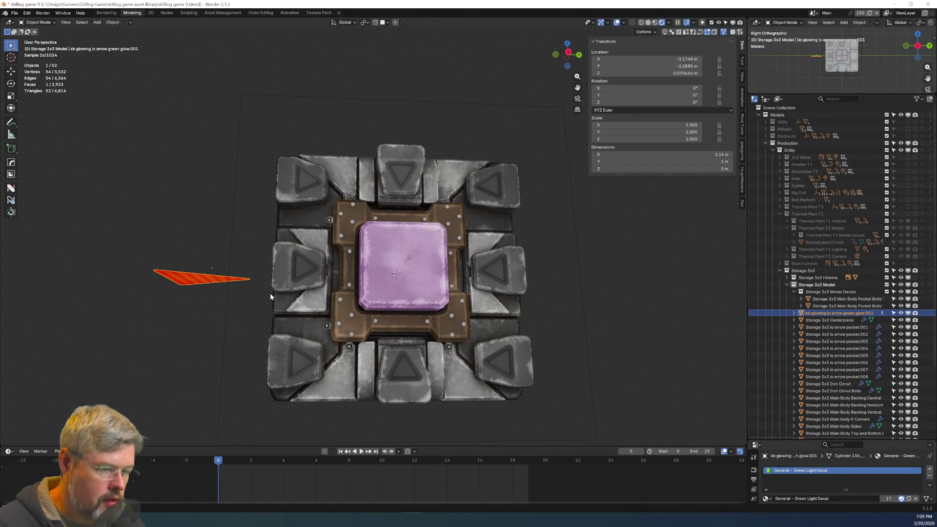
type("ry90")
key("Return")
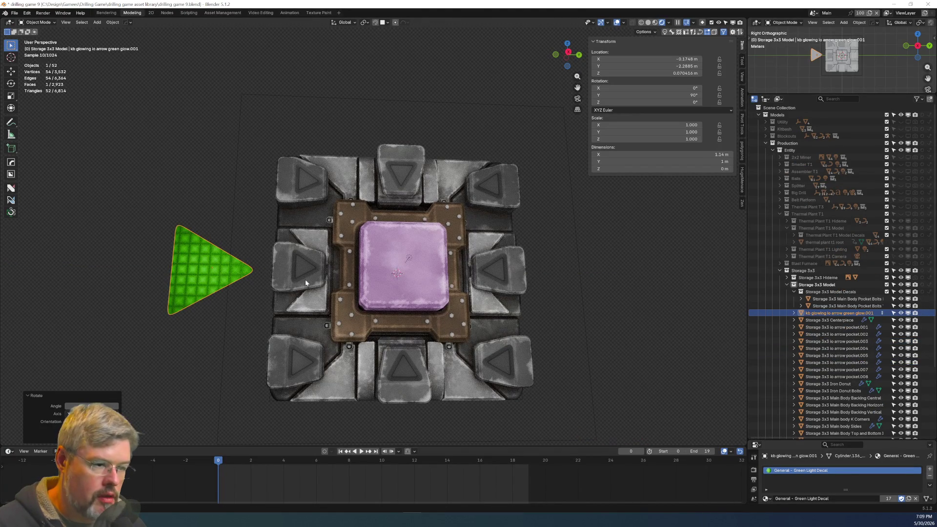
Slide the green arrow decal along X toward the left pocket and shrink it to 0.366.
key("g")
key("Return")
middle_click_drag(342, 293, 396, 302)
key("g")
key("x")
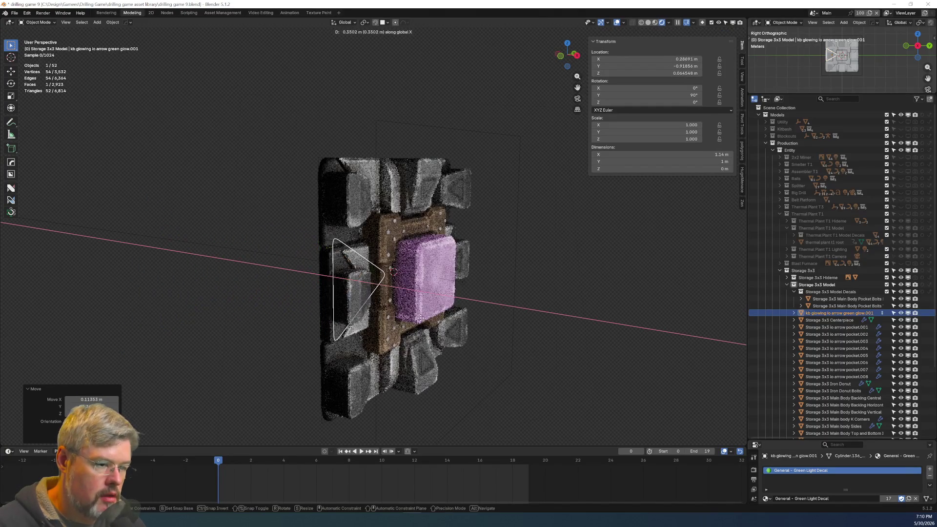
key("Return")
key("KP_3")
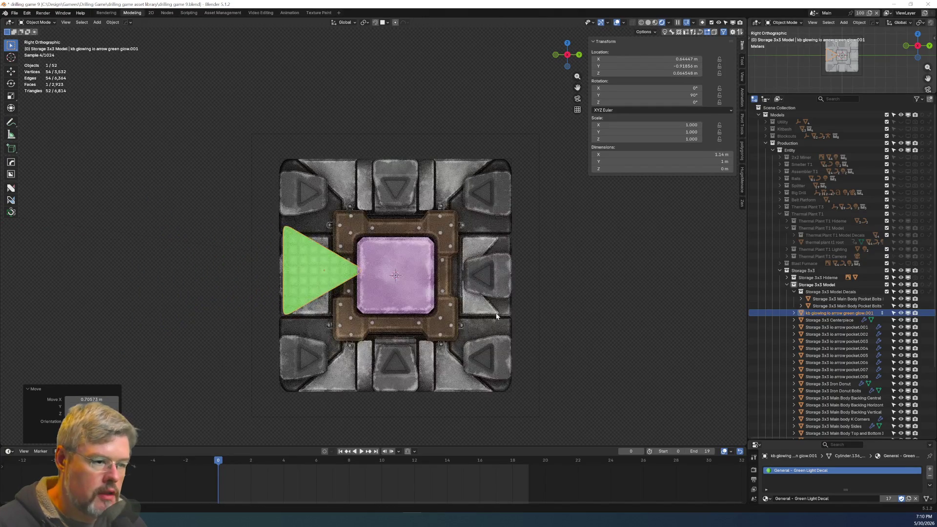
key("s")
key("Return")
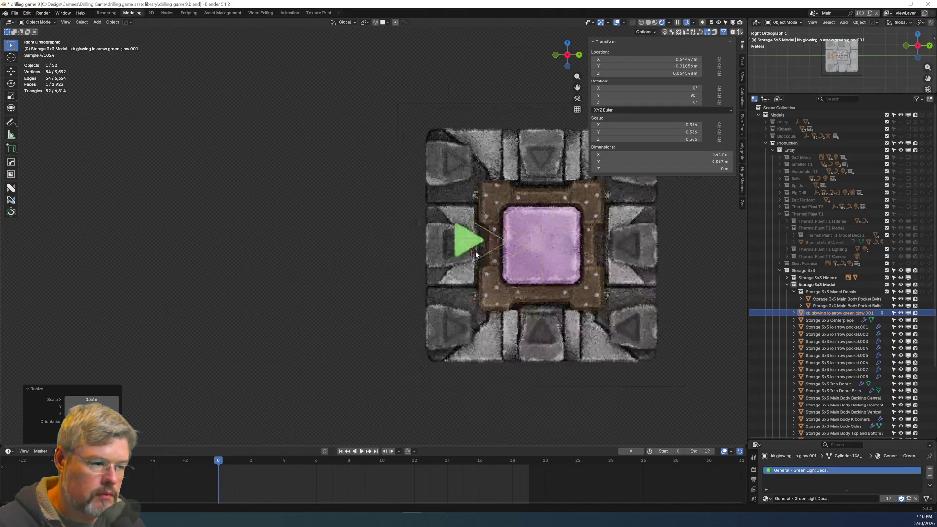
Move the decal into the arrow pocket in Right Orthographic view and shrink it further.
scroll(484, 257, "up", 5)
scroll(388, 280, "down", 2)
scroll(492, 321, "up", 3)
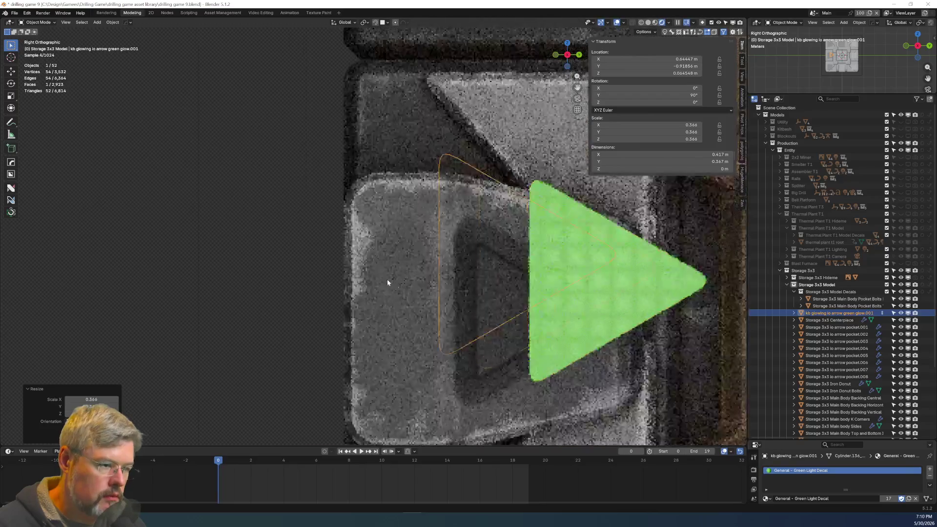
middle_click_drag(388, 279, 277, 243, "shift")
key("g")
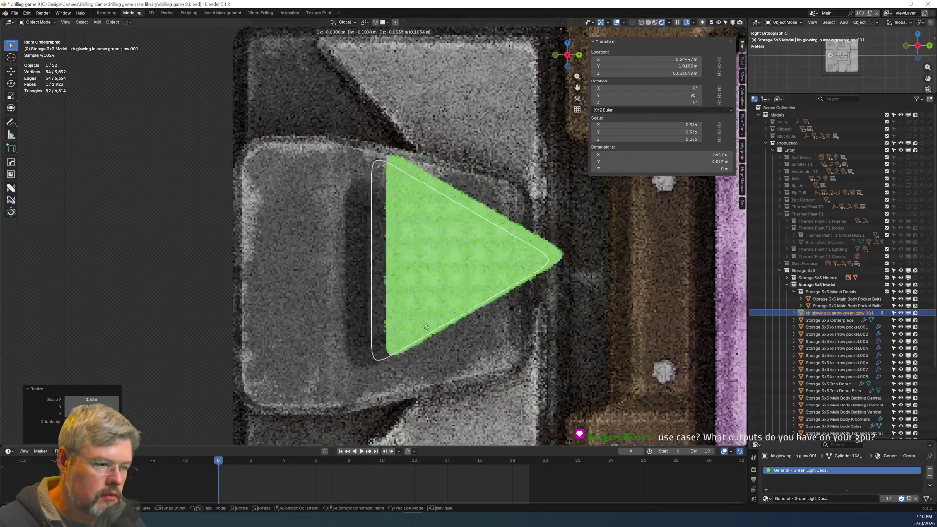
left_click(414, 337)
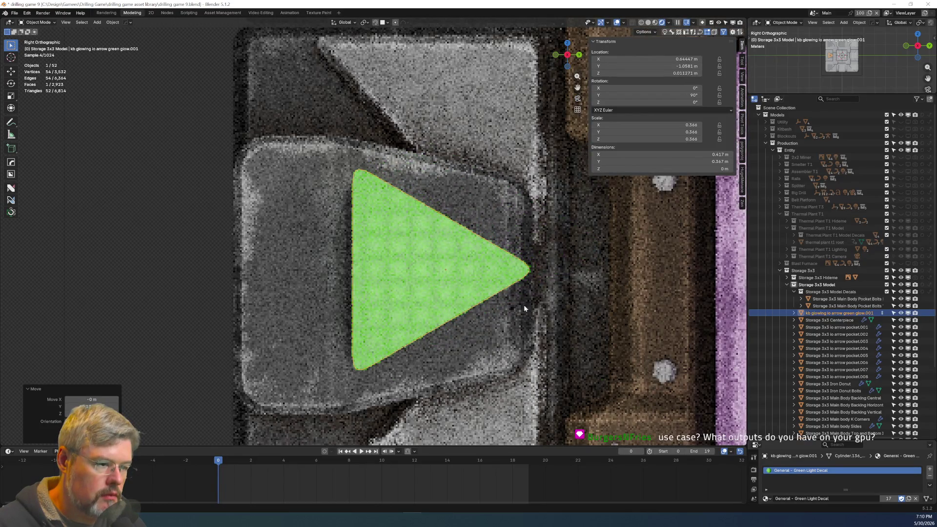
key("s")
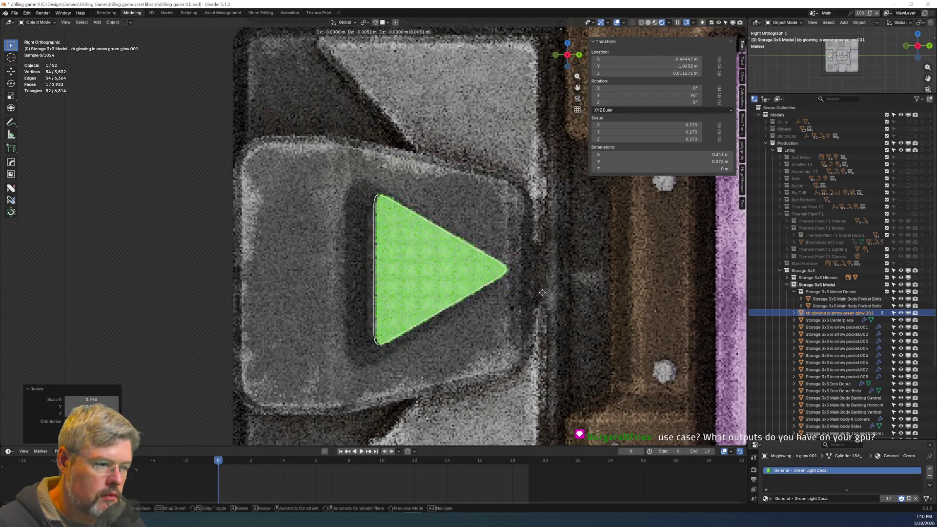
left_click(524, 293)
Nudge the decal, scale it to 0.222, and start moving it along Z.
key("g")
left_click(590, 346)
key("s")
left_click(589, 336)
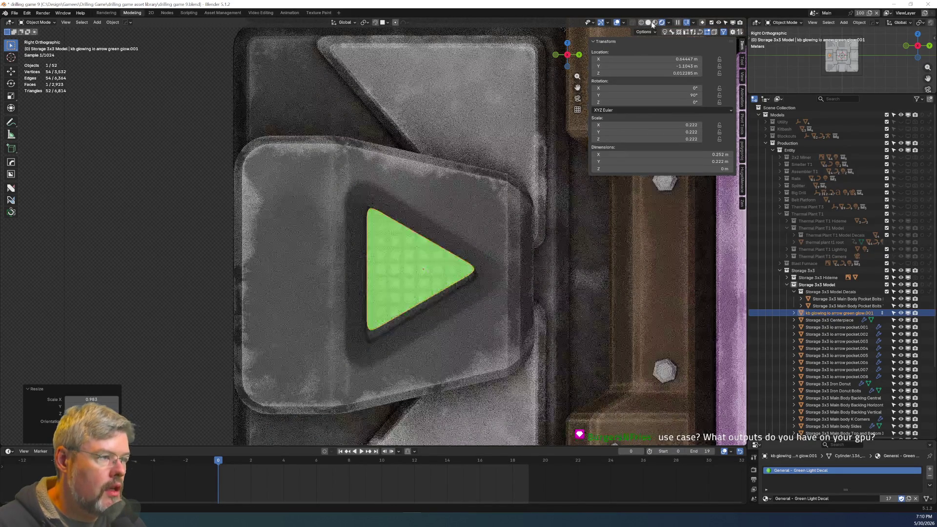
key("g")
key("z")
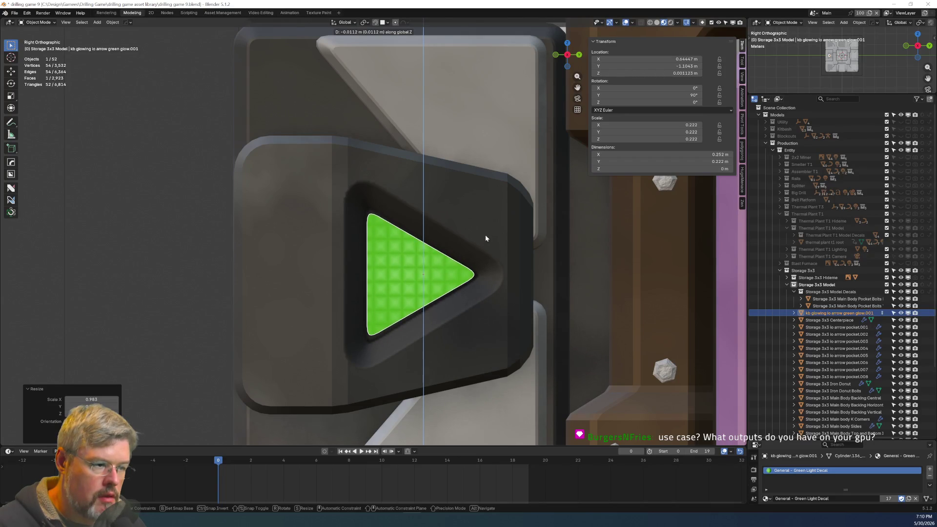
Set the decal's height and slide it along X onto the pocket surface.
left_click(485, 238)
mouse_move(485, 253)
middle_mouse_down()
mouse_move(453, 186)
mouse_move(452, 201)
mouse_move(524, 279)
mouse_move(470, 258)
mouse_move(462, 285)
mouse_move(514, 388)
middle_mouse_up()
key("g")
key("x")
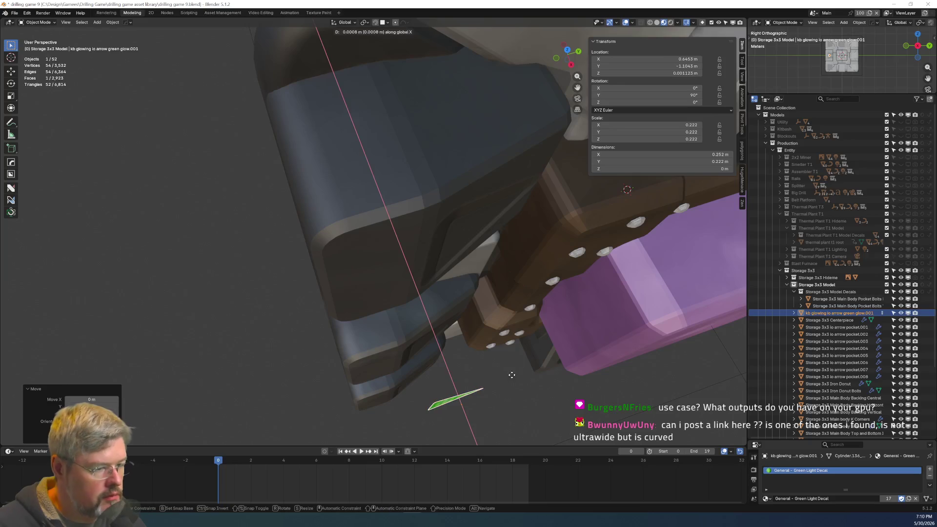
left_click(491, 332)
middle_click_drag(491, 332, 432, 263)
scroll(431, 263, "up", 3)
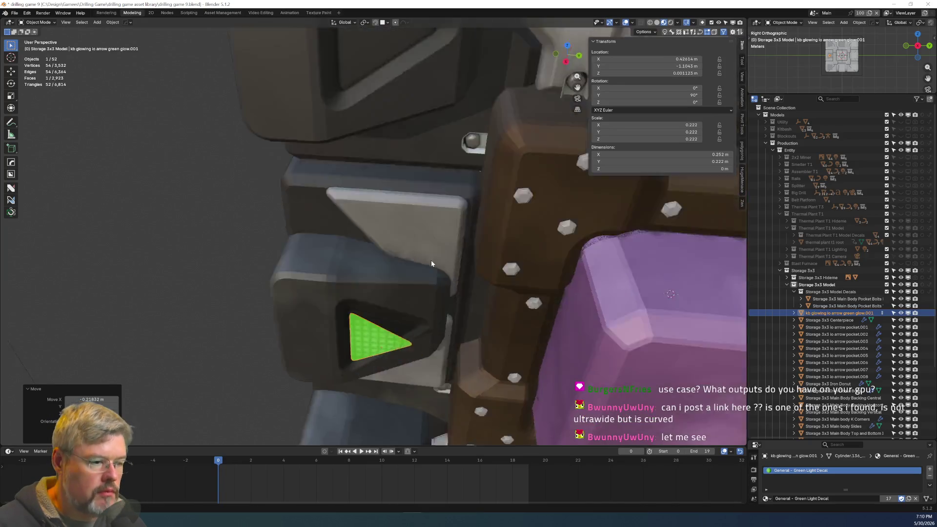
key("KP_3")
scroll(500, 242, "up", 3)
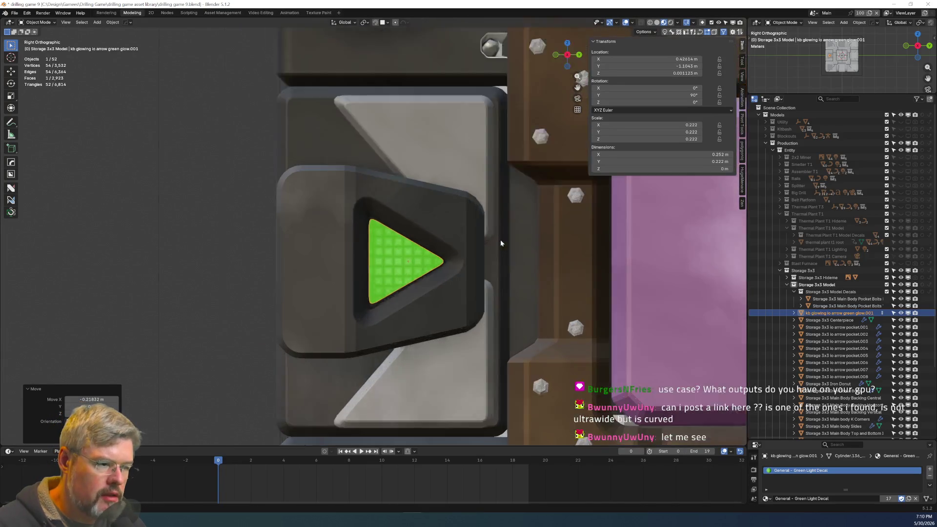
scroll(500, 243, "up", 3)
mouse_move(540, 320)
middle_mouse_down()
mouse_move(540, 381)
mouse_move(491, 341)
mouse_move(473, 273)
middle_mouse_up()
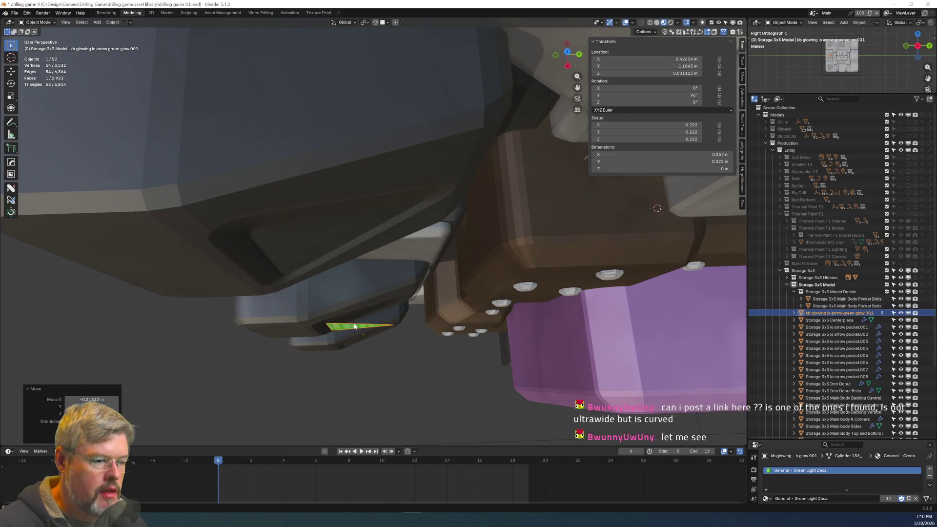
scroll(371, 293, "up", 4)
Tilt the arrow decal with a rotation, checking it from top and side views.
key("r")
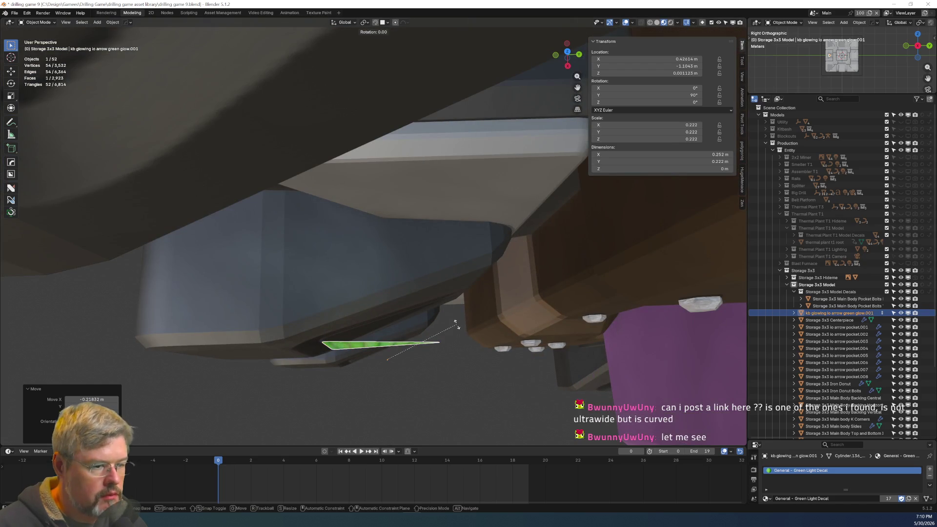
key("Escape")
key("KP_7")
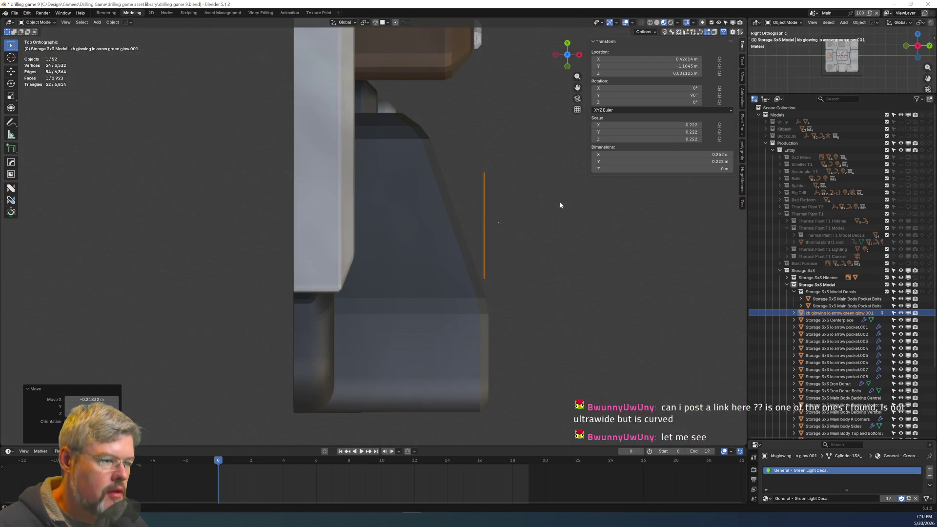
key("r")
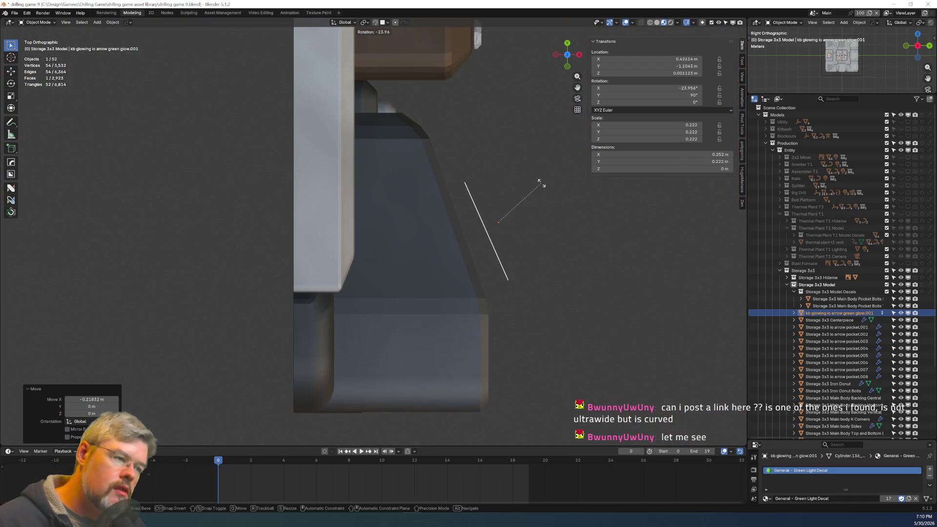
key("Escape")
key("r")
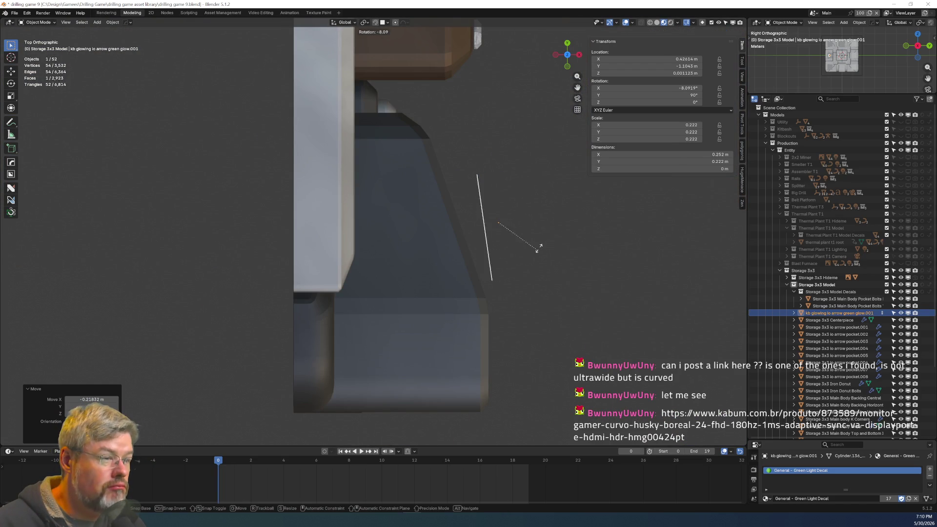
left_click(542, 240)
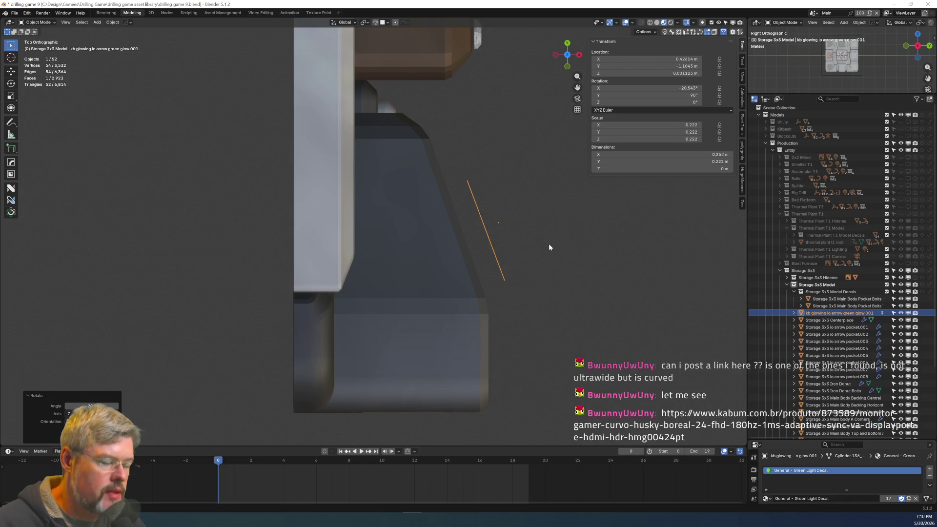
key("KP_3")
key("KP_Decimal")
Reposition the decal and enlarge it slightly in two scale passes.
key("g")
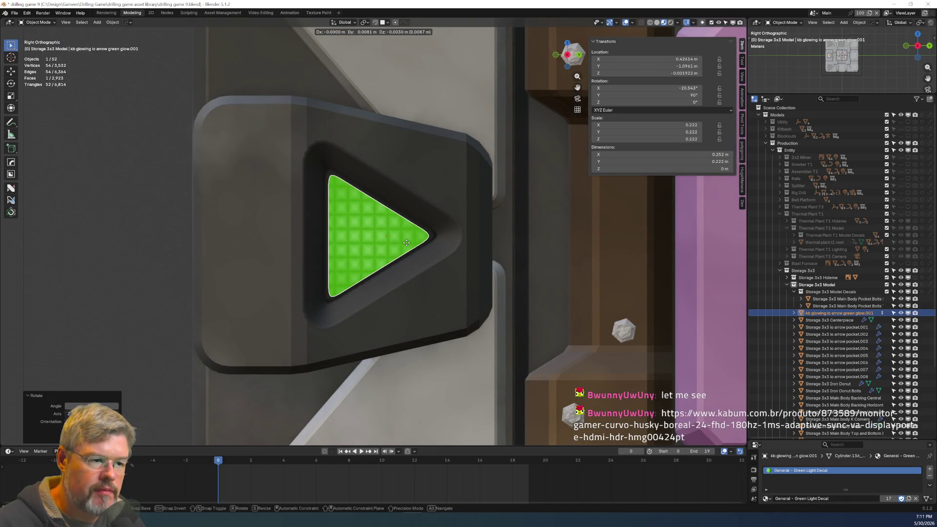
left_click(406, 242)
key("s")
left_click(410, 245)
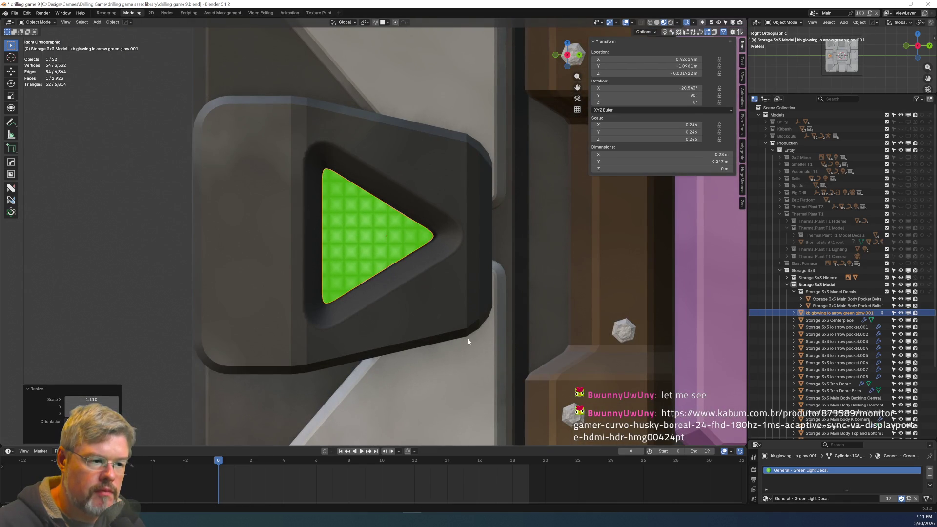
key("s")
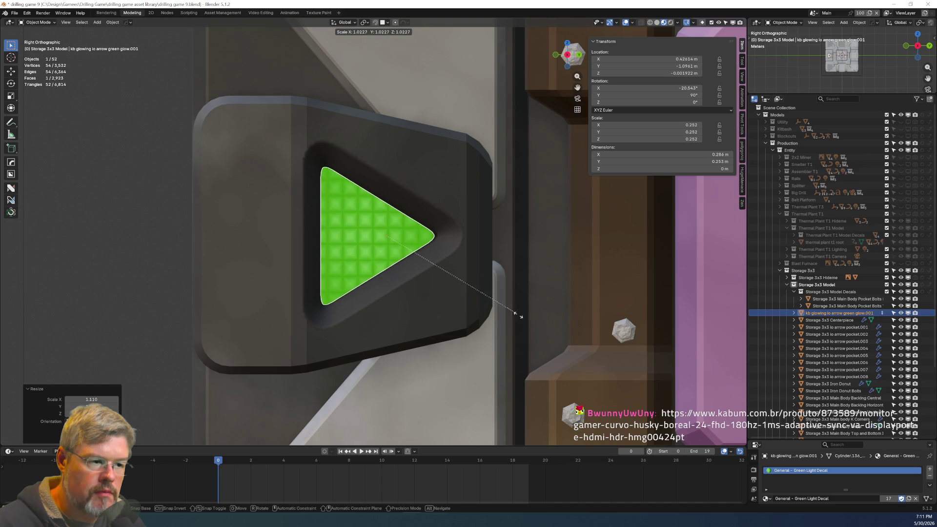
left_click(534, 328)
Shift the decal along X so it sits in the left pocket.
key("g")
key("y")
key("Escape")
mouse_move(508, 301)
middle_mouse_down()
mouse_move(507, 329)
mouse_move(470, 320)
mouse_move(466, 361)
middle_mouse_up()
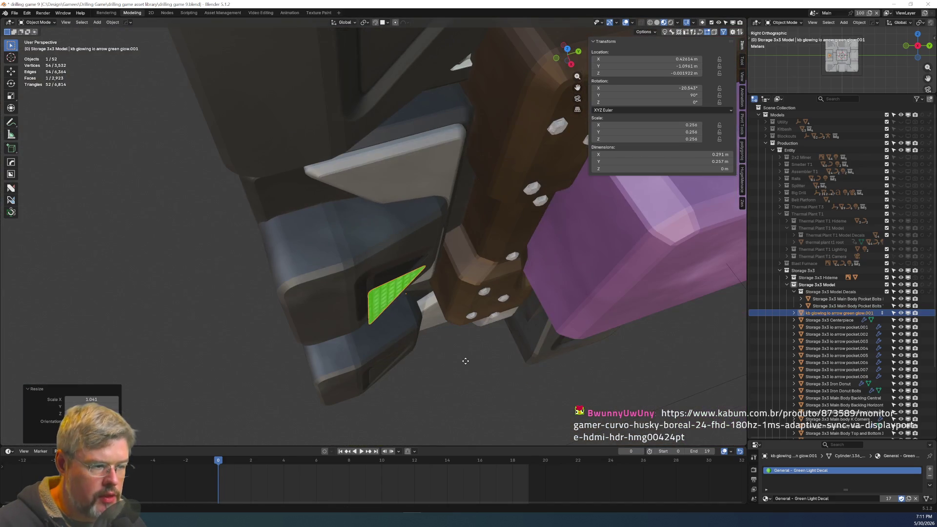
key("g")
key("x")
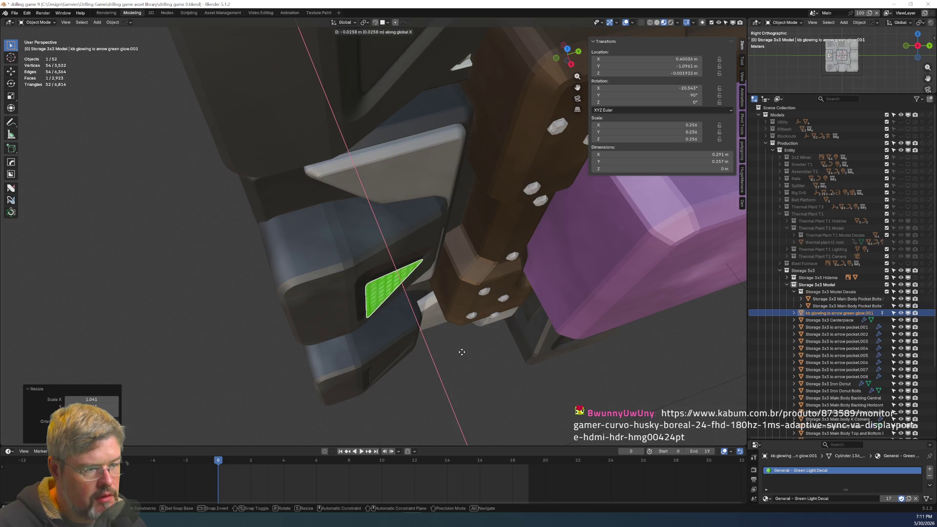
left_click(441, 276)
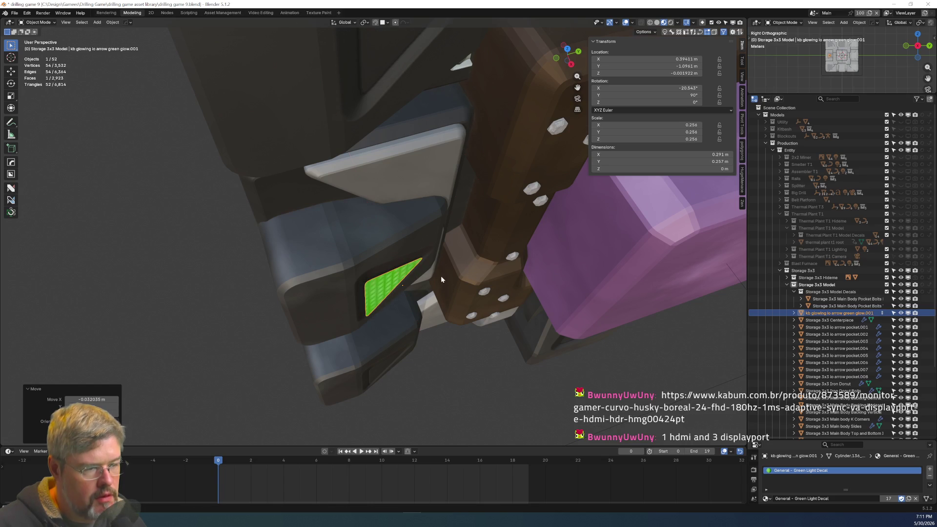
key("KP_3")
scroll(459, 237, "up", 4)
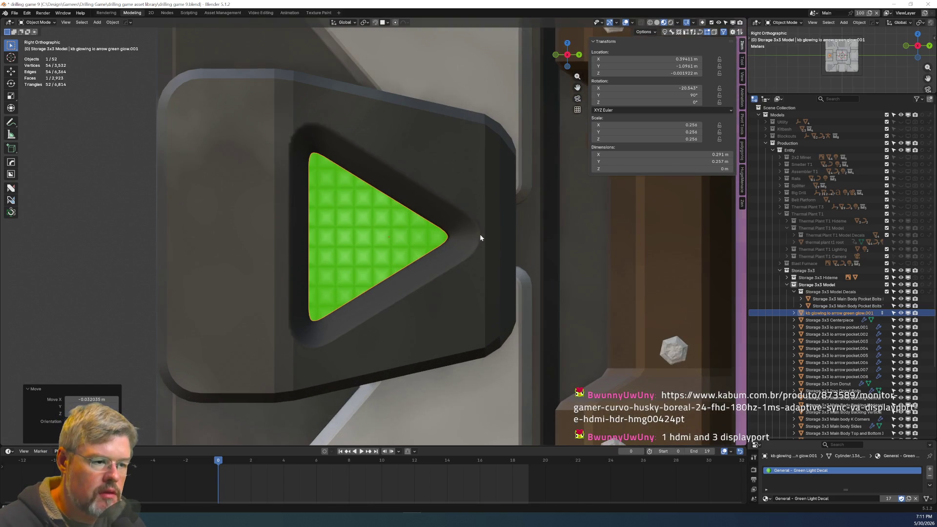
Shrink the decal to 0.965 and nudge it slightly along Y.
key("s")
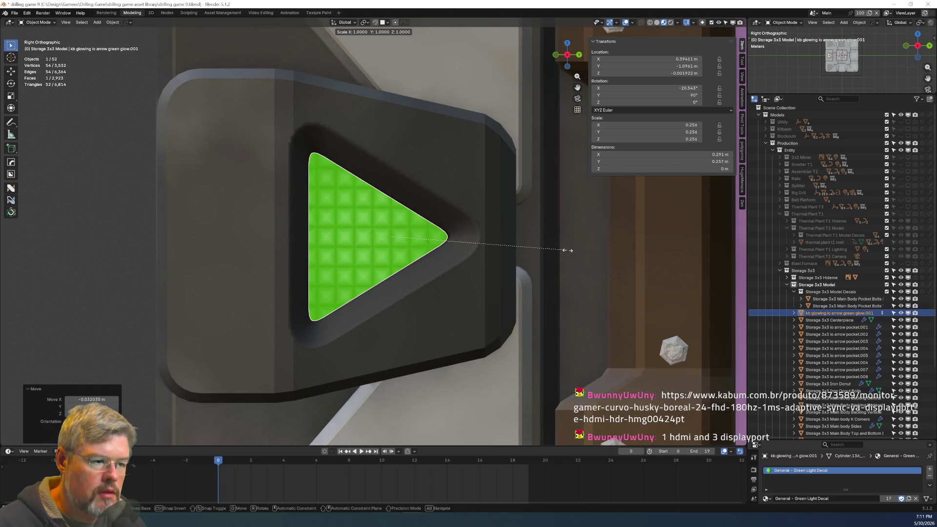
left_click(562, 251)
key("g")
key("y")
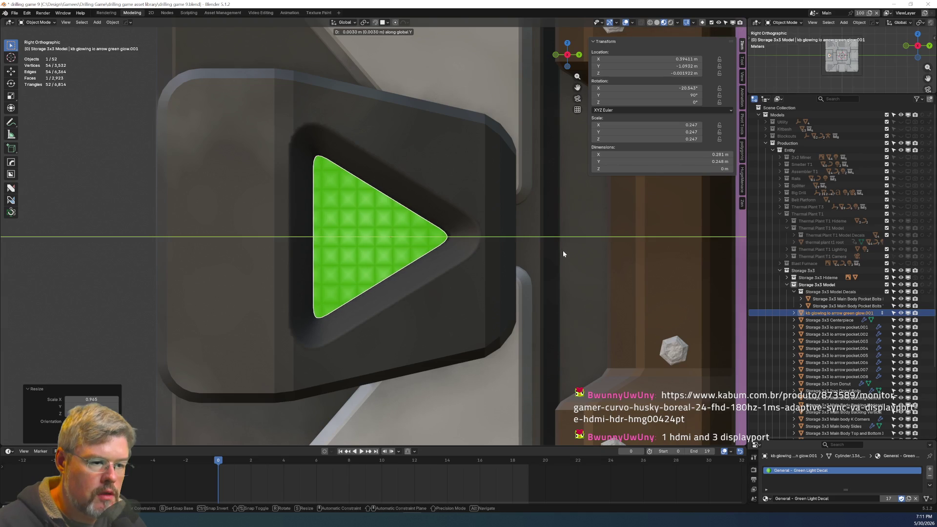
left_click(563, 251)
scroll(506, 244, "down", 5)
scroll(523, 247, "up", 3)
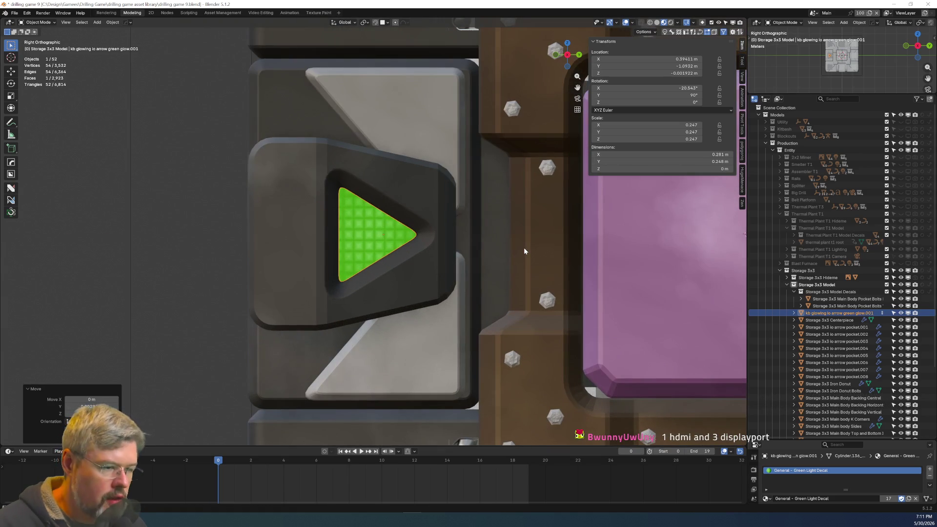
scroll(524, 251, "down", 3)
Check the arrow decal through the camera view and save drilling game 9.blend.
key("KP_0")
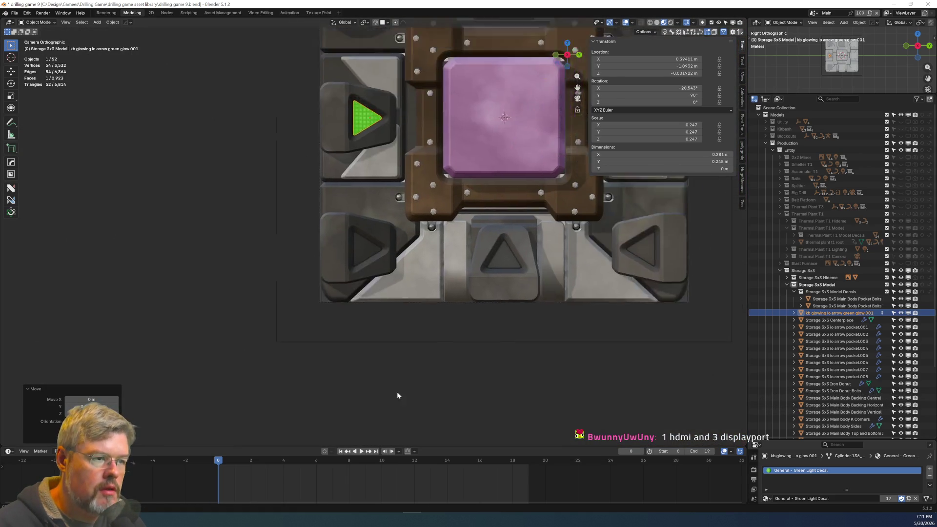
scroll(232, 286, "up", 5)
mouse_move(227, 269)
middle_mouse_down("shift")
mouse_move(280, 280)
mouse_move(383, 268)
middle_mouse_up("shift")
scroll(382, 268, "up", 1)
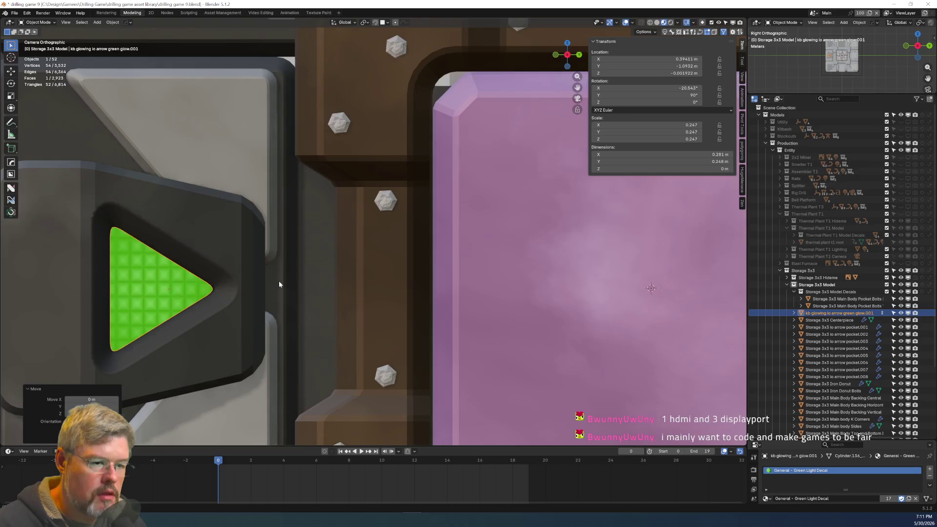
scroll(383, 267, "up", 1)
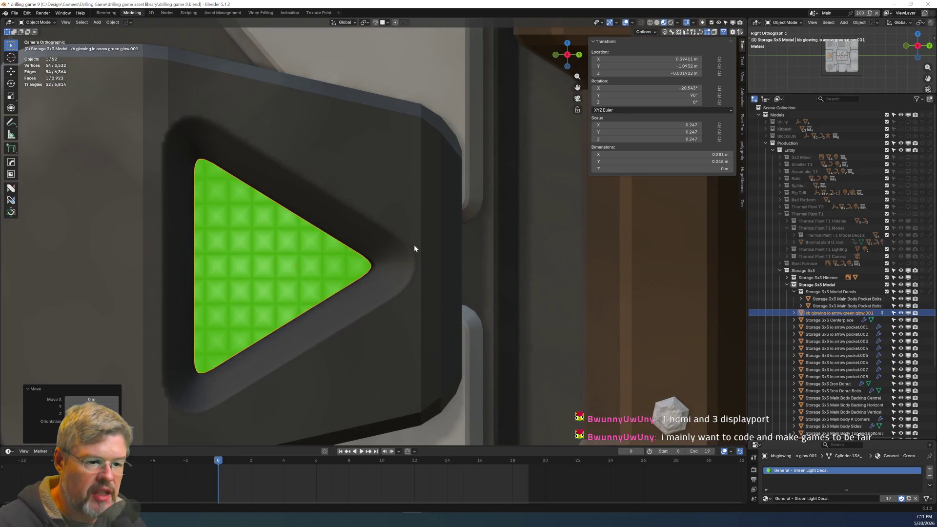
scroll(419, 240, "down", 6)
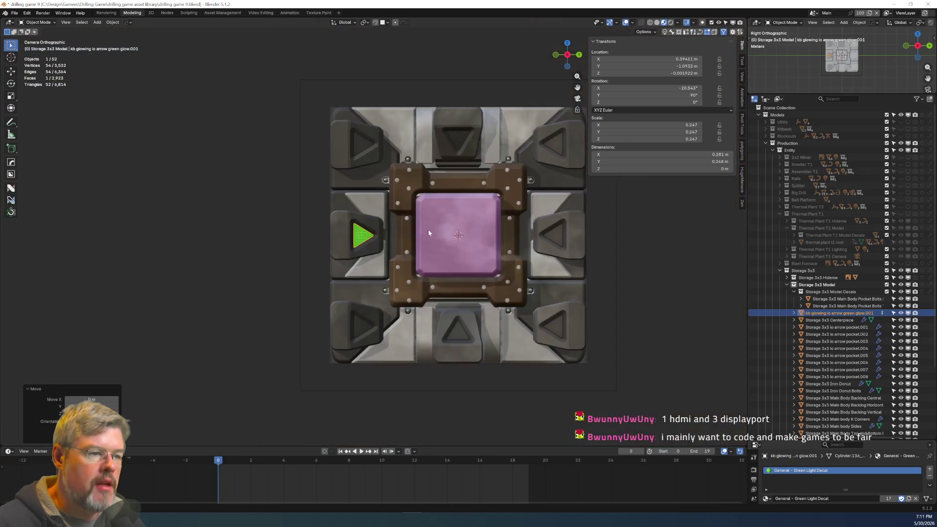
left_click(14, 13)
key("Return")
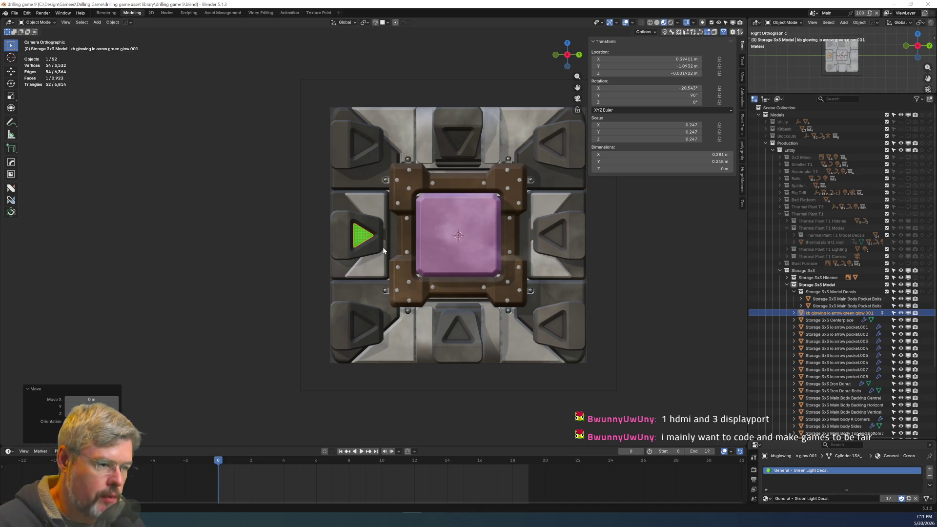
Duplicate the arrow decal down along Z and centre it in the lower-left pocket.
scroll(383, 250, "up", 2)
key("shift+d")
key("z")
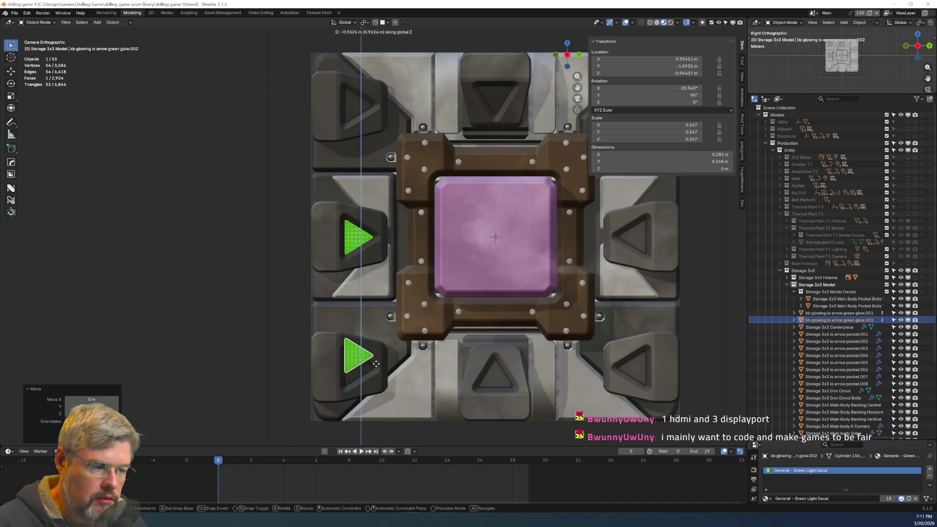
left_click(374, 370)
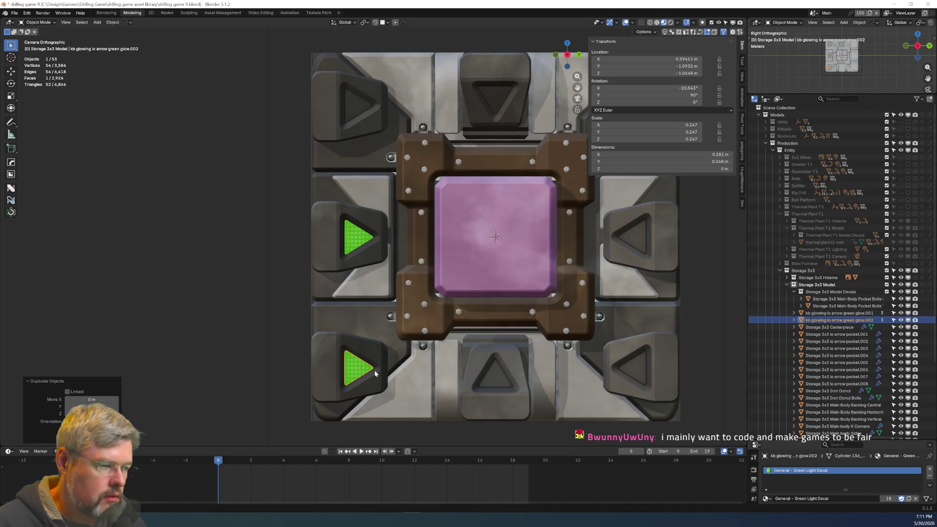
scroll(374, 367, "up", 5)
scroll(332, 229, "up", 5)
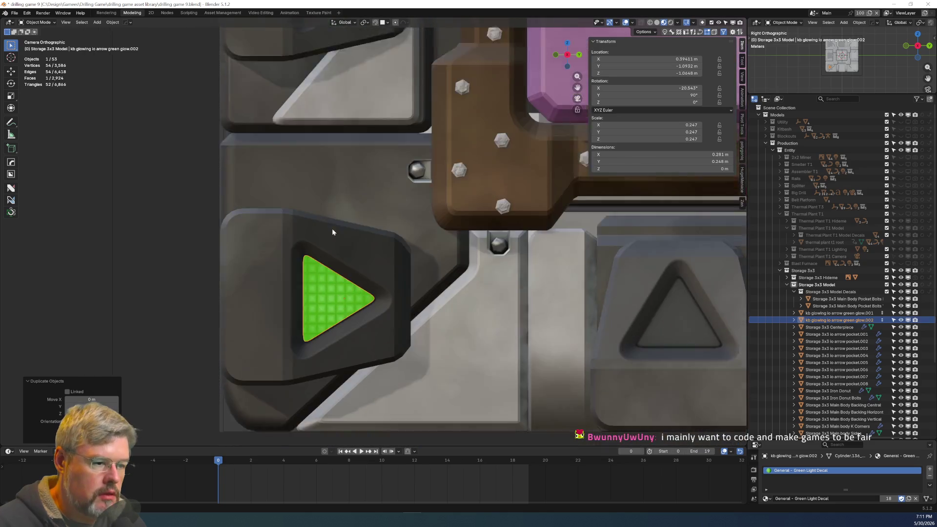
key("g")
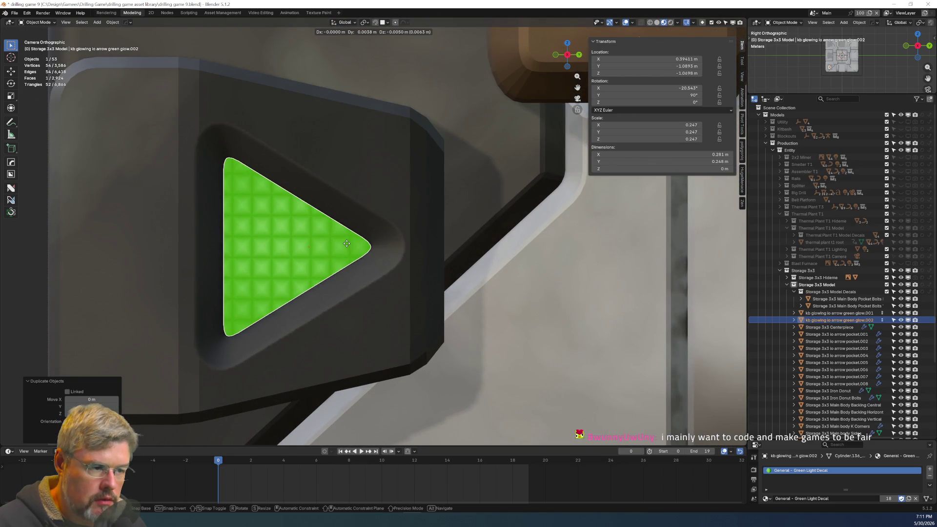
key("z")
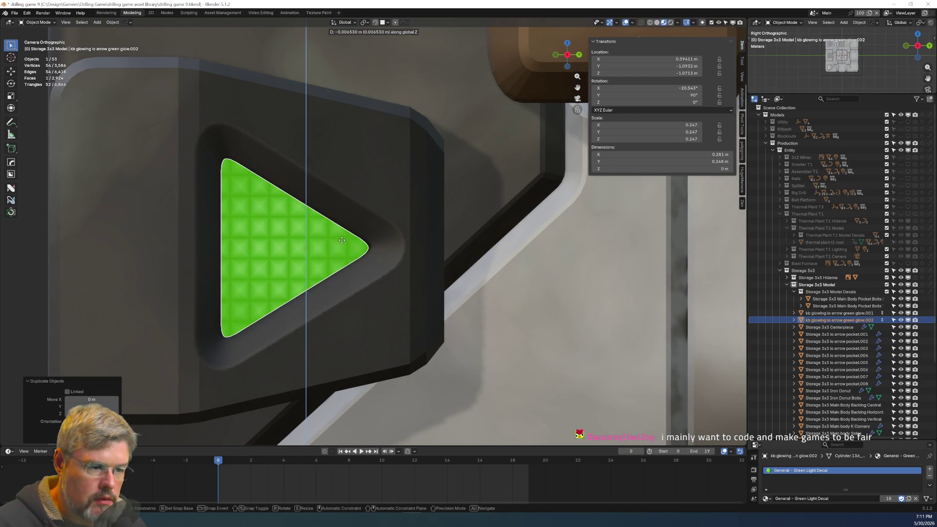
left_click(341, 240)
scroll(337, 239, "down", 5)
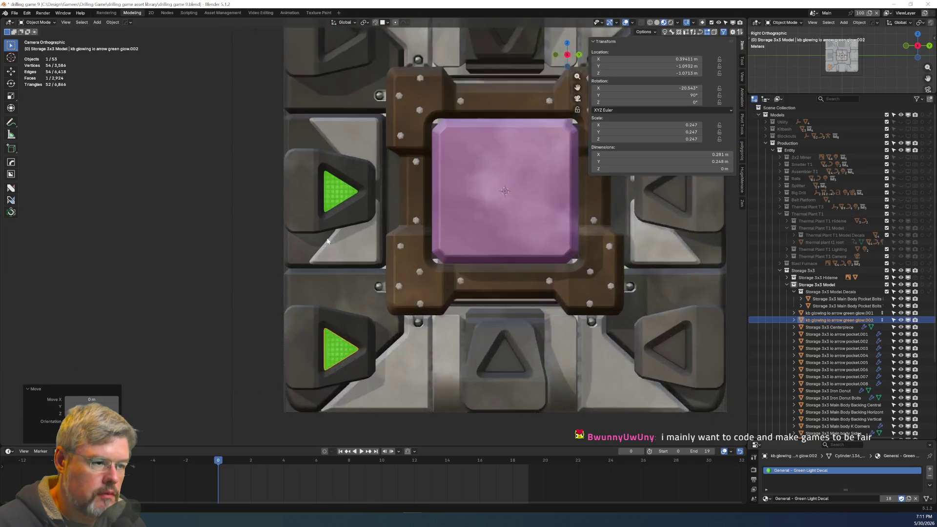
scroll(328, 239, "up", 5)
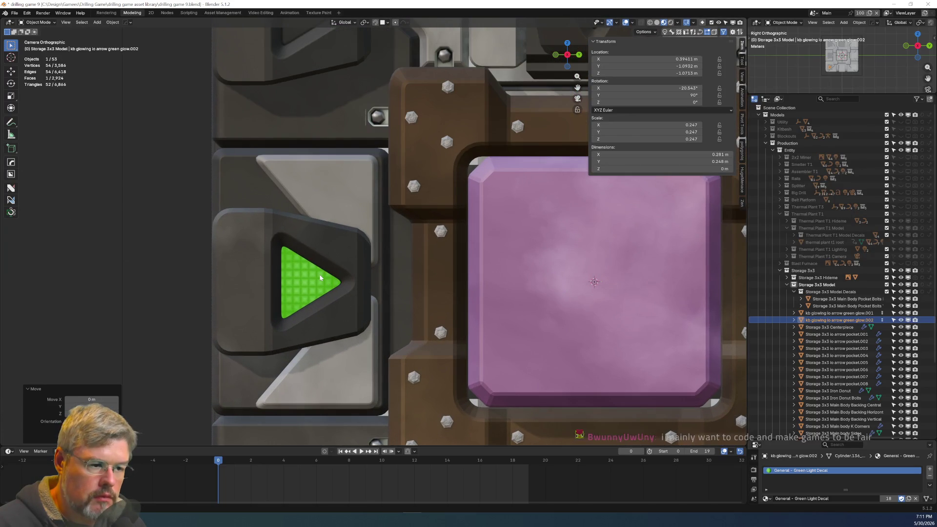
Duplicate another arrow up along Z into the upper-left pocket, then save the file.
key("shift+d")
key("z")
left_click(326, 235)
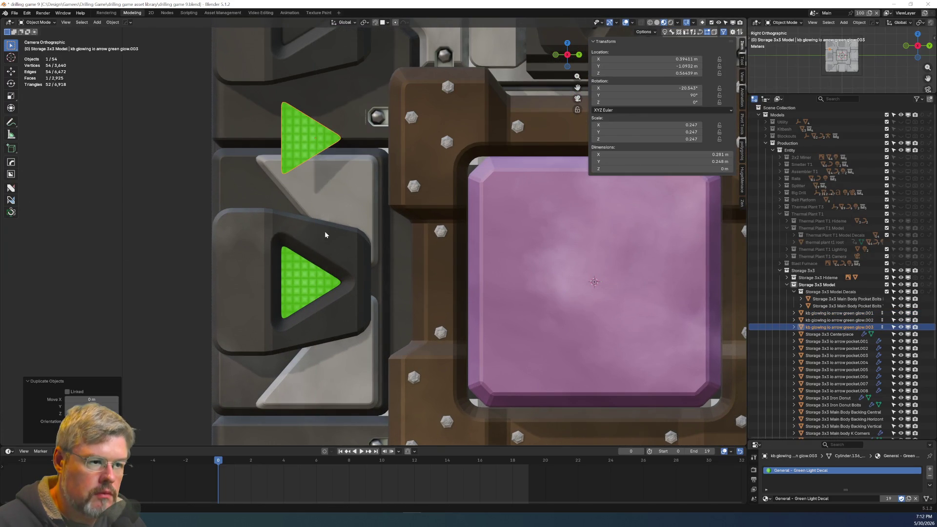
scroll(324, 230, "up", 5, "shift")
key("g")
key("z")
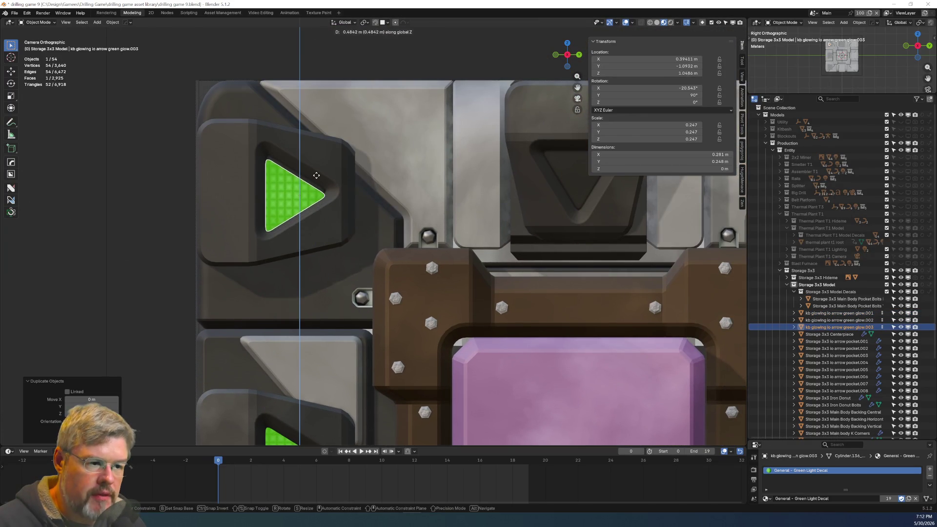
left_click(316, 179)
scroll(334, 240, "up", 5)
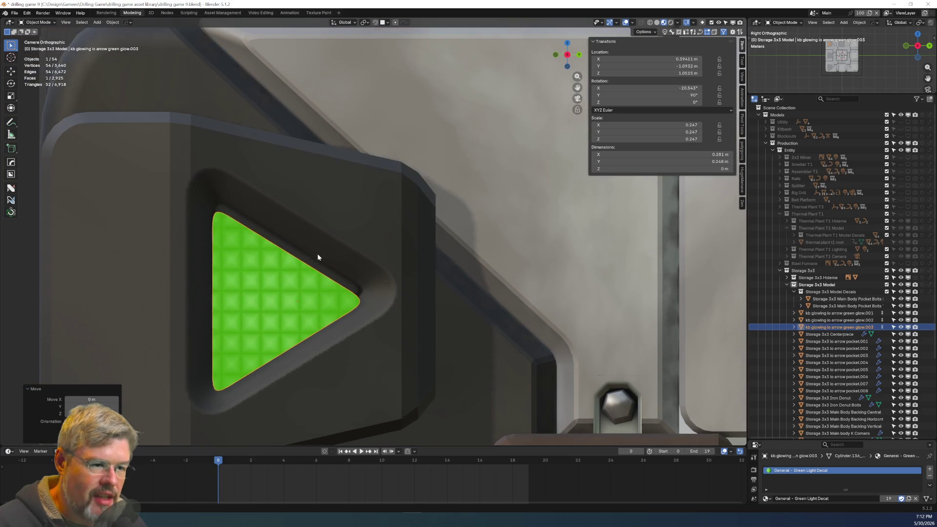
key("g")
key("z")
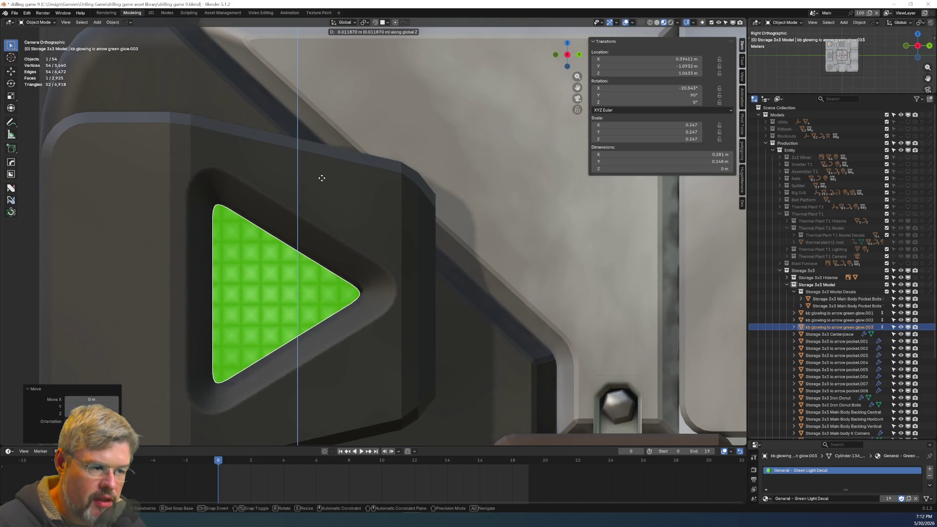
left_click(328, 153)
scroll(326, 153, "down", 8)
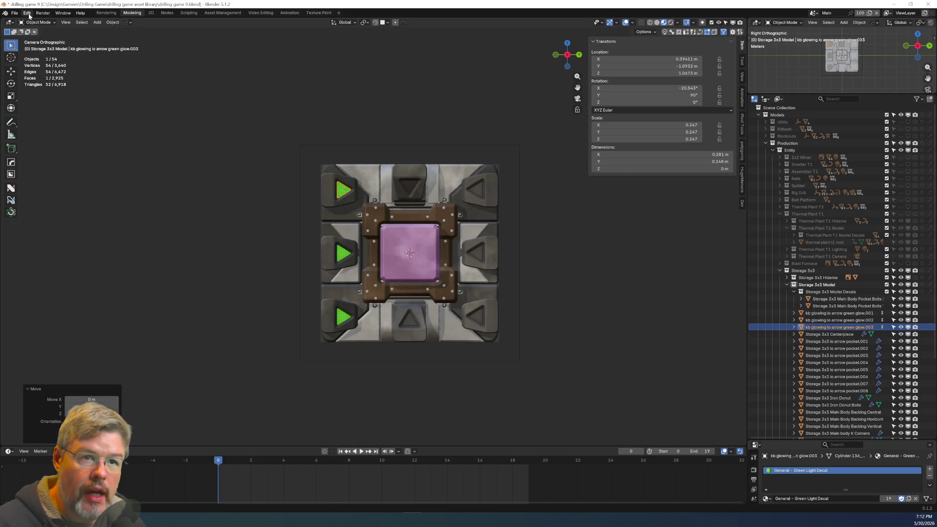
left_click(14, 13)
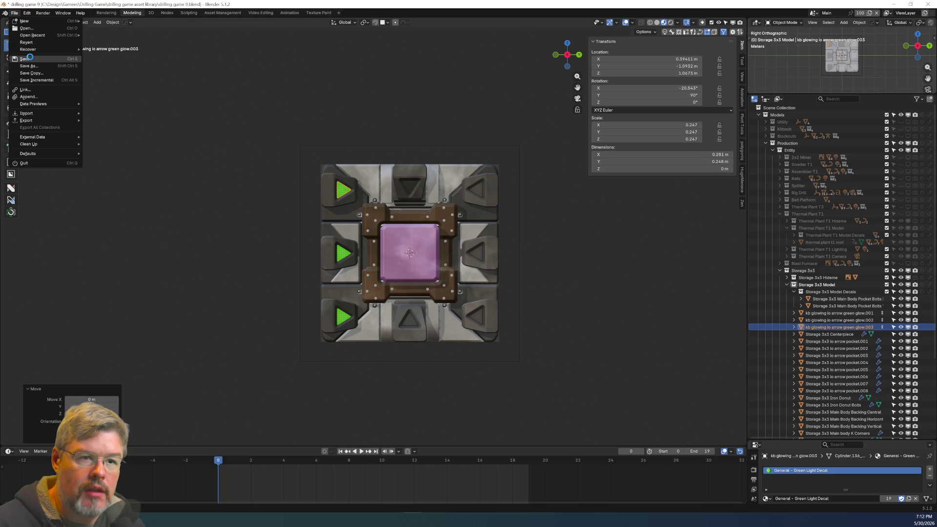
Save the file, select the left-side green arrow decals and set the pivot to 3D Cursor.
key("ctrl+s")
key("KP_0")
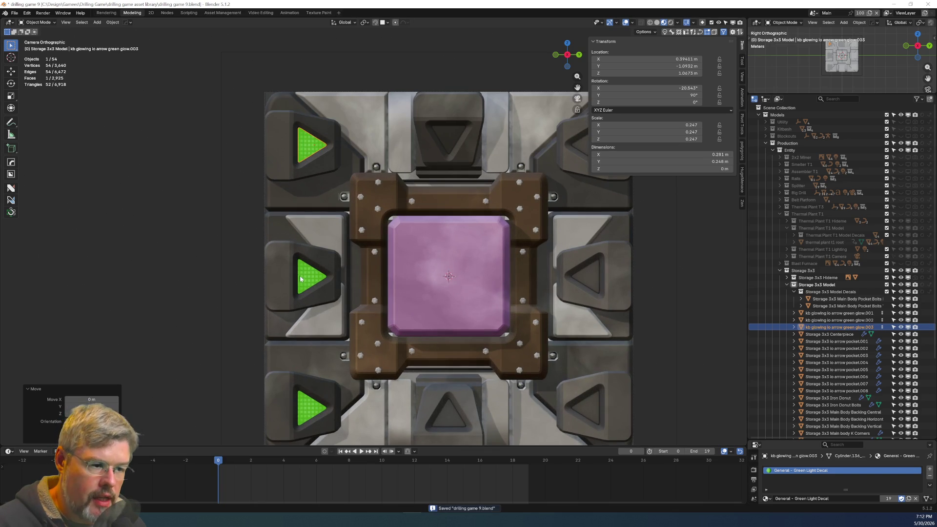
left_click(301, 279, "shift")
left_click(311, 408, "shift")
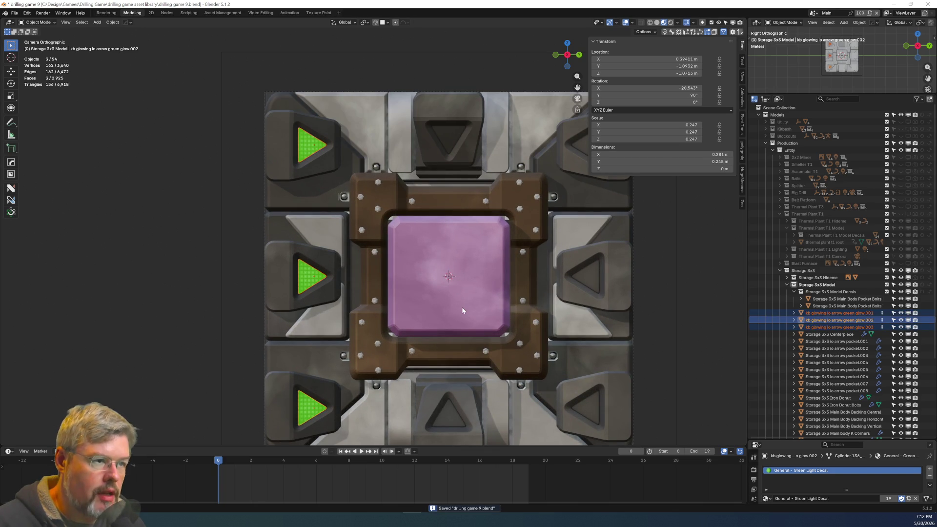
left_click(365, 22)
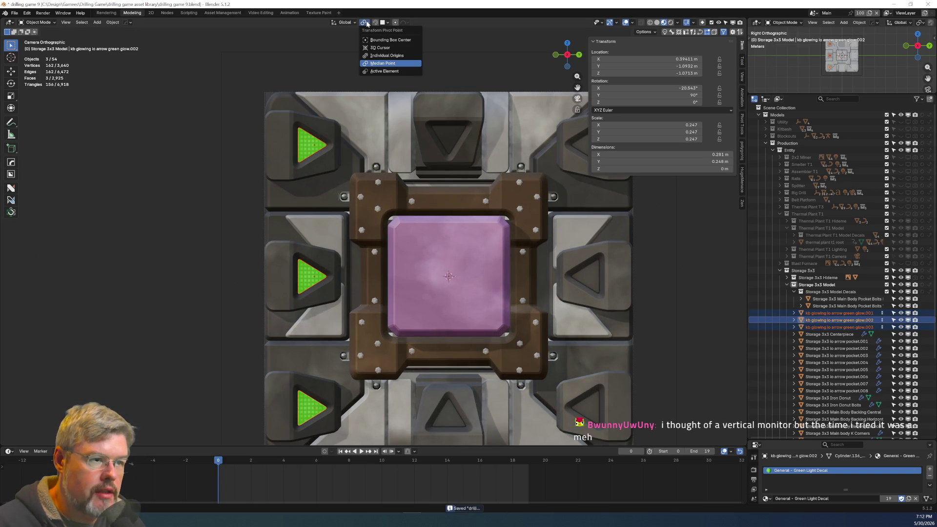
left_click(383, 49)
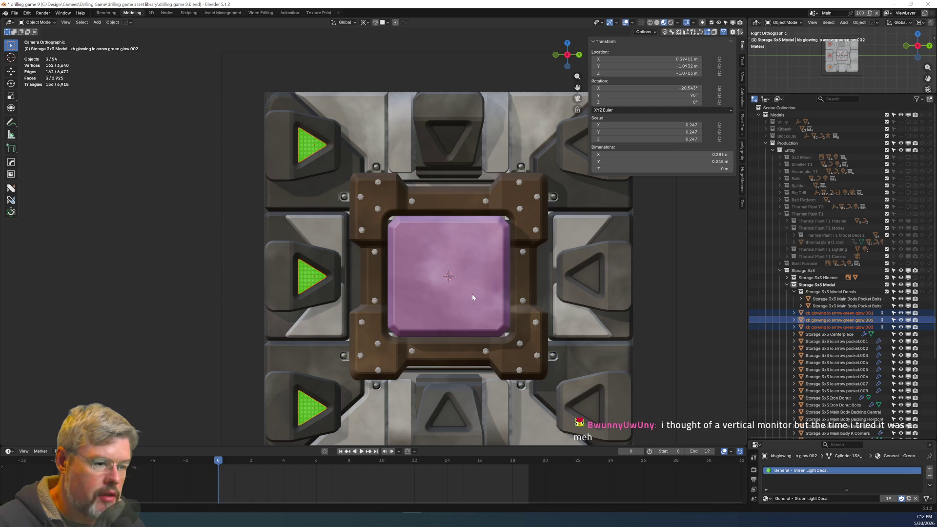
Duplicate the left arrow decals and rotate the copies 180° around Z onto the right pockets.
key("shift+d")
key("r")
key("z")
key("1")
key("8")
key("0")
key("Return")
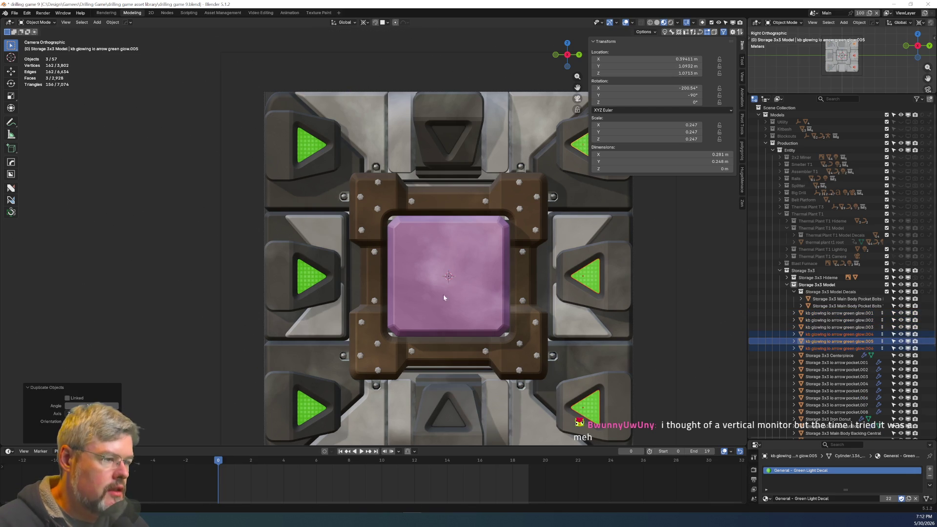
Duplicate the left- and right-middle arrow decals and rotate the copies 90°.
middle_click_drag(443, 295, 334, 298, "shift")
key("alt+a")
left_click(488, 284)
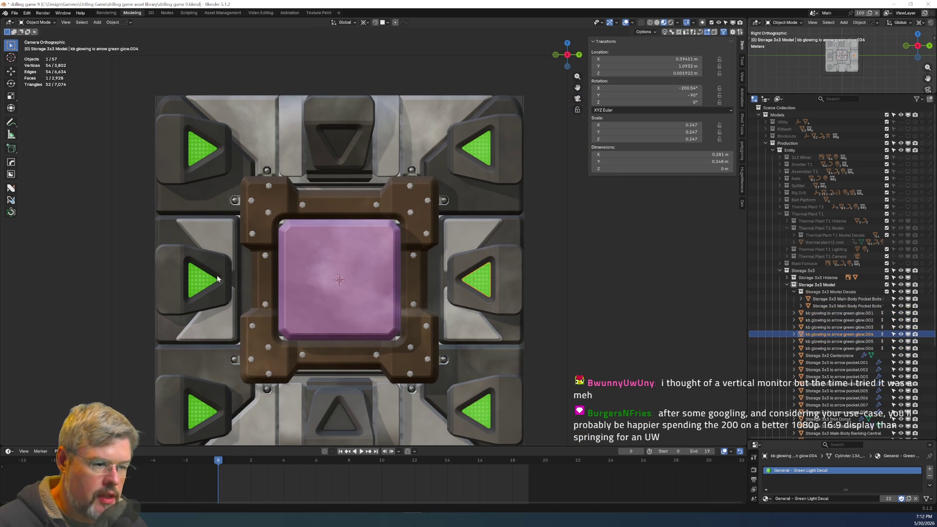
left_click(194, 292, "shift")
key("shift+d")
type("r")
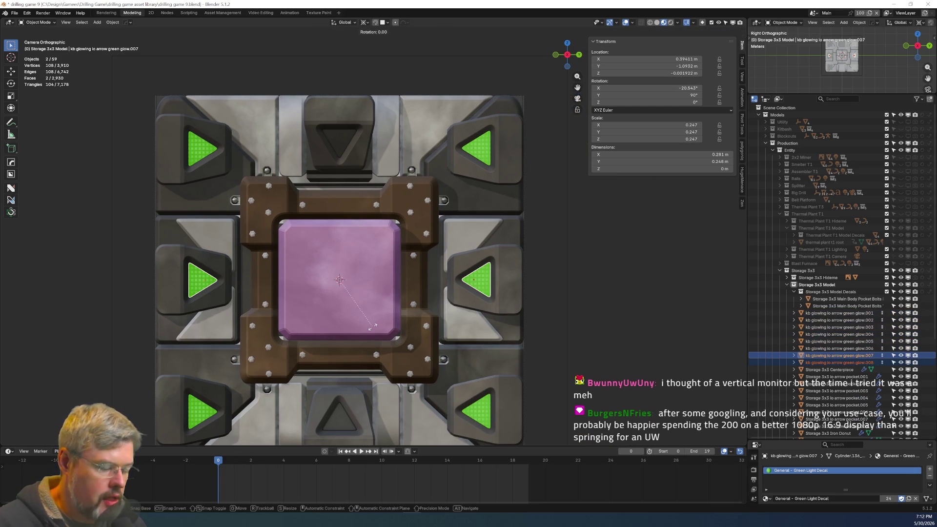
type("90")
key("Return")
Move the rotated arrow copies along X into the top and bottom middle pockets.
middle_click_drag(374, 326, 262, 272)
key("x")
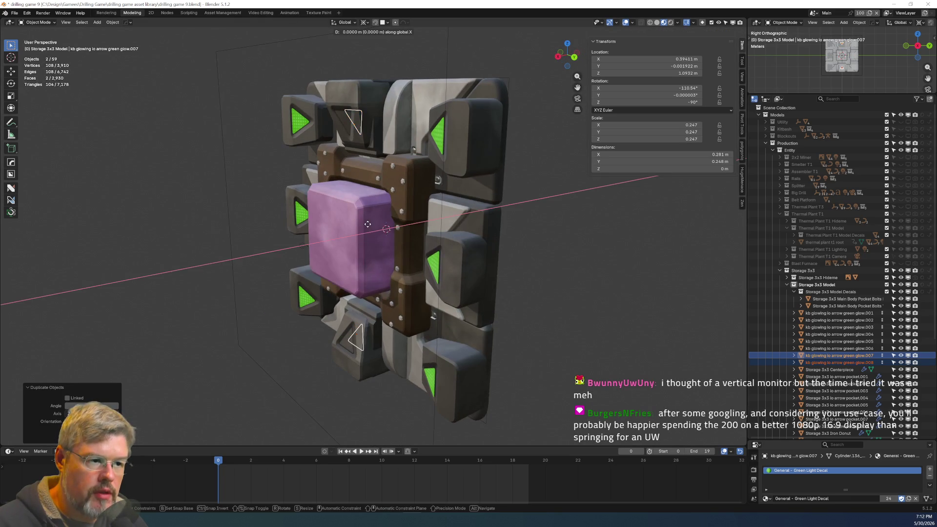
left_click(280, 258)
mouse_move(280, 258)
middle_mouse_down()
mouse_move(357, 258)
mouse_move(362, 245)
mouse_move(322, 259)
mouse_move(302, 254)
middle_mouse_up()
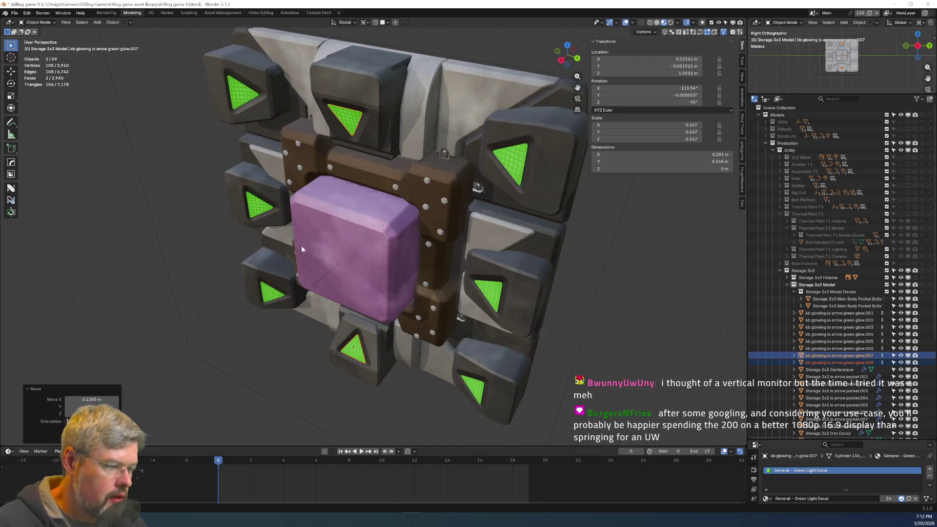
left_click(15, 13)
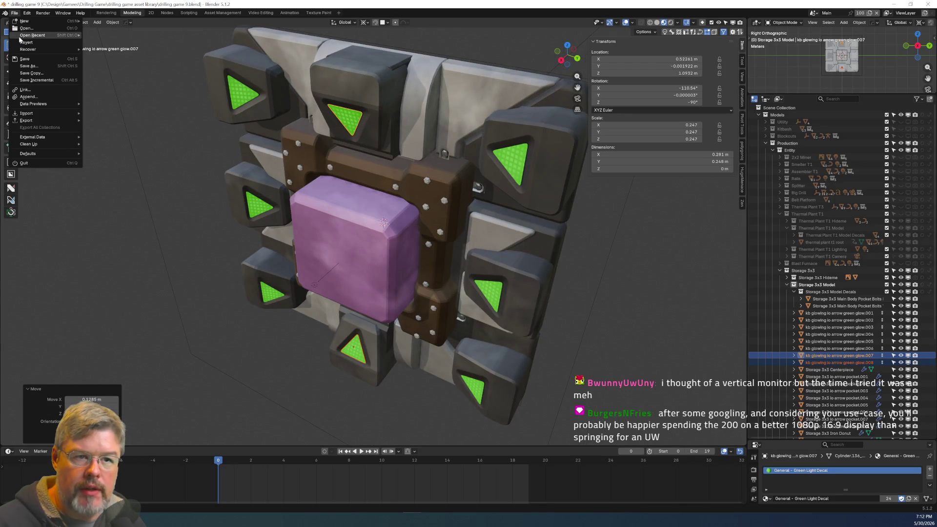
Save the file with Ctrl+S and orbit to a near-front view of the model.
key("ctrl+s")
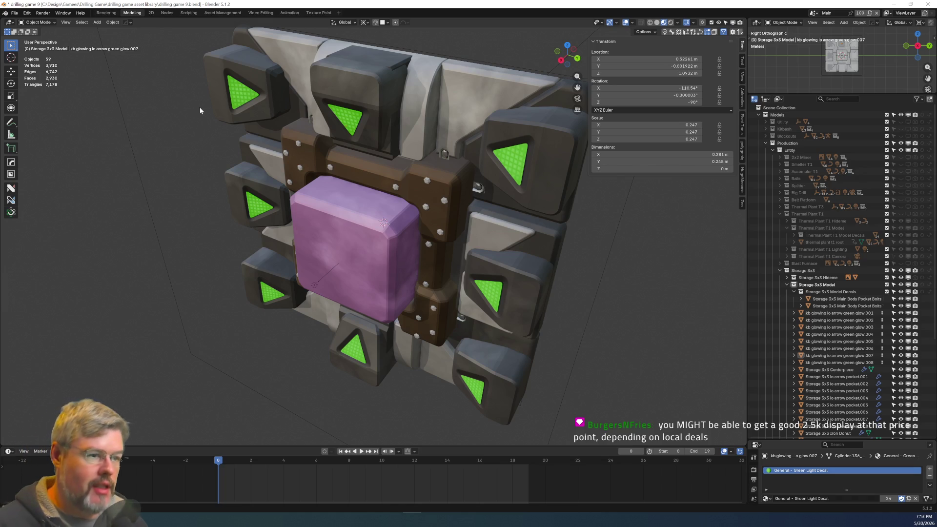
middle_click_drag(427, 315, 470, 291)
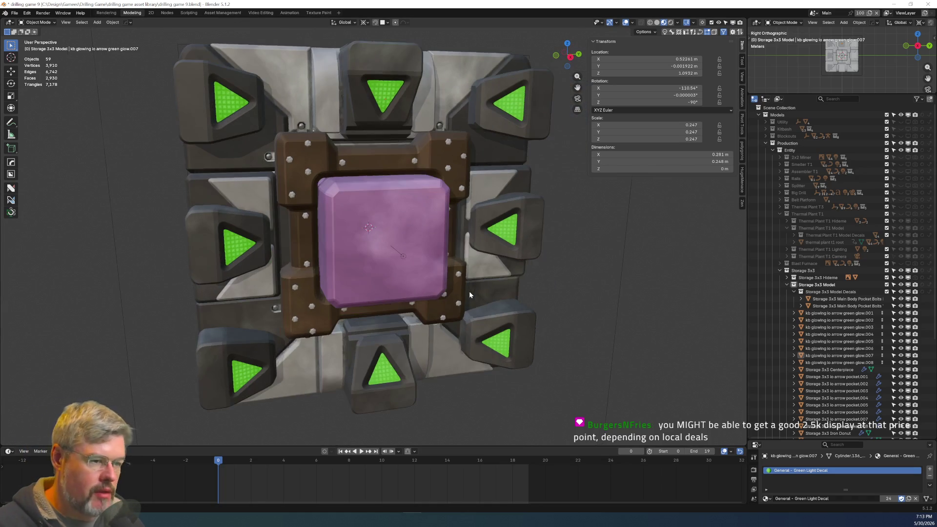
middle_click_drag(342, 277, 415, 301)
scroll(416, 301, "up", 2)
middle_click_drag(366, 274, 352, 244)
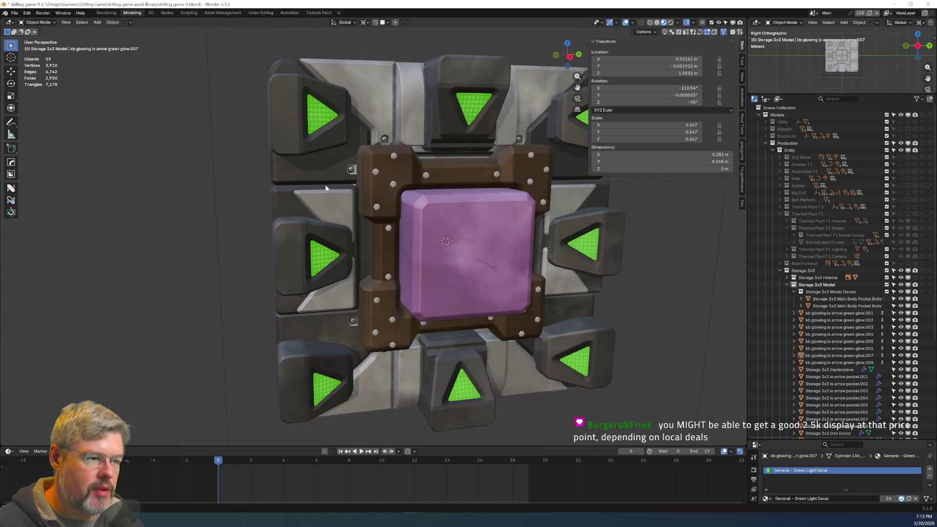
Select the top-left green arrow decal among the left-side arrows.
left_click(320, 131)
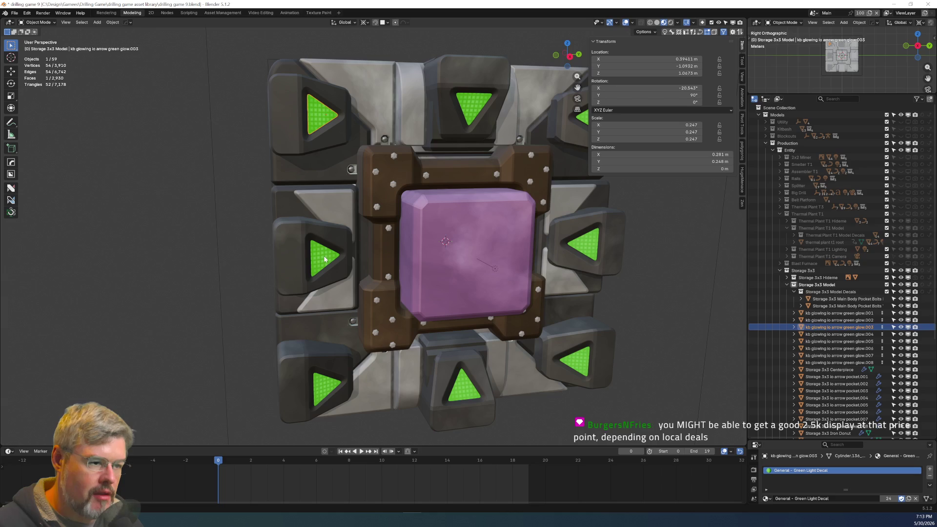
left_click(318, 396, "shift")
left_click(318, 396, "shift")
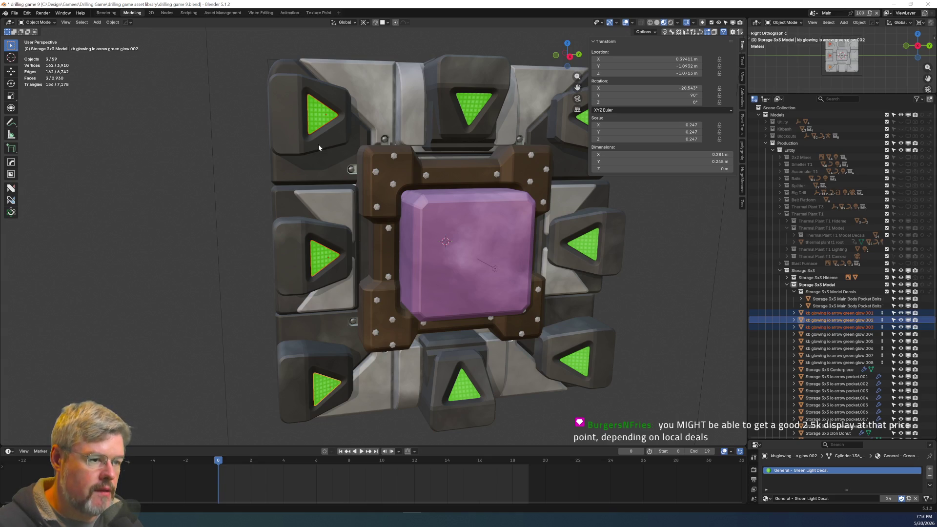
left_click(311, 125)
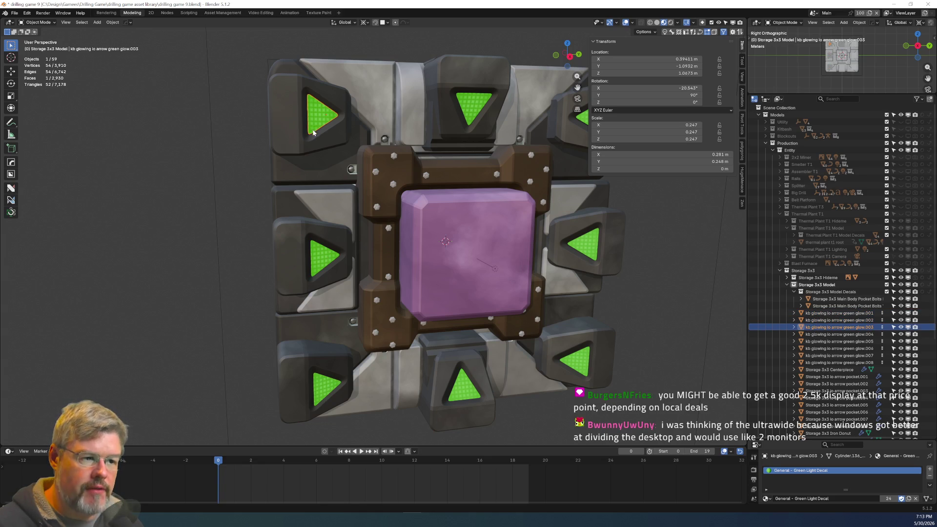
Rename the top-left green arrow decal to glow.004a.
scroll(367, 249, "up", 4)
left_click(370, 243)
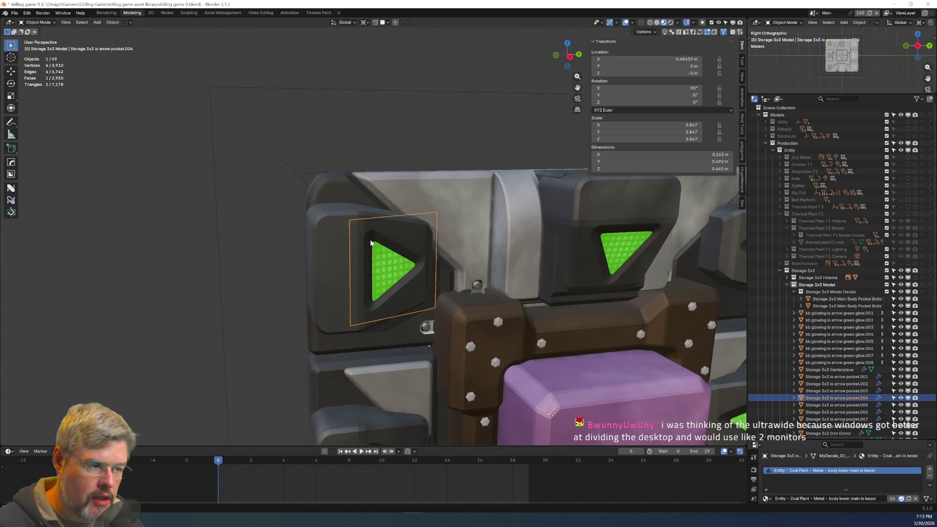
key("F2")
left_click(382, 279)
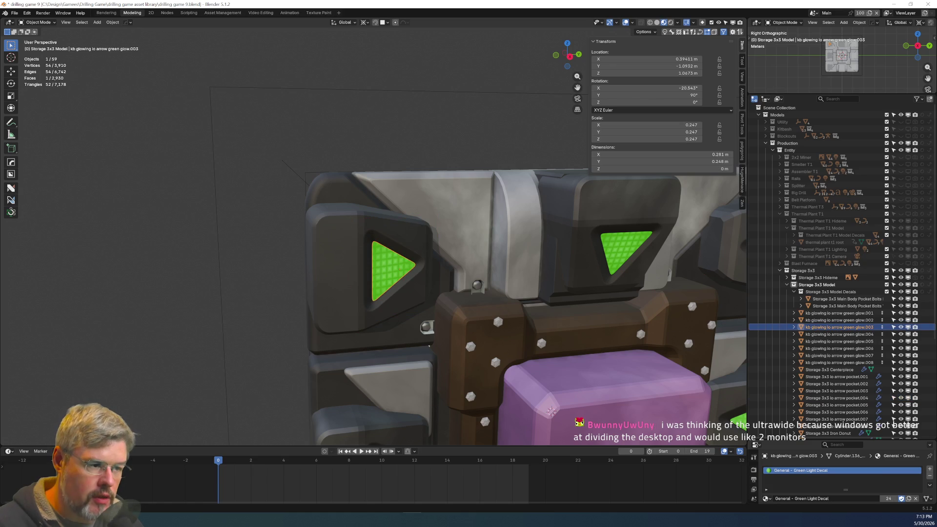
key("F2")
key("End")
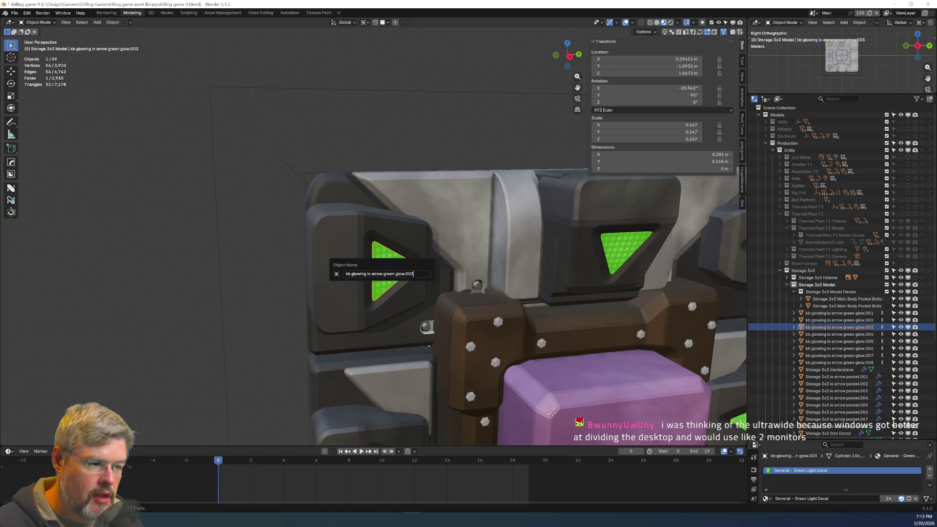
key("BackSpace")
type("4a")
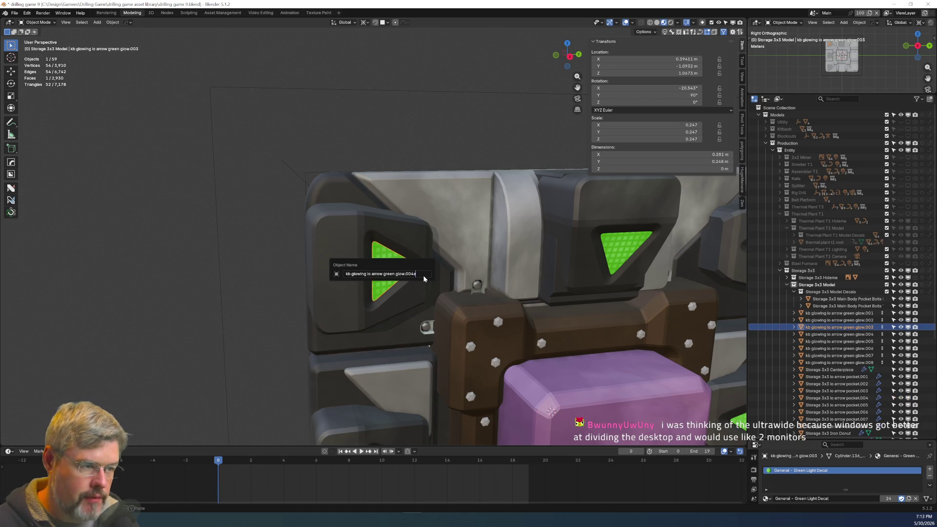
key("Return")
Rename the middle-left green arrow decal to glow.007a.
middle_click_drag(391, 254, 369, 224)
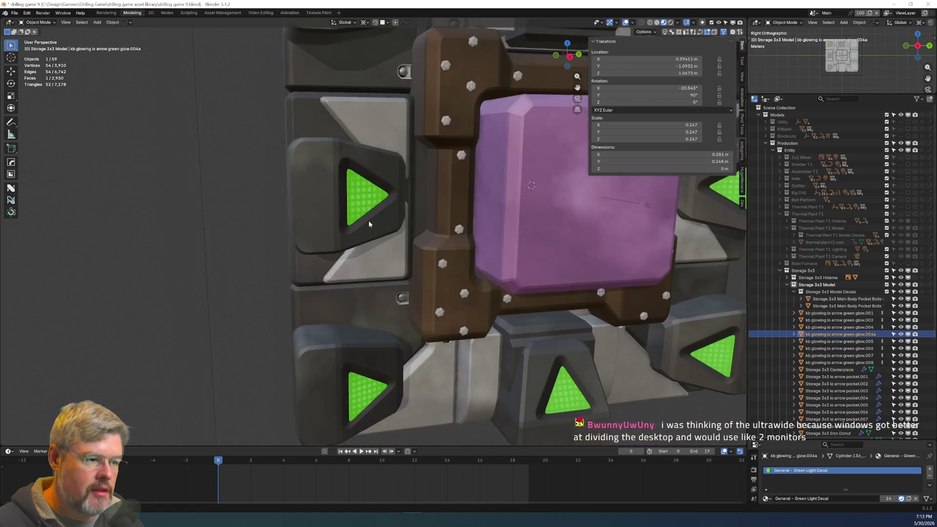
left_click(368, 169)
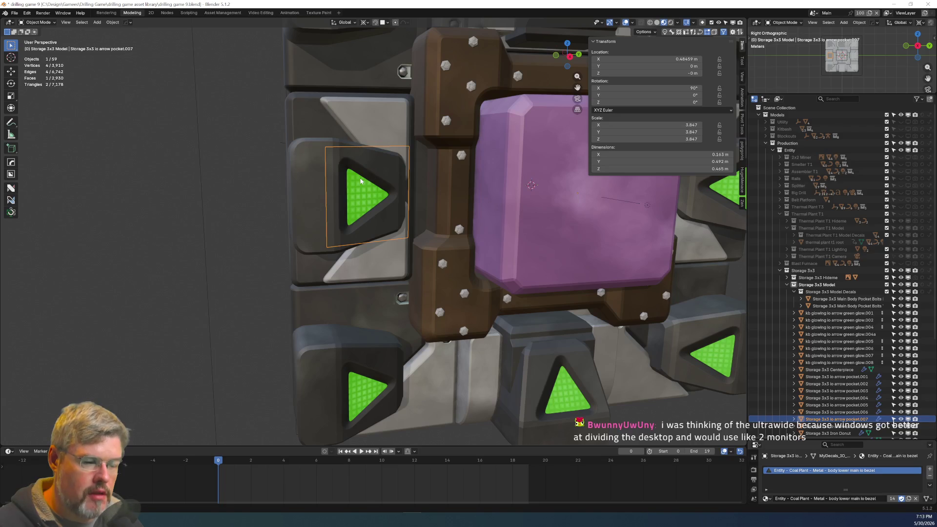
left_click(364, 209)
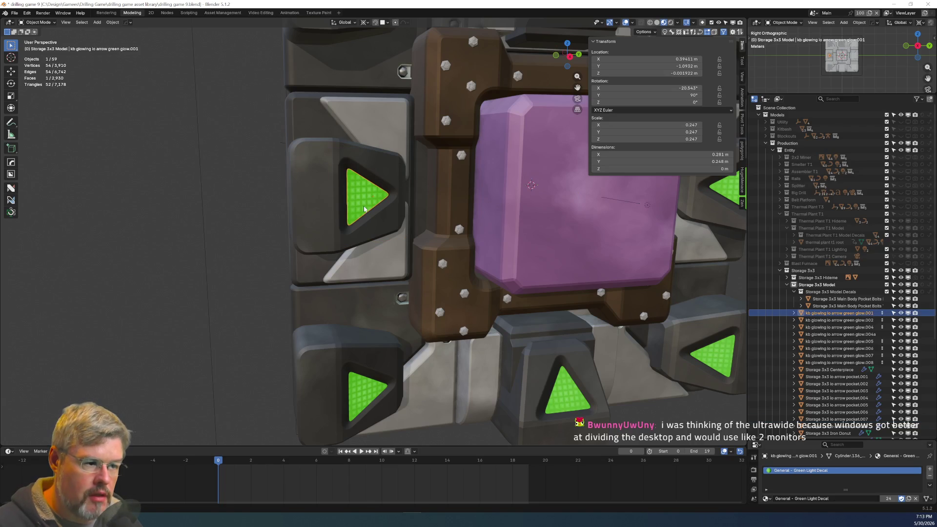
key("F2")
key("End")
key("BackSpace")
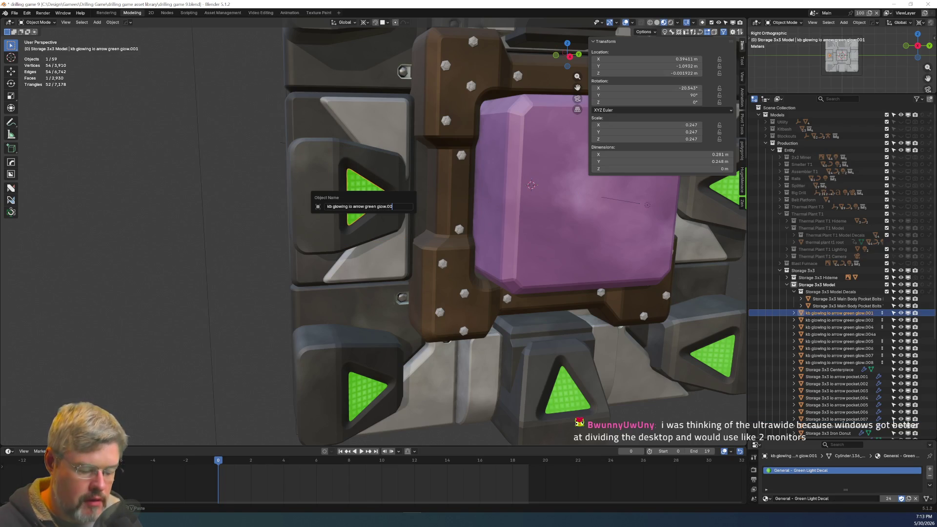
type("7a")
key("Return")
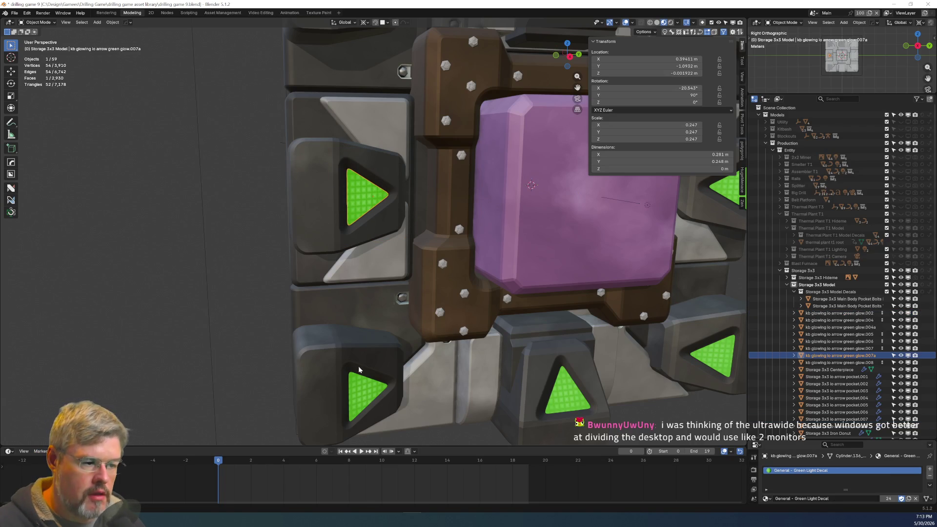
Rename the bottom-left green arrow decal to glow.003a.
left_click(360, 375)
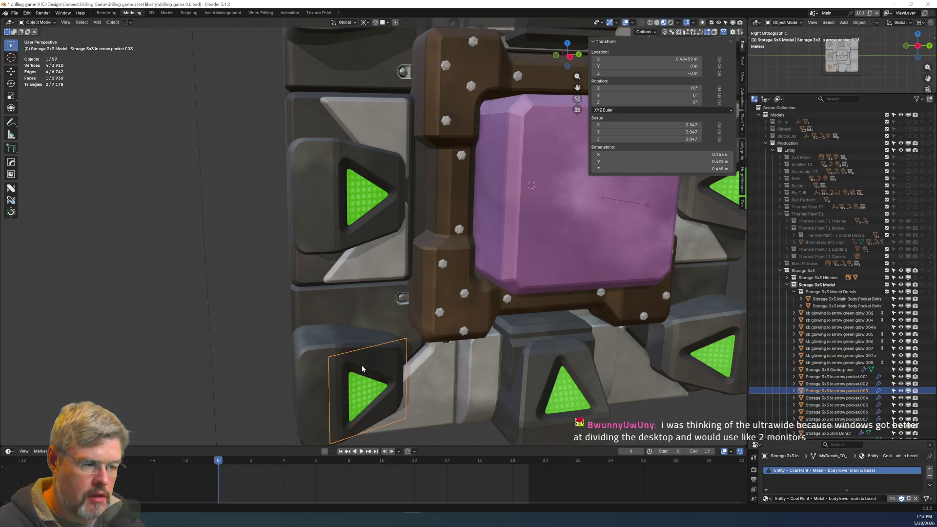
left_click(363, 401)
key("F2")
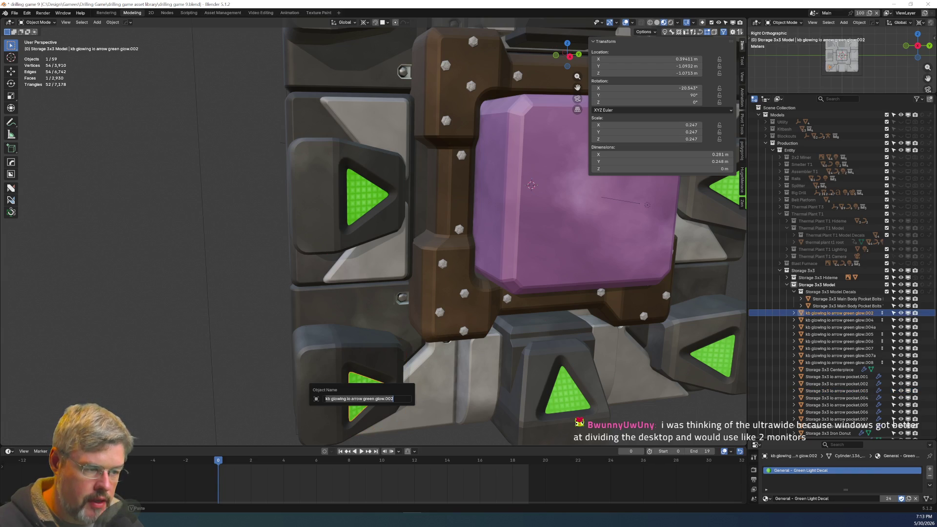
key("Escape")
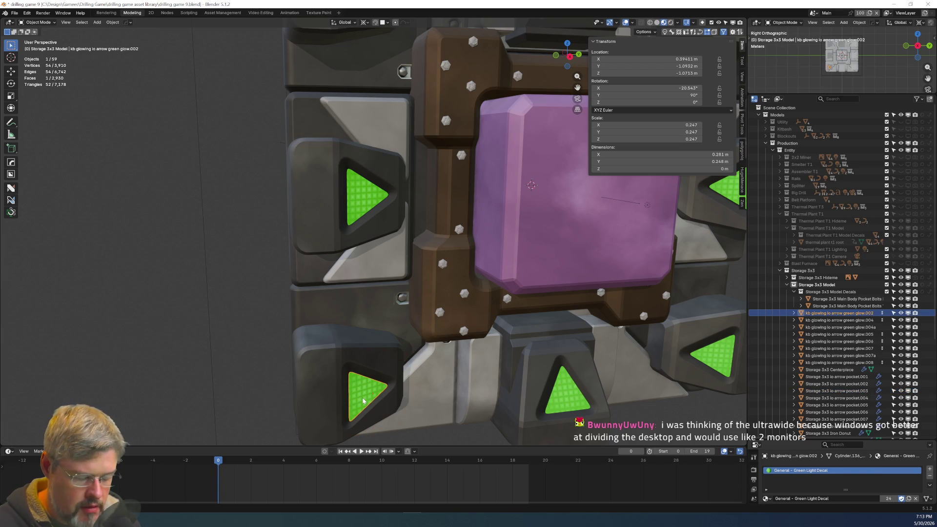
key("F2")
key("End")
key("BackSpace")
type("3")
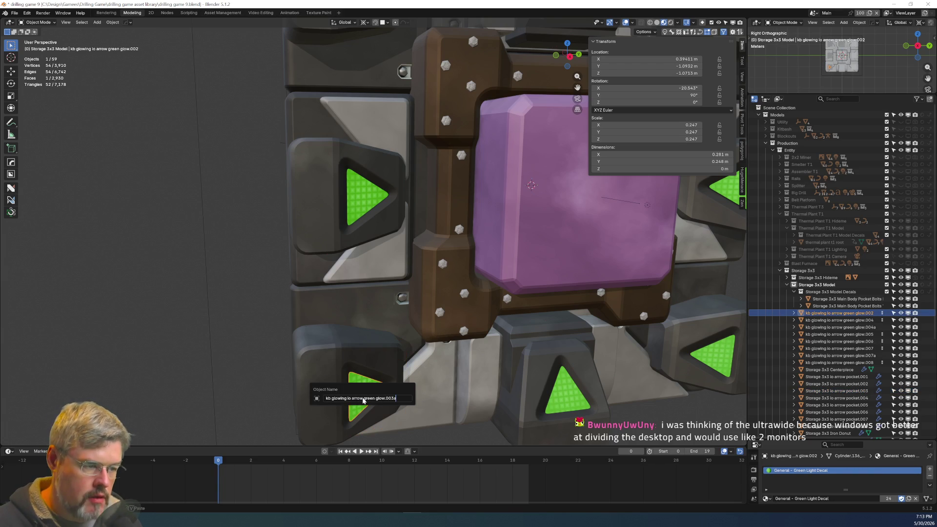
key("Return")
Rename the bottom-middle green arrow decal to glow.001a.
left_click(577, 398)
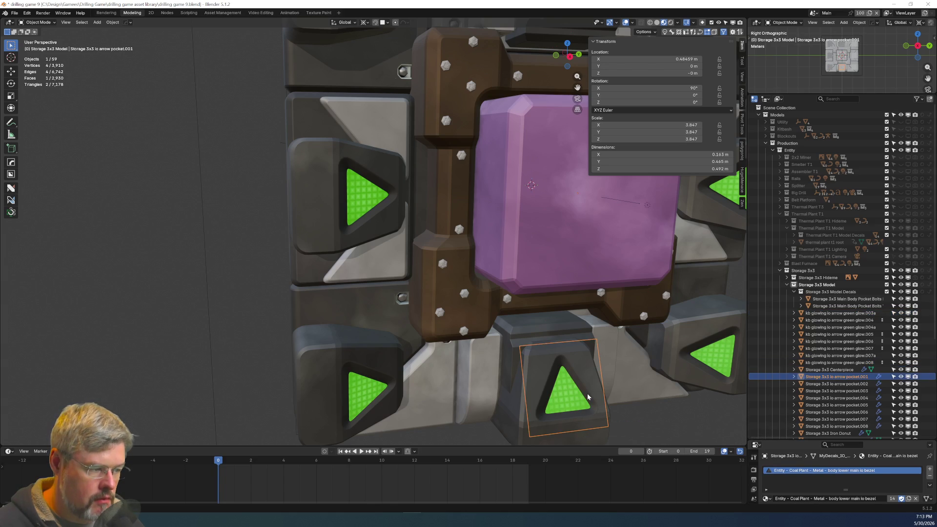
key("F2")
key("Escape")
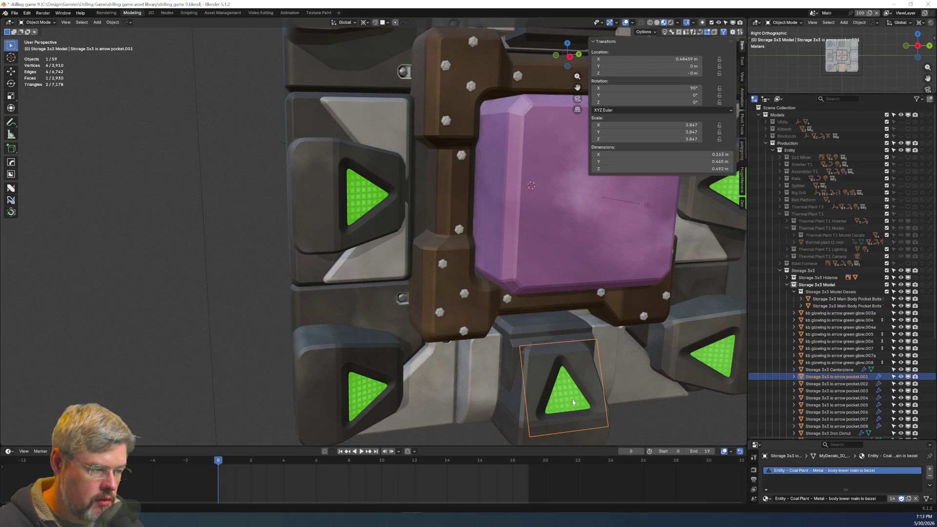
left_click(573, 401)
key("F2")
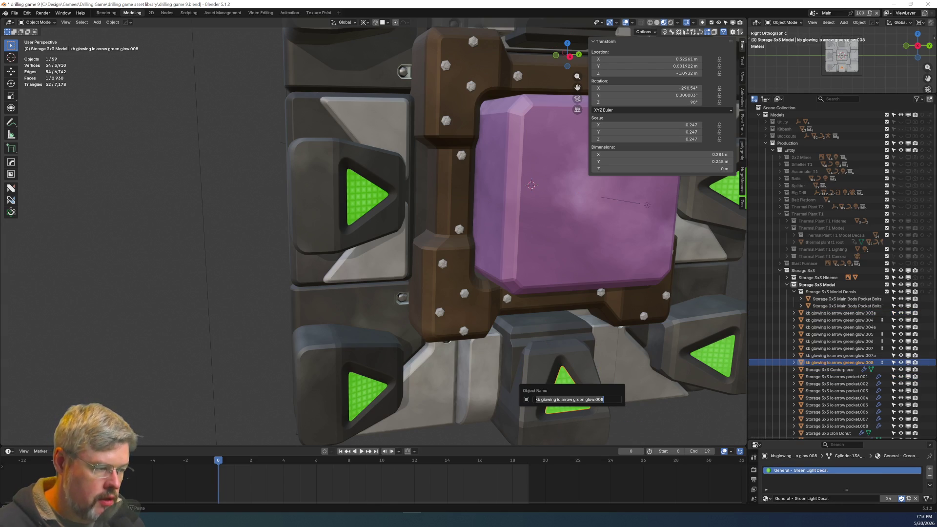
key("ctrl+v")
type("a")
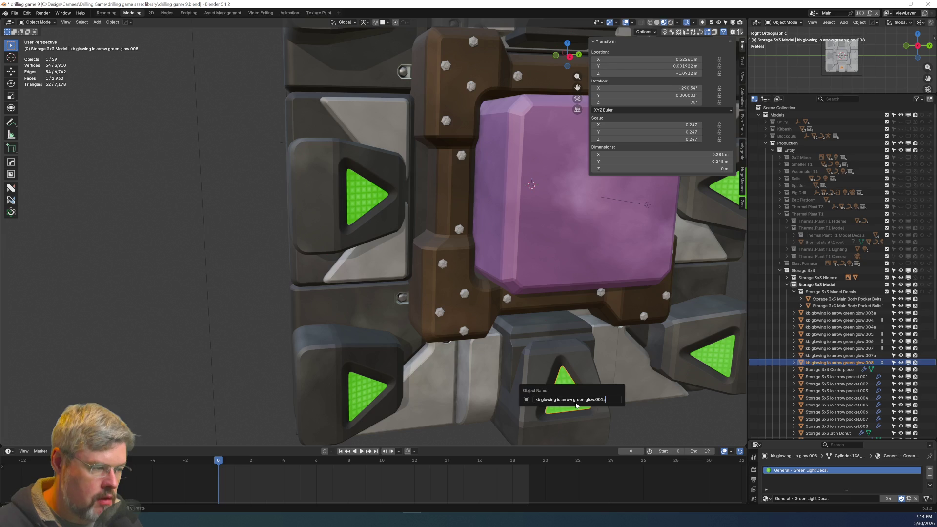
key("Return")
middle_click_drag(561, 386, 519, 349)
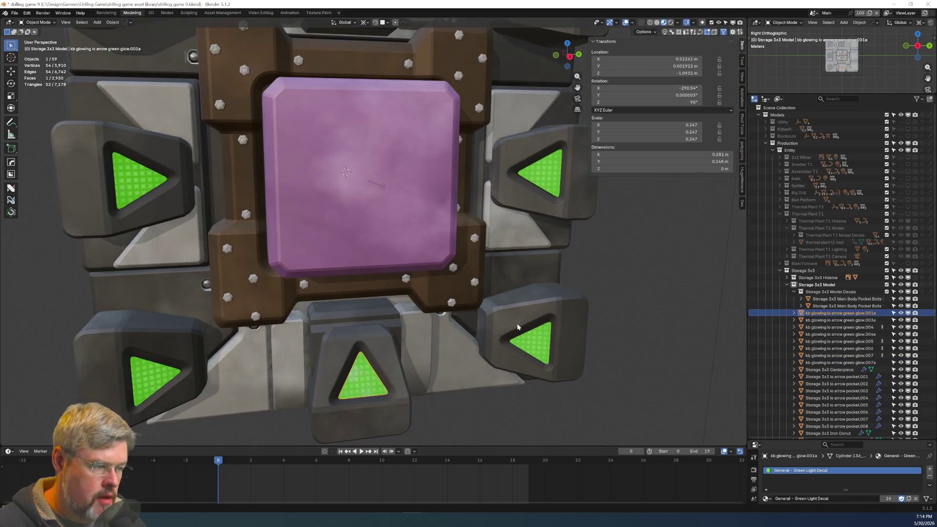
Check the lower-right pocket's number and rename its glow decal to glow.005a.
left_click(518, 326)
key("F2")
key("Escape")
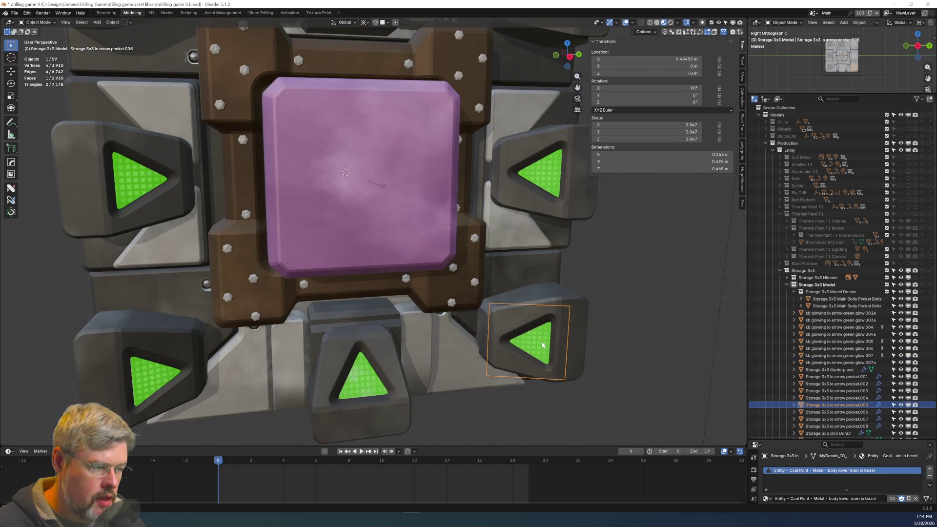
left_click(543, 344)
key("F2")
key("End")
key("BackSpace")
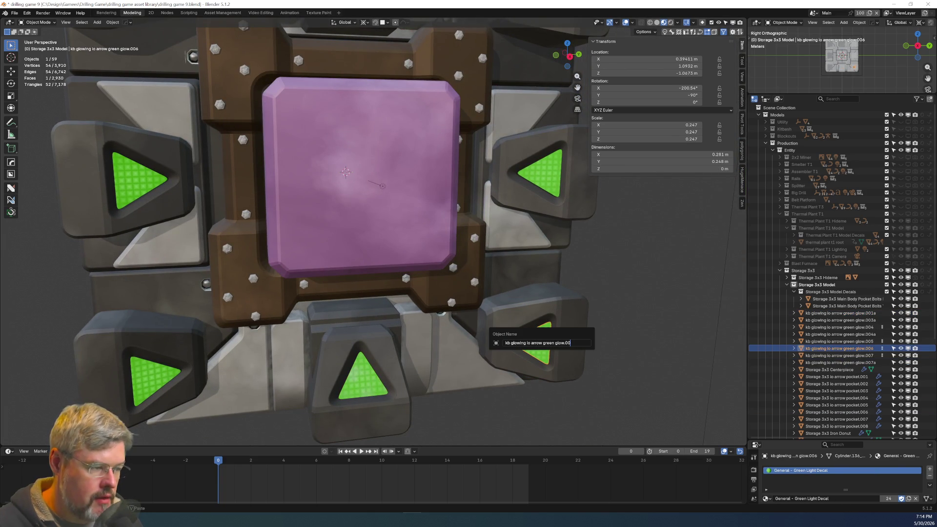
type("5a")
key("Return")
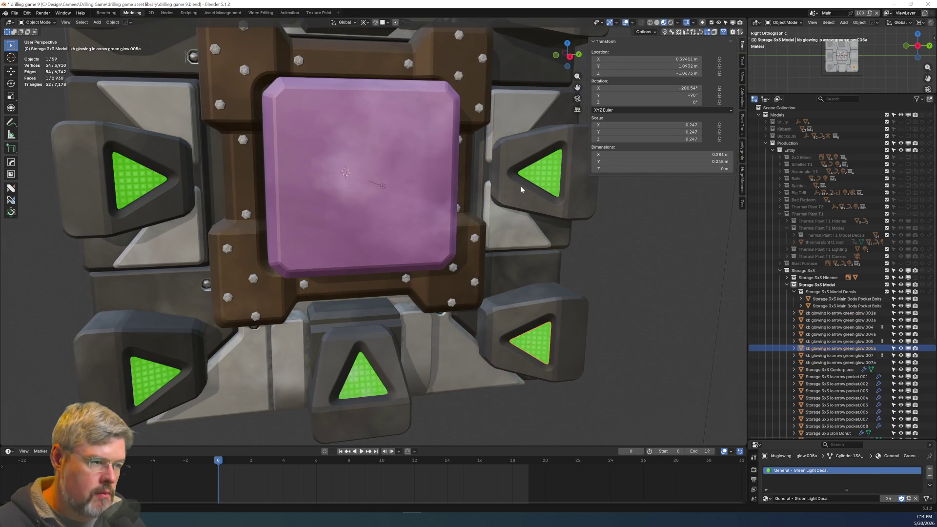
Check the right-hand pocket's number and rename its glow decal from glow.004 to glow.008a.
left_click(521, 190)
left_click(521, 189, "alt")
left_click(536, 182)
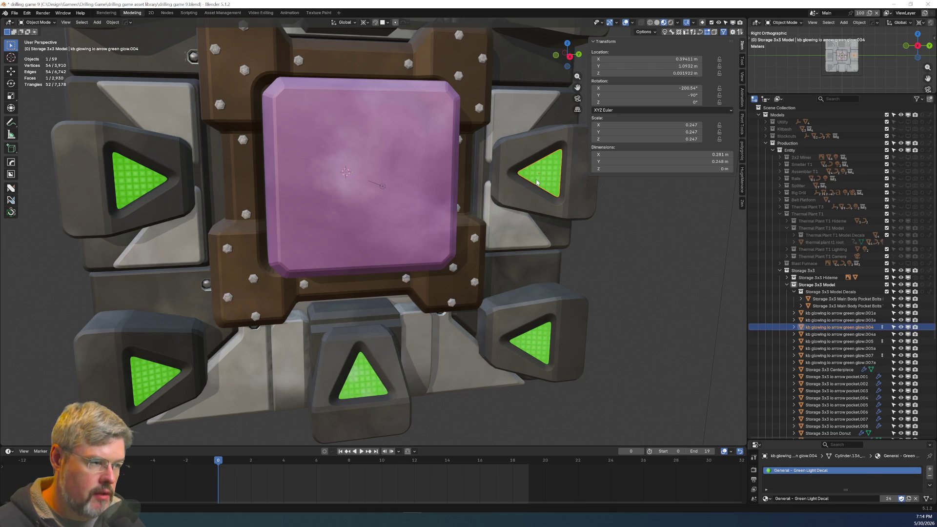
left_click(527, 191)
key("F2")
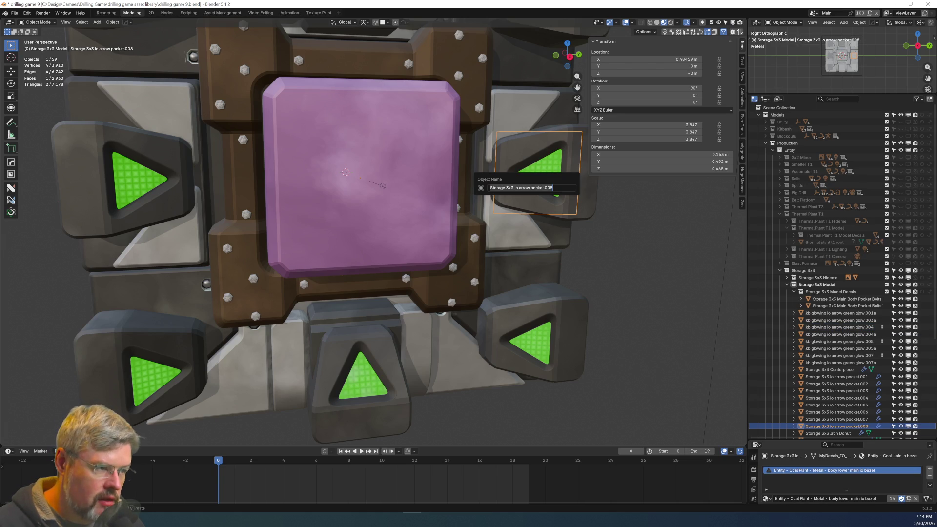
key("Escape")
left_click(545, 183)
key("F2")
key("End")
key("BackSpace")
type("8a")
key("Return")
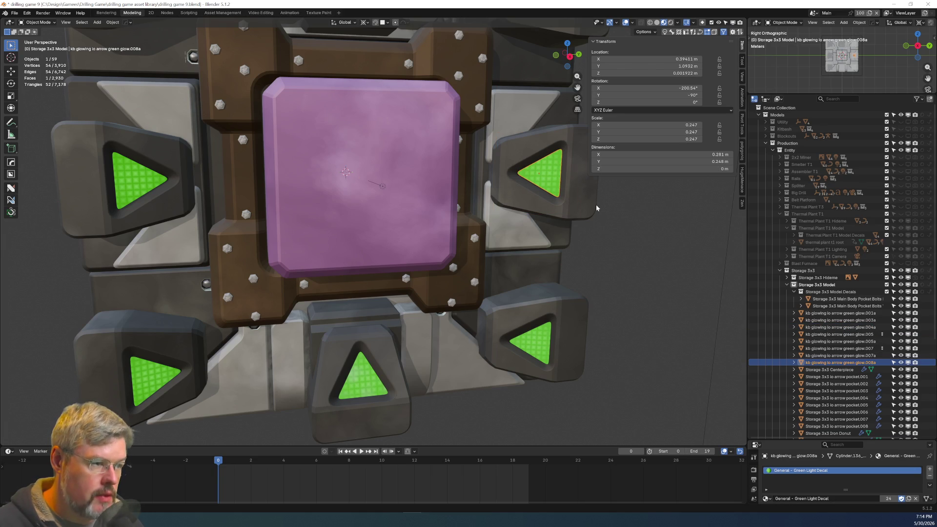
Check the upper-right pocket's number and rename its glow decal to glow.006a.
mouse_move(477, 152)
middle_mouse_down()
mouse_move(449, 364)
mouse_move(523, 237)
middle_mouse_up()
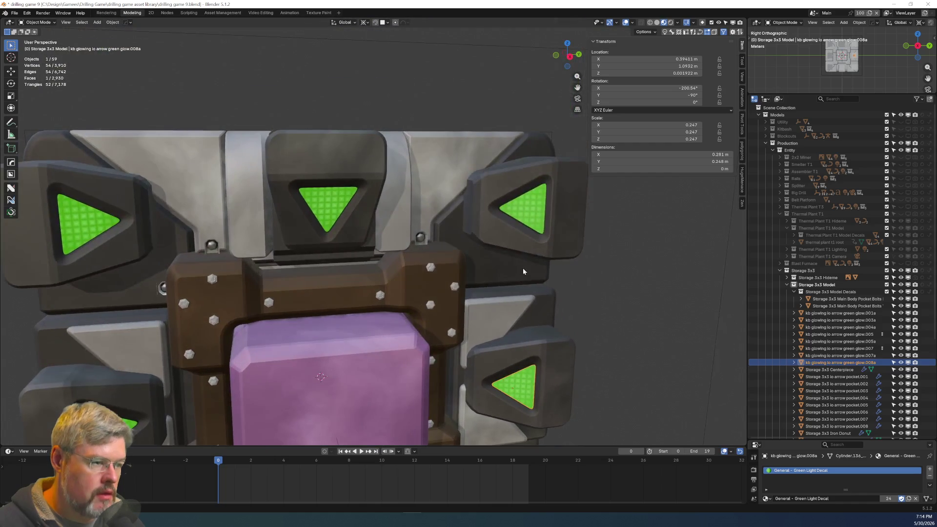
left_click(523, 237)
key("F2")
key("Escape")
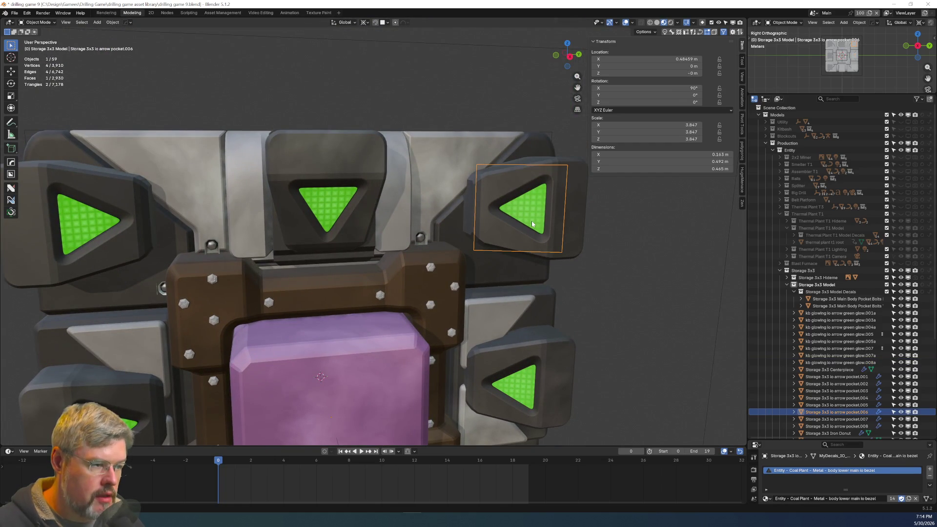
left_click(535, 223)
key("F2")
key("End")
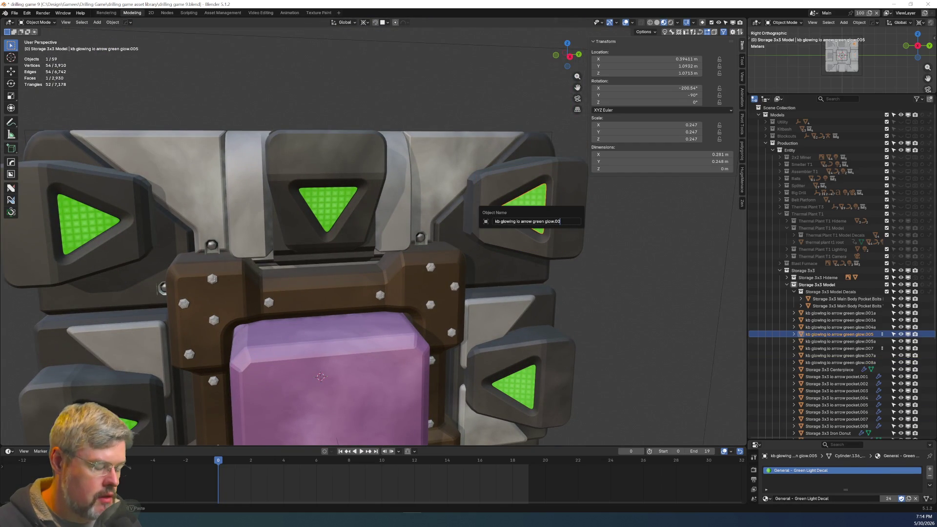
type("a")
key("Return")
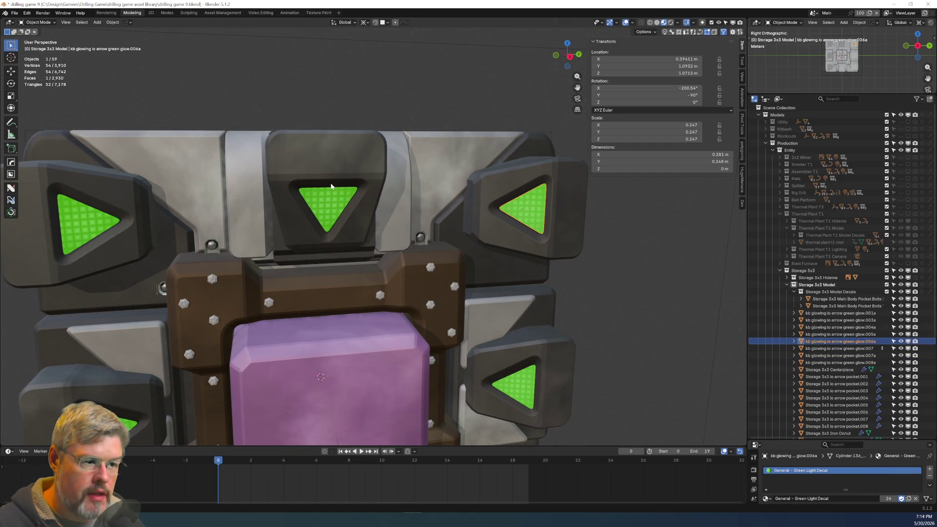
Rename the top-centre glow decal to glow.002 and switch the viewport to solid shading.
left_click(331, 186)
key("F2")
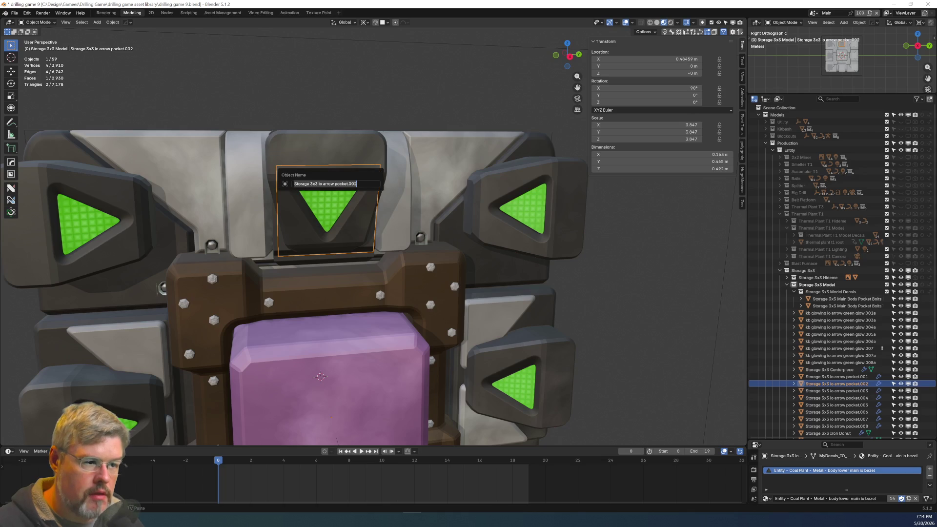
key("Escape")
left_click(323, 204)
key("F2")
key("End")
key("Return")
key("F2")
key("Escape")
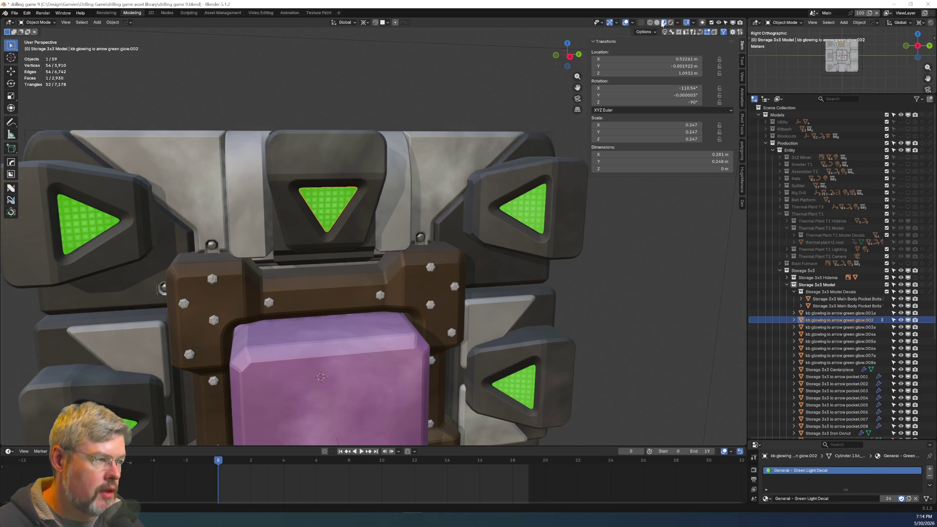
left_click(657, 23)
middle_click_drag(342, 220, 194, 130)
Strip the trailing 'a' from glow.004a, glow.007a and glow.008a in the Outliner.
left_click(195, 130)
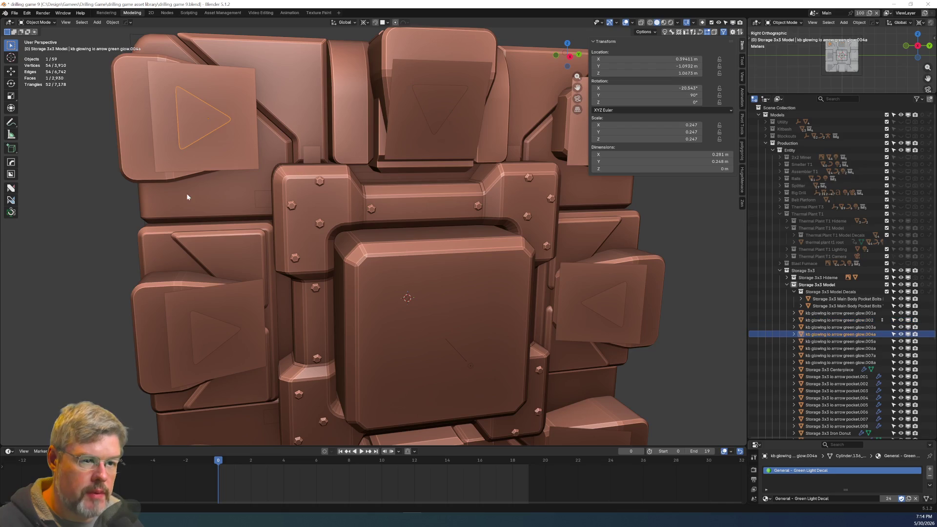
key("F2")
key("End")
key("Return")
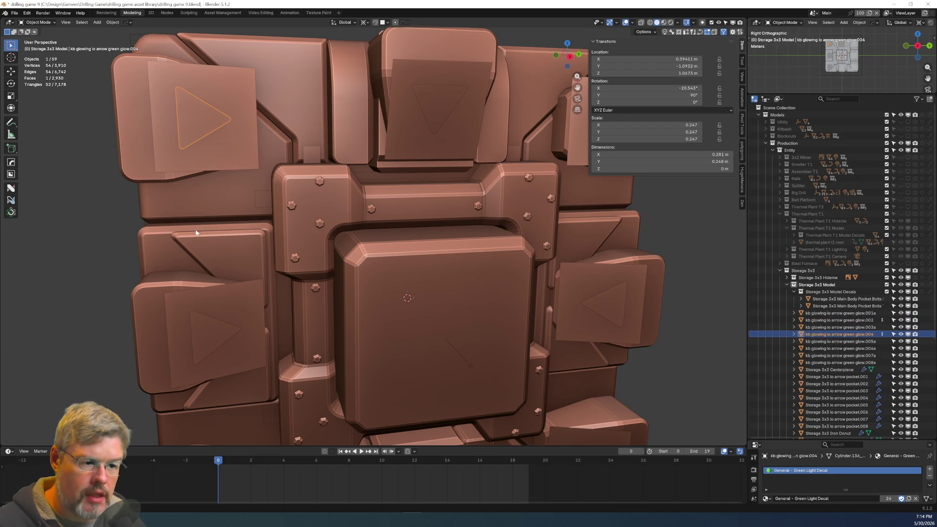
left_click(200, 326)
key("F2")
key("End")
key("BackSpace")
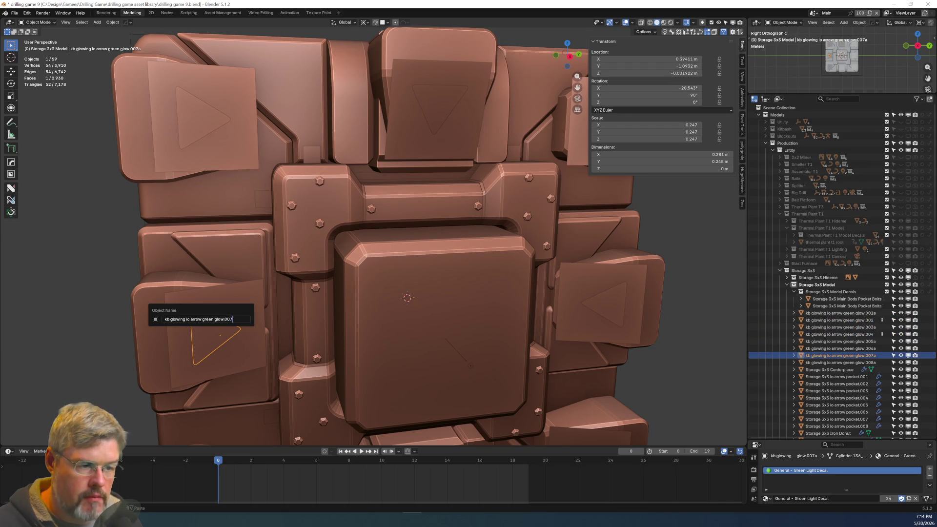
key("Return")
left_click(843, 362)
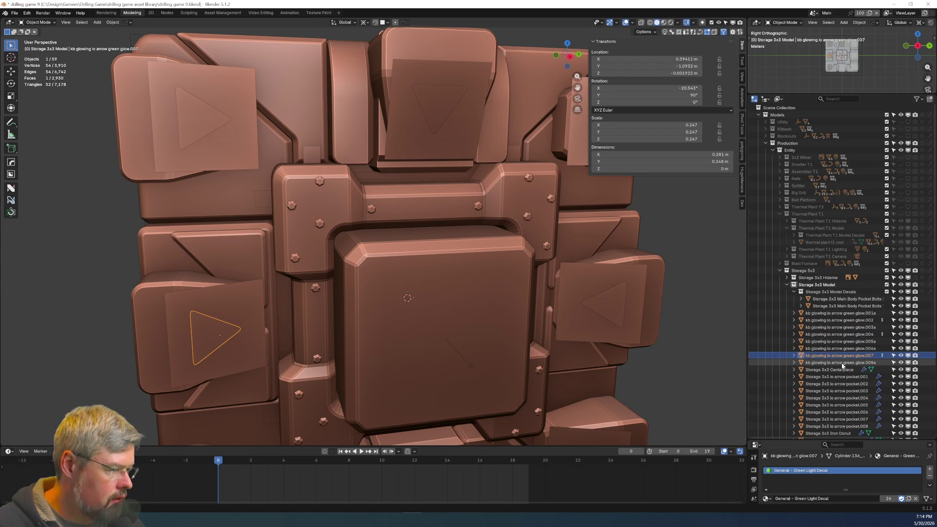
key("F2")
key("End")
key("BackSpace")
key("Return")
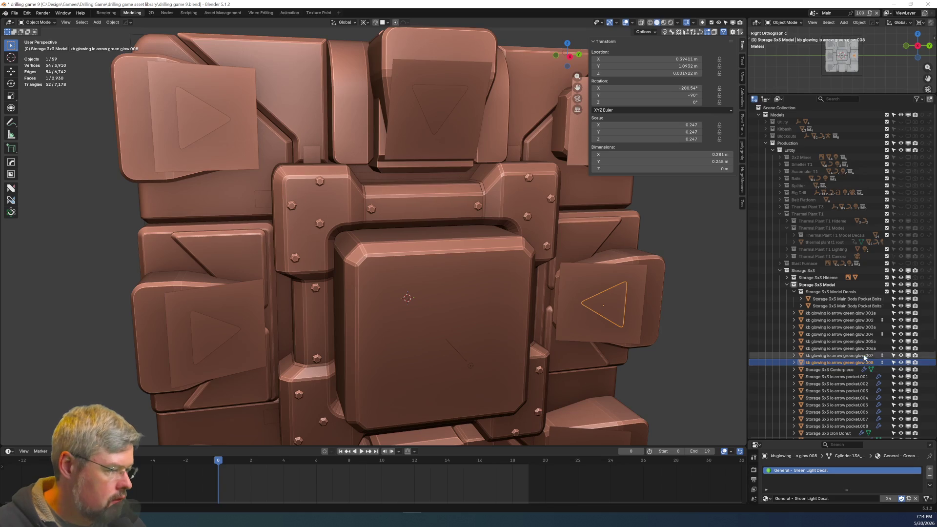
Rename glow.006a, glow.005a, glow.003a and glow.001a to drop their 'a' suffix.
left_click(840, 348)
key("F2")
key("BackSpace")
key("Return")
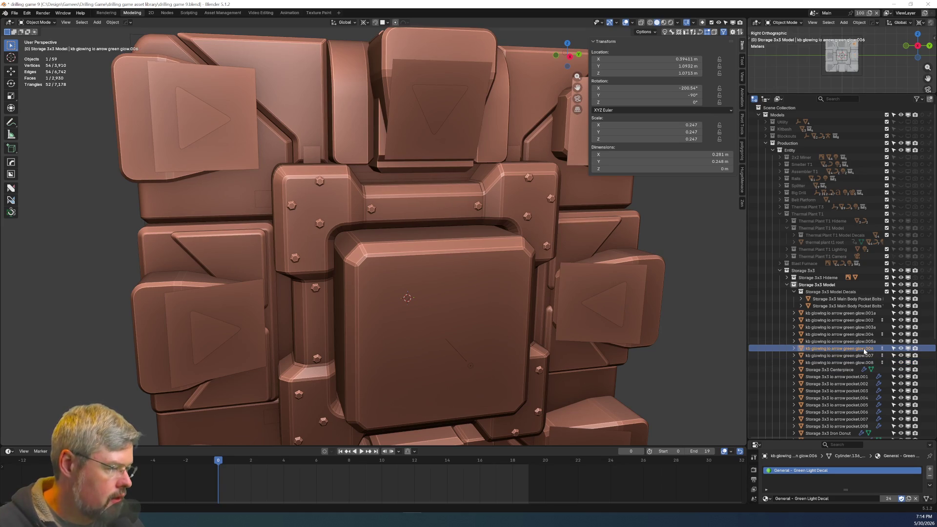
left_click(863, 341)
key("F2")
key("End")
key("BackSpace")
key("Return")
left_click(848, 327)
key("F2")
key("End")
key("BackSpace")
key("Return")
left_click(850, 313)
key("F2")
key("End")
key("BackSpace")
key("Return")
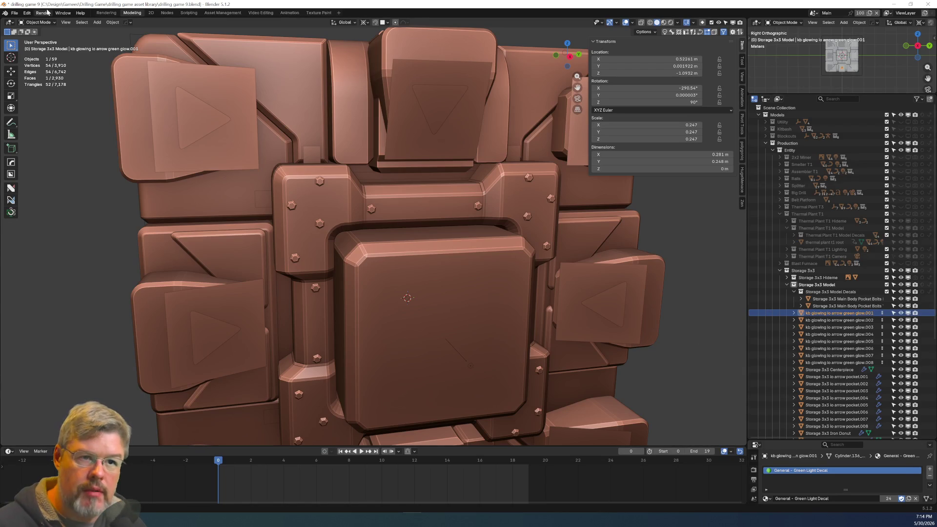
left_click(14, 13)
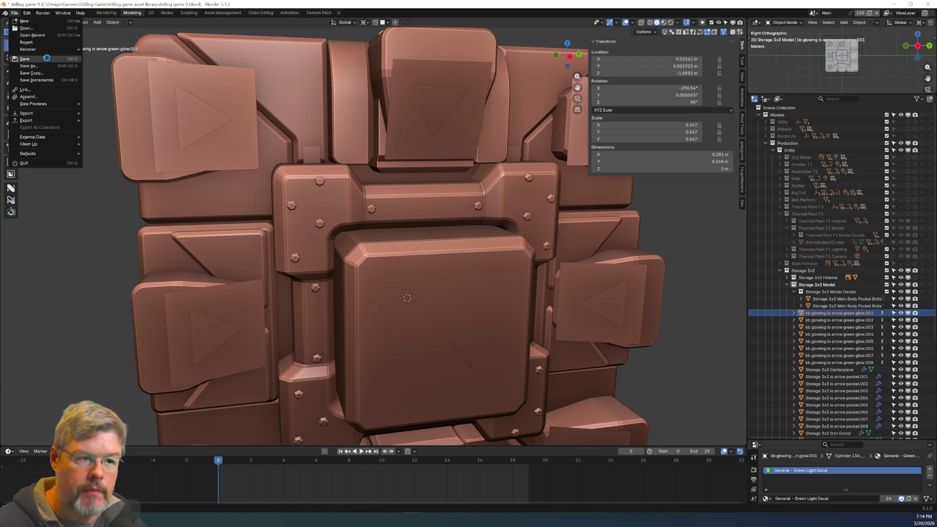
Save drilling game 9.blend, then start renaming arrow pocket.001 but cancel without changes.
left_click(46, 58)
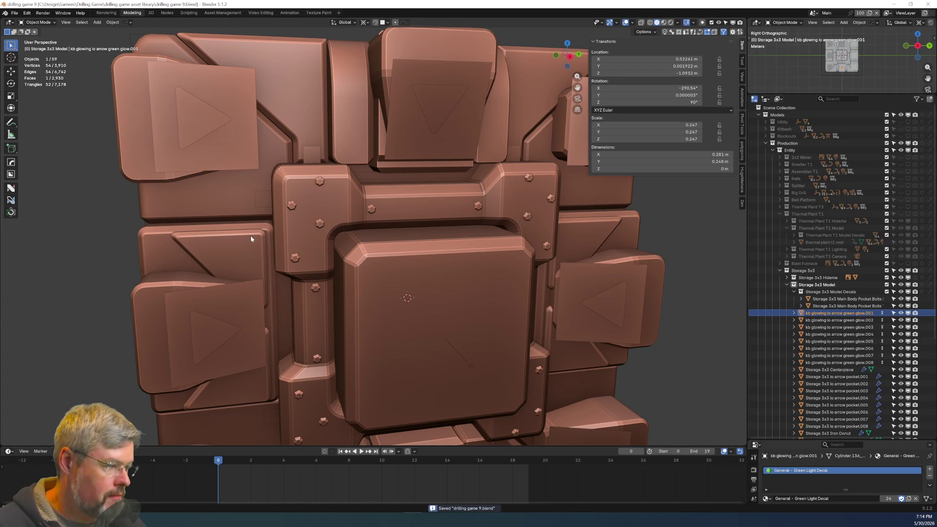
left_click(842, 377)
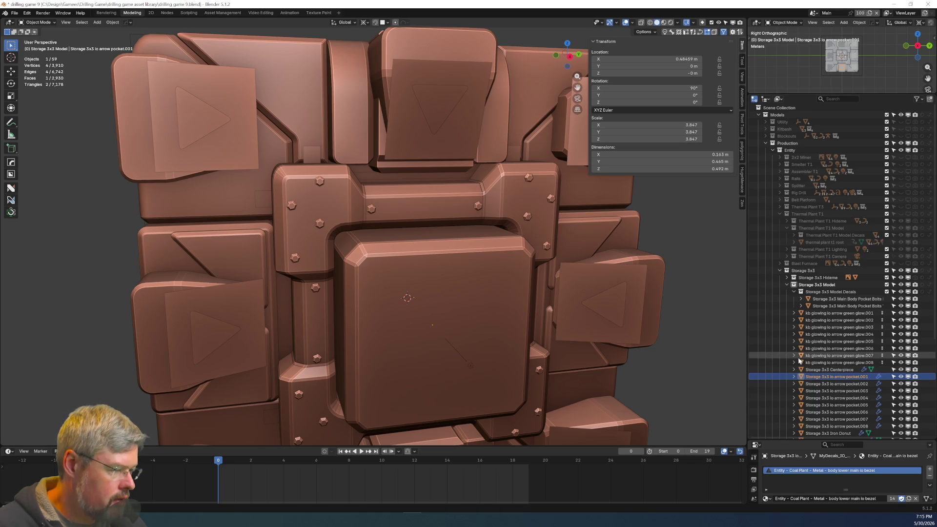
double_click(813, 378)
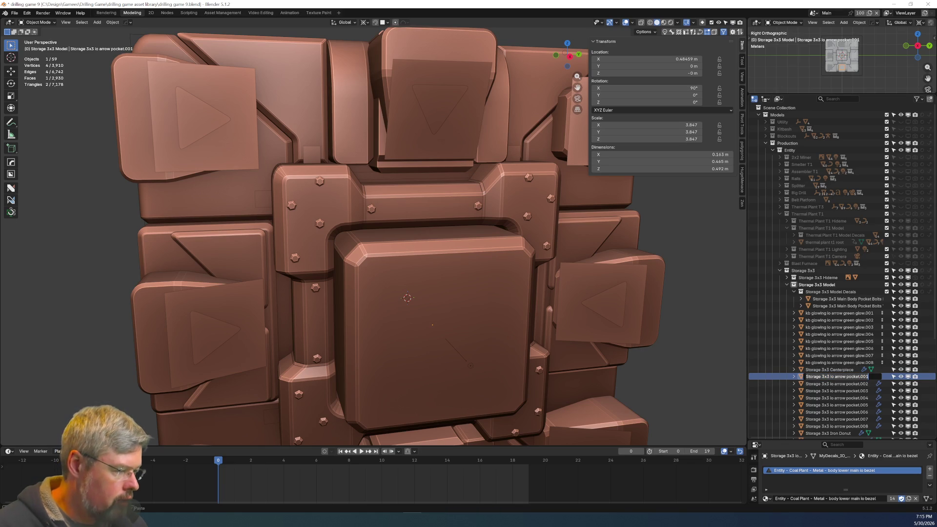
key("Home")
key("ctrl+Right")
key("ctrl+Right")
key("ctrl+Right")
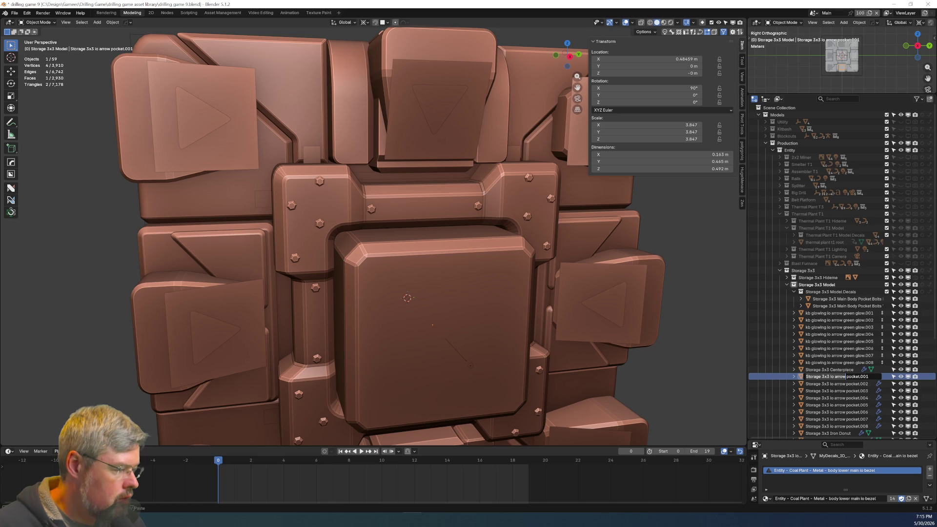
key("Escape")
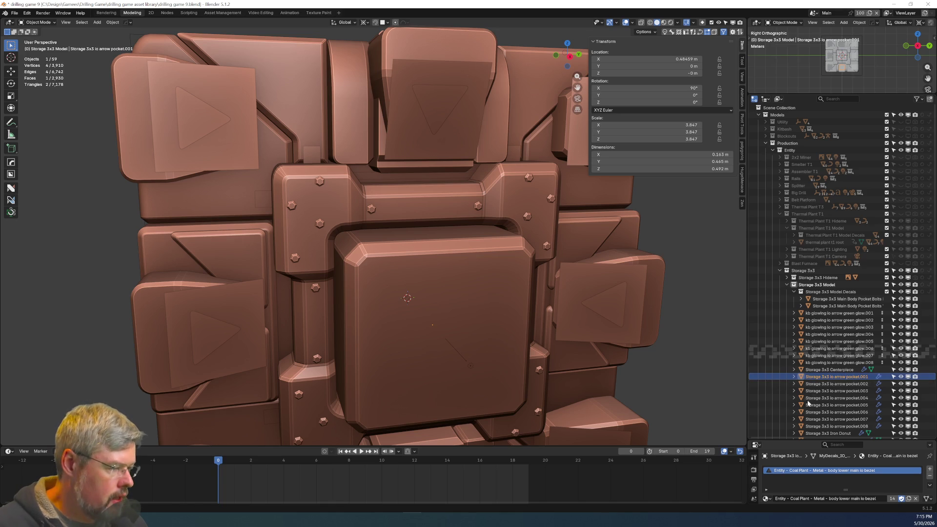
left_click(837, 363)
Batch-rename the eight glow decals, replacing 'kb glowing io arrow green' with 'Storage 3x3 io arrow'.
left_click(840, 313, "shift")
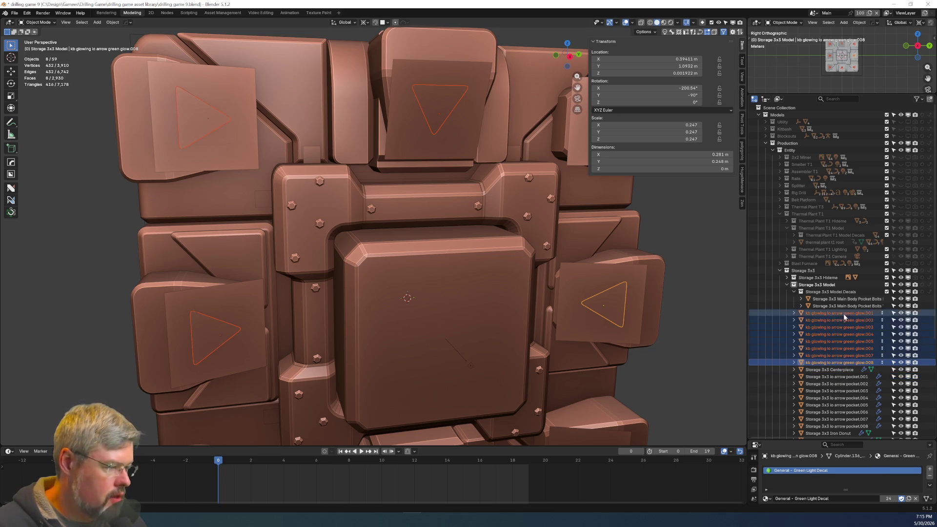
key("ctrl+F2")
left_click_drag(831, 324, 634, 256)
left_click(600, 290)
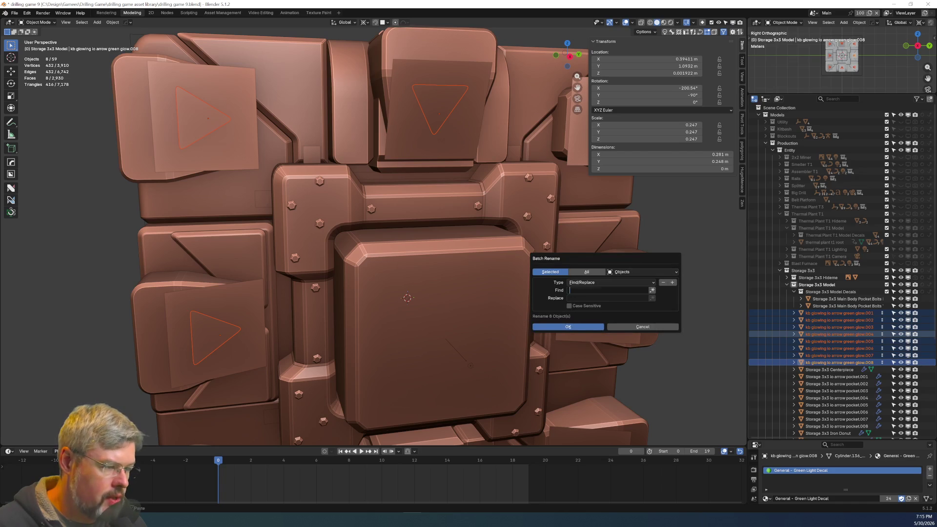
type("kb glowing io a")
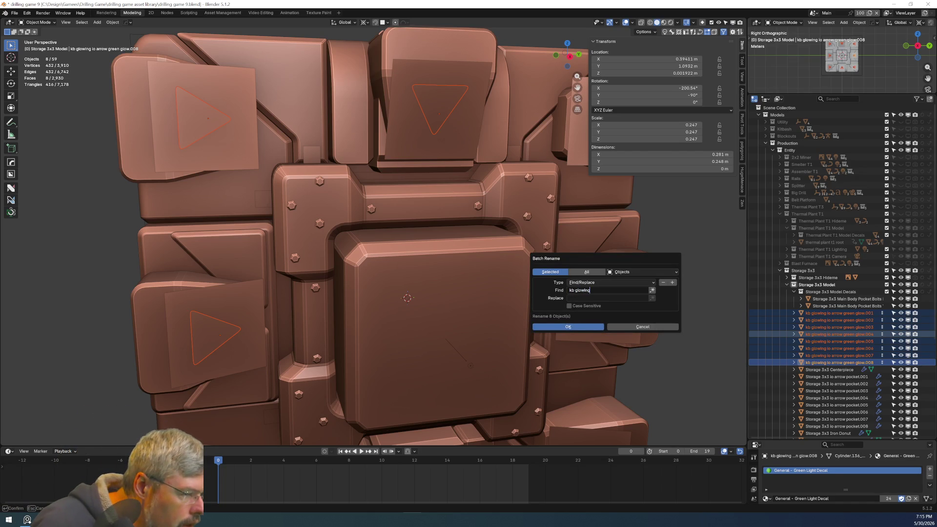
type("rrow green")
key("Tab")
type("Storage 3x3 io arrow")
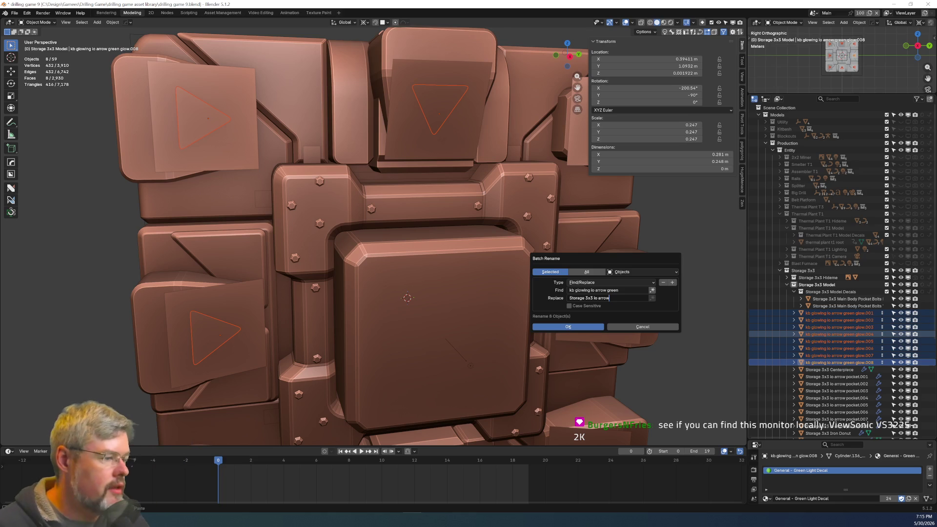
left_click(567, 327)
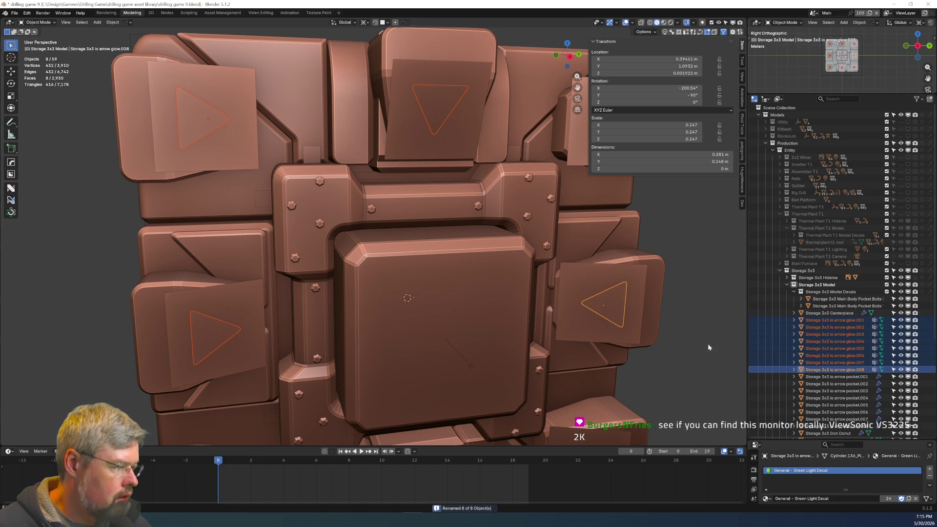
Save drilling game 9.blend again.
left_click(842, 385)
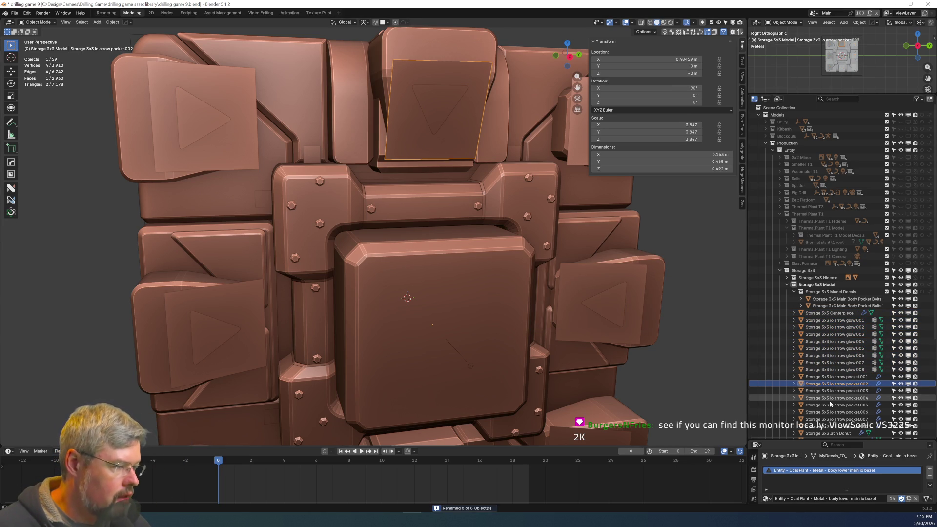
left_click(14, 13)
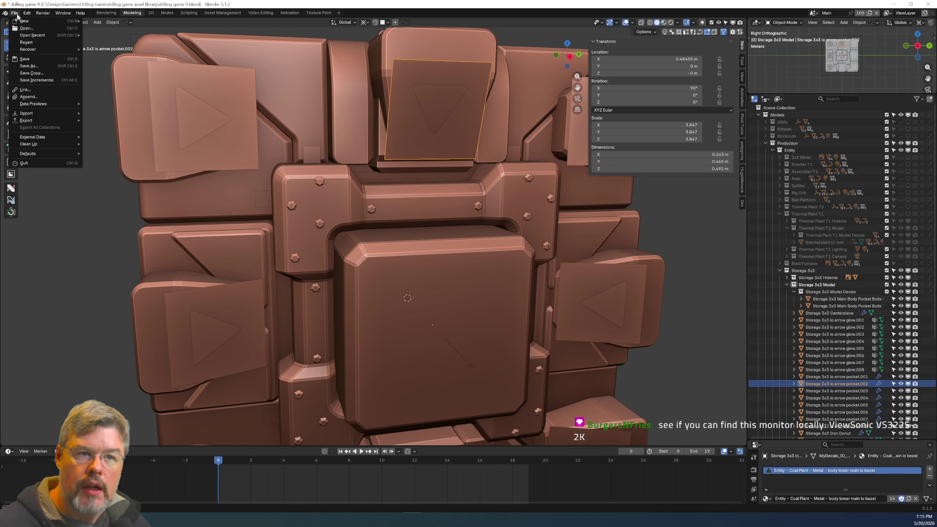
left_click(37, 58)
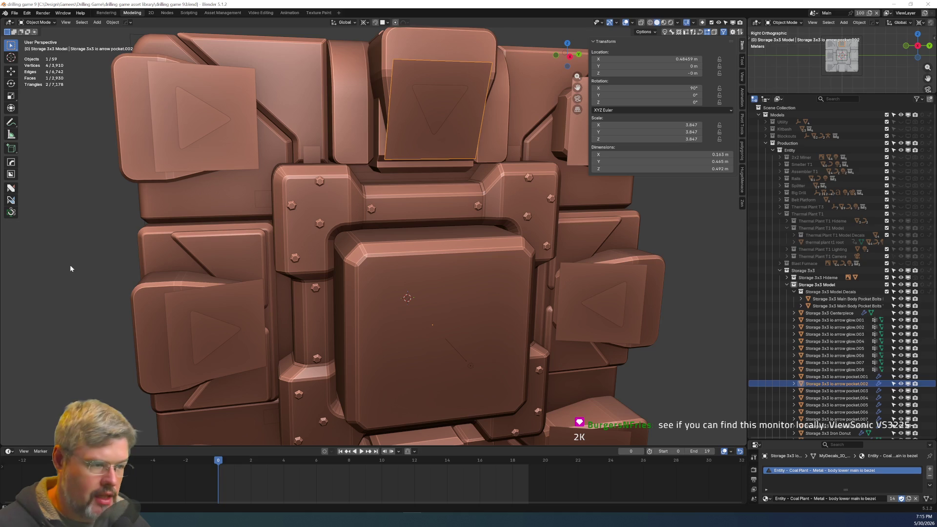
Preview the model in Rendered shading from the Right view, zoomed in on the bolts.
left_click(672, 22)
scroll(528, 287, "down", 5)
left_click(528, 285)
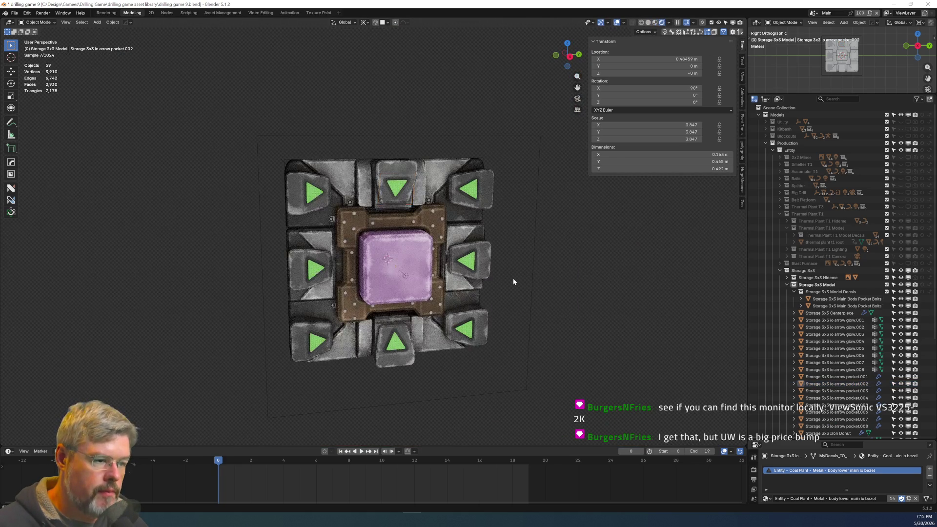
key("KP_3")
scroll(503, 274, "up", 3)
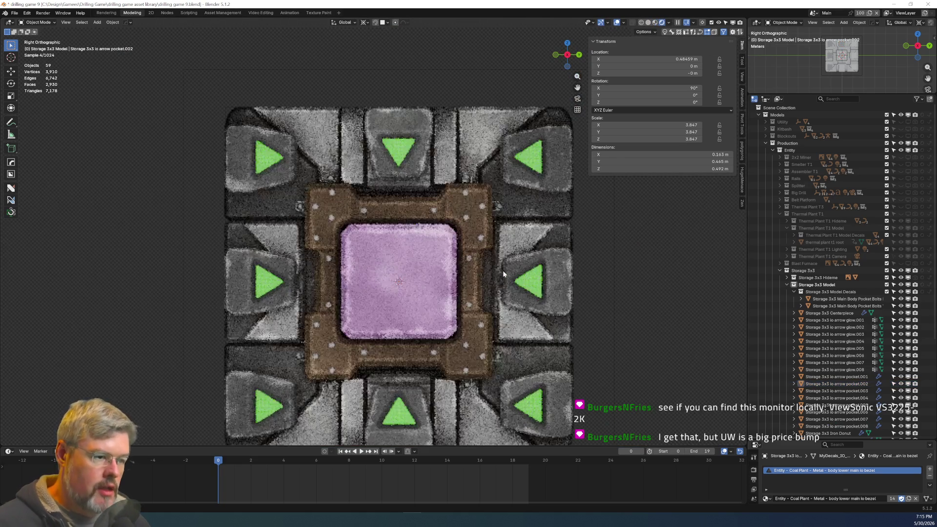
scroll(503, 273, "down", 1)
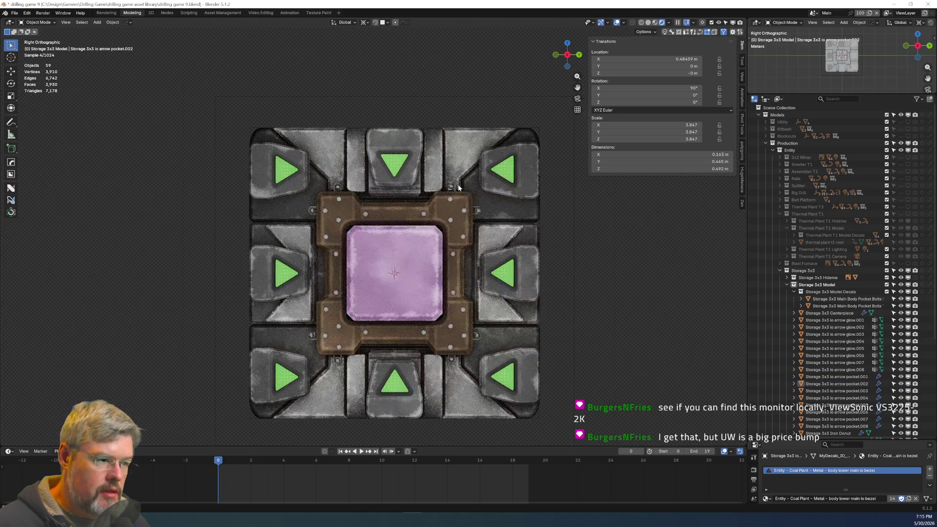
scroll(326, 190, "up", 6)
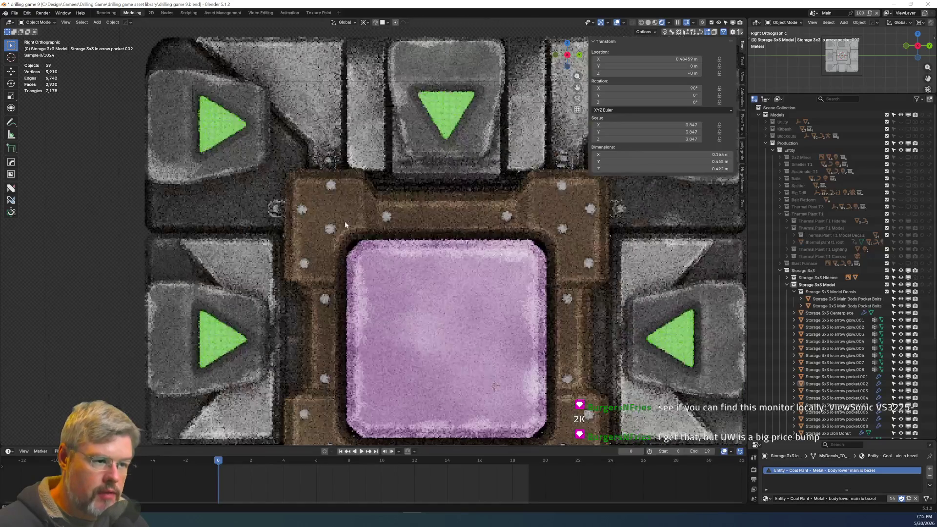
scroll(276, 272, "up", 2)
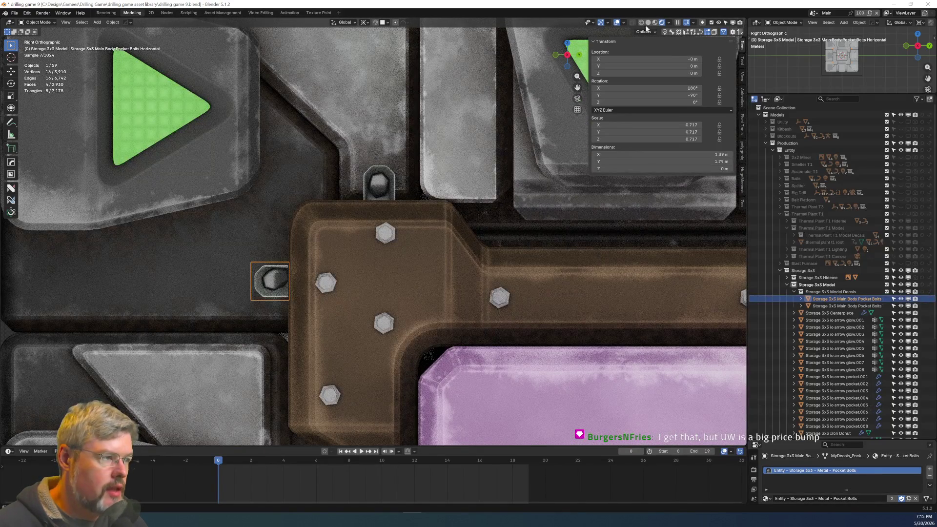
Return to Solid shading and switch to the shader Nodes workspace with the sidebar hidden.
key("z")
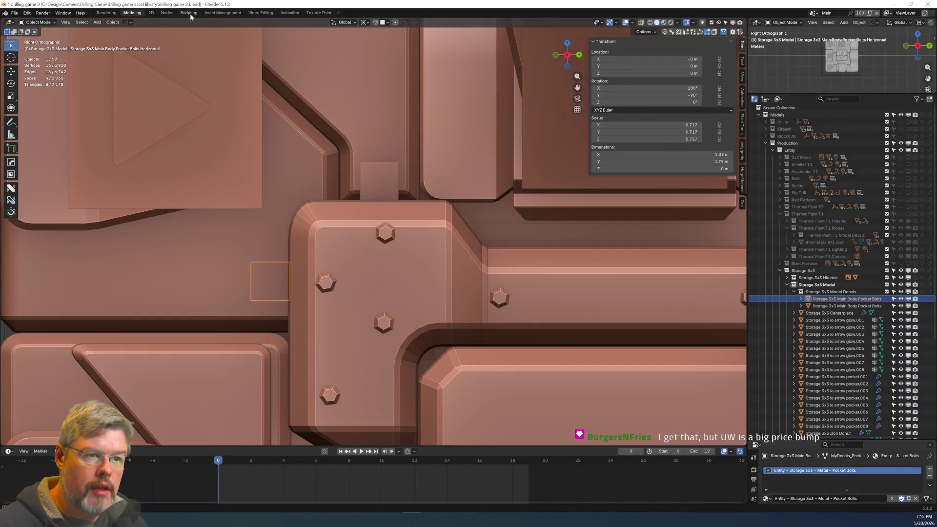
left_click(190, 14)
left_click(167, 13)
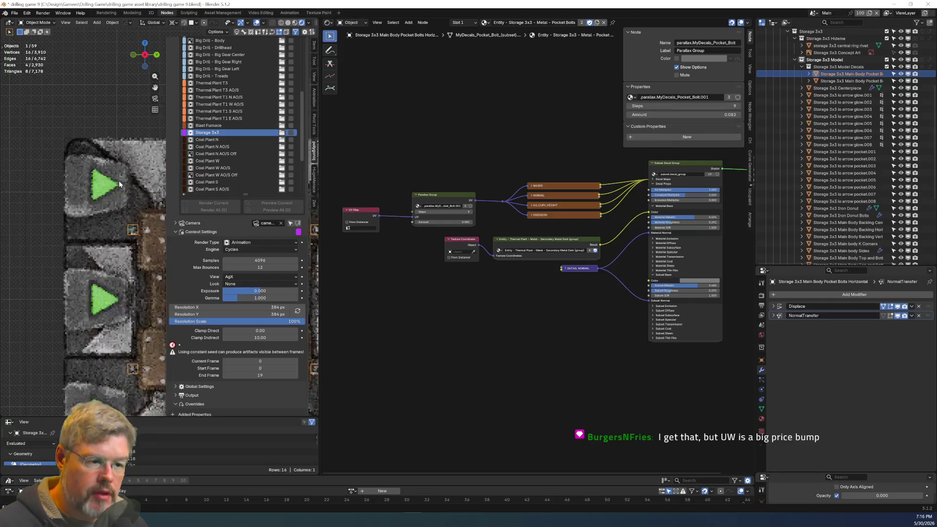
key("n")
scroll(119, 180, "up", 3)
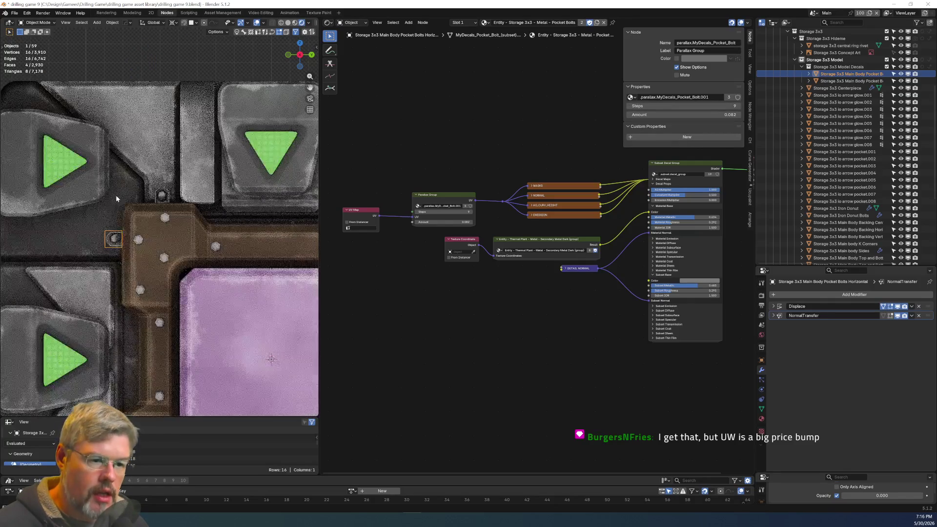
scroll(131, 221, "up", 2, "ctrl")
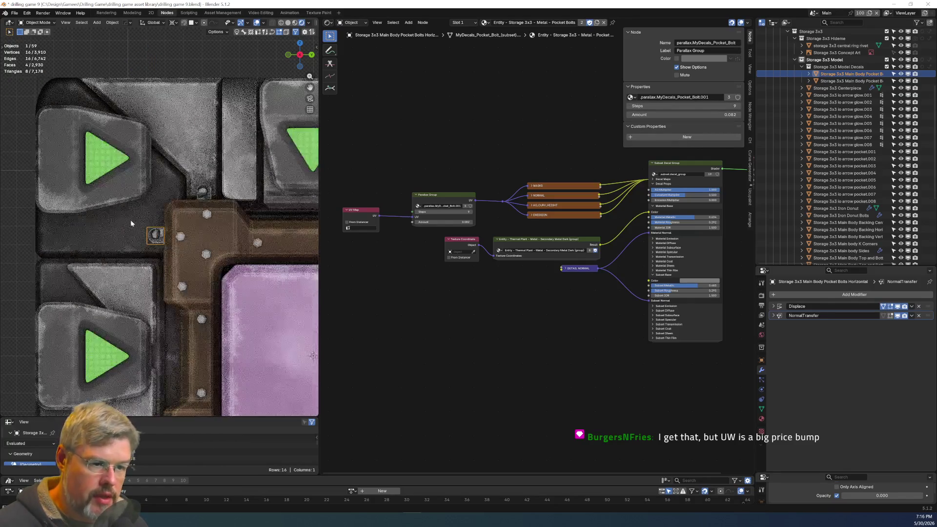
scroll(517, 307, "up", 2)
scroll(517, 307, "up", 2)
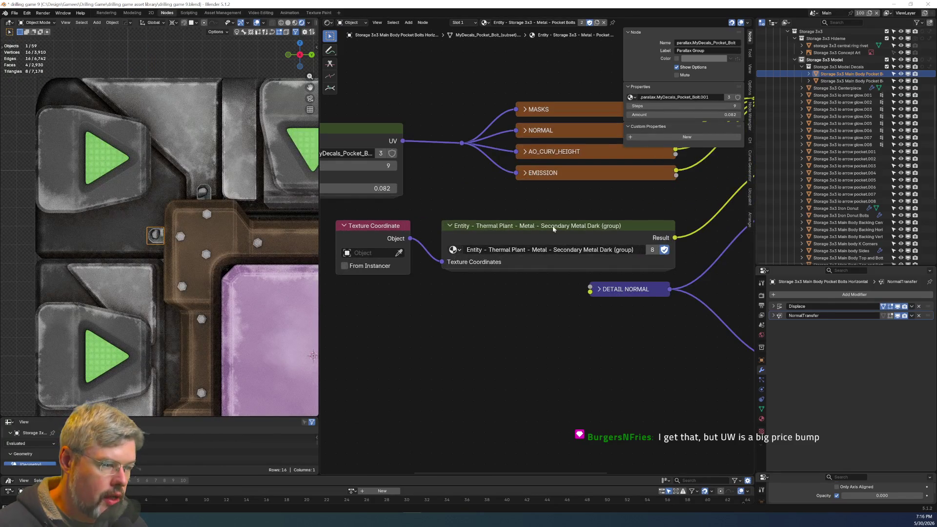
Copy the Storage 3x3 Dark group and Texture Coordinate nodes from K Corners, then select a pocket bolt.
left_click(133, 226)
left_click(15, 13)
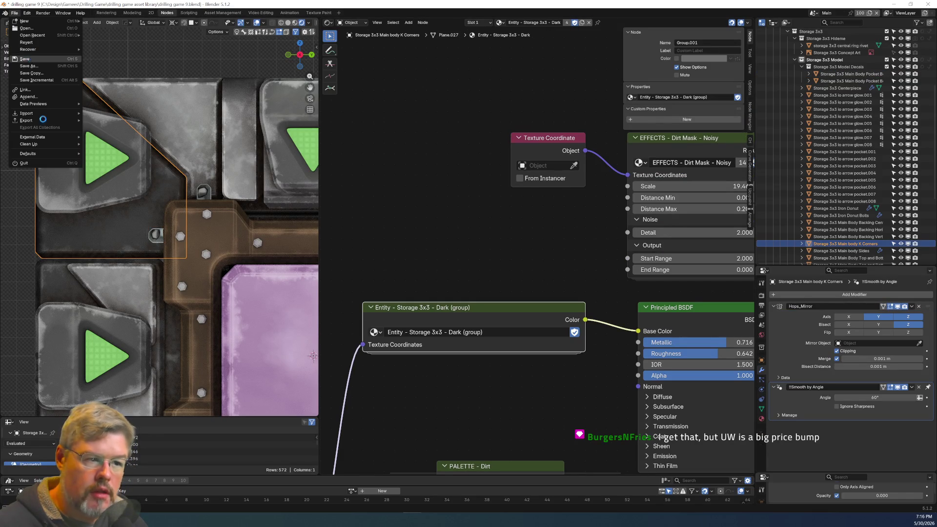
left_click_drag(420, 264, 449, 359)
key("ctrl+c")
scroll(412, 377, "down", 2)
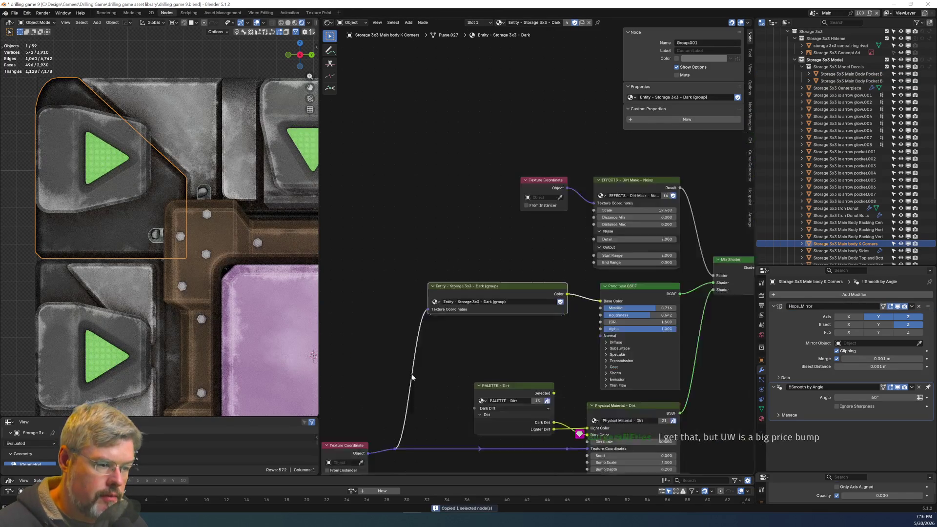
middle_click_drag(412, 377, 428, 266)
left_click_drag(427, 266, 413, 332, "shift")
key("ctrl+c")
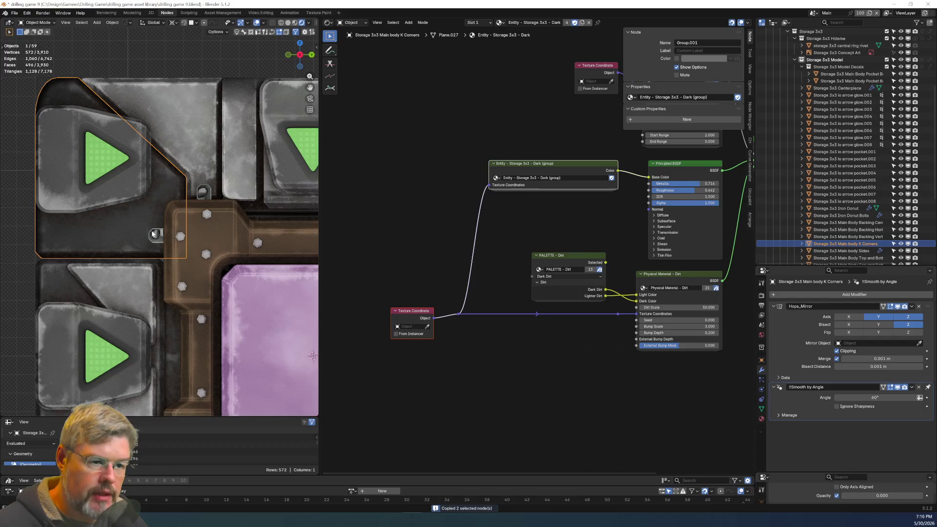
left_click(158, 237)
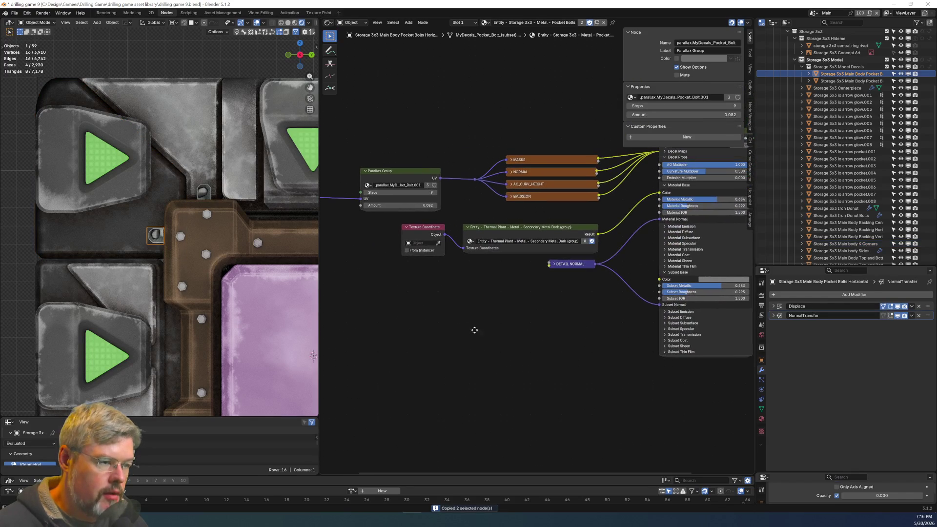
Rename the bolts material to 'Entity - Storage 3x3 - Dark - Pocket Bolts'.
left_click(571, 23)
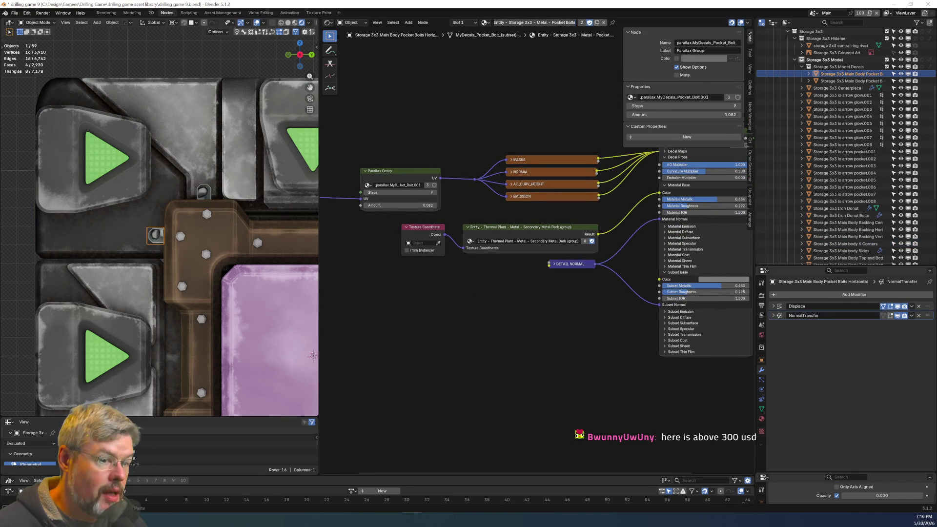
left_click(565, 22)
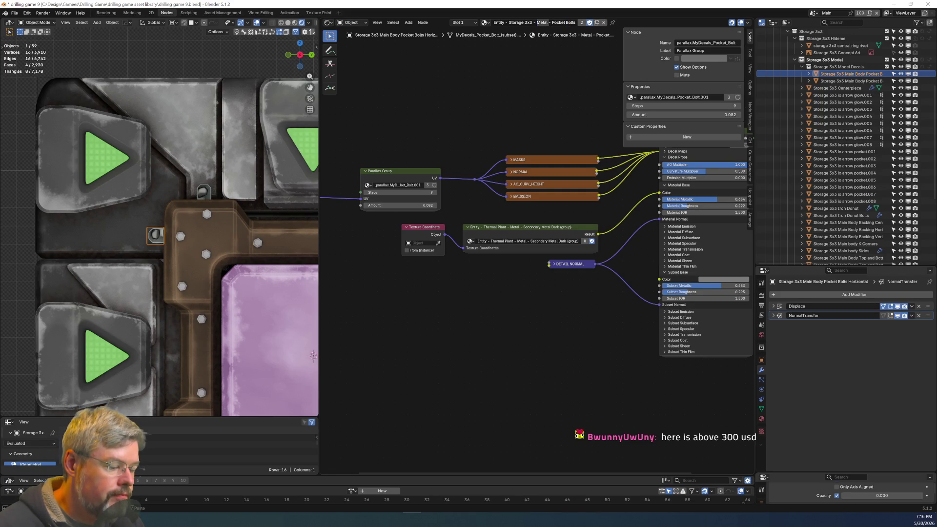
type("dark")
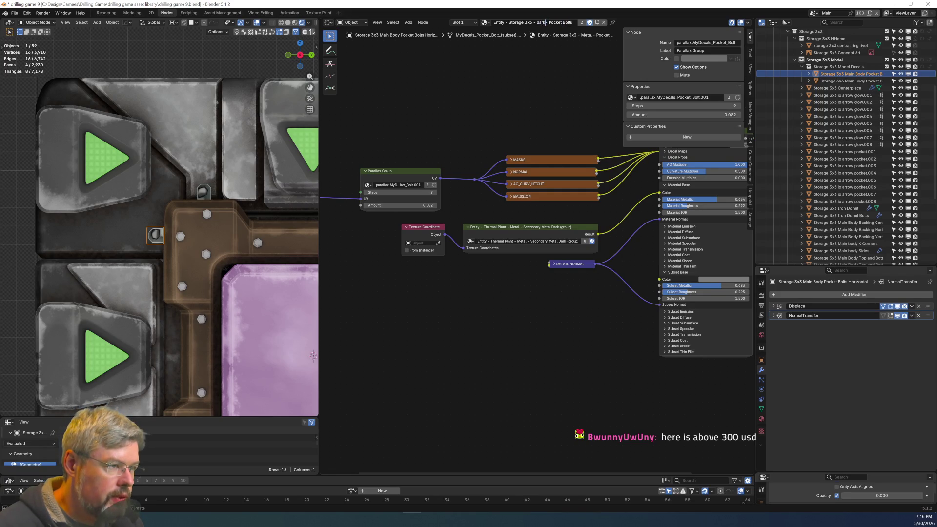
key("ctrl+Left")
key("Delete")
type("D")
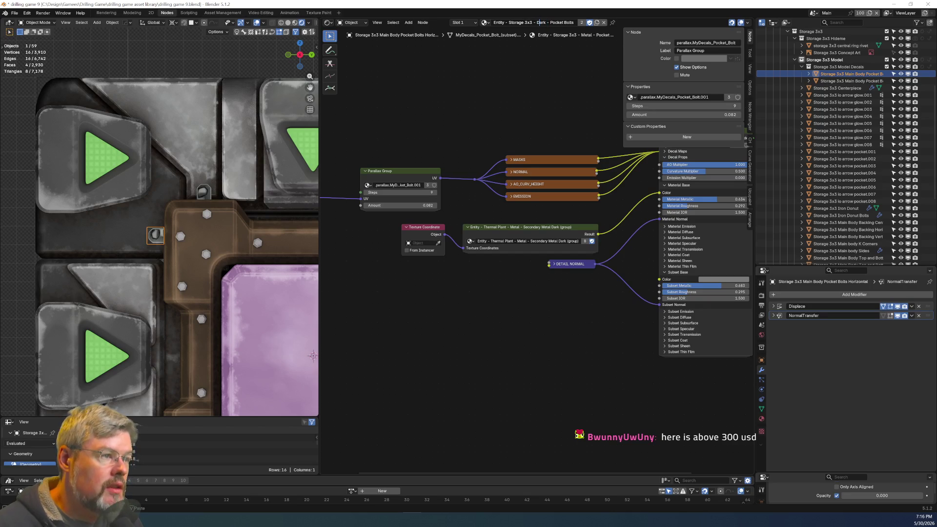
key("Return")
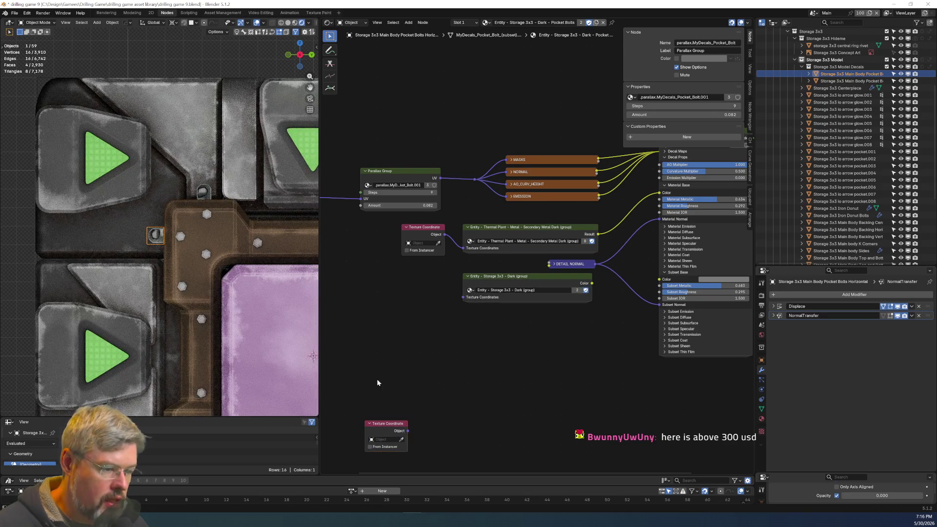
Paste the Dark group nodes, delete the Thermal Plant group, and link Dark Color to Material Color.
key("g")
left_click(434, 316)
left_click_drag(389, 228, 532, 249)
key("x")
left_click(527, 276)
left_click_drag(592, 283, 659, 193)
left_click(419, 276, "shift")
left_click_drag(527, 293, 527, 244)
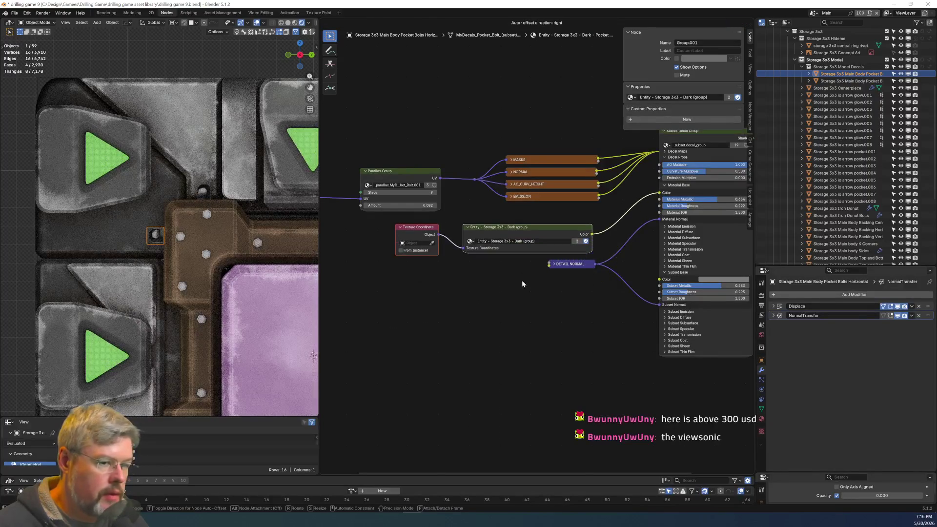
middle_click_drag(349, 307, 337, 304)
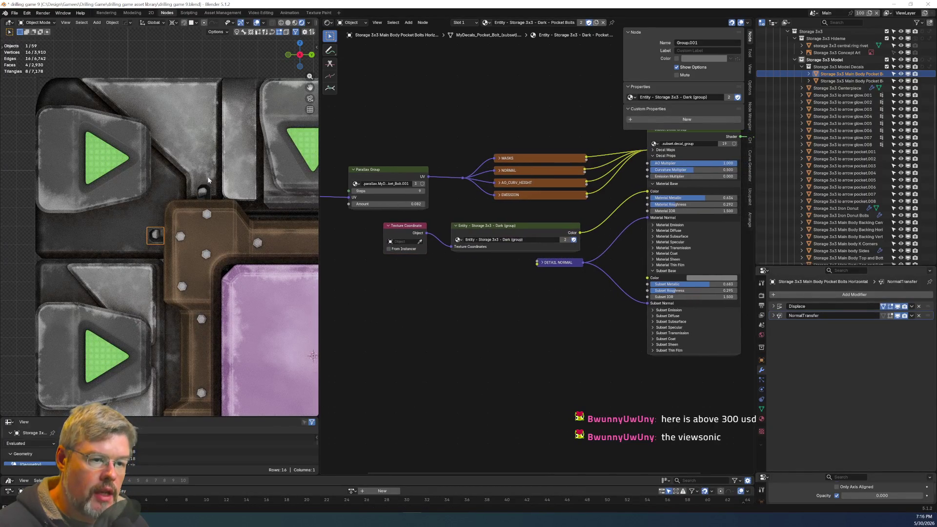
left_click(203, 188)
scroll(203, 191, "down", 5)
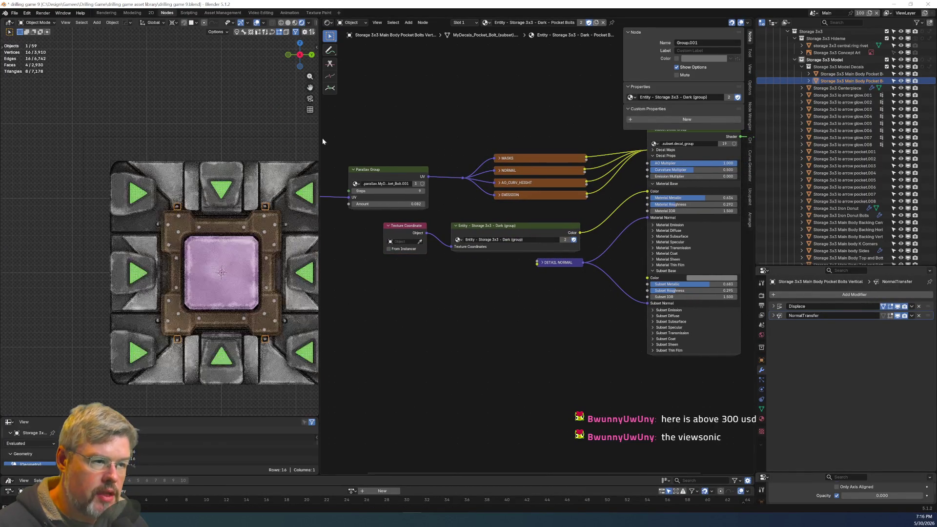
Duplicate the bolts material as a Light copy and swap in the Storage 3x3 Light group.
left_click(596, 23)
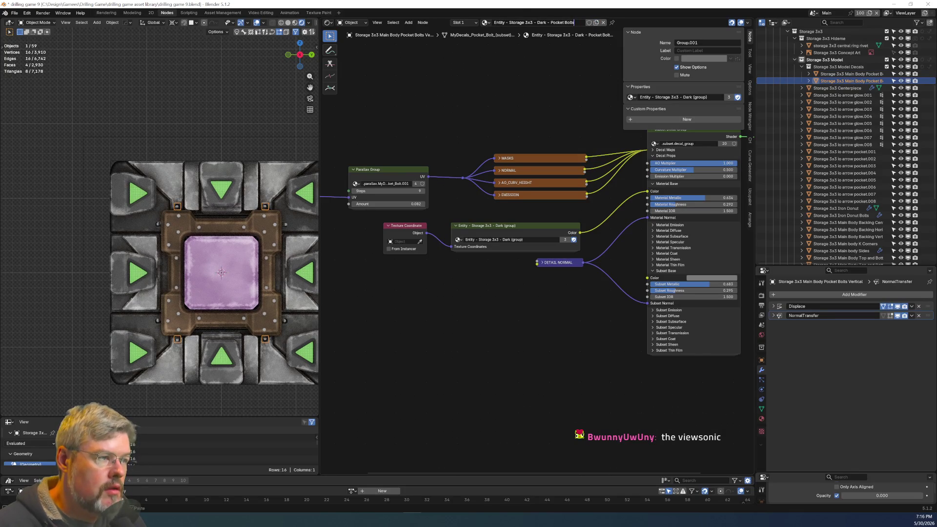
type("Light")
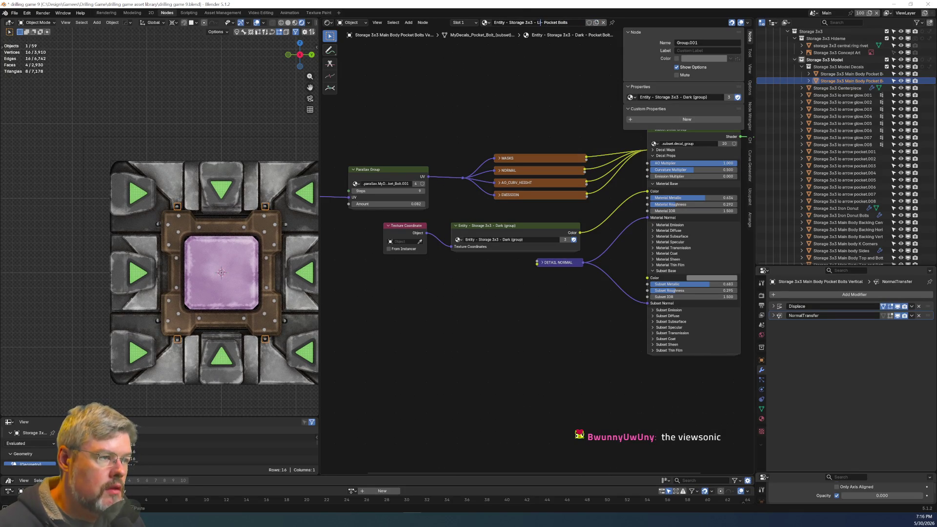
key("Return")
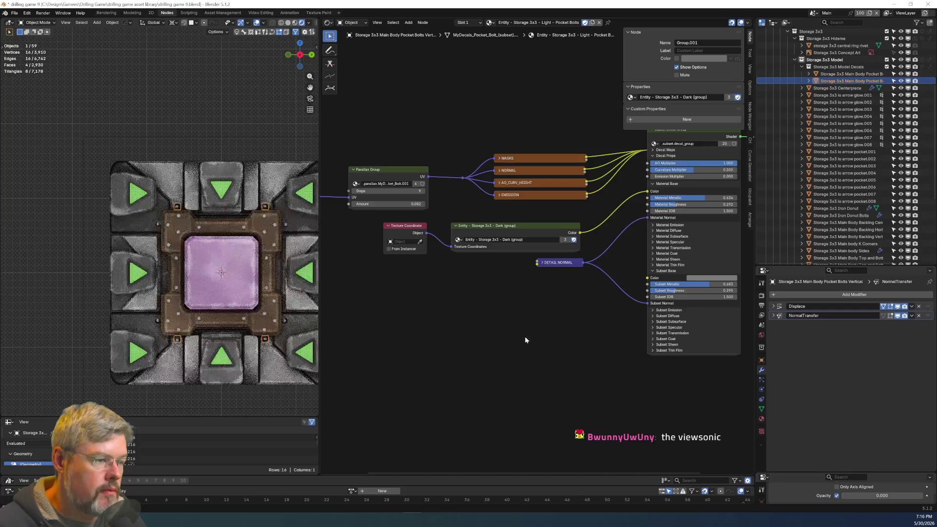
scroll(503, 317, "up", 1)
scroll(169, 254, "up", 3)
left_click(156, 231)
left_click(191, 200)
left_click(438, 237)
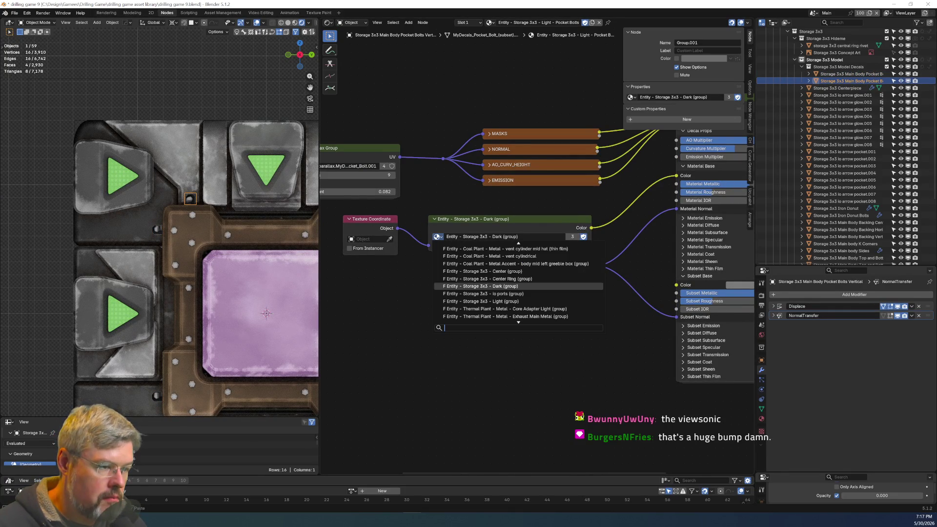
left_click(461, 303)
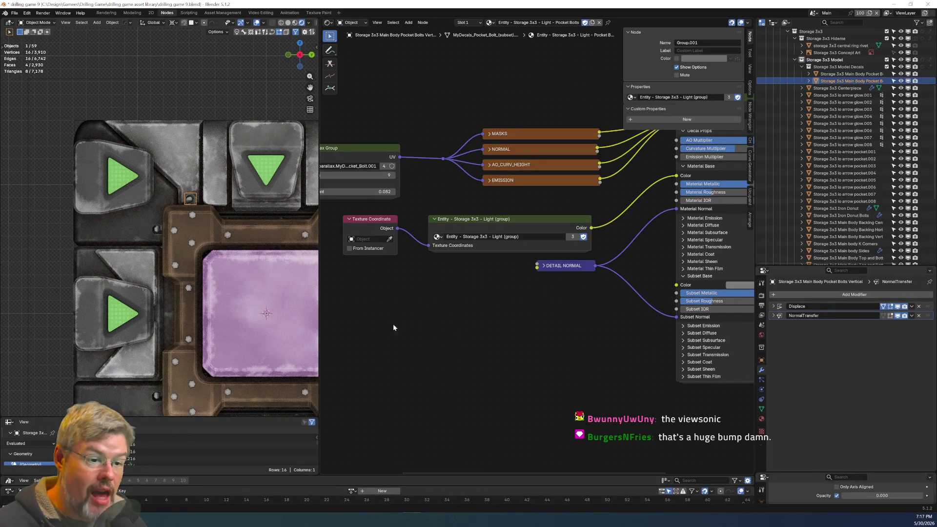
Save drilling game 9.blend and look through the scene camera.
left_click(15, 13)
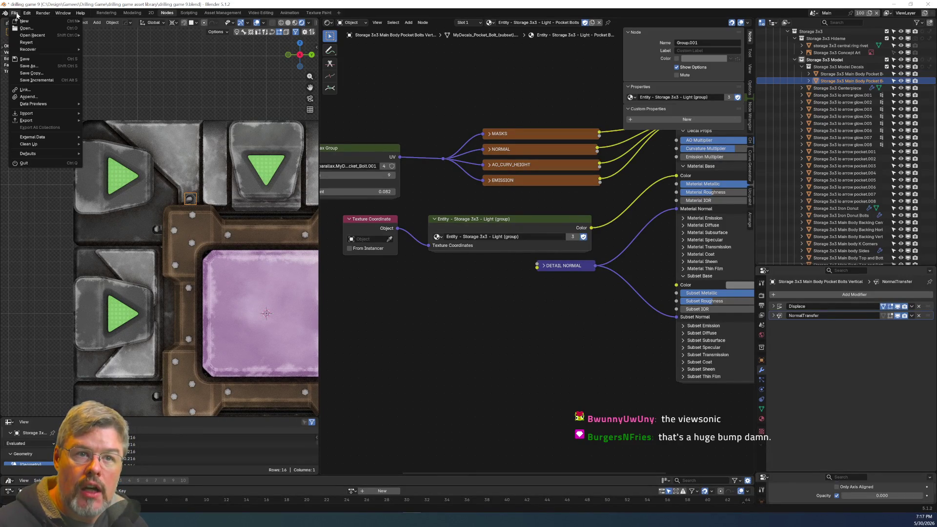
left_click(43, 58)
scroll(211, 240, "down", 3)
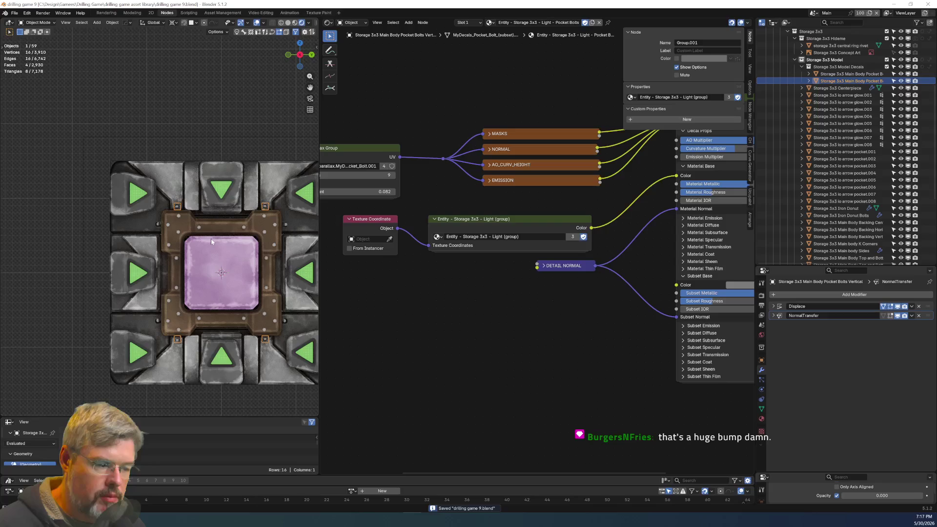
key("KP_0")
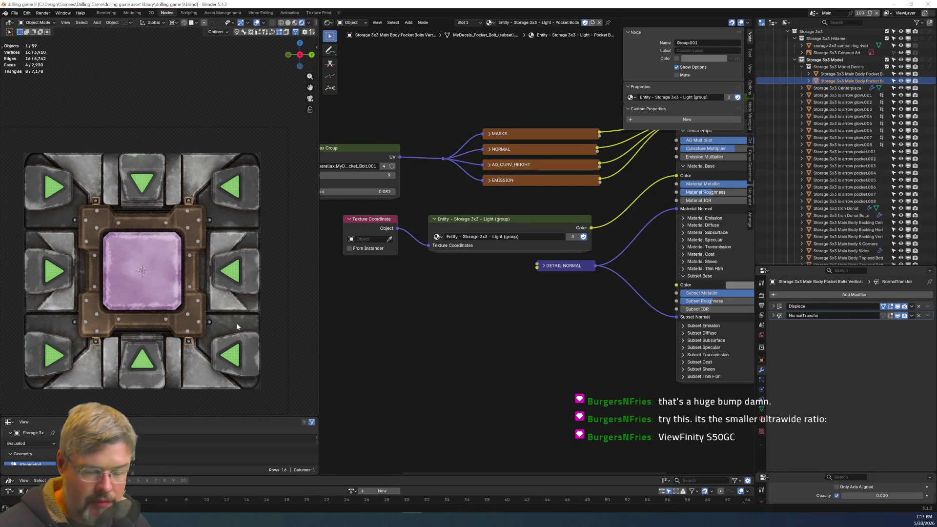
Stretch the vertical pocket bolts decal's mesh slightly along Z in Edit Mode.
left_click(230, 400)
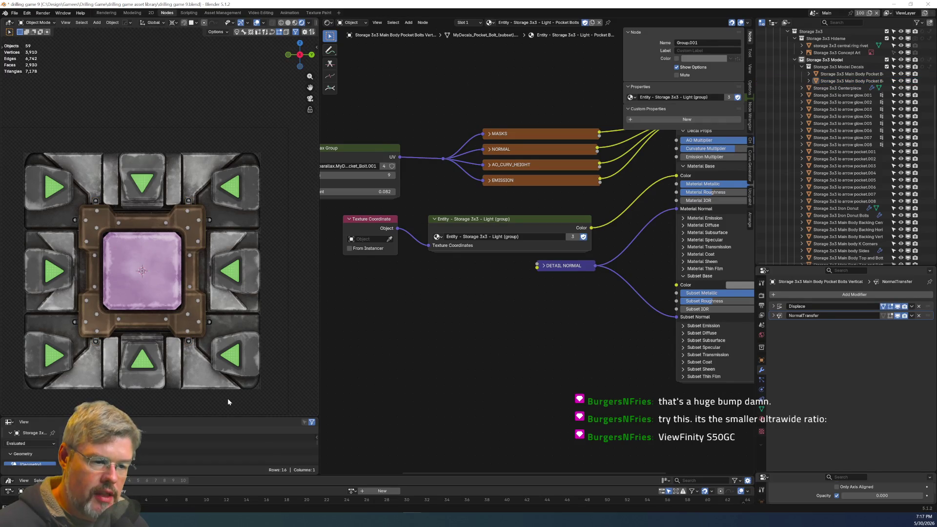
scroll(217, 188, "up", 5)
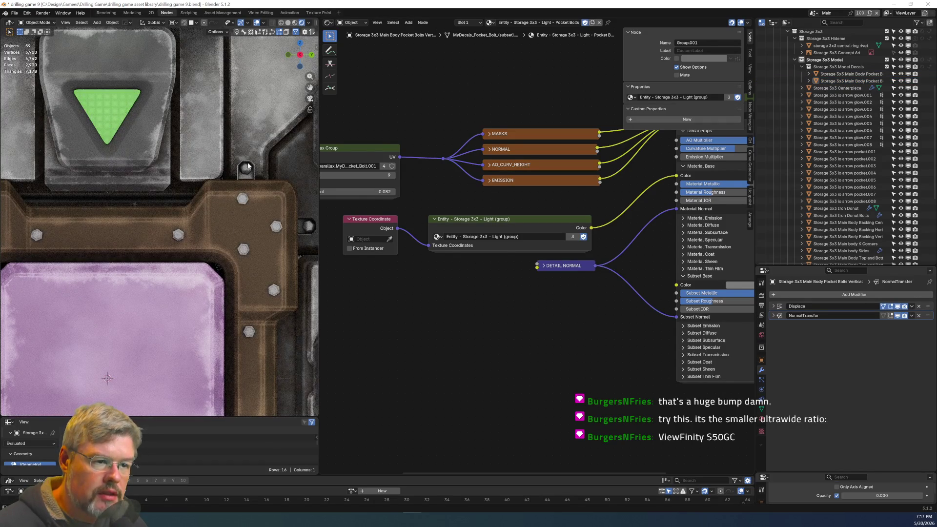
left_click(252, 168)
scroll(203, 266, "down", 5)
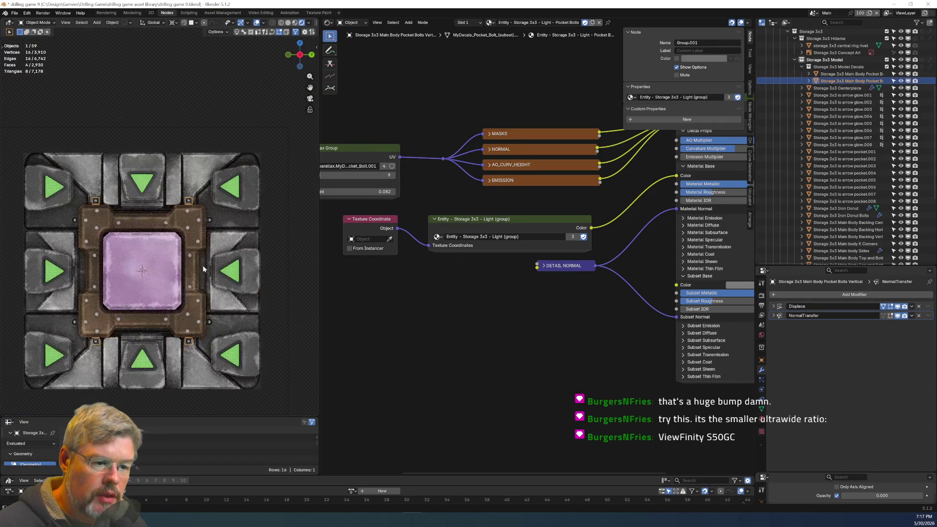
key("Tab")
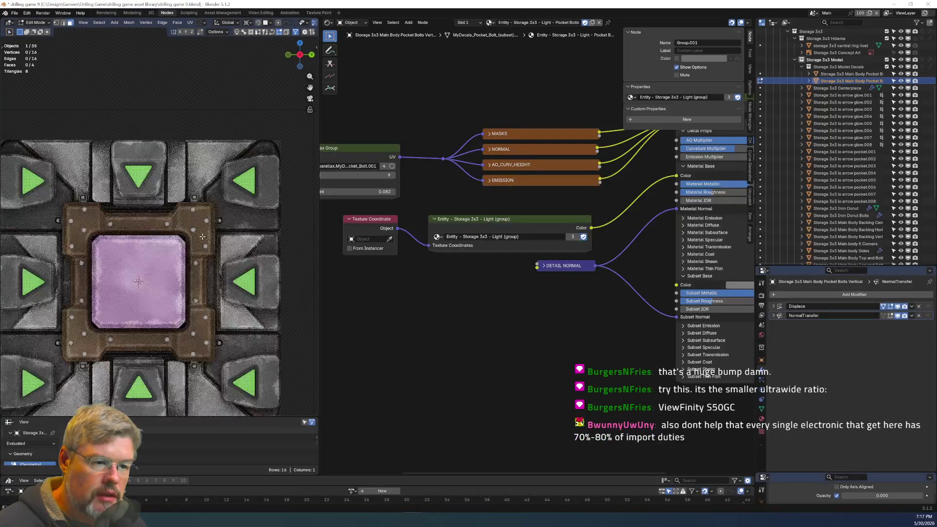
key("a")
left_click(201, 223)
scroll(204, 224, "up", 4)
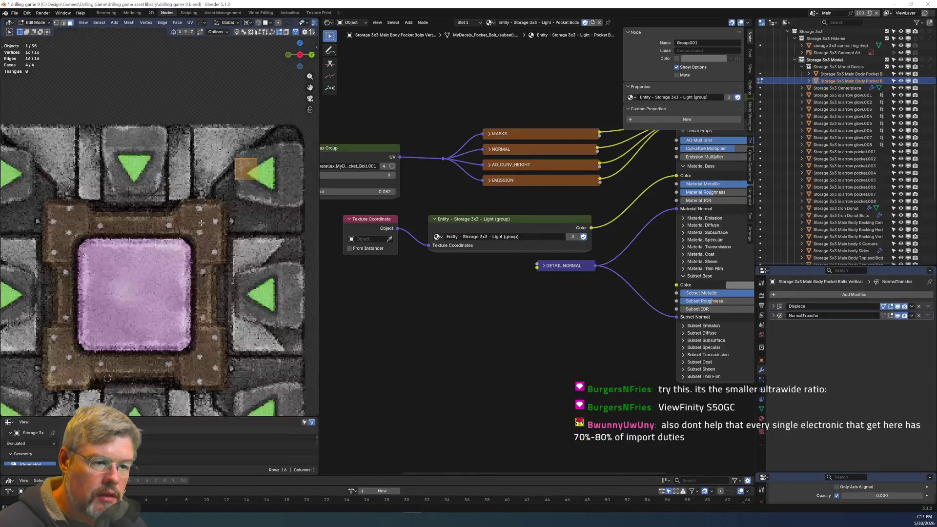
key("s")
key("z")
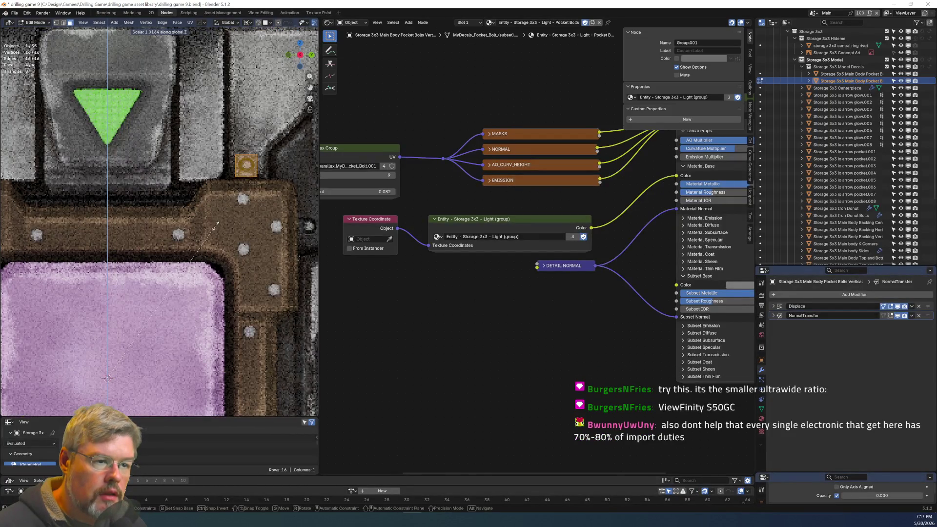
left_click(224, 229)
key("Tab")
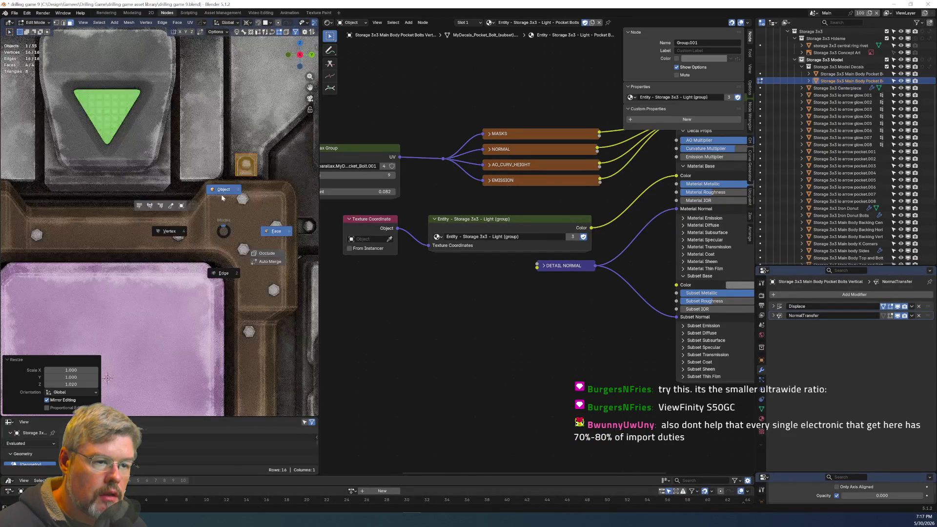
scroll(222, 217, "down", 5)
Stretch the horizontal pocket bolts decal's mesh slightly along Y.
key("alt+a")
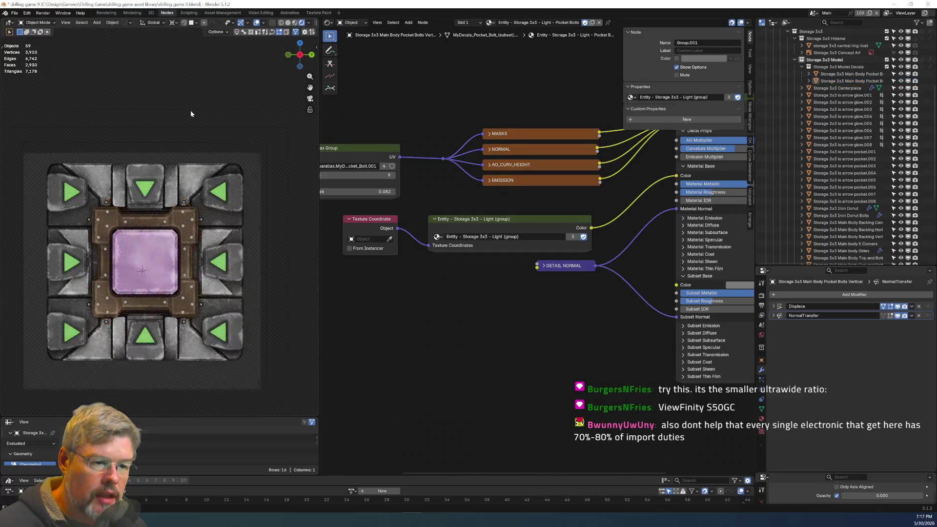
scroll(191, 110, "up", 1)
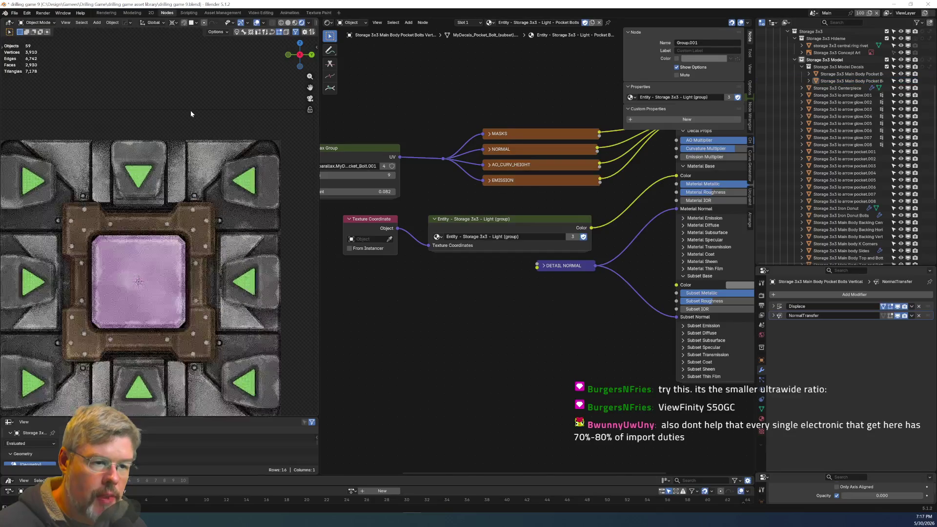
left_click(220, 223)
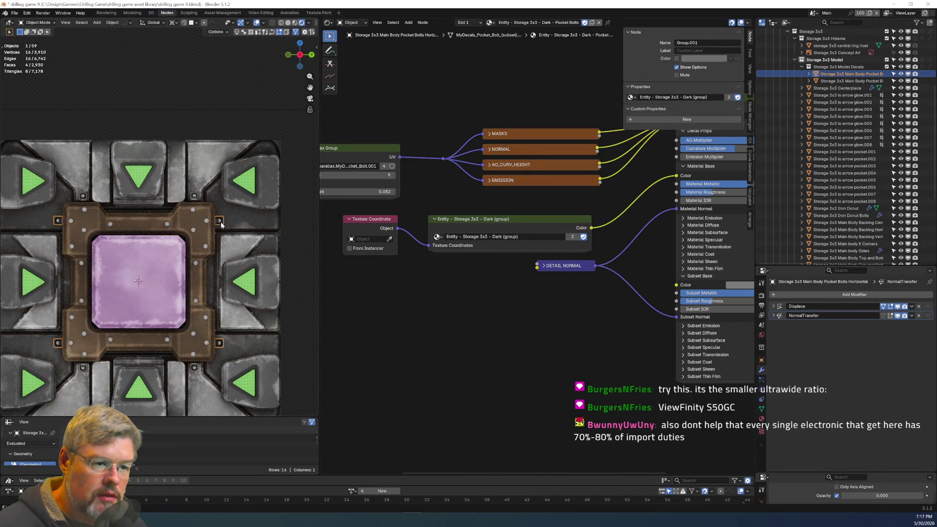
key("Tab")
key("a")
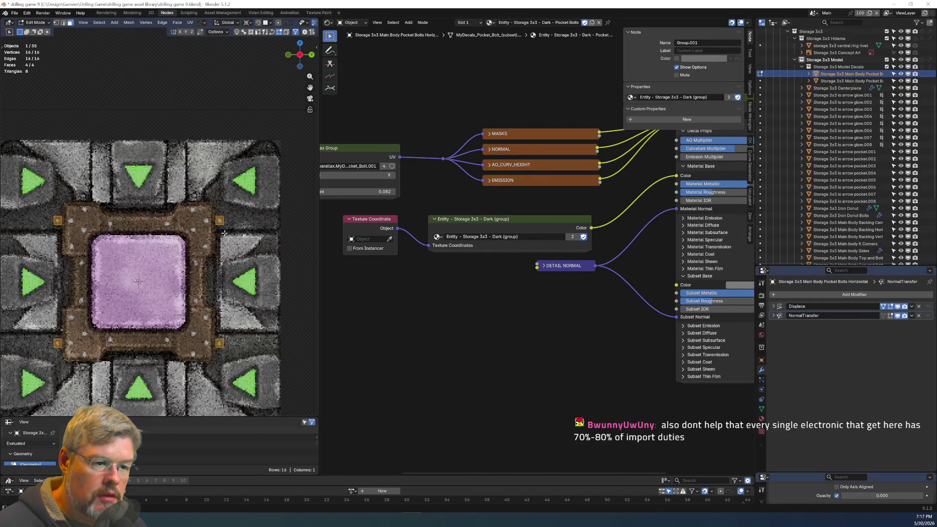
key("s")
key("y")
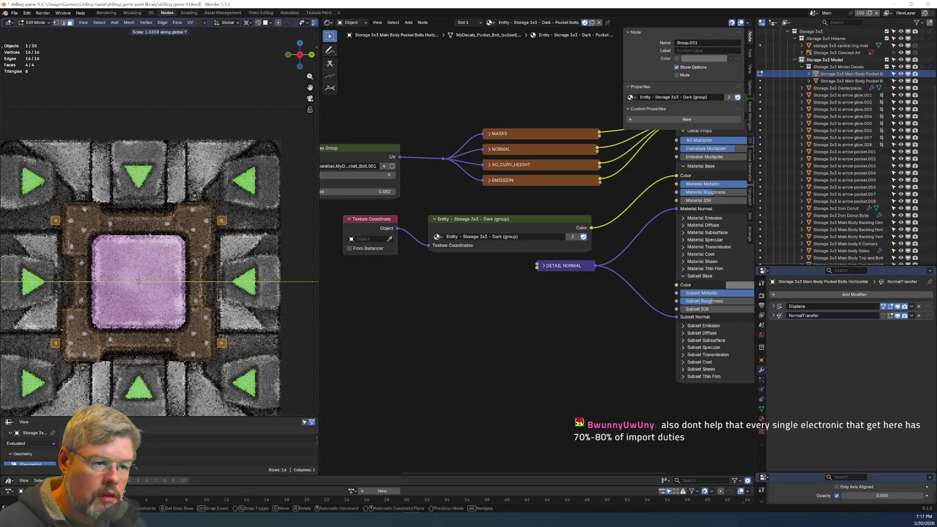
left_click(264, 235)
key("Tab")
Compare the tile in plain grey and textured shading, leaving it textured.
left_click(241, 86)
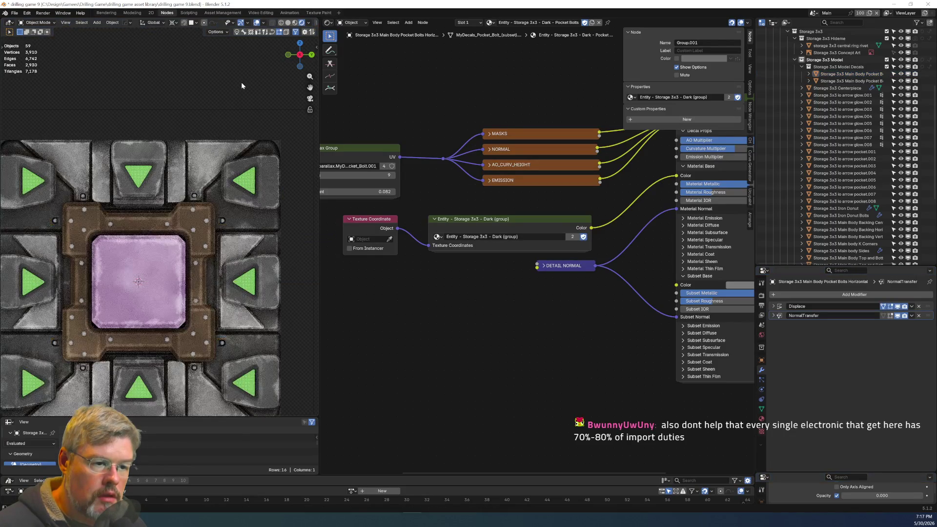
scroll(241, 86, "down", 4)
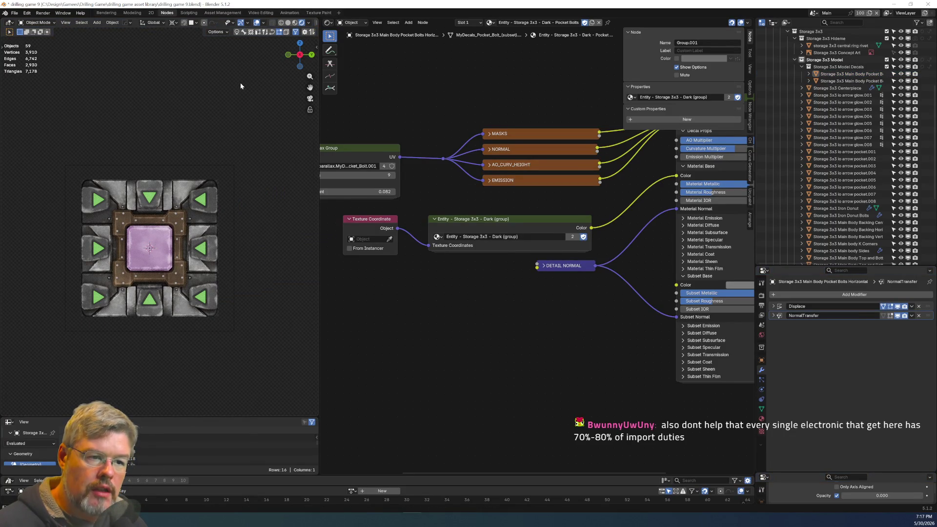
scroll(240, 86, "up", 1)
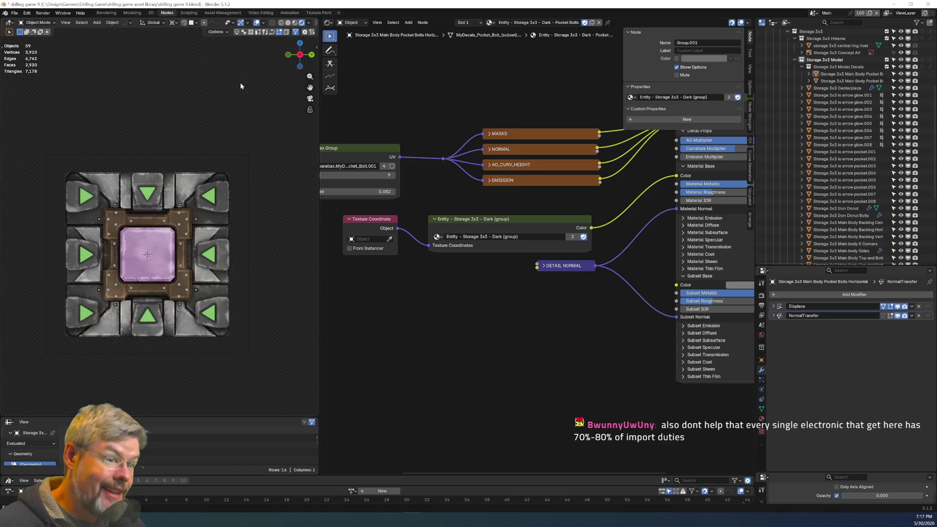
left_click_drag(873, 496, 922, 496)
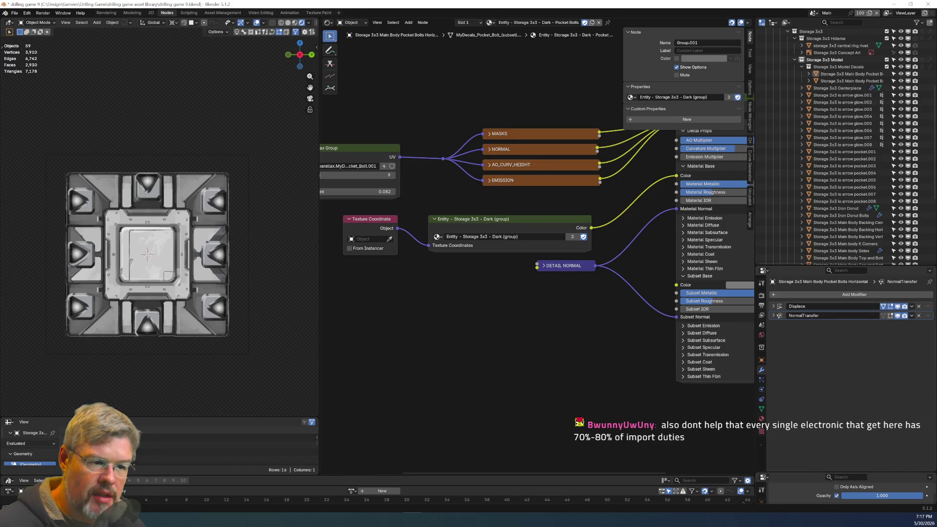
key("ctrl+z")
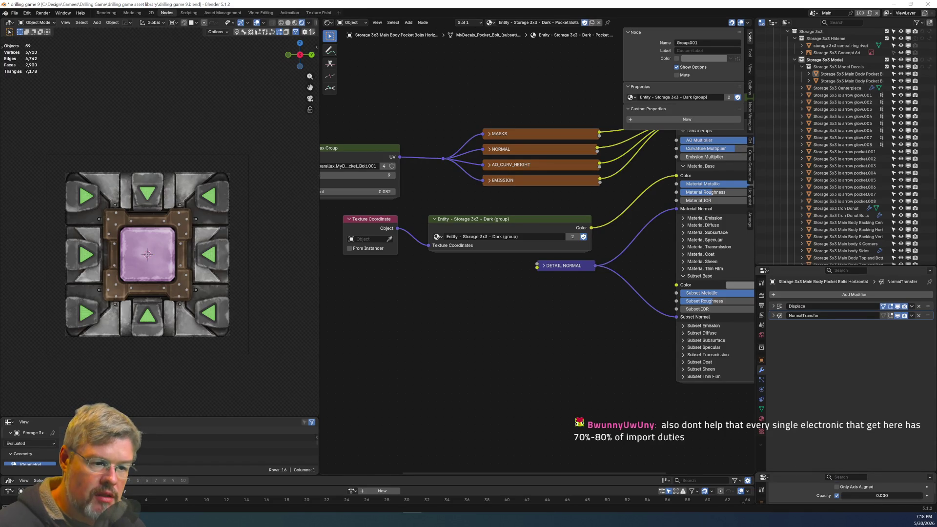
key("ctrl+shift+z")
key("ctrl+z")
key("ctrl+shift+z")
key("ctrl+z")
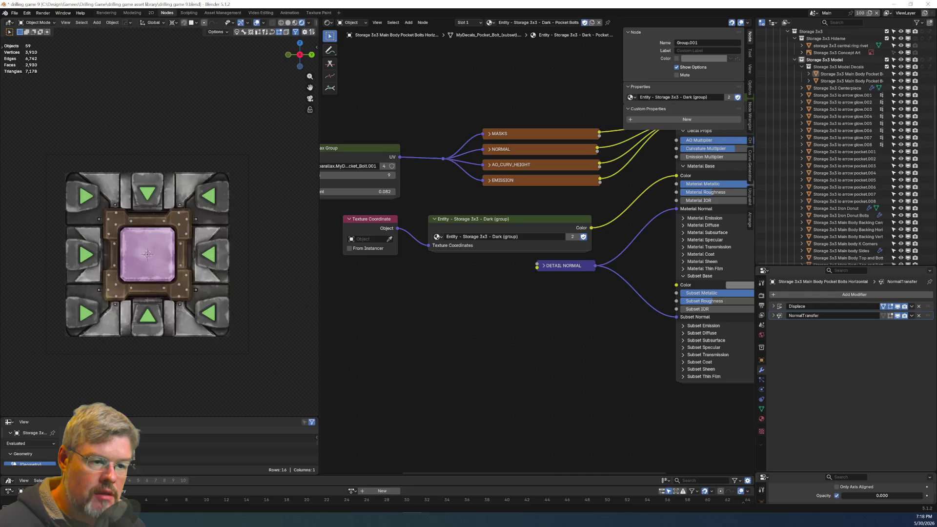
key("ctrl+shift+z")
key("ctrl+z")
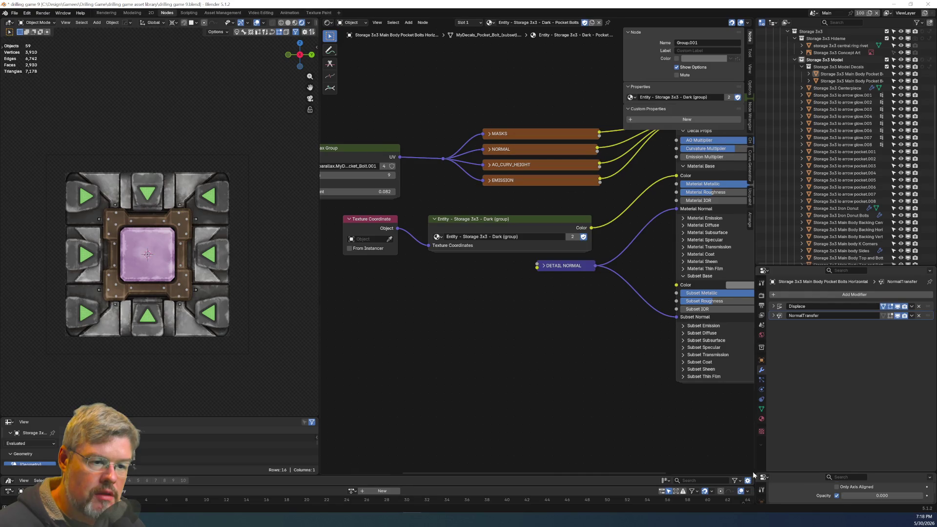
scroll(160, 272, "up", 3)
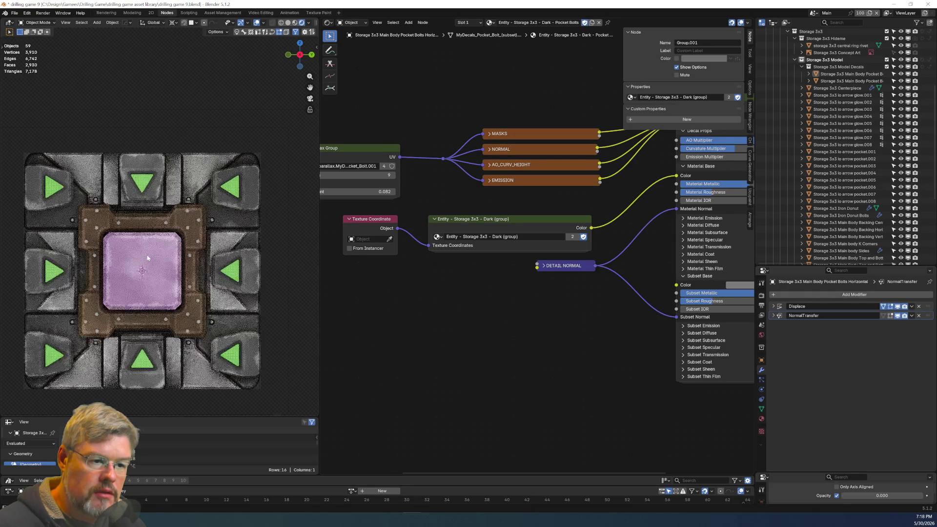
left_click(194, 231)
Connect the Rivets palette's Dark output to the Iron Donut Bolts Base Color, rejecting Iron Oxide.
left_click_drag(507, 253, 507, 267)
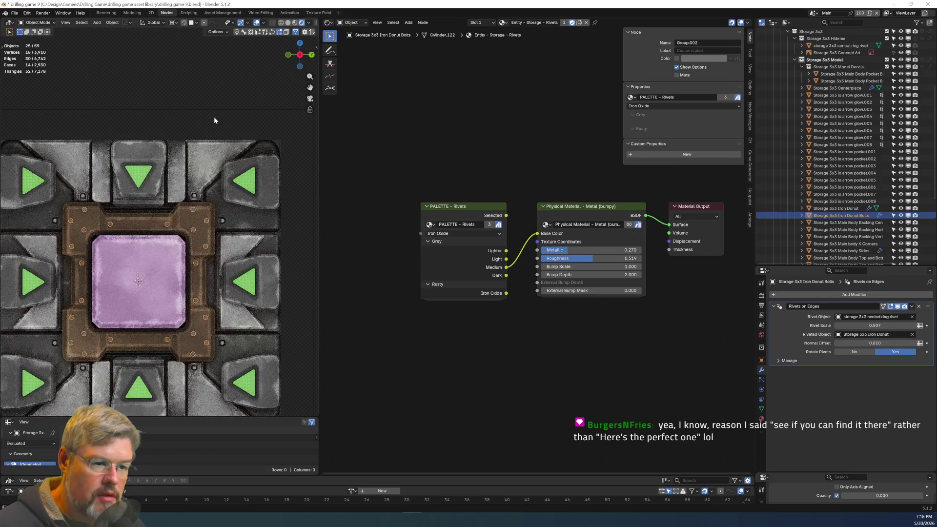
left_click(212, 113)
scroll(212, 114, "down", 6)
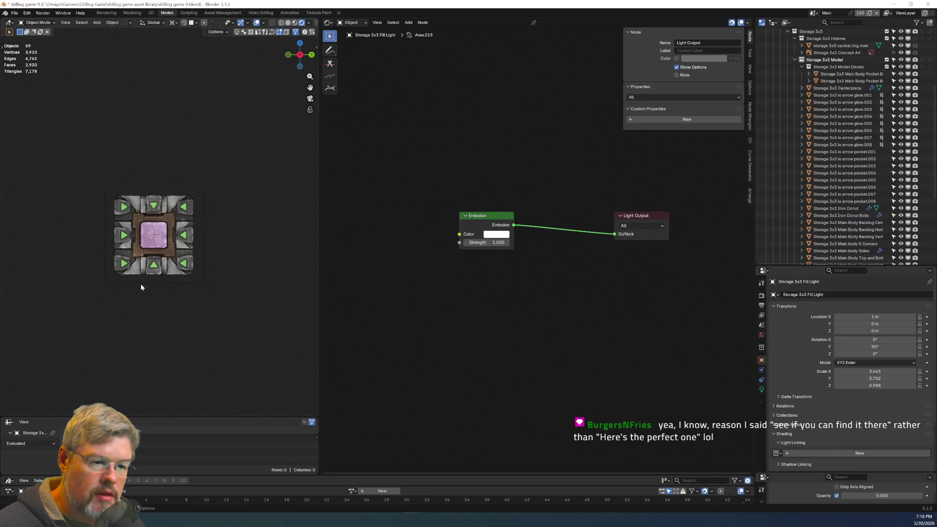
scroll(141, 287, "up", 3)
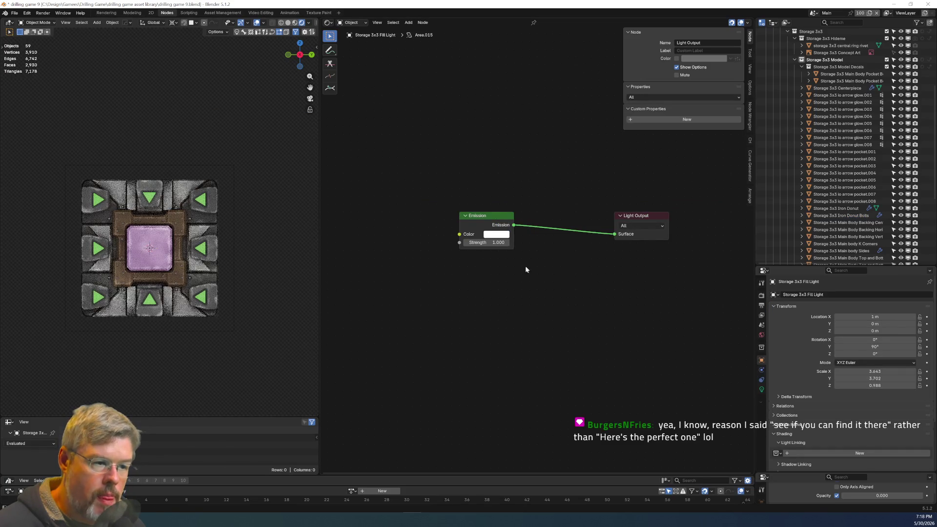
left_click(165, 222)
scroll(492, 280, "up", 2)
left_click_drag(491, 276, 492, 287)
left_click(189, 141)
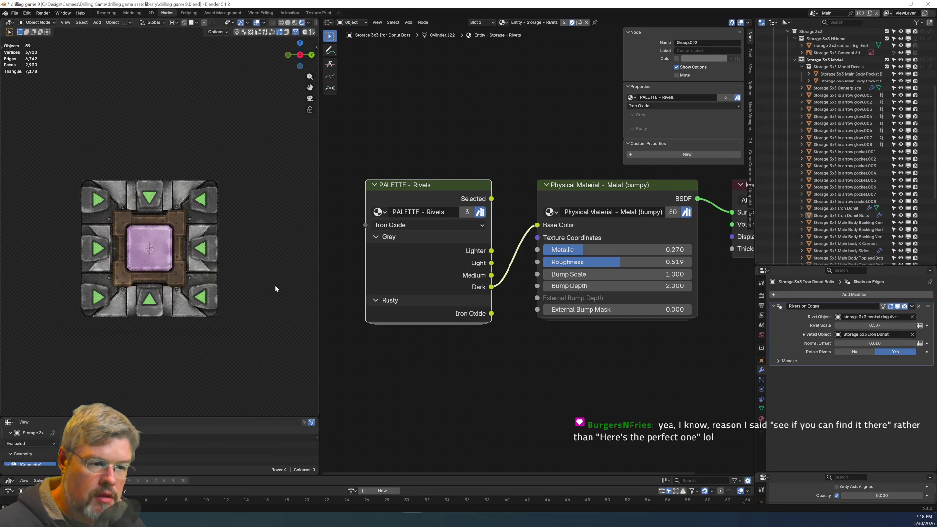
left_click_drag(492, 288, 492, 313)
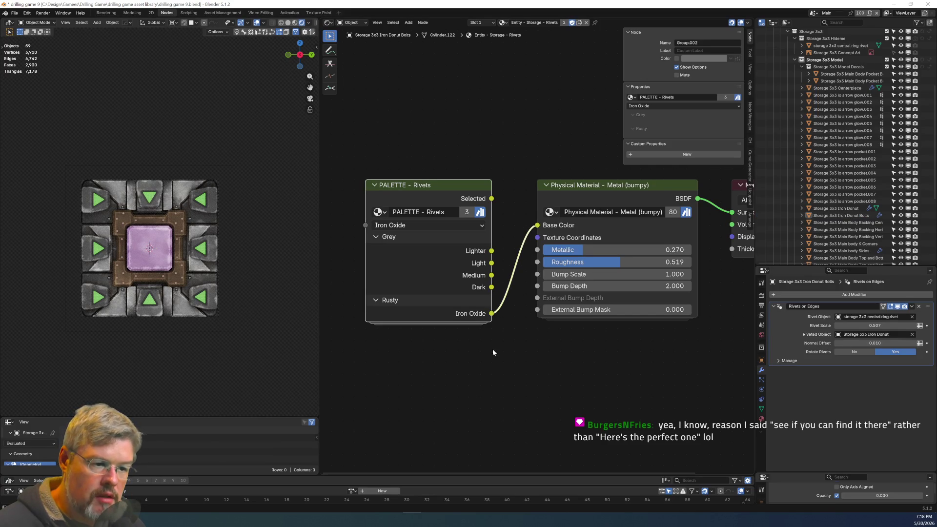
key("ctrl+z")
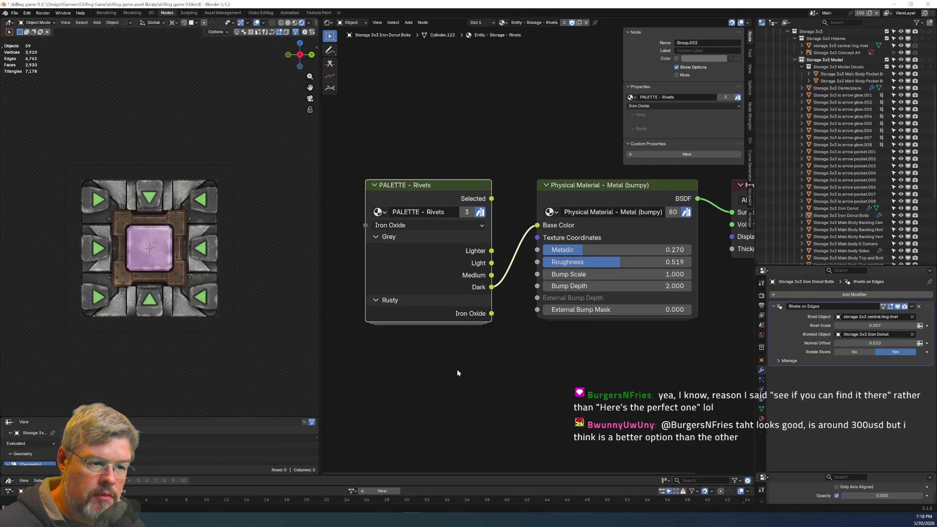
scroll(189, 150, "up", 2)
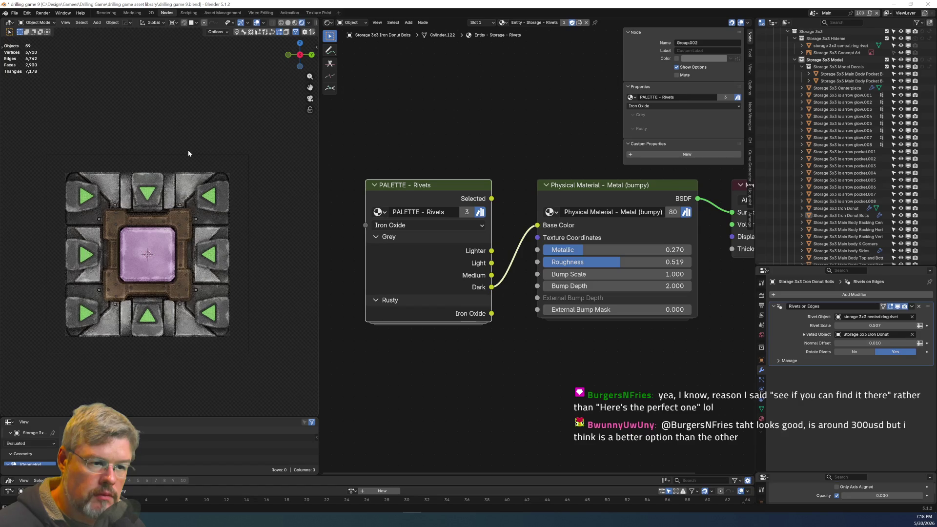
Take a screen capture of the finished tile.
left_click(15, 13)
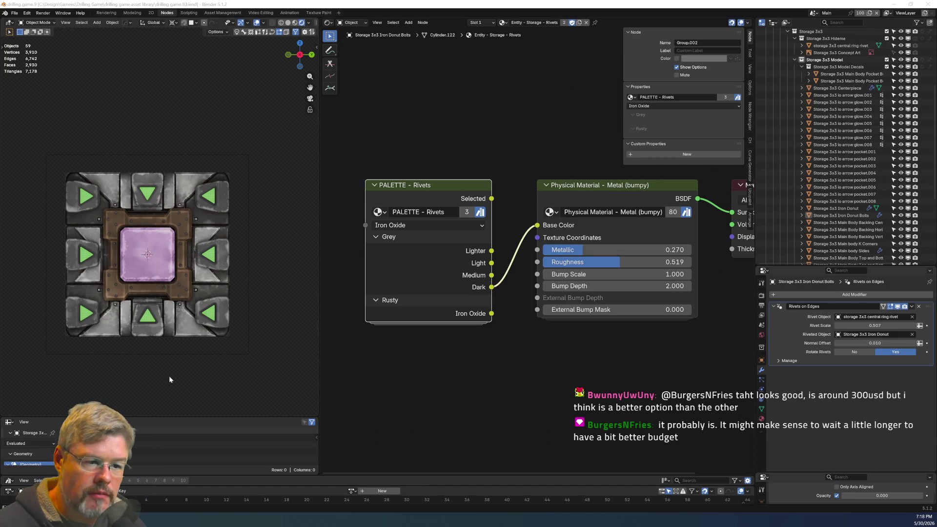
key("super+shift+s")
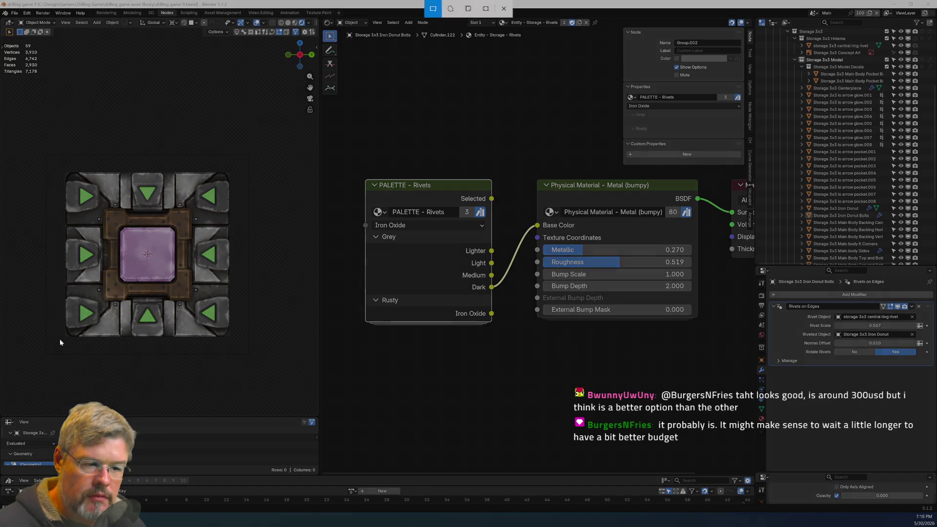
mouse_move(60, 341)
left_mouse_down()
mouse_move(217, 167)
mouse_move(238, 162)
left_mouse_up()
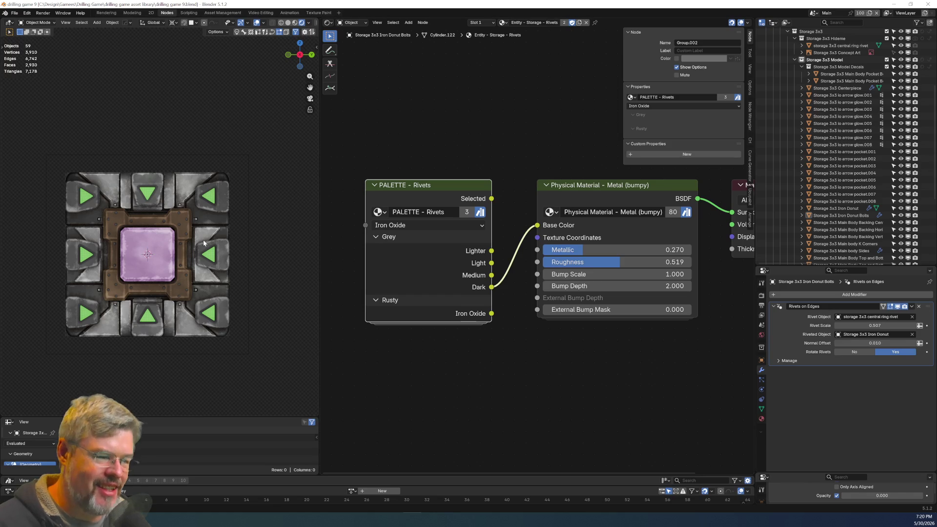
scroll(79, 166, "up", 5)
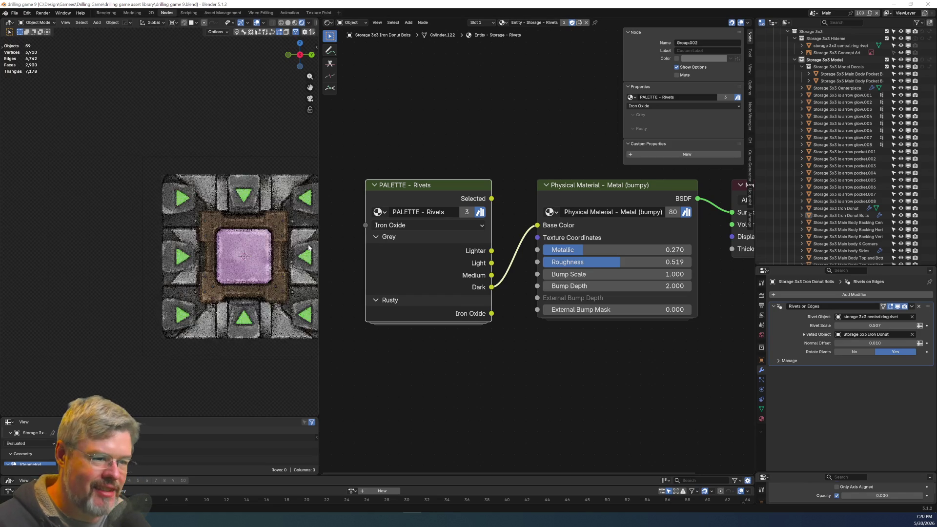
key("KP_Decimal")
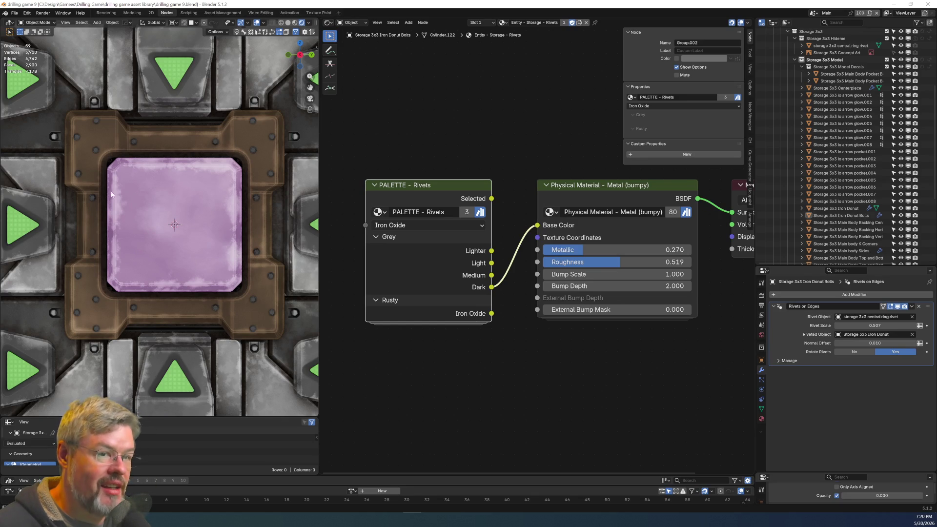
left_click(15, 13)
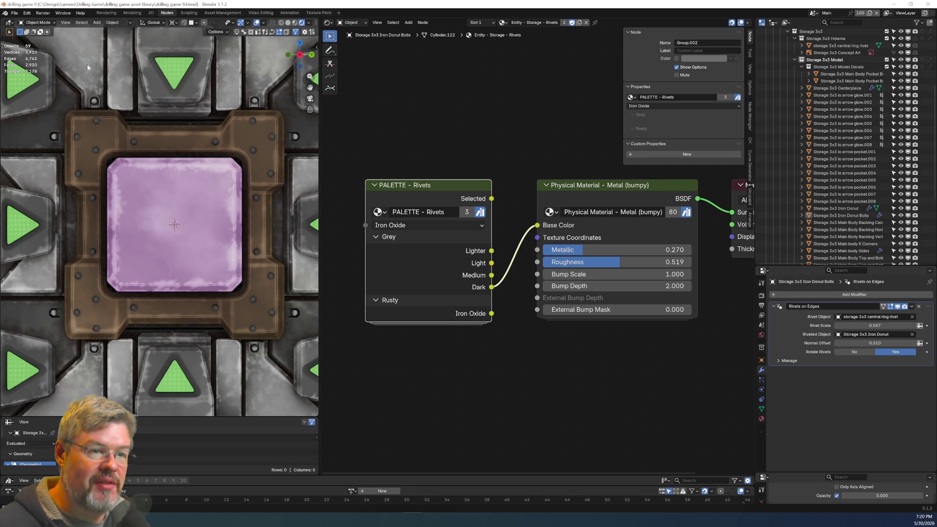
scroll(221, 266, "down", 3)
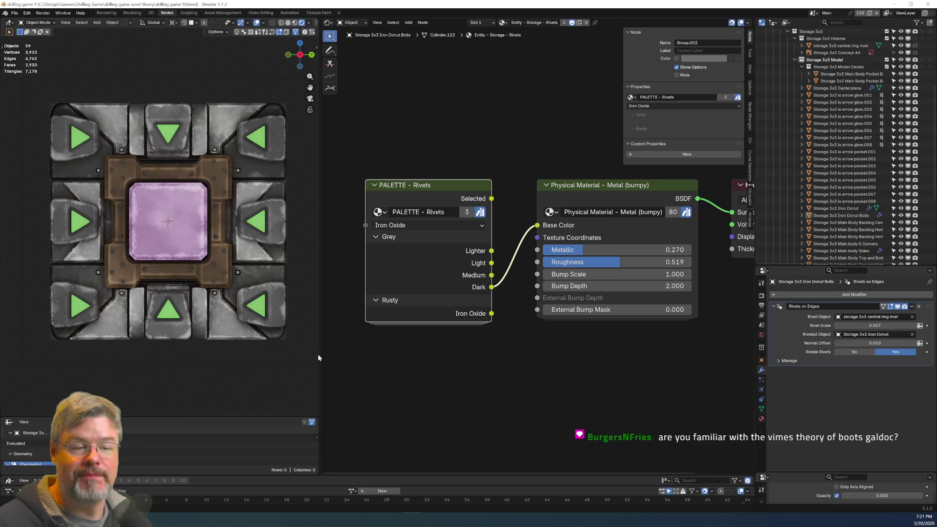
Put the Storage 3x3 Centerpiece into Edit Mode with solid shading and frame its panel.
left_click(154, 245)
left_click(288, 22)
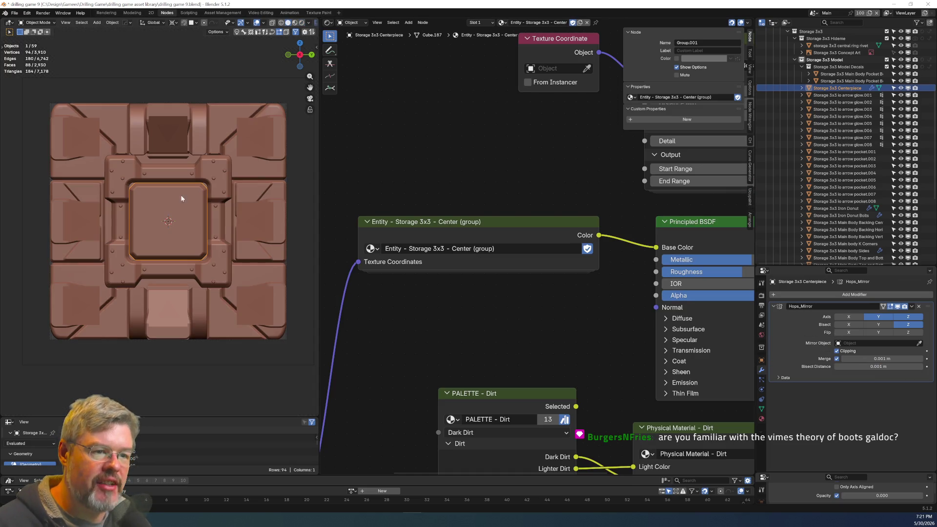
middle_click_drag(161, 161, 191, 202)
scroll(179, 213, "up", 5)
key("Tab")
left_click(166, 228)
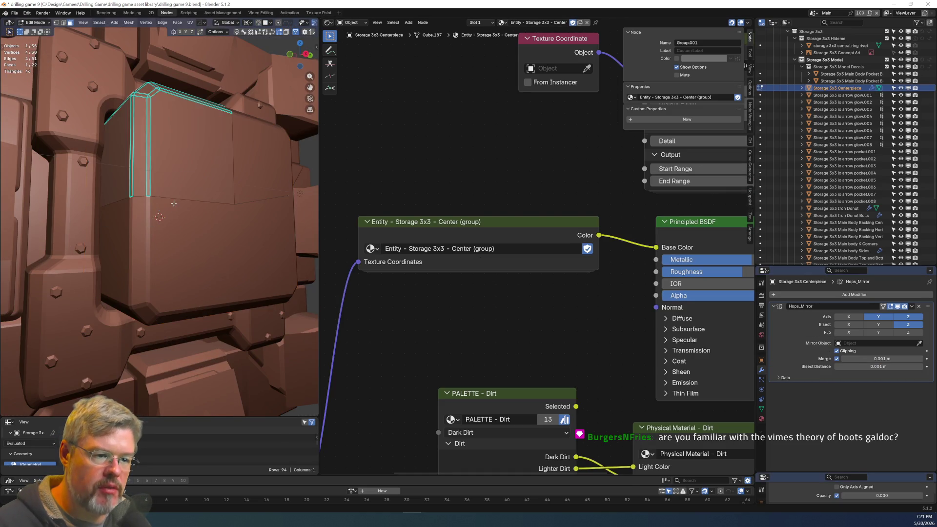
key("KP_Decimal")
middle_click_drag(166, 228, 153, 214)
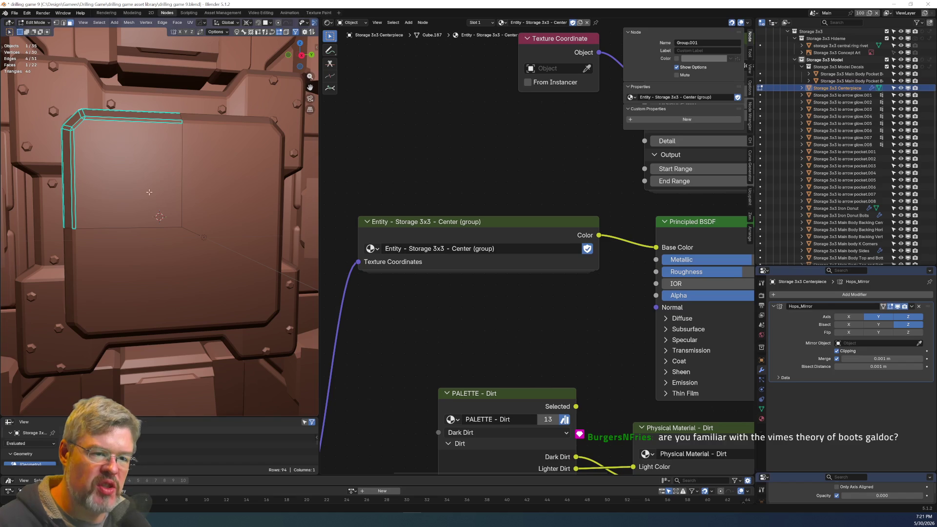
Switch to the Modeling workspace and save the blend file.
left_click(139, 13)
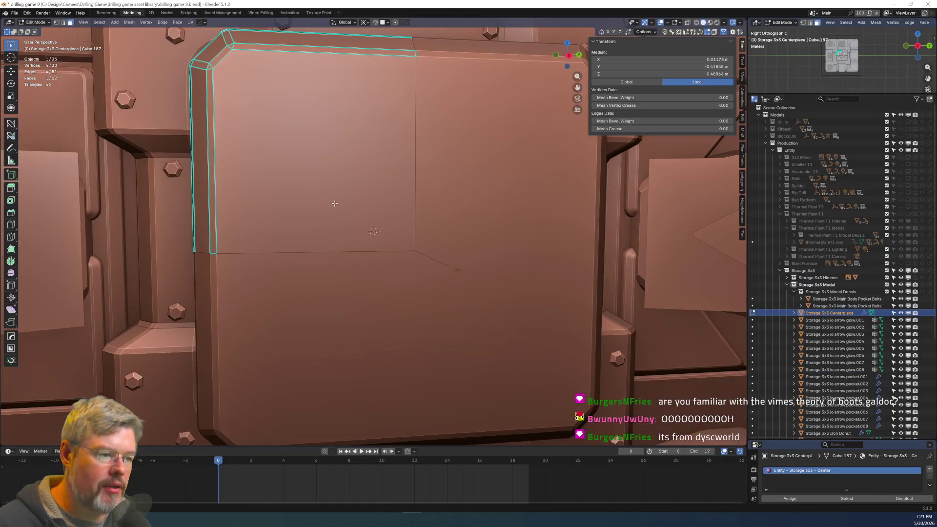
scroll(334, 203, "down", 4)
scroll(300, 220, "up", 3)
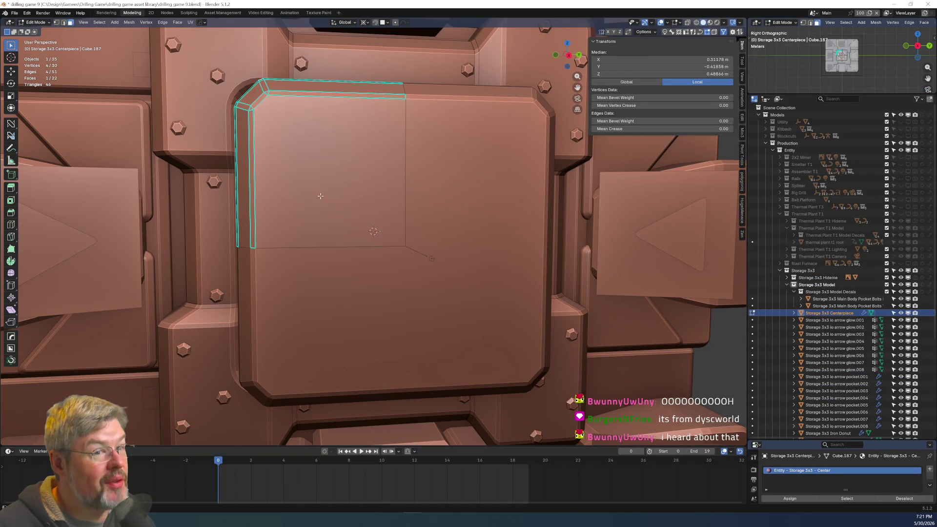
left_click(14, 13)
left_click(42, 59)
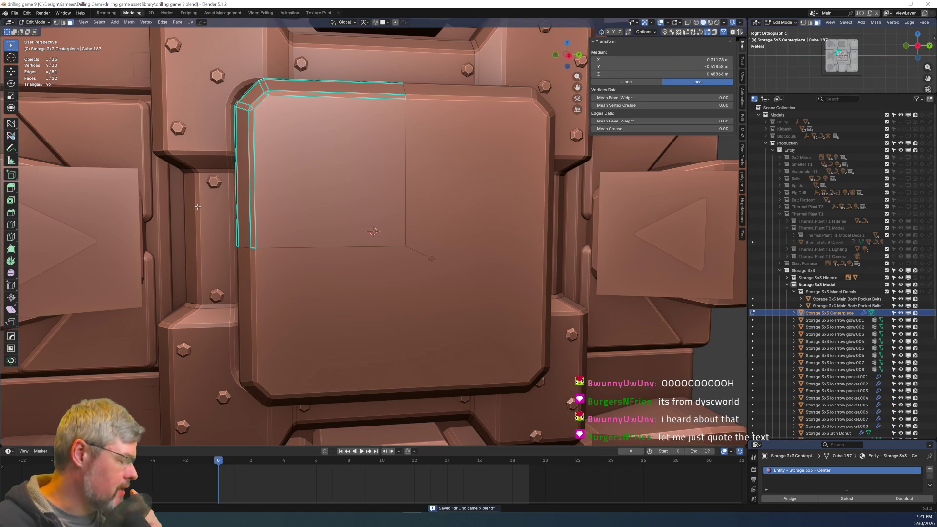
scroll(326, 193, "up", 2)
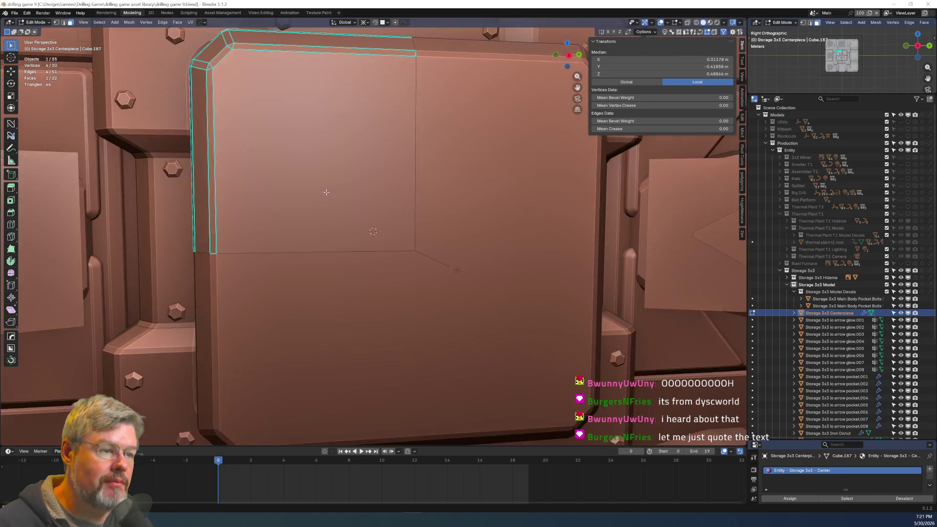
middle_click_drag(327, 192, 338, 205, "shift")
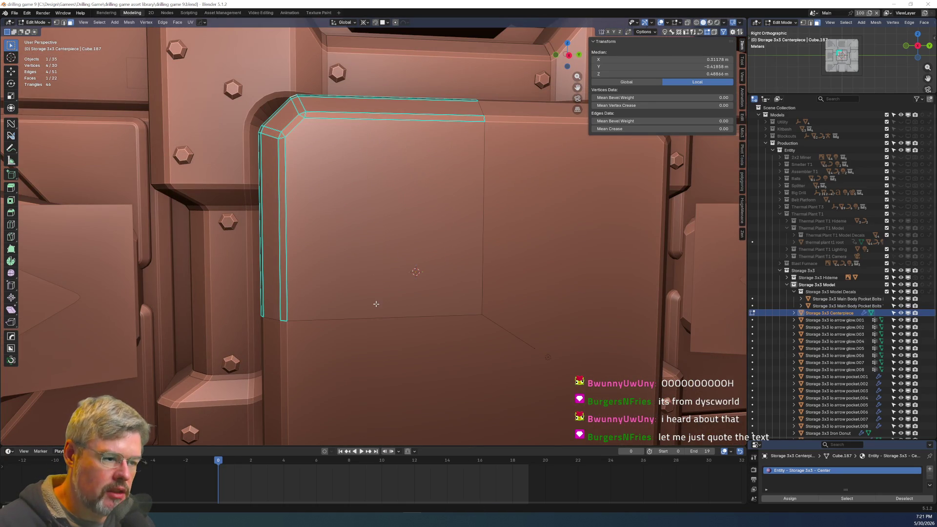
Select the panel's bottom and vertical edges and view it from the right.
key("2")
left_click(393, 318)
left_click(481, 245, "shift")
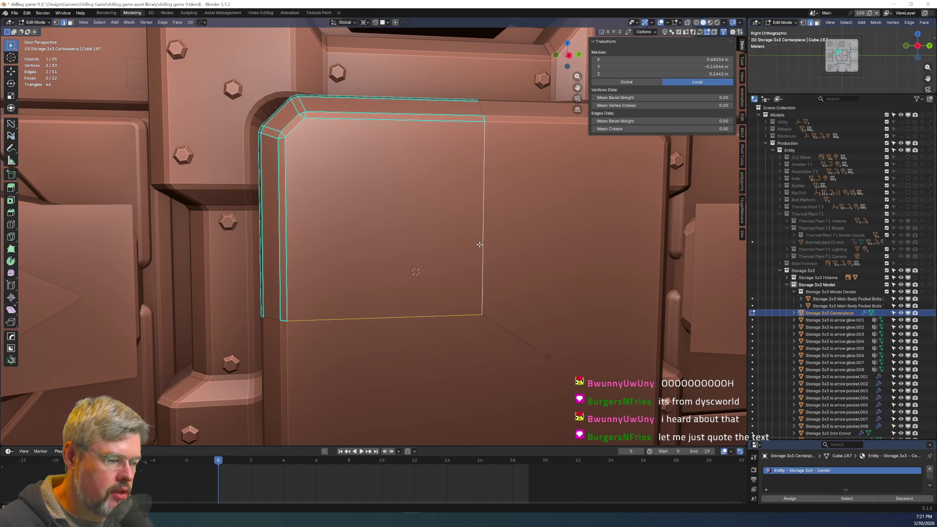
key("KP_3")
scroll(481, 243, "up", 3)
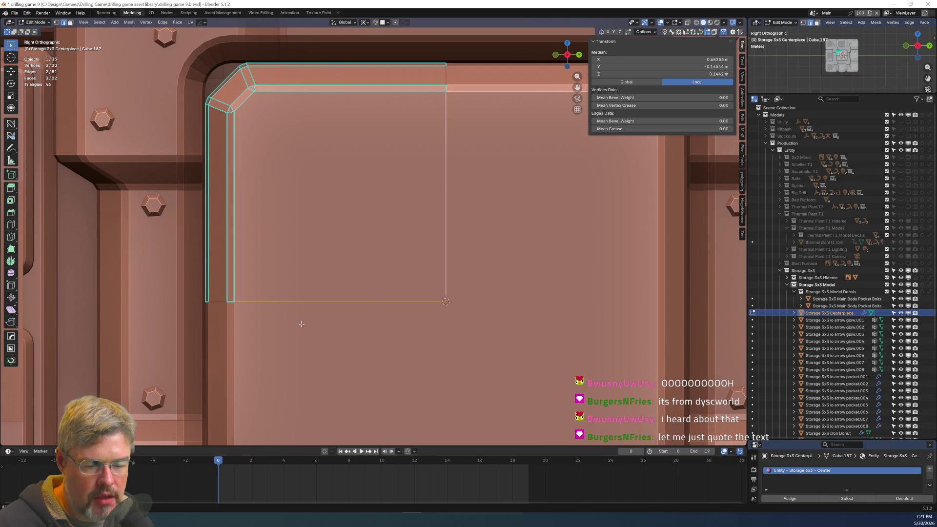
Try a vertical knife cut up the panel, then cancel it.
left_click(11, 236)
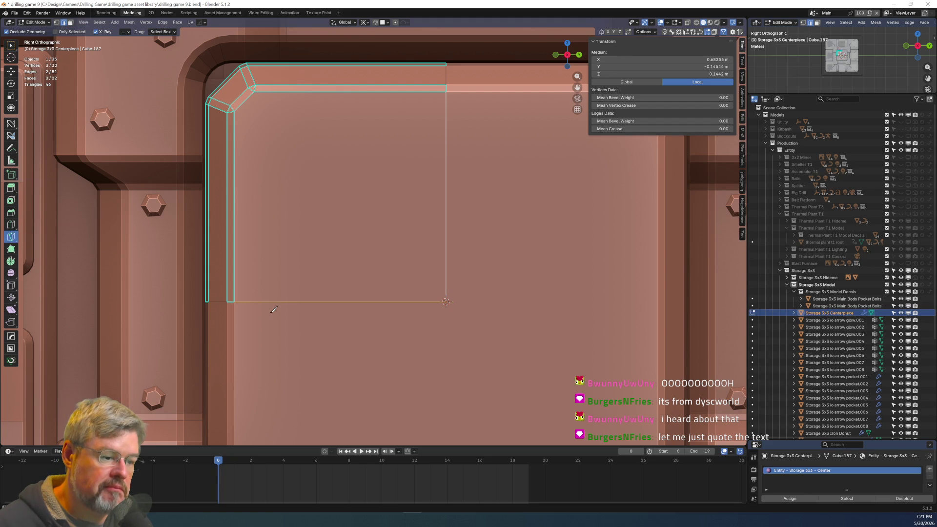
left_click(248, 302)
key("z")
left_click(256, 125)
key("Escape")
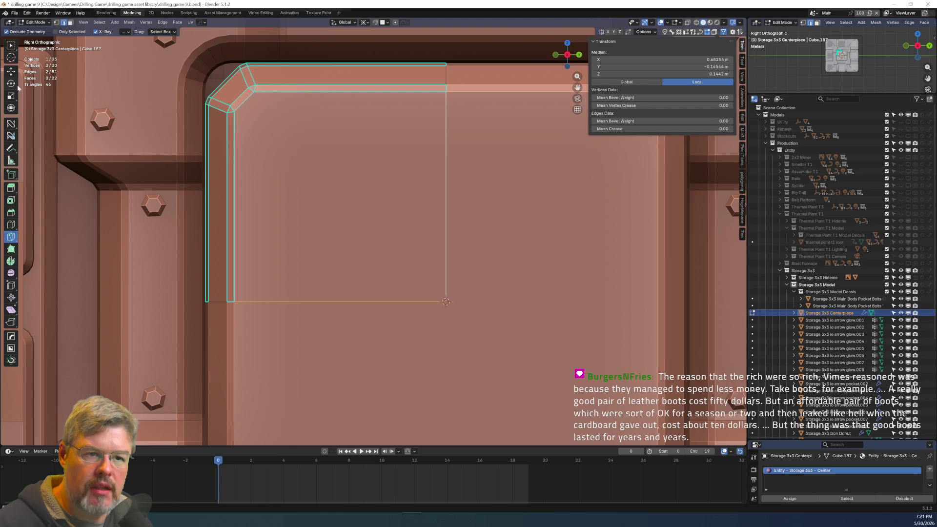
Set the BoxCutter tool to knife mode and drop the vertical edge from the selection.
left_click(14, 348)
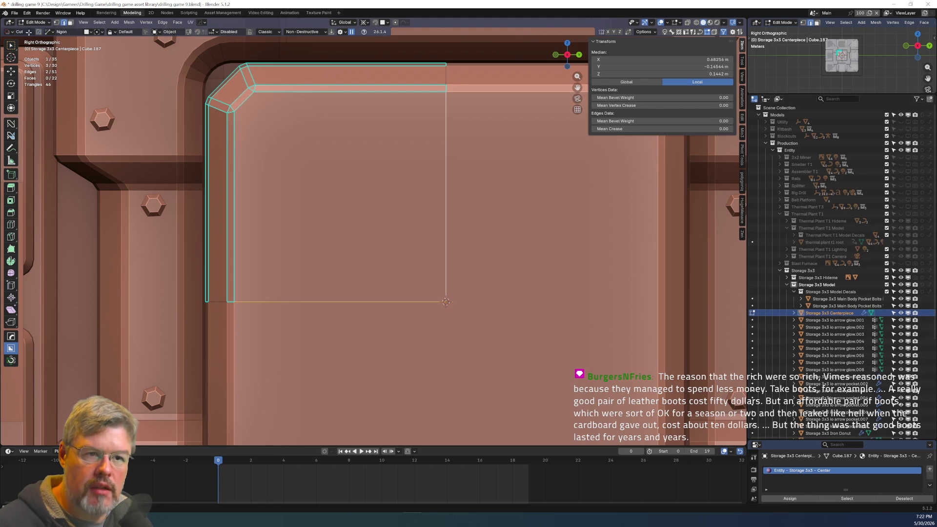
left_click(7, 32)
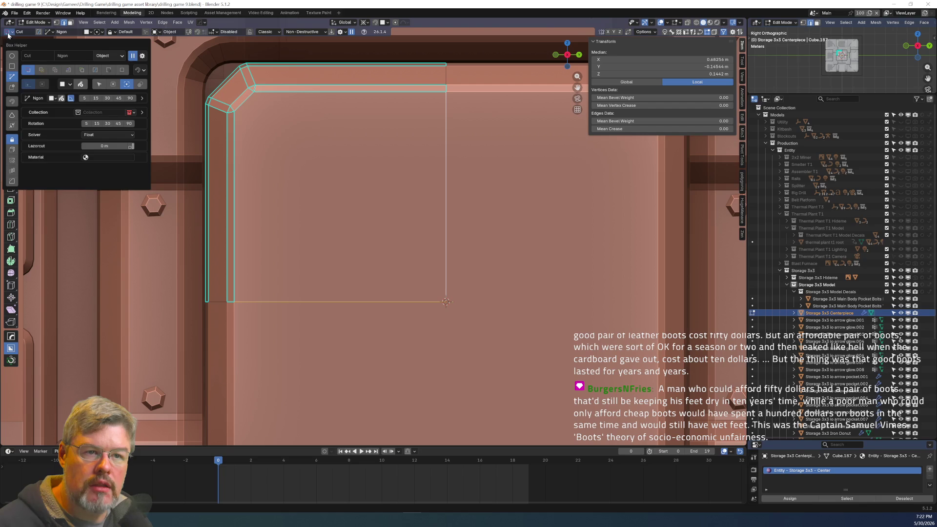
left_click(7, 34)
key("d")
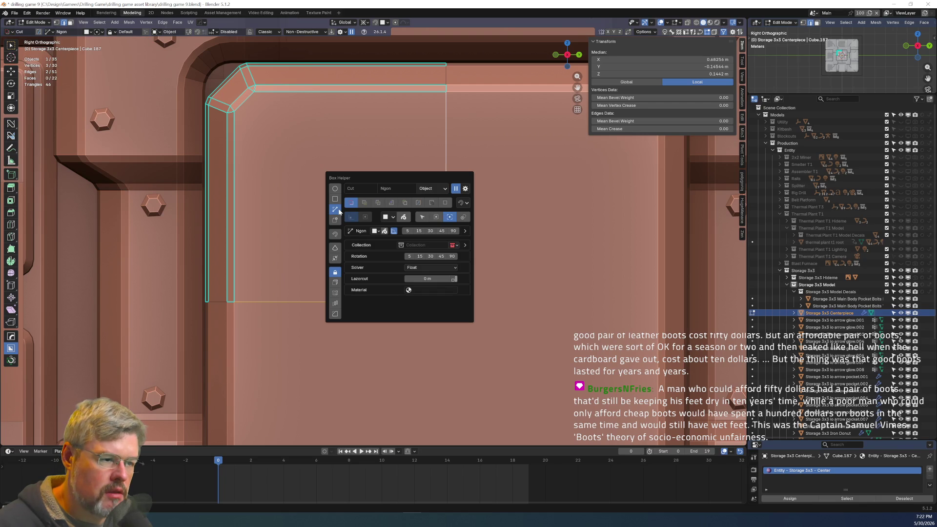
left_click(419, 204)
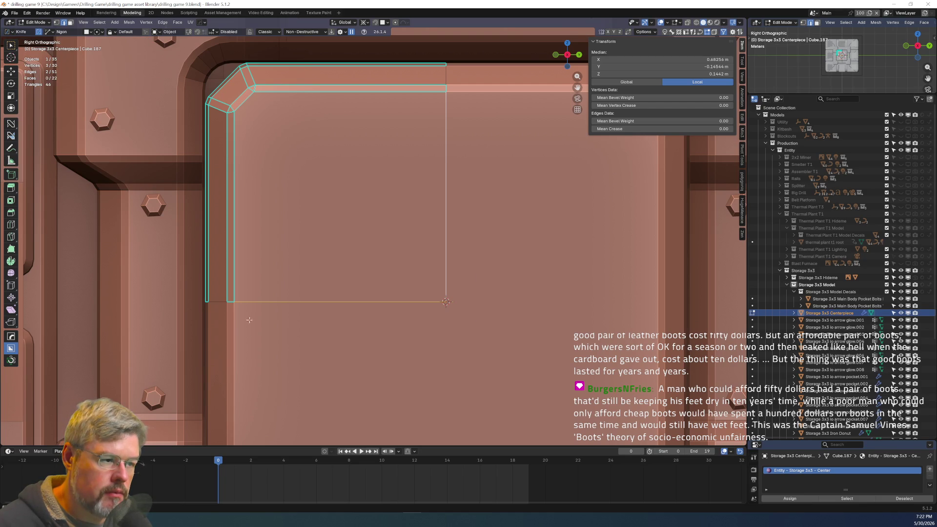
key("ctrl+z")
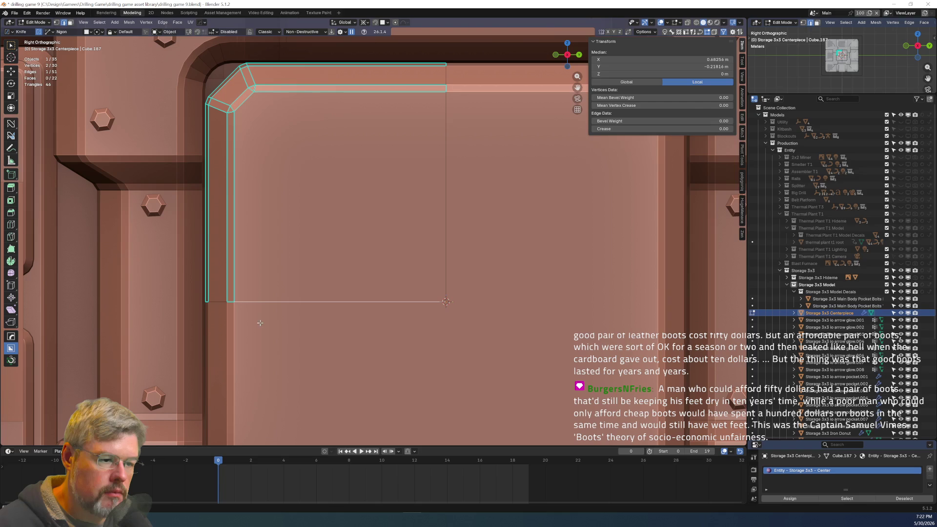
Draw a rectangular BoxCutter knife cut across the panel face and inspect it at an angle.
left_click_drag(260, 323, 270, 121)
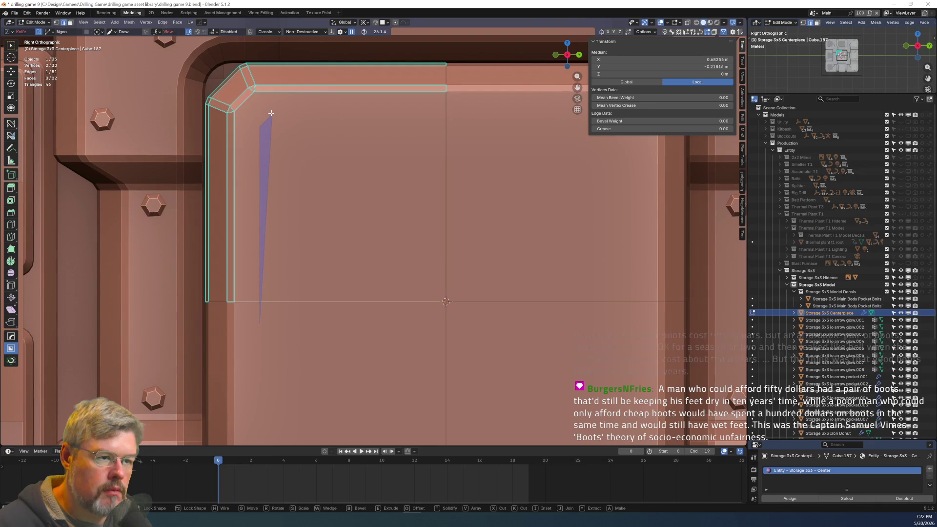
left_click(272, 113)
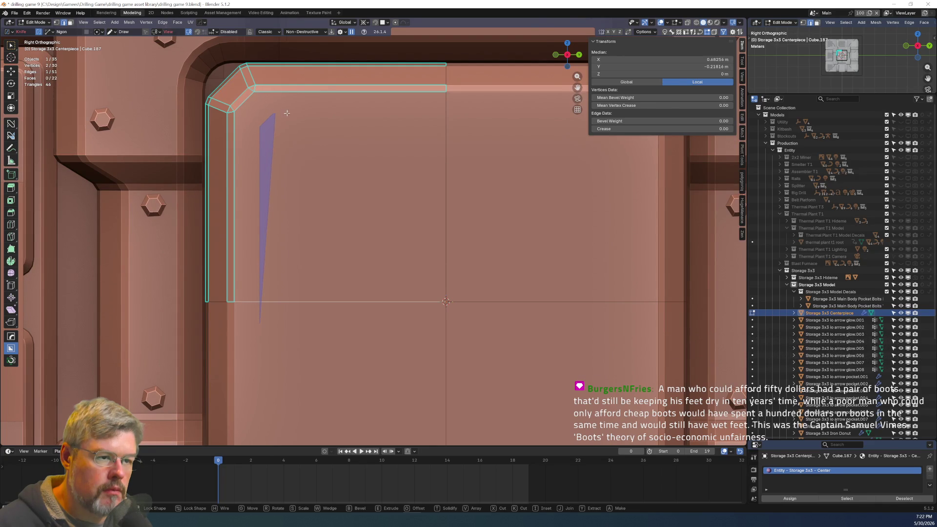
left_click(470, 116)
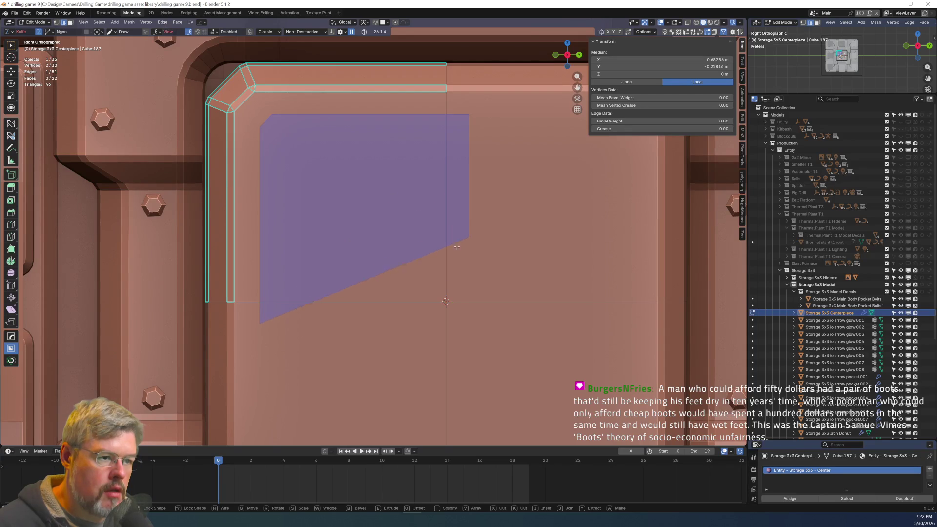
left_click(470, 324)
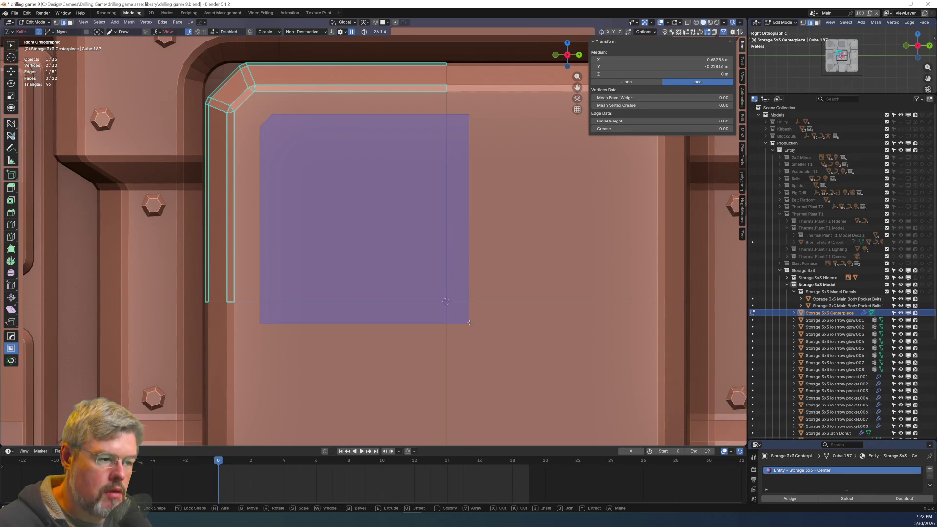
left_click(258, 324)
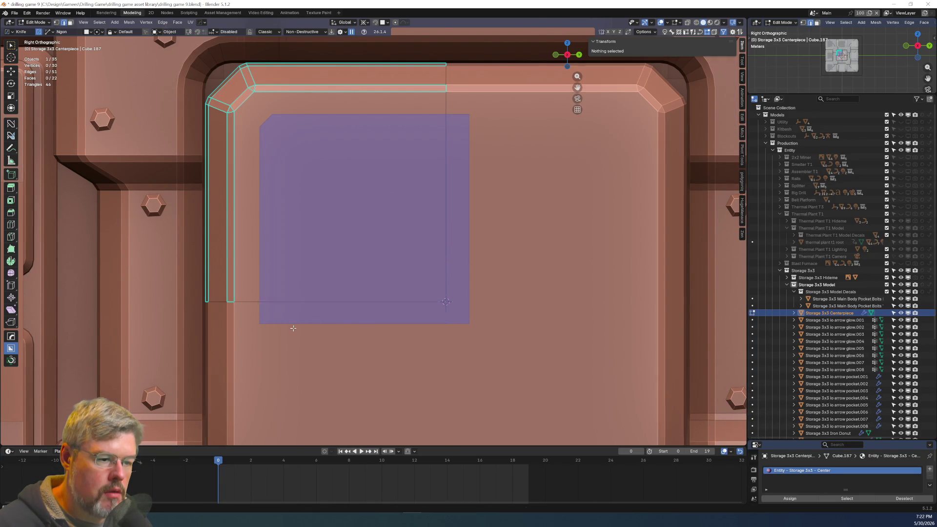
mouse_move(270, 241)
middle_mouse_down()
mouse_move(266, 215)
mouse_move(273, 268)
mouse_move(320, 203)
mouse_move(429, 237)
mouse_move(396, 260)
mouse_move(366, 224)
mouse_move(341, 224)
middle_mouse_up()
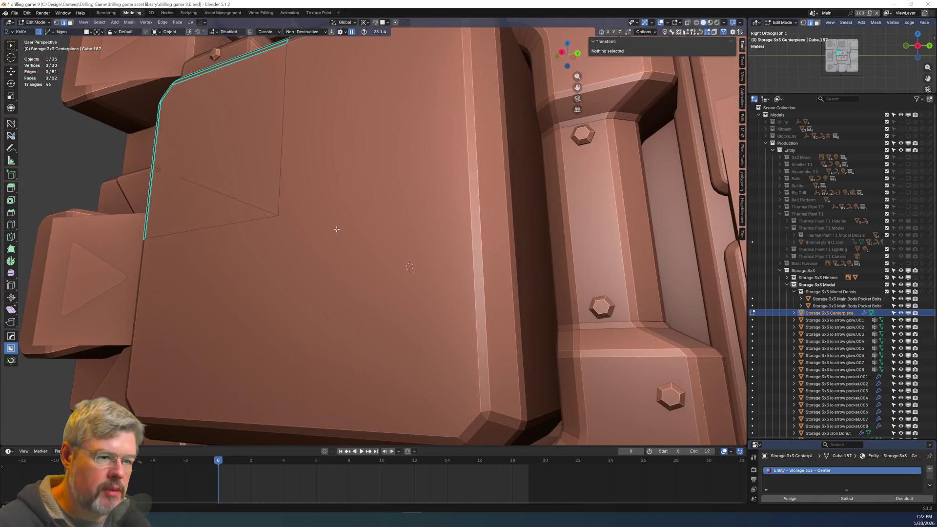
key("Tab")
left_click(238, 190)
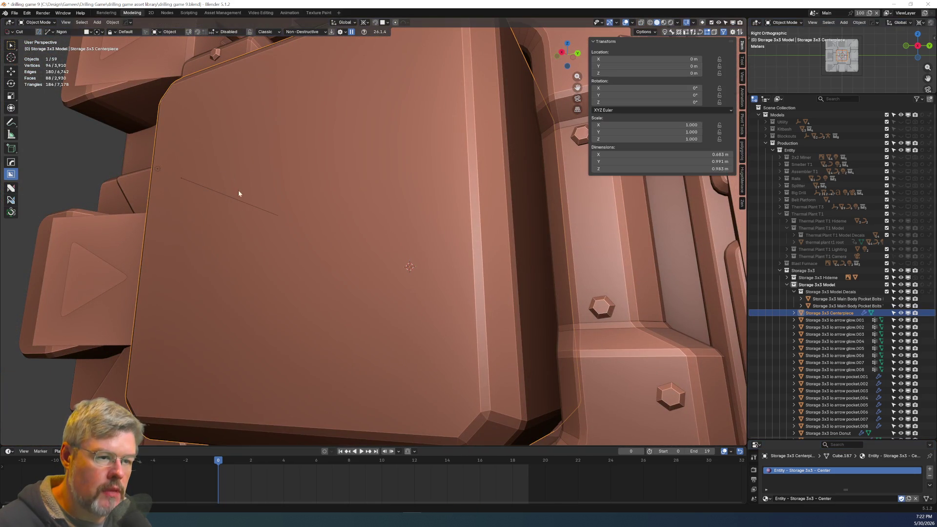
left_click(231, 201)
scroll(243, 203, "down", 5)
key("x")
left_click(476, 298)
scroll(461, 315, "down", 5)
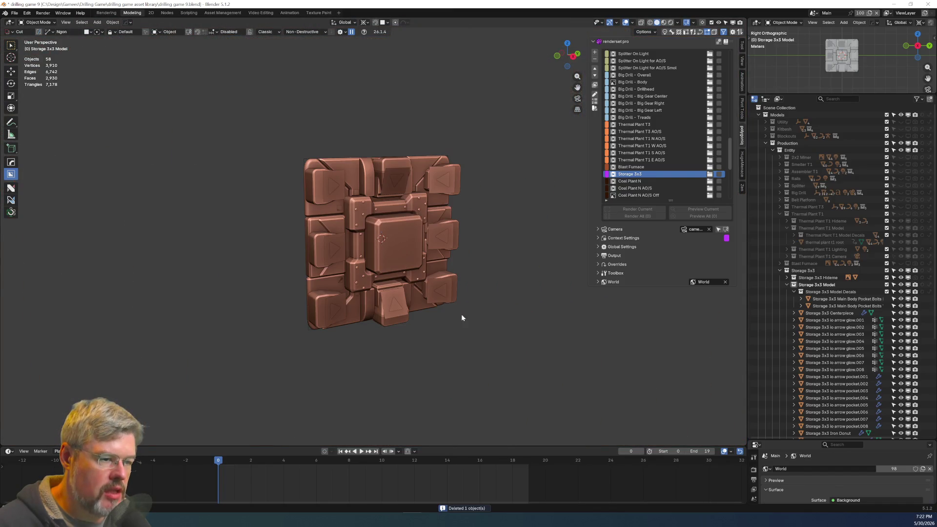
mouse_move(453, 311)
middle_mouse_down()
mouse_move(517, 313)
mouse_move(439, 296)
middle_mouse_up()
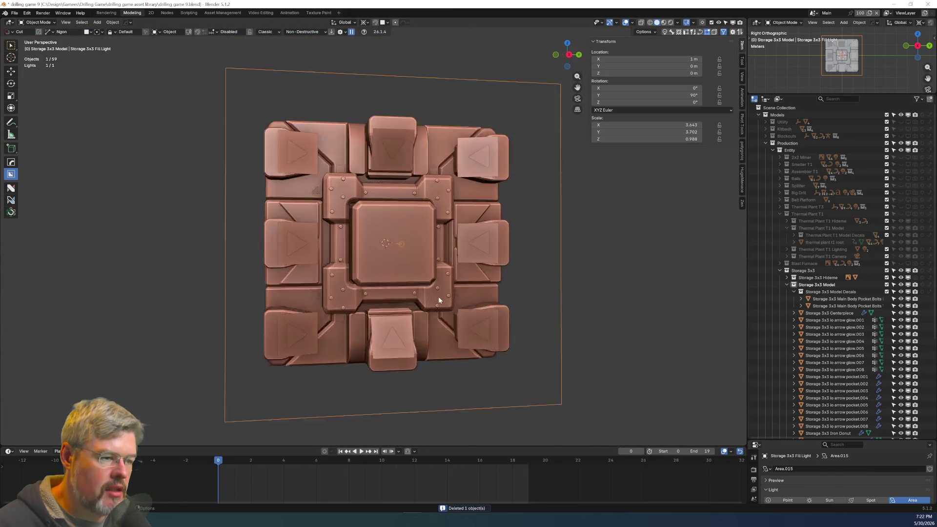
scroll(437, 295, "up", 5)
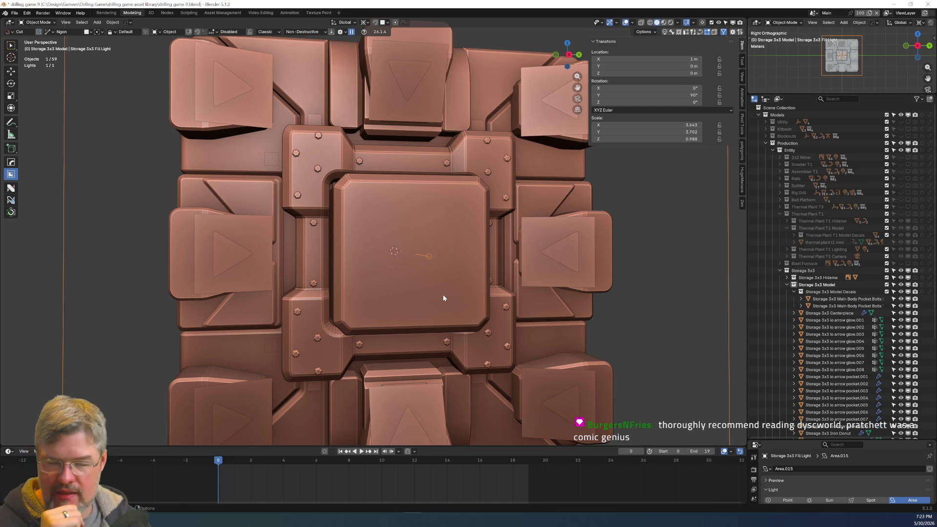
mouse_move(535, 312)
middle_mouse_down()
mouse_move(549, 322)
mouse_move(578, 246)
middle_mouse_up()
left_click(610, 247)
key("Home")
scroll(432, 282, "up", 5)
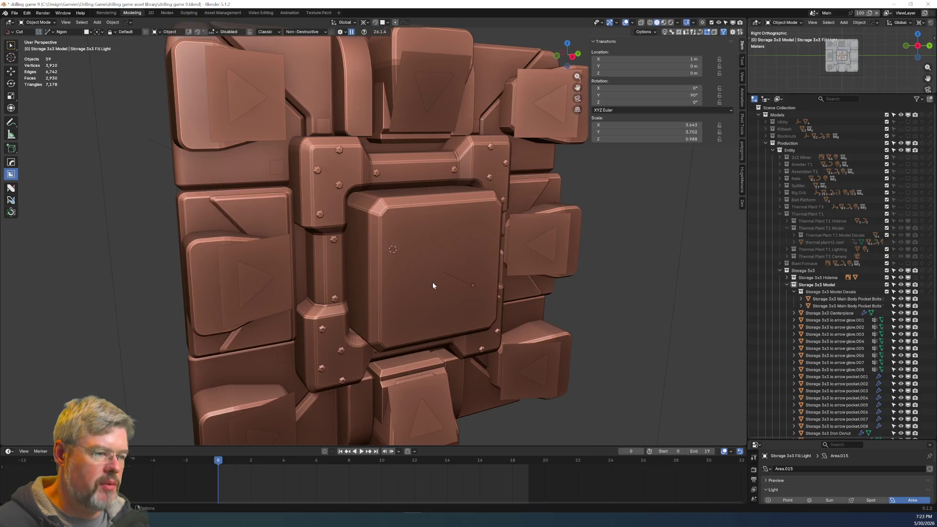
scroll(417, 274, "up", 1)
left_click(418, 276)
scroll(415, 264, "up", 3)
key("Tab")
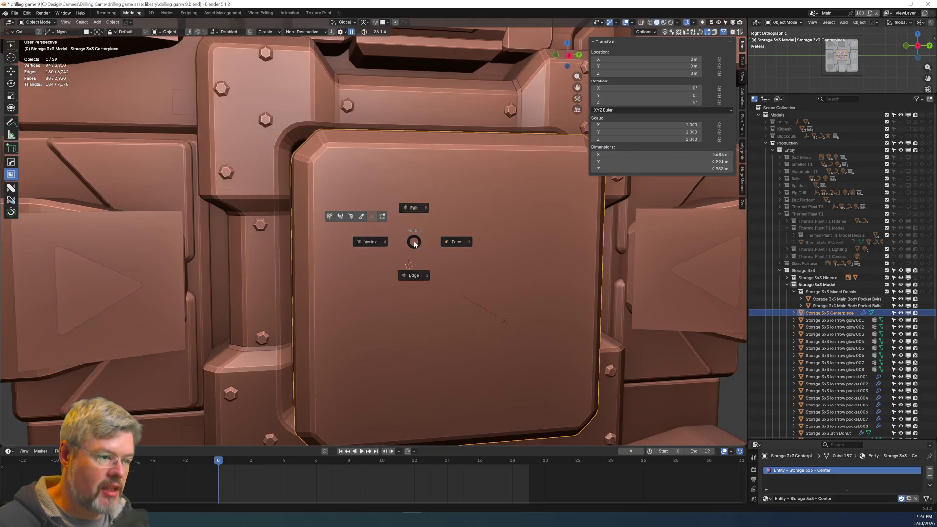
Subdivide the bottom and right edges of the centerpiece's top face at their midpoints.
mouse_move(421, 204)
middle_mouse_down()
mouse_move(389, 172)
mouse_move(377, 235)
middle_mouse_up()
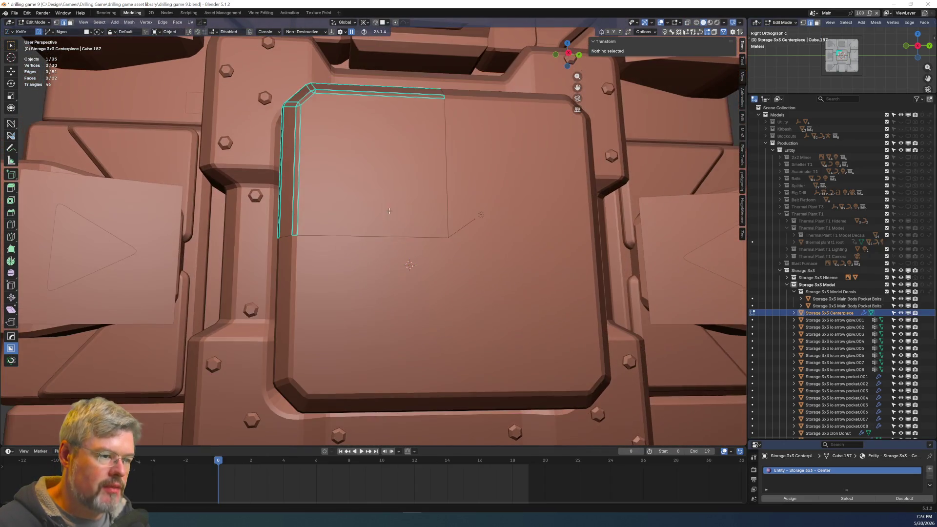
left_click(377, 238)
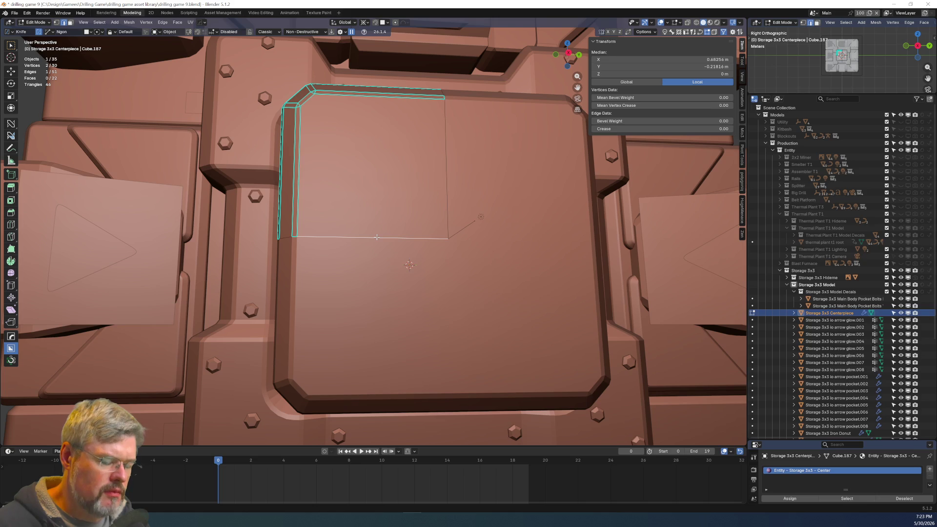
right_click(377, 237)
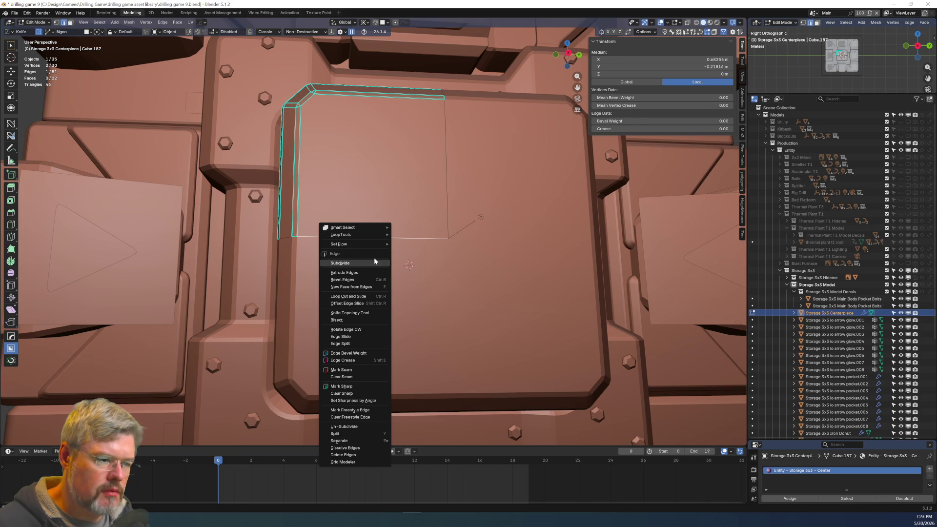
left_click(378, 262)
right_click(453, 175)
left_click(420, 147)
Subdivide the top and left edges of the top face at their midpoints as well.
key("1")
left_click(373, 237)
left_click(447, 167, "shift")
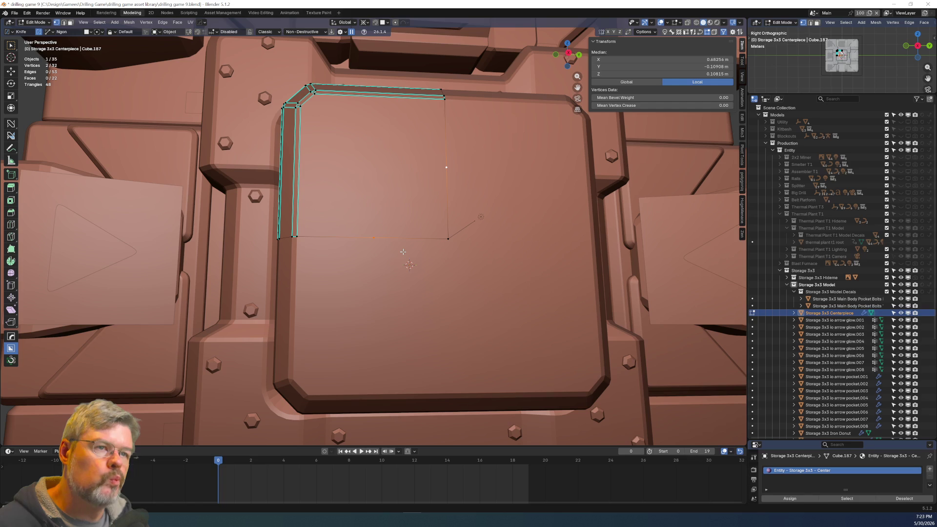
key("2")
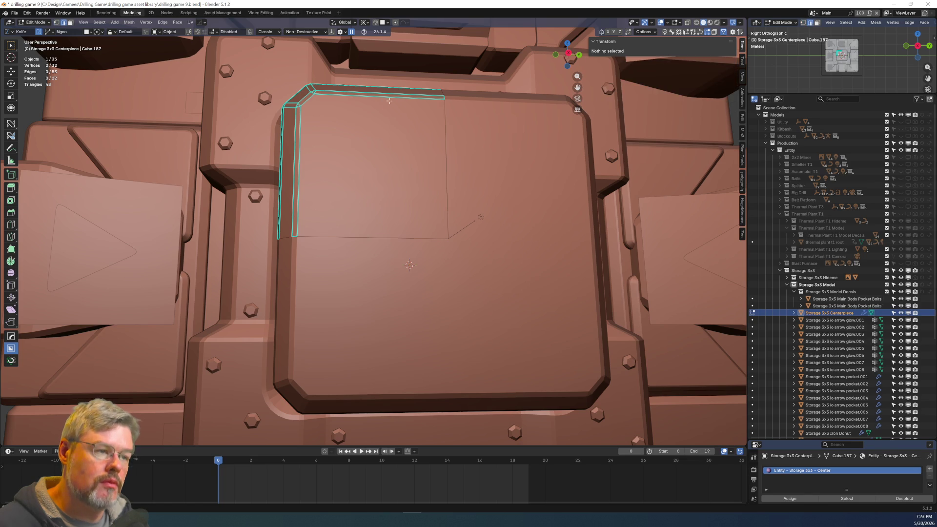
left_click(390, 96)
right_click(369, 97)
left_click(369, 96)
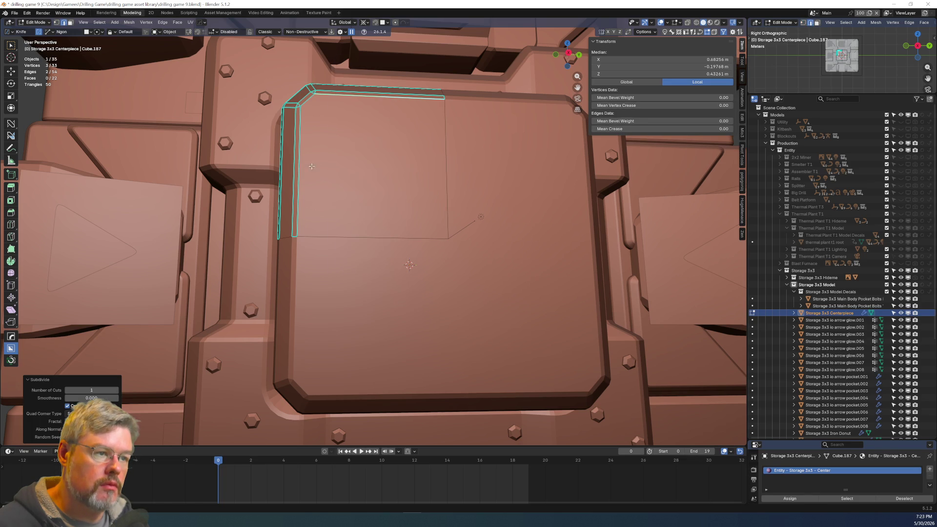
left_click(300, 165)
right_click(300, 165)
left_click(301, 165)
Join the left and right midpoints, then flatten that edge with S Z 0 using Individual Origins.
key("1")
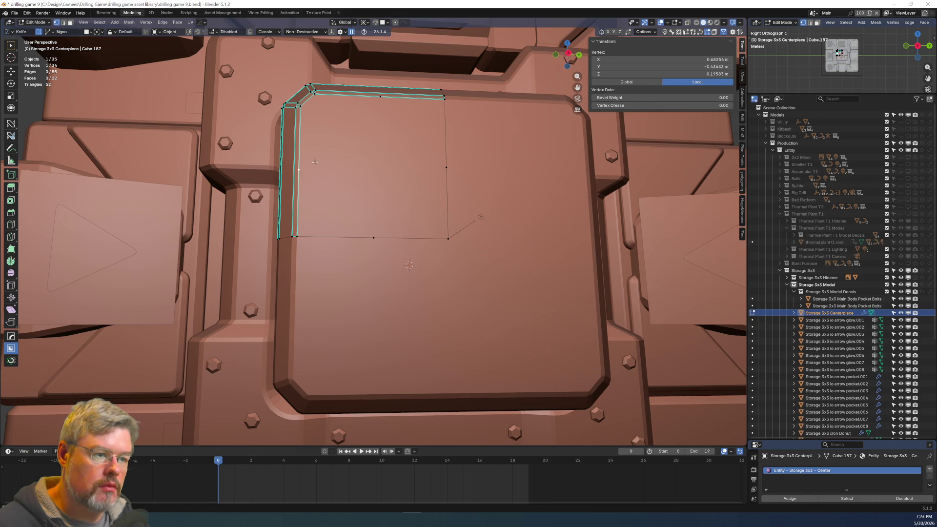
left_click(447, 167, "shift")
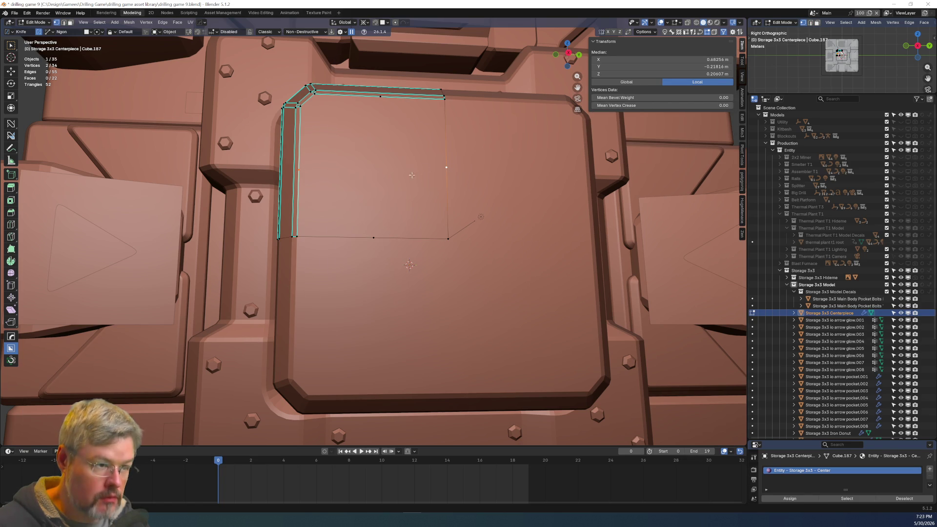
key("j")
key("s")
key("z")
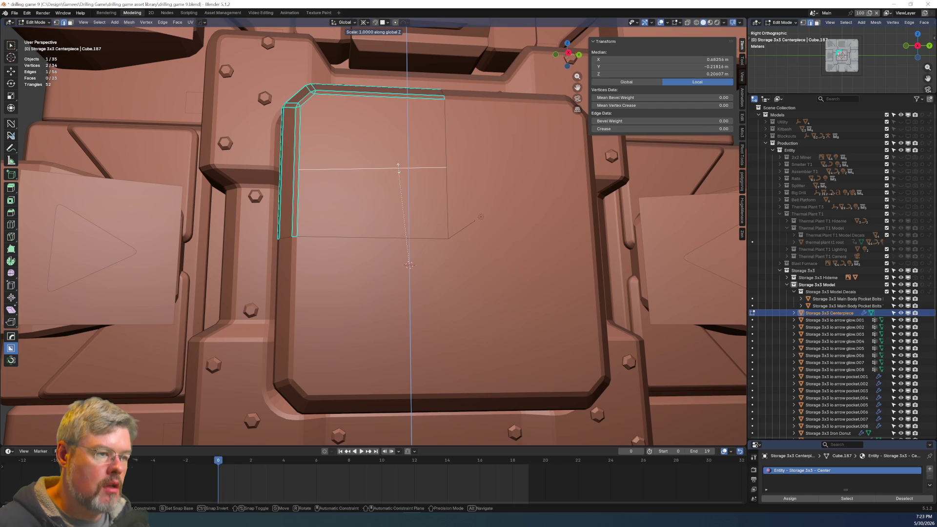
key("Escape")
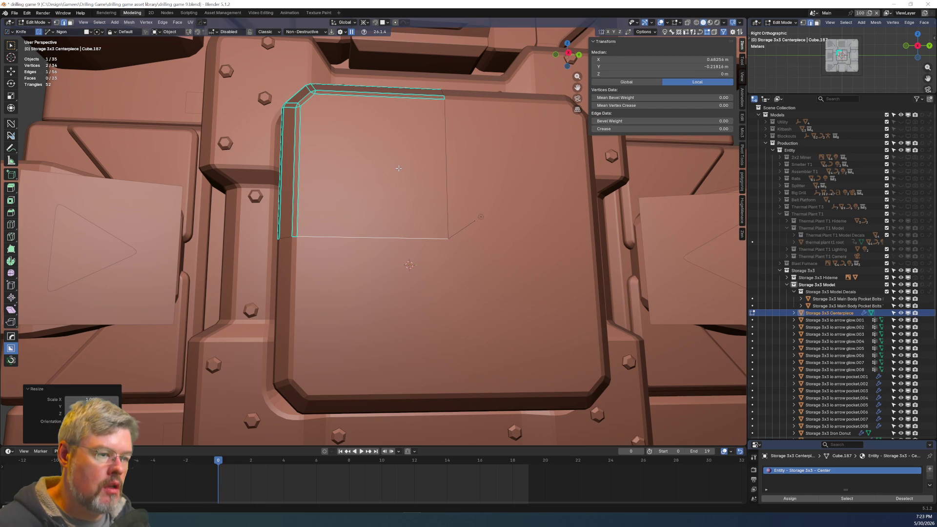
left_click(364, 22)
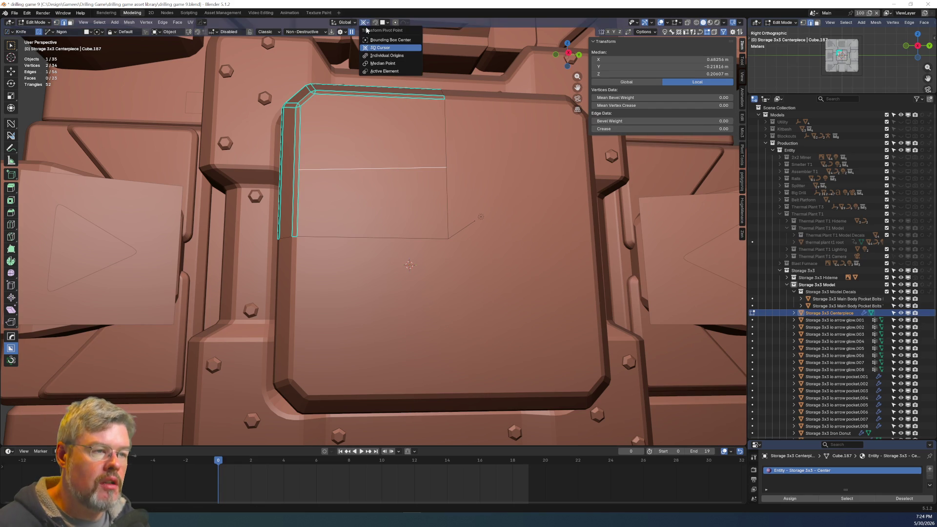
left_click(383, 55)
key("s")
key("z")
key("0")
key("Return")
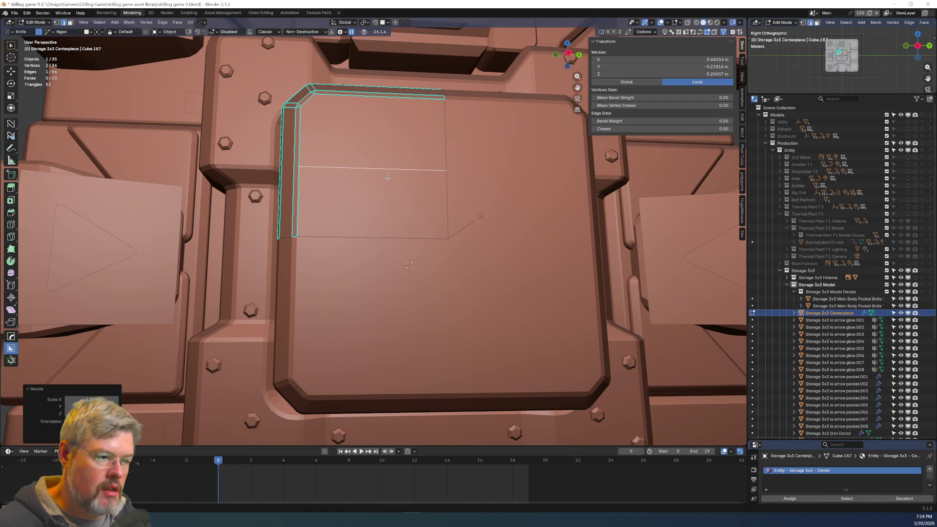
Join the top and bottom midpoints and straighten that edge vertical with S X 0.
left_click(374, 237)
left_click(382, 100, "shift")
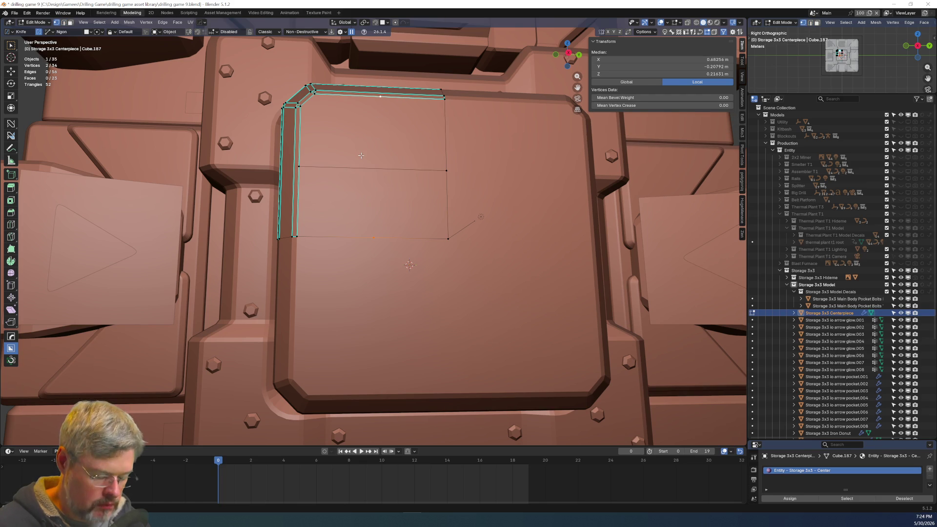
key("j")
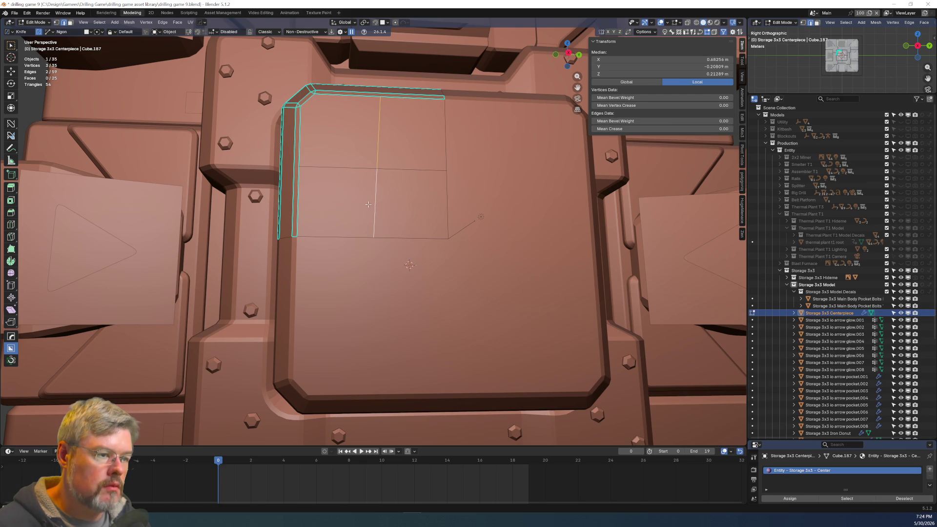
key("s")
key("x")
key("0")
key("Return")
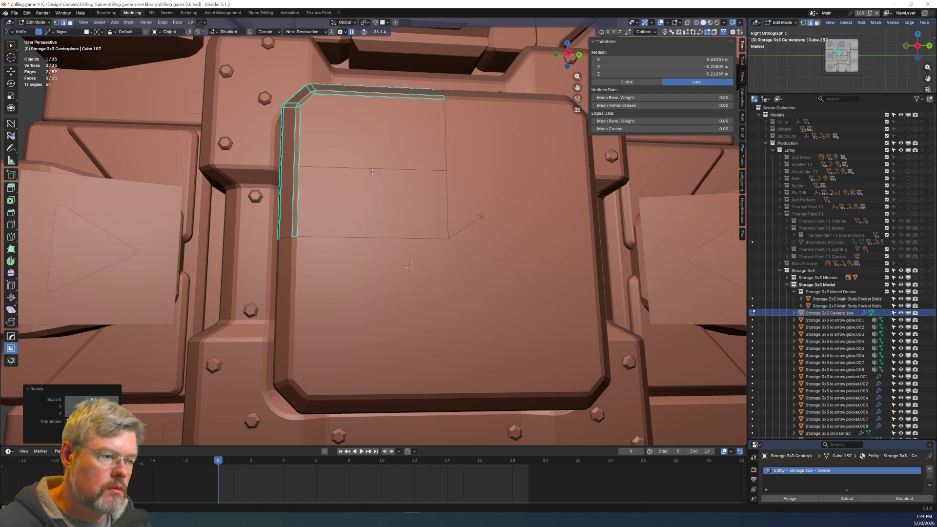
Slide the vertical cut toward the left border and the horizontal cut toward the top border.
key("g")
key("y")
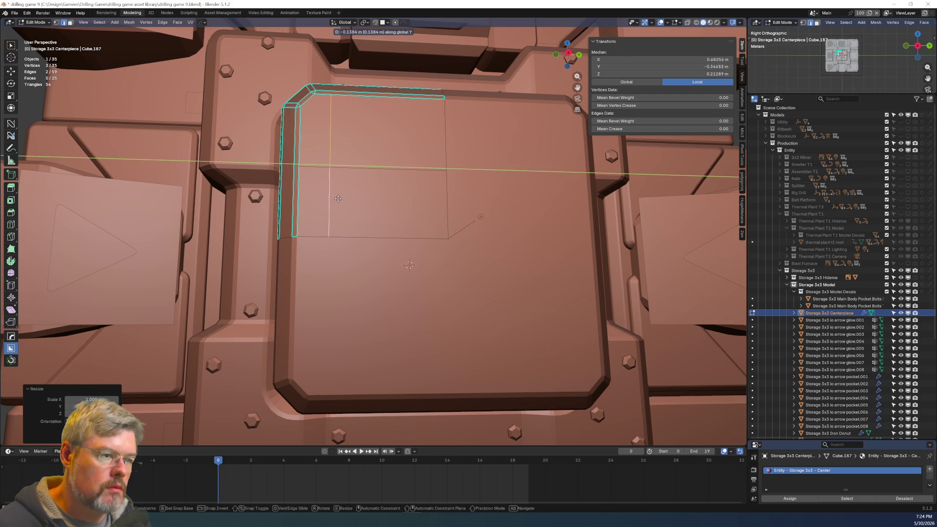
left_click(337, 197)
left_click(326, 169, "alt")
key("g")
left_click(349, 128)
In front orthographic view, adjust the cut edge's height along Z.
key("KP_3")
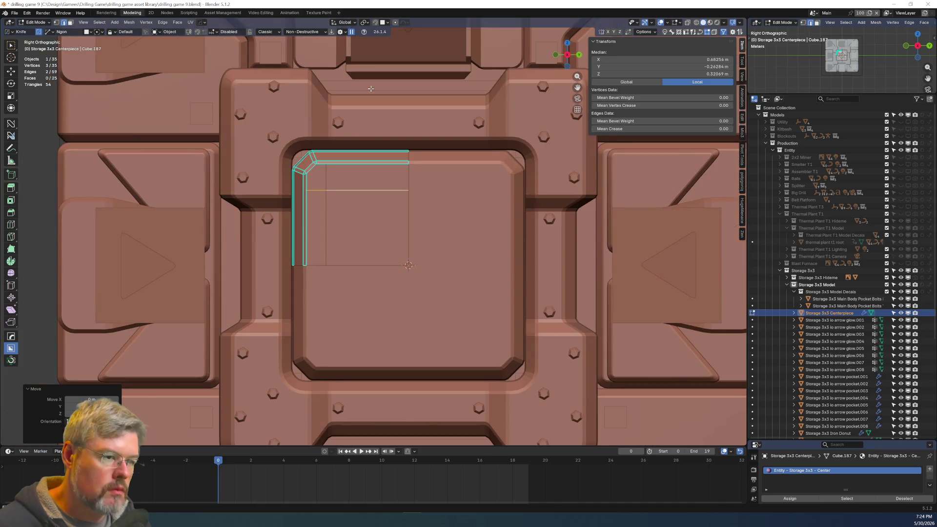
scroll(371, 88, "up", 5)
scroll(295, 247, "down", 2)
scroll(245, 255, "up", 2)
key("g")
key("z")
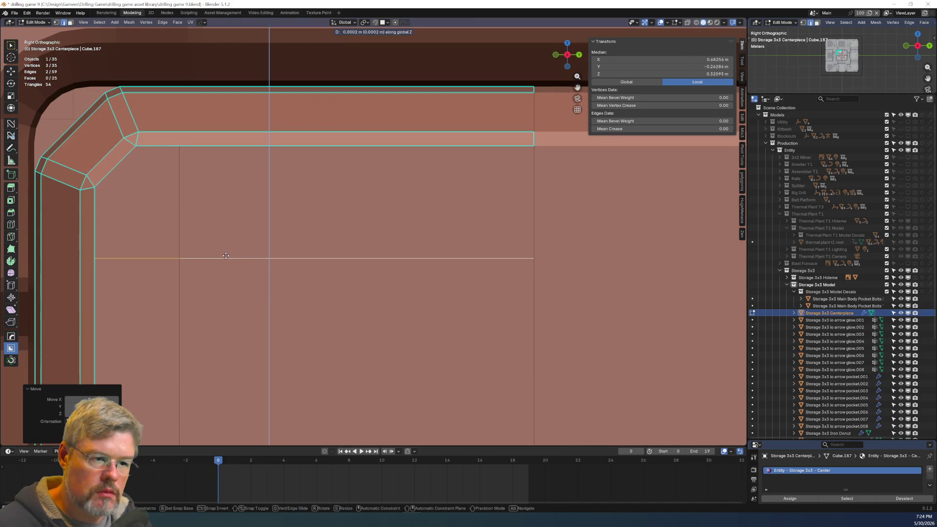
left_click(232, 207)
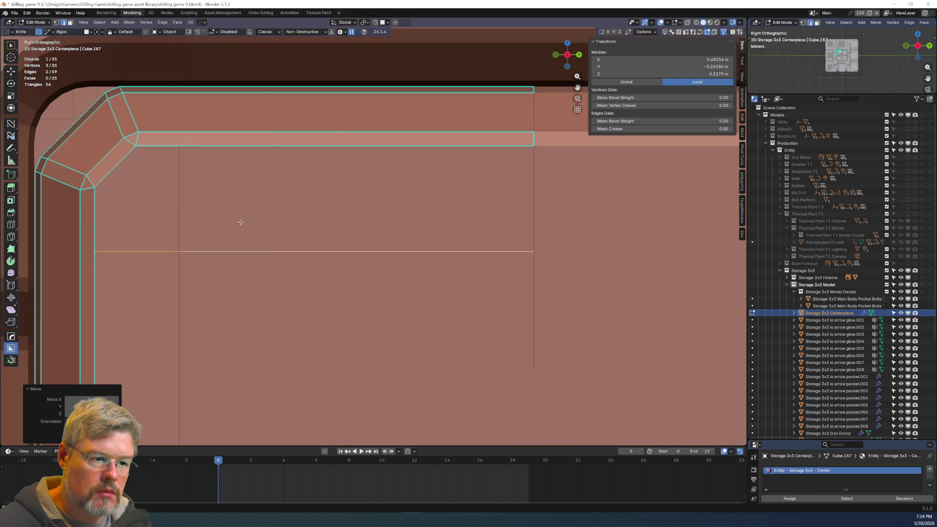
Select the vertical and horizontal cut edges from a perspective view of the top.
scroll(241, 220, "down", 3)
scroll(366, 297, "up", 3)
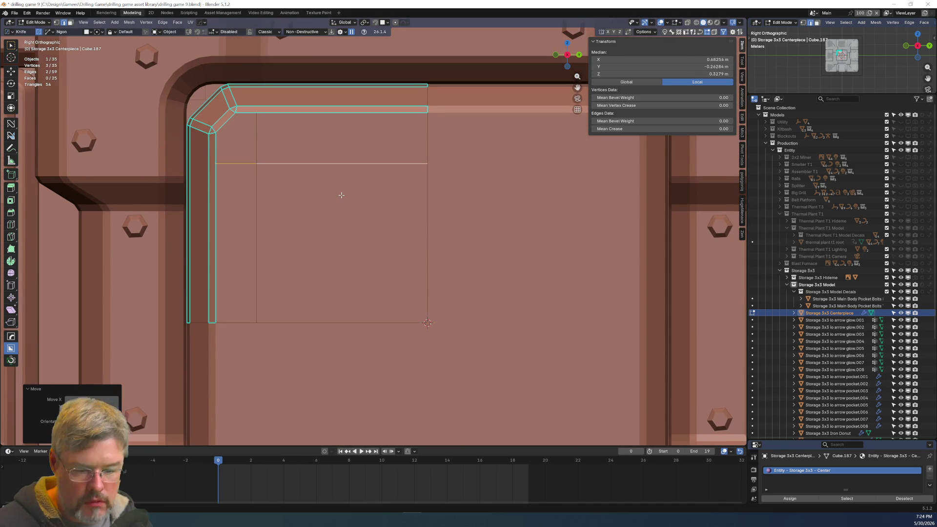
left_click(254, 208, "shift")
middle_click_drag(300, 239, 313, 264)
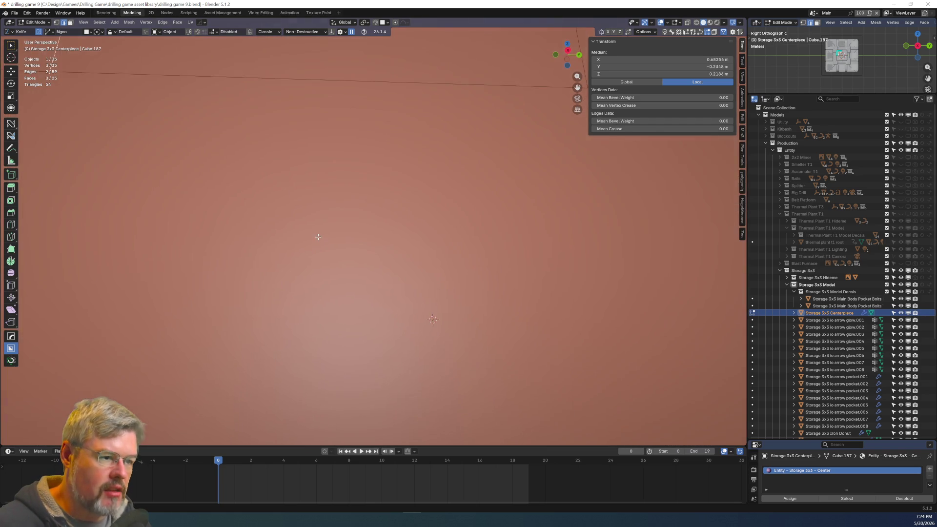
scroll(312, 264, "down", 5)
scroll(326, 290, "up", 5)
scroll(326, 290, "up", 2)
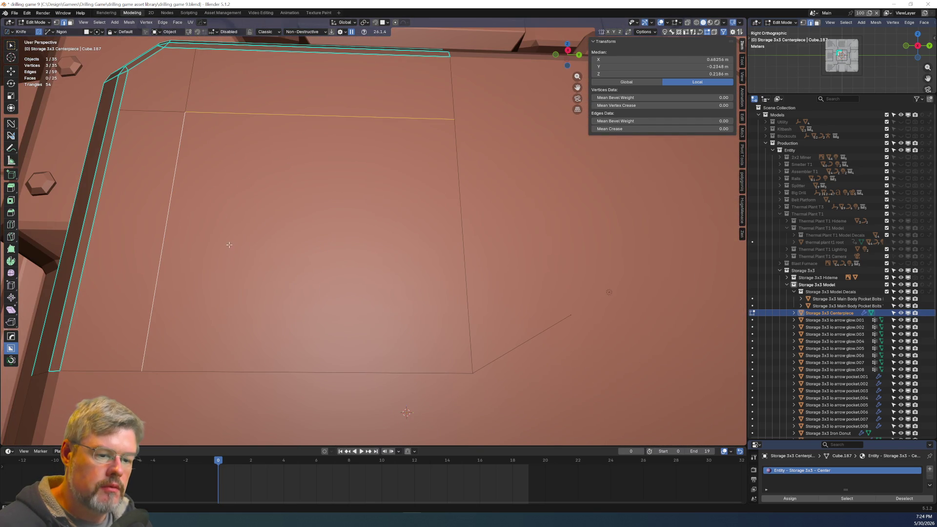
left_click(152, 112, "shift")
Bevel the crossing cut edges with Ctrl+B into narrow strips about 0.024 wide.
left_click(187, 93, "shift")
key("ctrl+b")
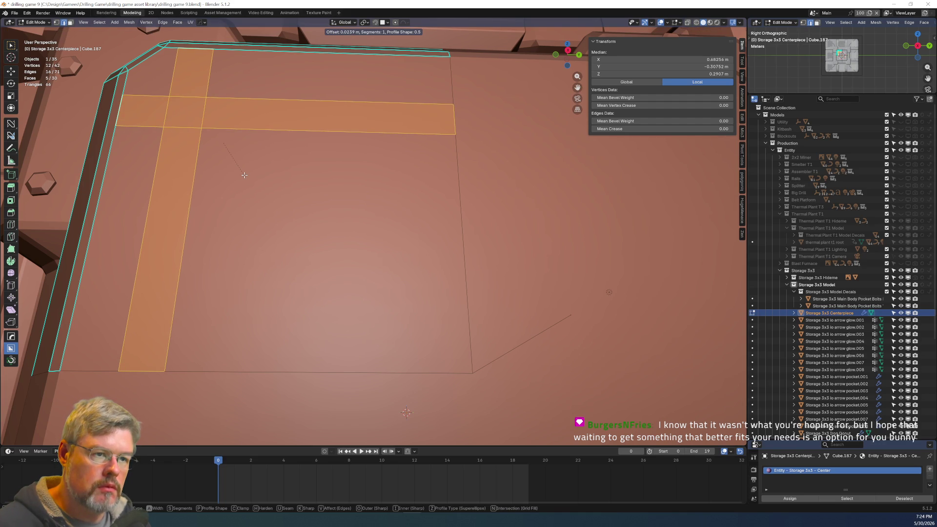
left_click(244, 174)
scroll(293, 173, "down", 4)
Move the three horizontal strip faces along Z, then select the large square panel face.
key("KP_3")
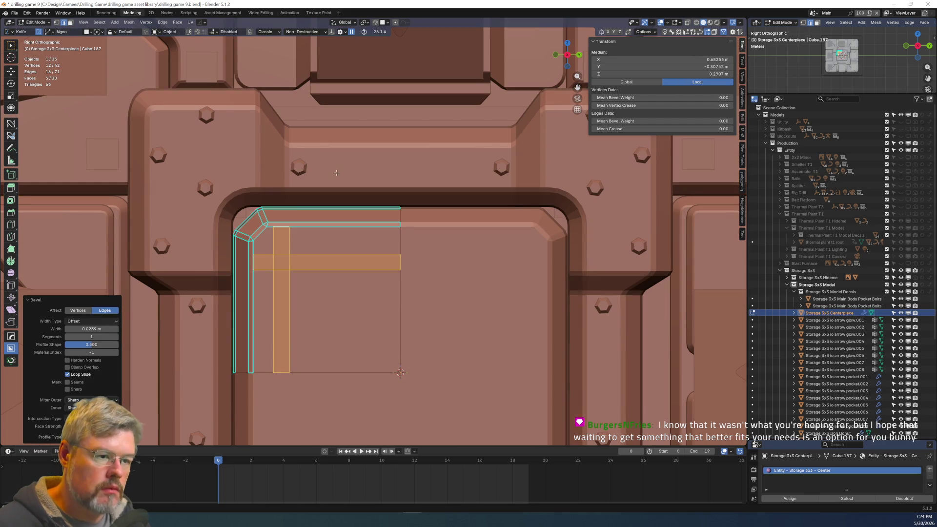
scroll(328, 266, "up", 6)
left_click(265, 287)
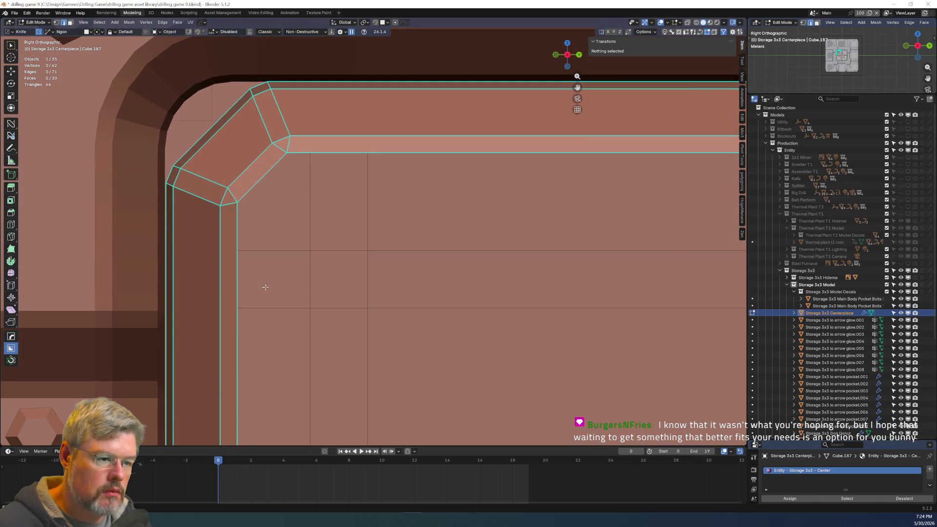
left_click(283, 288)
left_click(339, 281, "shift")
left_click(407, 280, "shift")
key("g")
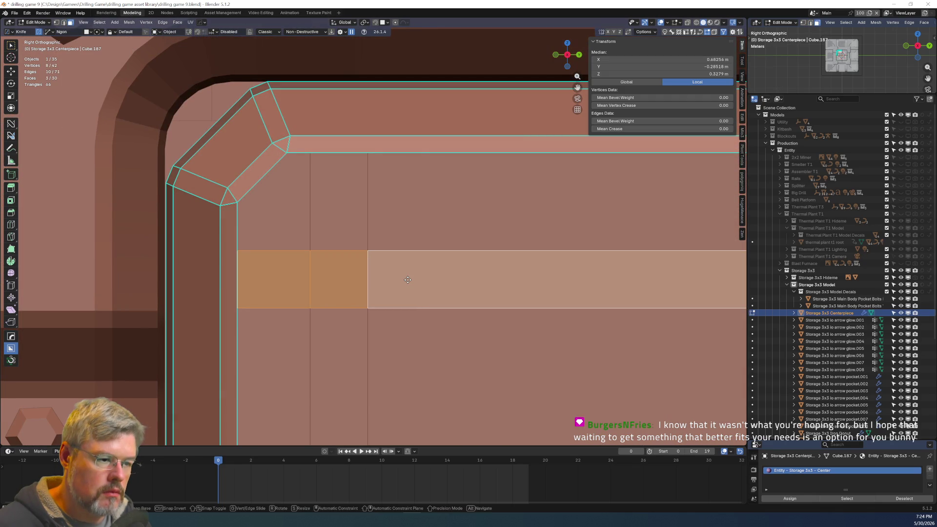
key("z")
left_click(415, 270)
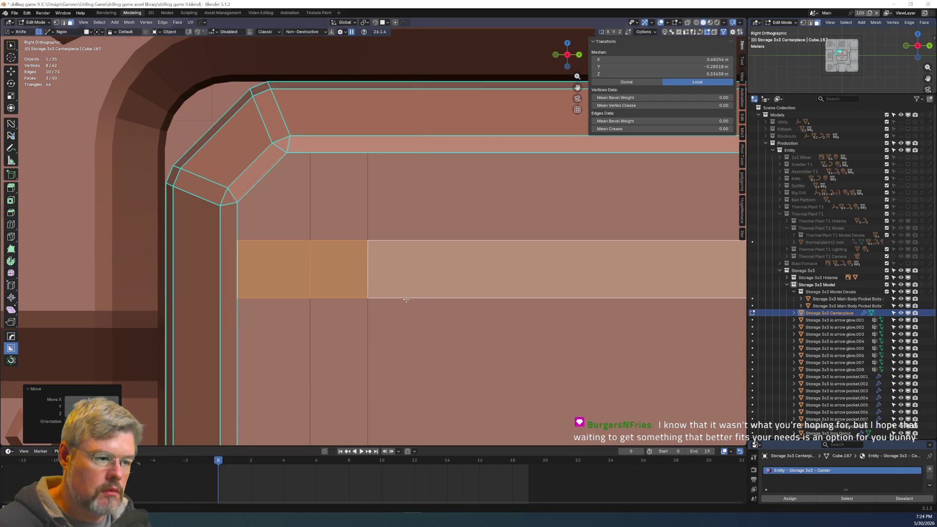
scroll(383, 268, "down", 4)
left_click(436, 286)
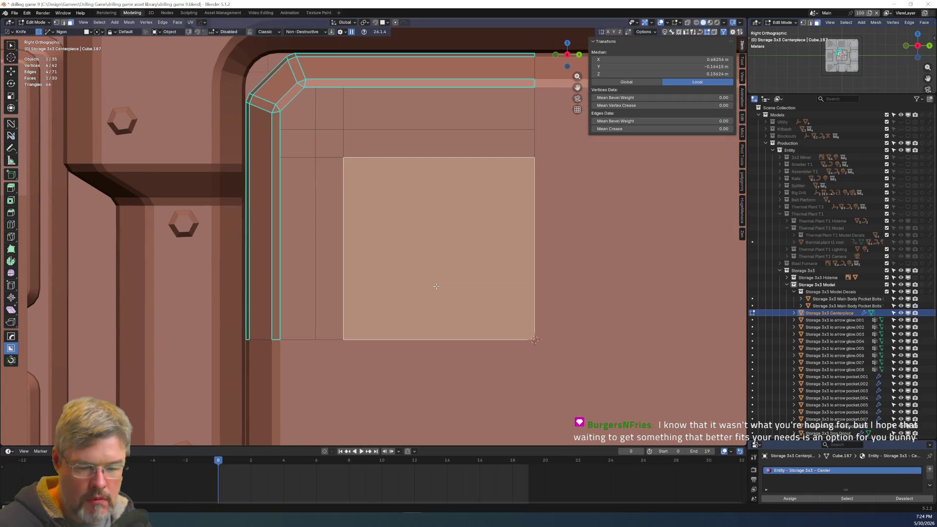
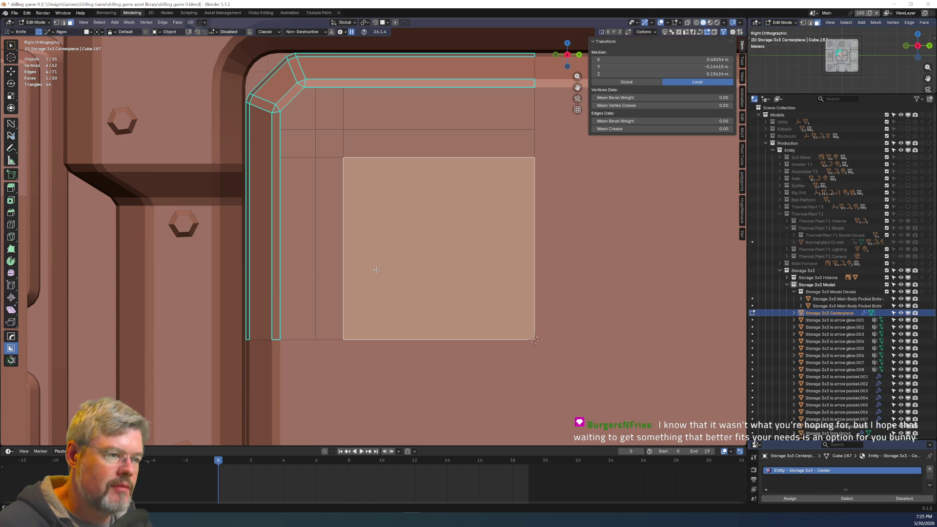
Reselect the large square face on the centerpiece's side.
scroll(380, 236, "up", 2)
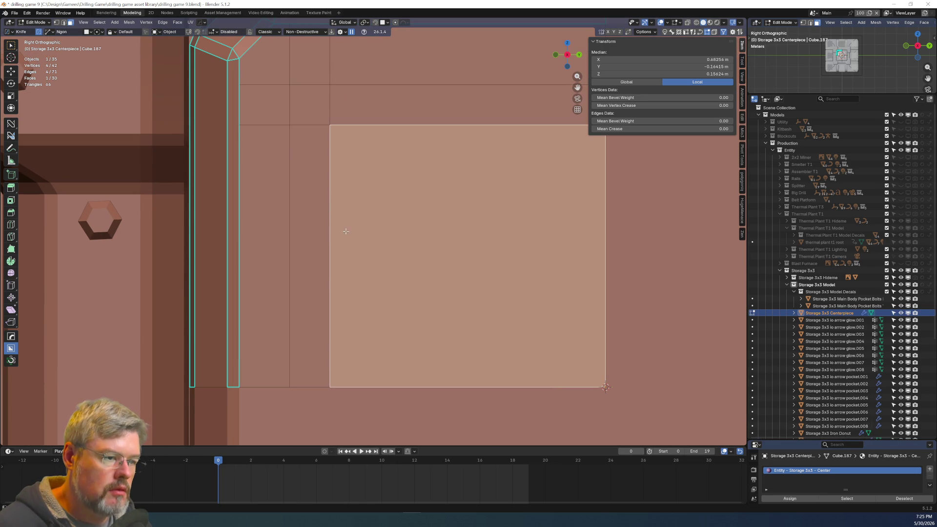
key("2")
left_click(330, 221)
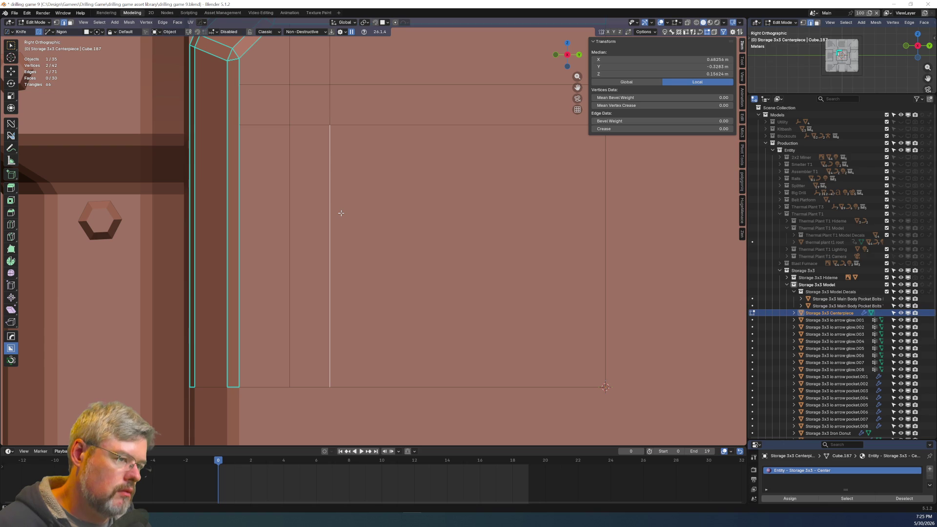
key("3")
left_click(360, 224)
mouse_move(456, 274)
middle_mouse_down("shift")
mouse_move(409, 295)
mouse_move(362, 250)
middle_mouse_up("shift")
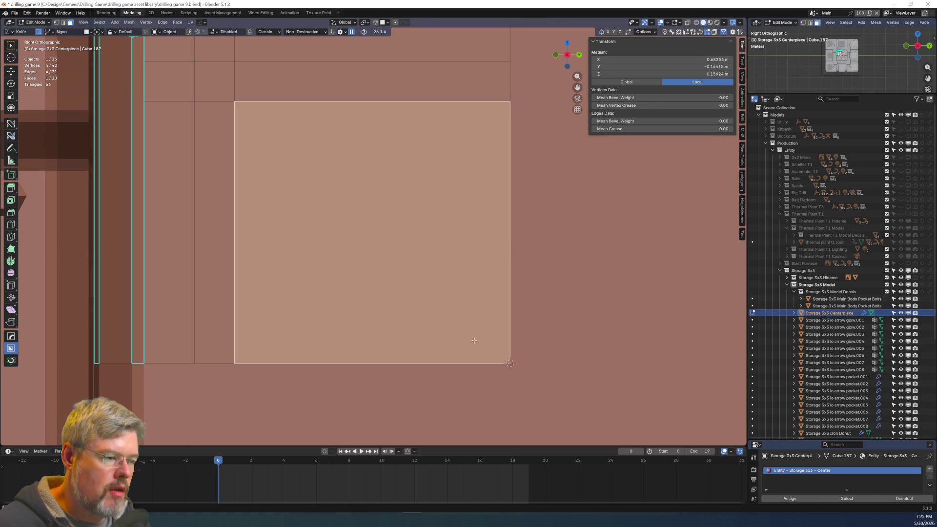
Subdivide the face into a grid with 5 cuts.
right_click(439, 336)
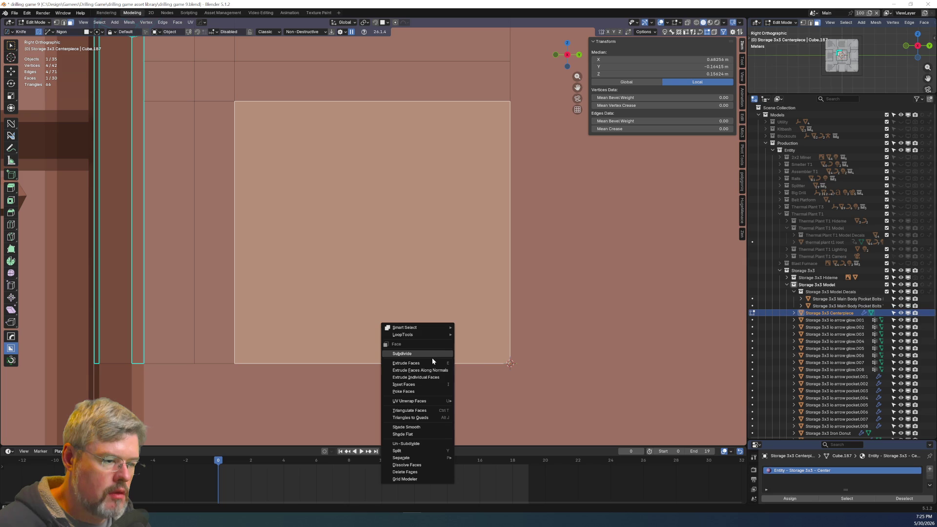
left_click(429, 353)
scroll(145, 392, "up", 1)
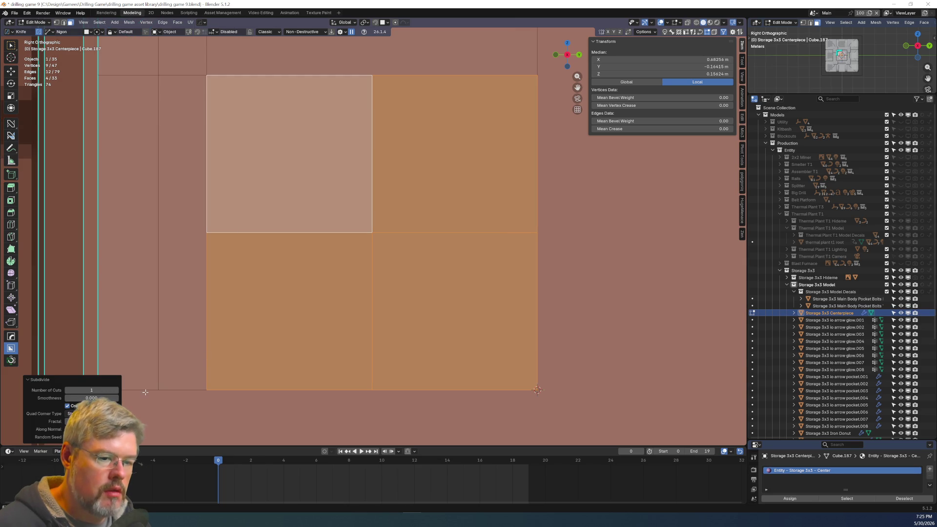
left_click_drag(91, 390, 117, 394)
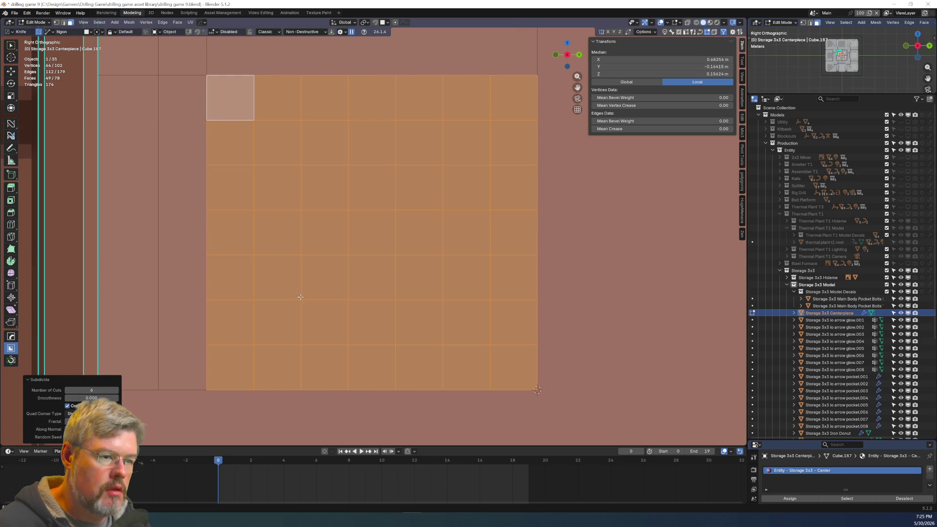
Select every grid cell except the top-left and bottom-right corners and dissolve them into one face.
left_click(325, 291)
left_click(233, 200)
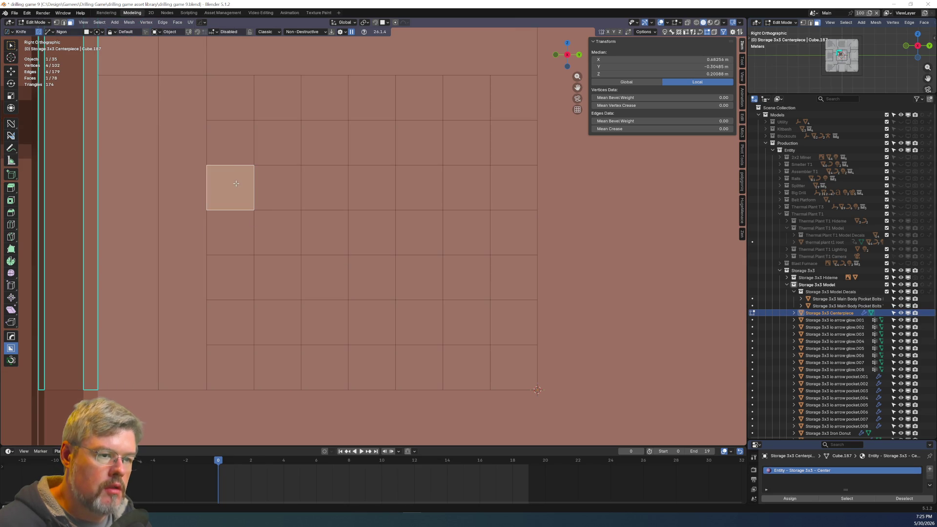
key("c")
mouse_move(255, 207)
left_mouse_down()
mouse_move(226, 308)
mouse_move(244, 324)
mouse_move(309, 277)
mouse_move(305, 249)
mouse_move(230, 150)
mouse_move(358, 274)
mouse_move(311, 363)
mouse_move(464, 356)
mouse_move(484, 147)
mouse_move(251, 98)
mouse_move(505, 155)
mouse_move(335, 203)
mouse_move(441, 299)
left_mouse_up()
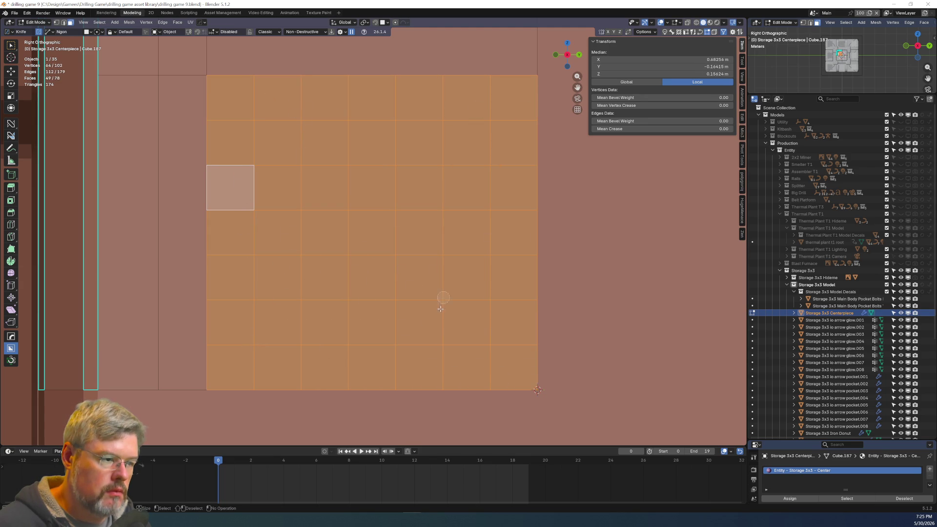
mouse_move(250, 114)
left_mouse_down("shift")
mouse_move(242, 142)
mouse_move(275, 150)
left_mouse_up("shift")
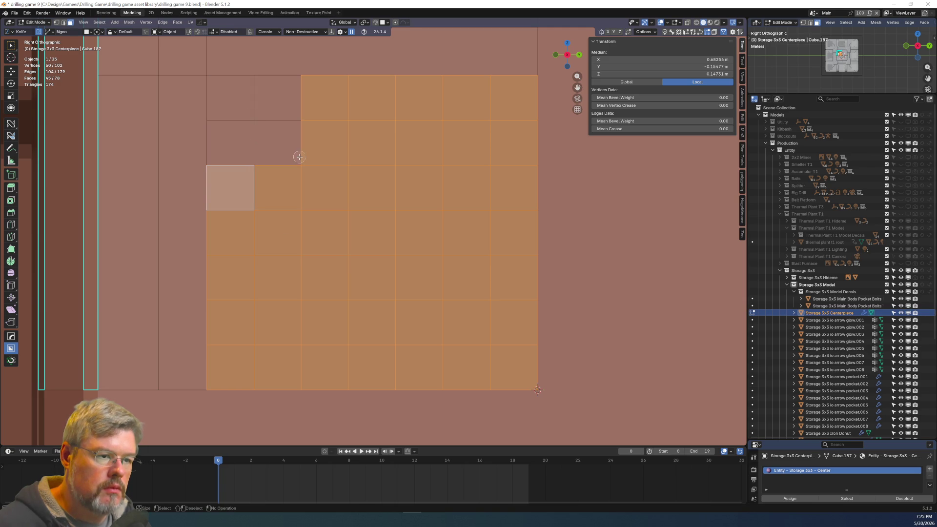
left_click(222, 144)
left_click(272, 109)
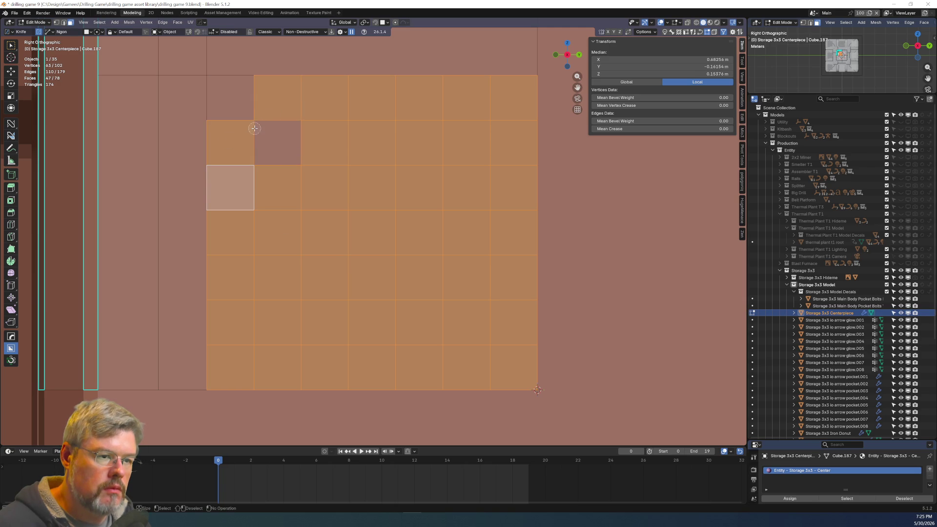
left_click(509, 362, "shift")
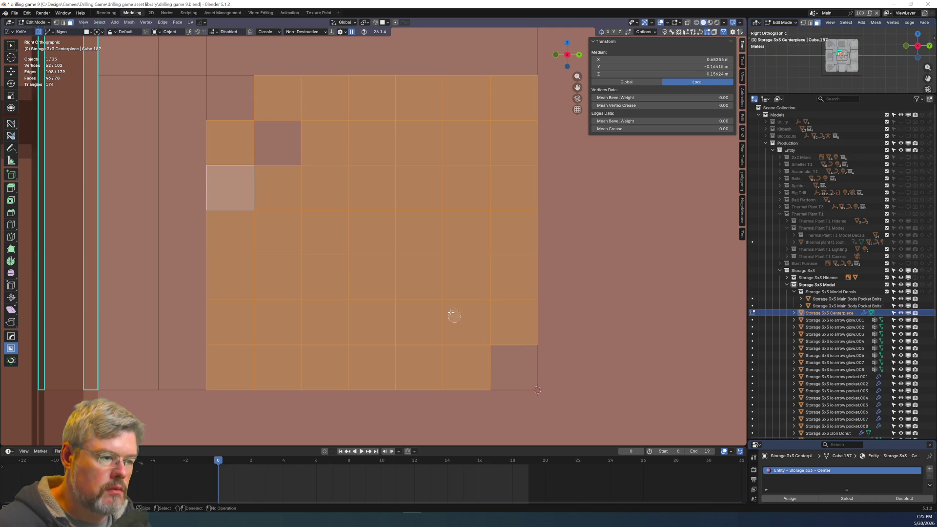
left_click(291, 160)
key("ctrl+x")
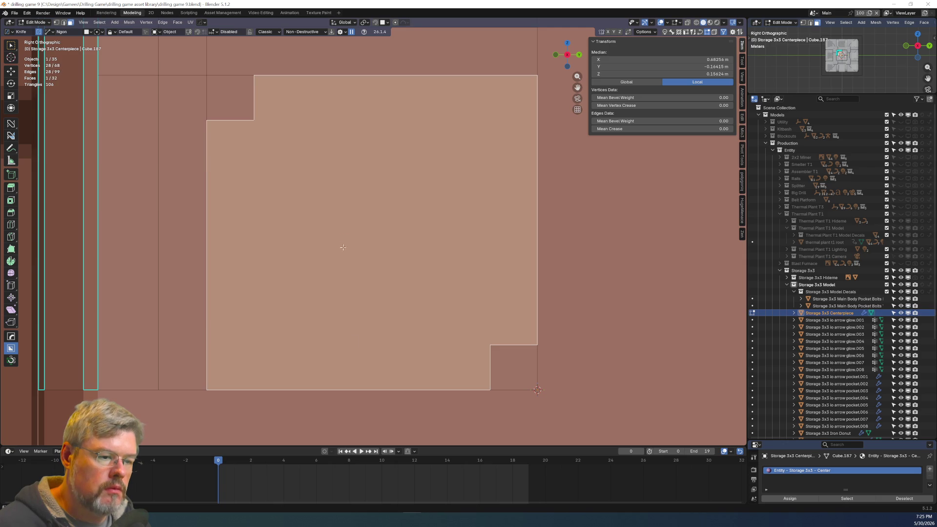
key("1")
left_click(209, 210)
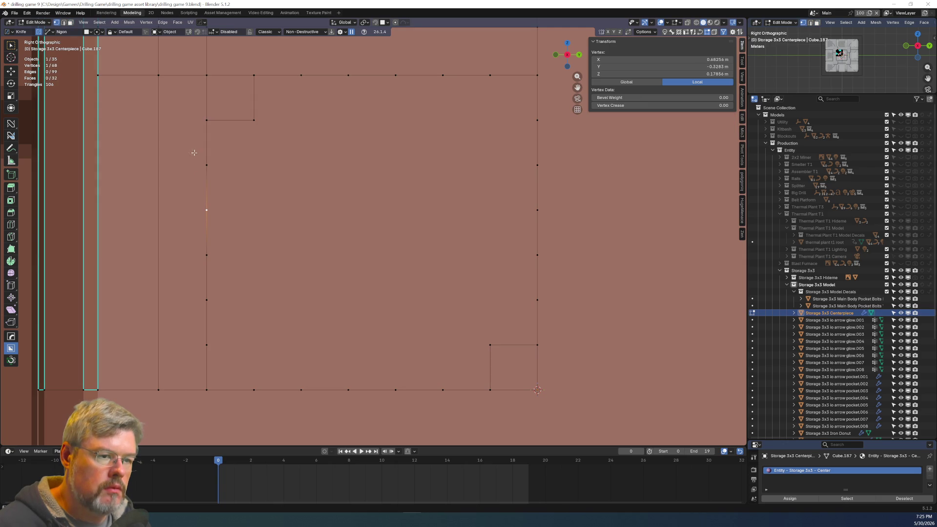
Dissolve the leftover grid vertices along the left, bottom, right and top borders.
mouse_move(248, 358)
left_mouse_down()
mouse_move(194, 155)
mouse_move(250, 367)
left_mouse_up()
key("Escape")
key("x")
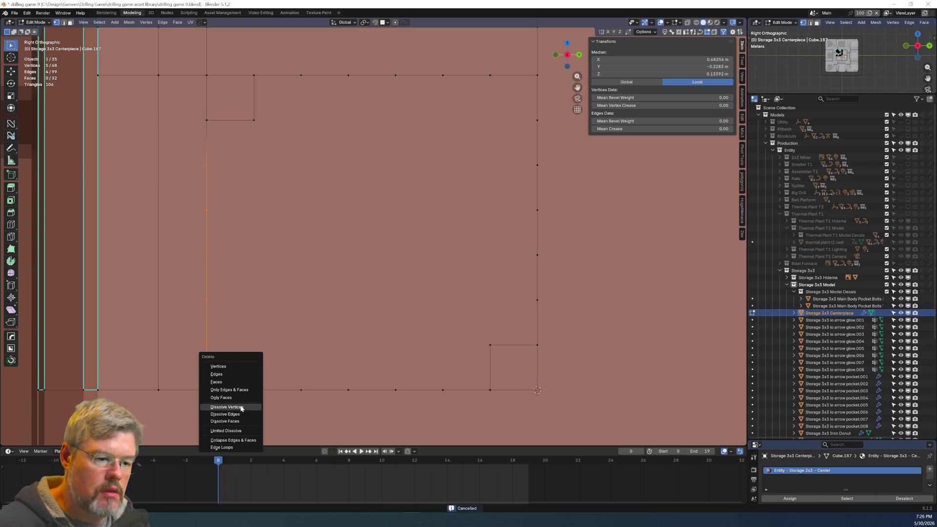
left_click(241, 408)
left_click_drag(246, 377, 459, 402)
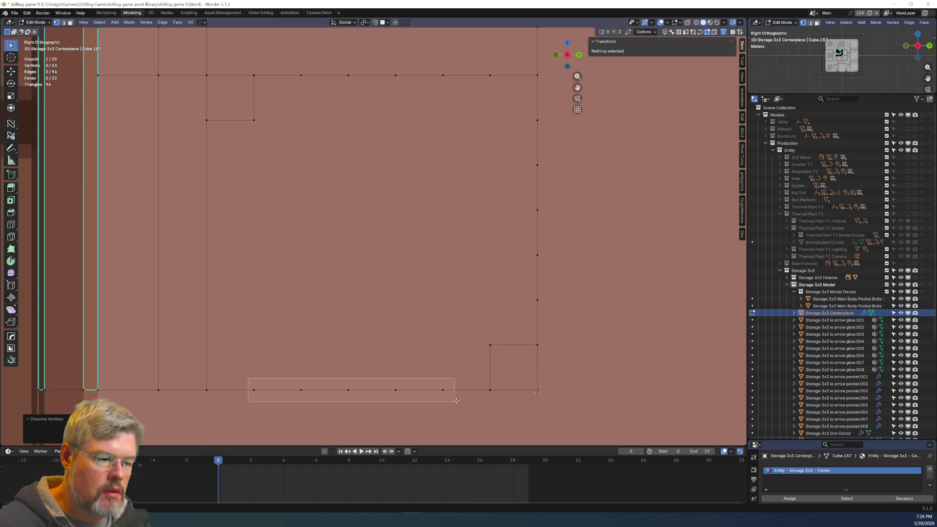
key("x")
left_click(464, 398)
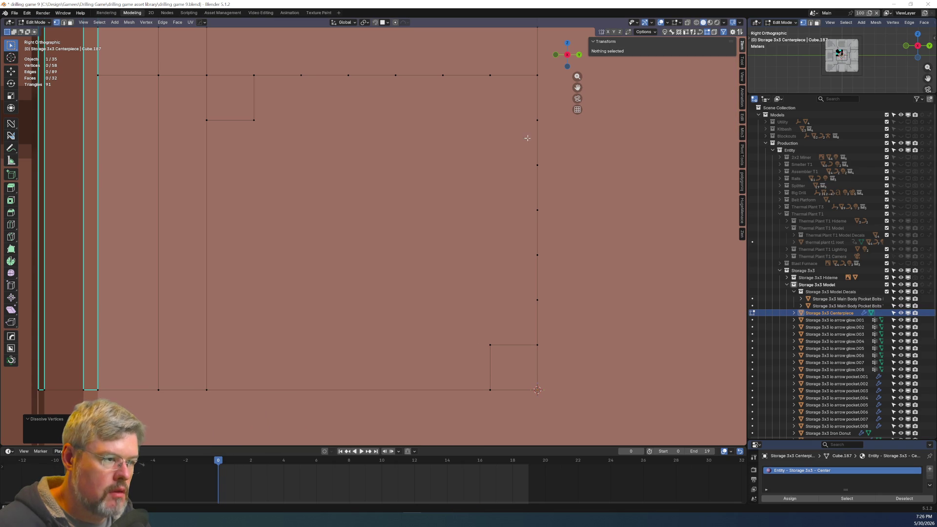
left_click_drag(527, 120, 550, 325)
key("x")
left_click(549, 330)
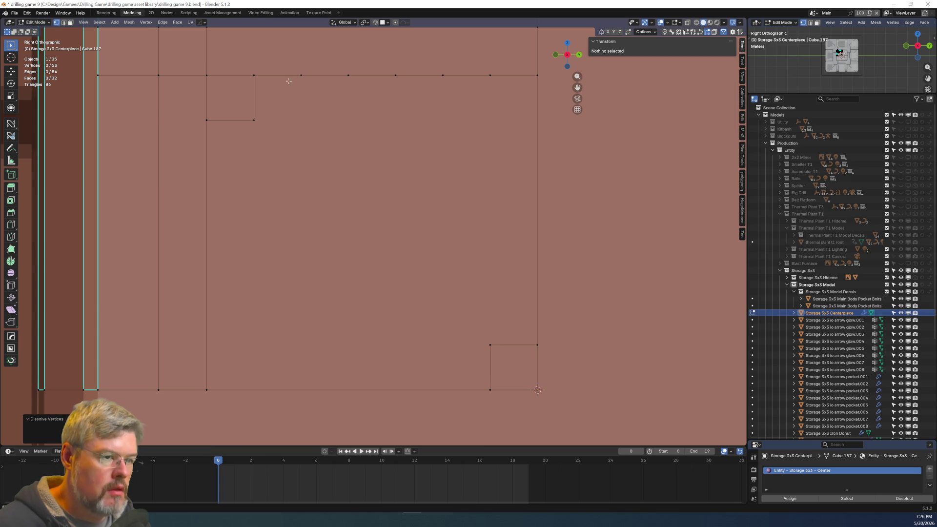
mouse_move(273, 65)
left_mouse_down()
mouse_move(429, 98)
mouse_move(518, 93)
left_mouse_up()
key("x")
left_click(517, 91)
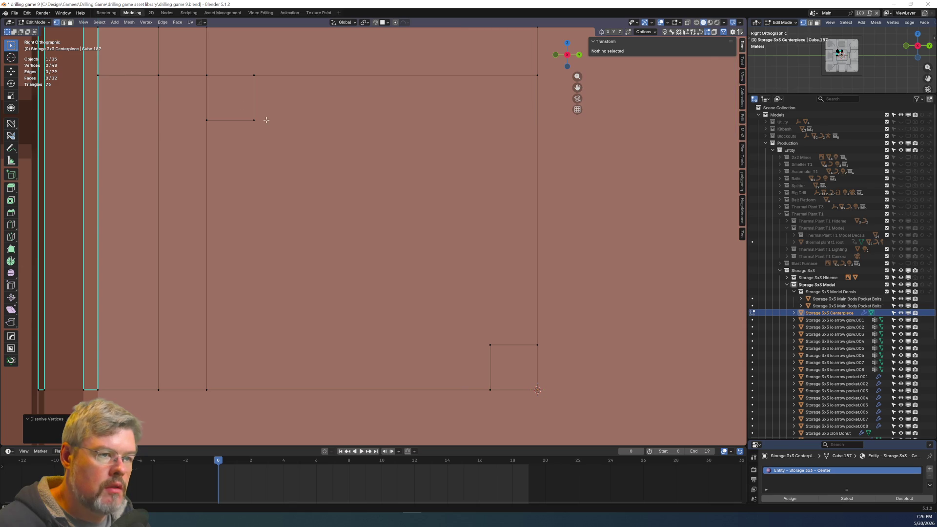
Dissolve the top-left and bottom-right notch corner vertices into diagonals.
left_click_drag(245, 108, 278, 139)
key("x")
left_click(278, 139)
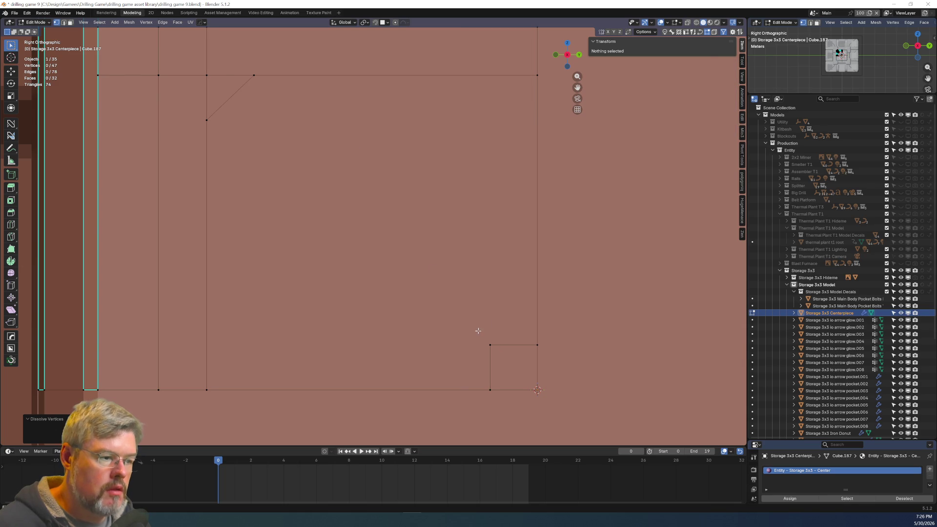
left_click_drag(478, 331, 497, 353)
key("x")
left_click(497, 353)
Delete the lower-right diagonal edge, then undo the deletion.
left_click(509, 369)
key("x")
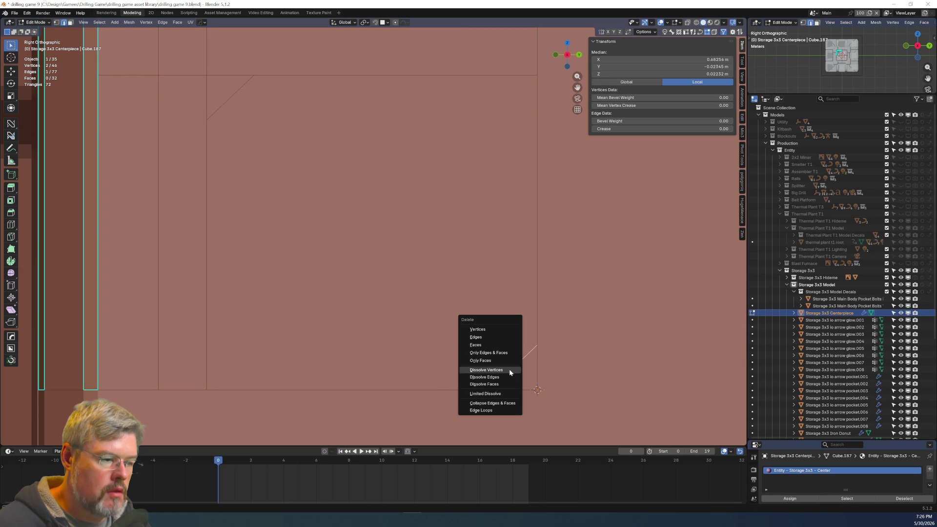
left_click(508, 369)
key("x")
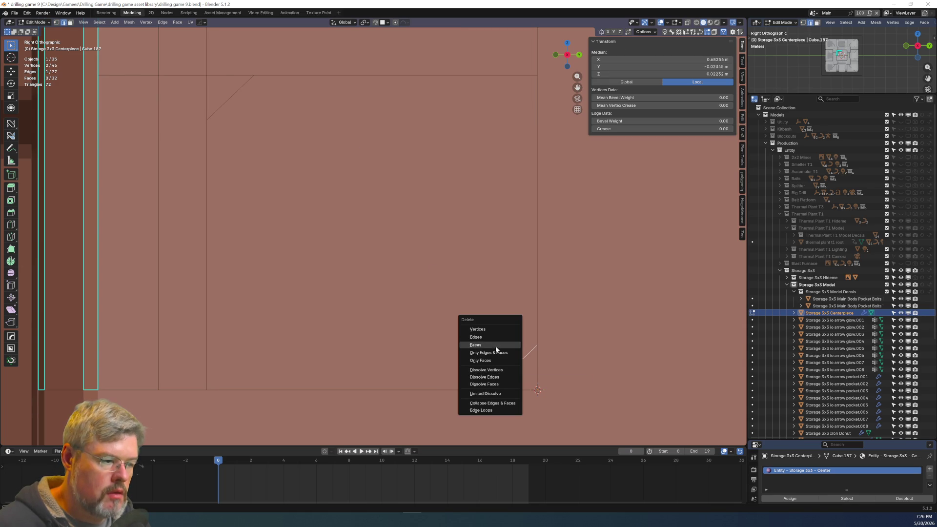
left_click(489, 338)
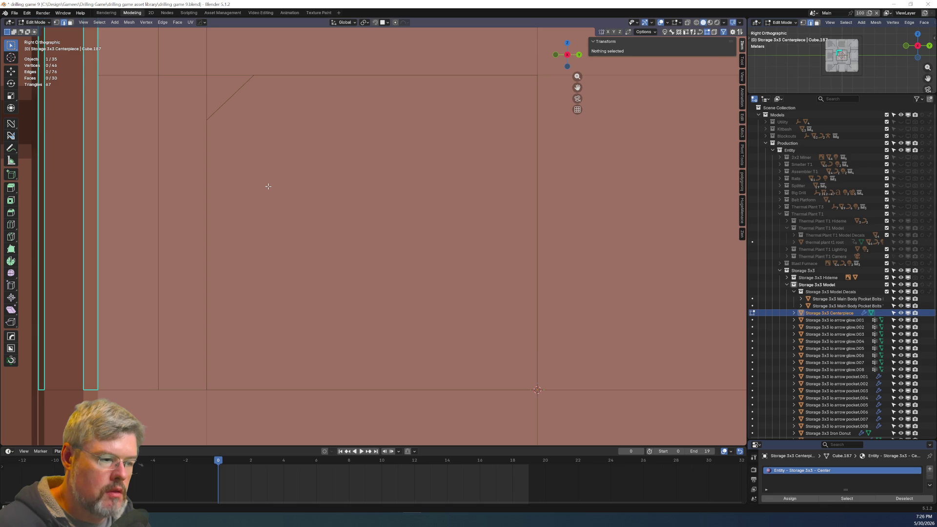
key("ctrl+z")
left_click(227, 102, "shift")
key("x")
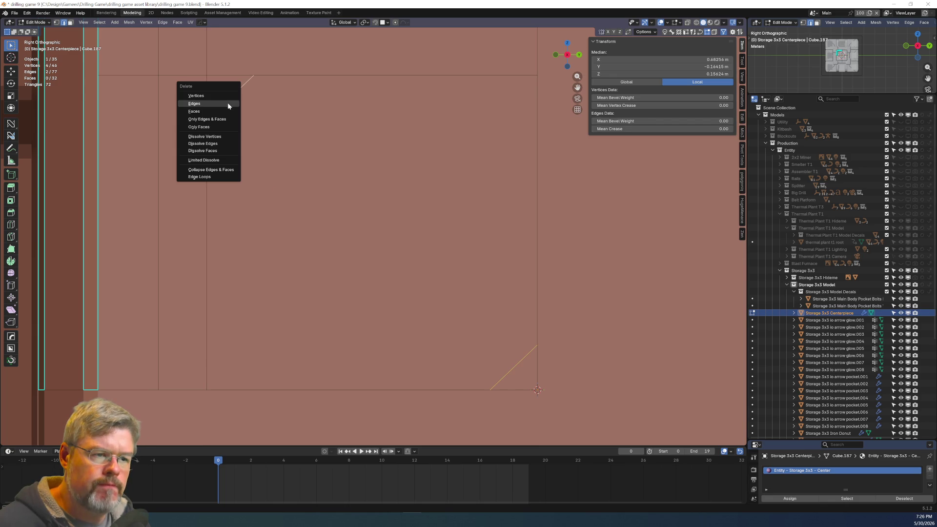
key("Escape")
Join opposite border vertices with two long parallel diagonal edges.
key("1")
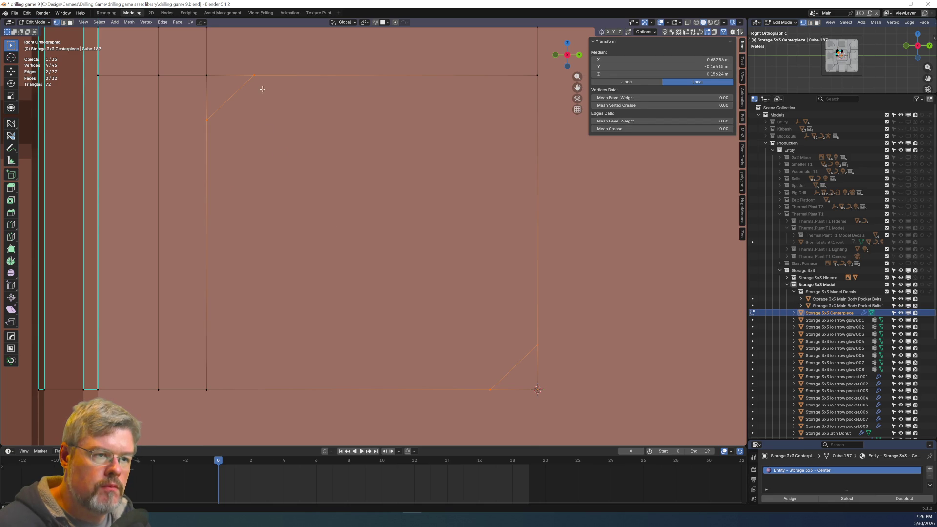
left_click(256, 74)
left_click(525, 341, "shift")
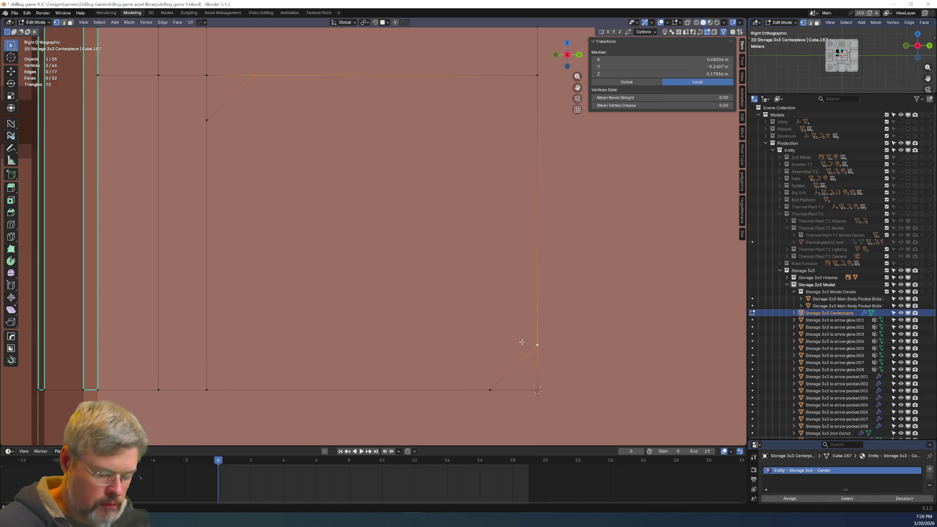
key("j")
left_click(491, 389)
left_click(209, 122, "shift")
key("j")
Delete the two short corner edges and view the panel in perspective.
left_click(226, 101)
left_click(517, 370, "shift")
key("x")
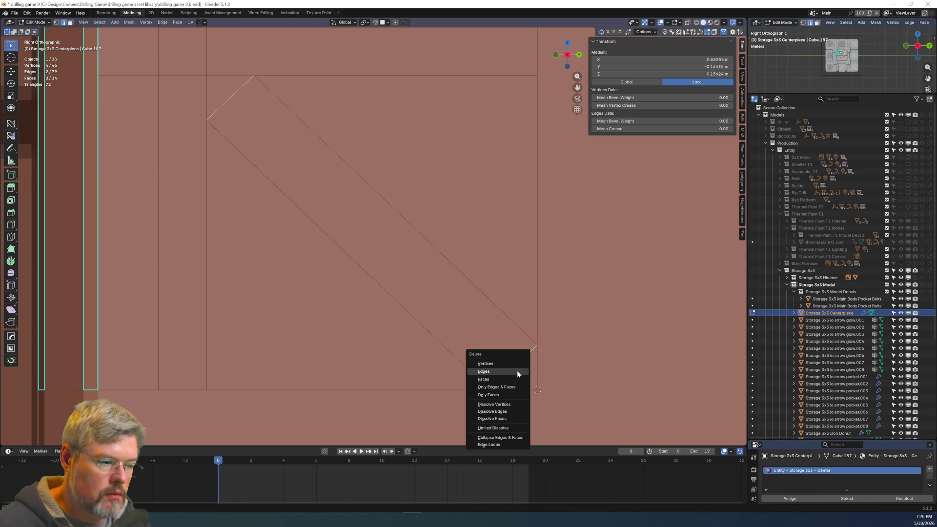
left_click(517, 371)
scroll(504, 367, "down", 3)
mouse_move(505, 367)
middle_mouse_down()
mouse_move(480, 337)
mouse_move(487, 298)
mouse_move(477, 309)
middle_mouse_up()
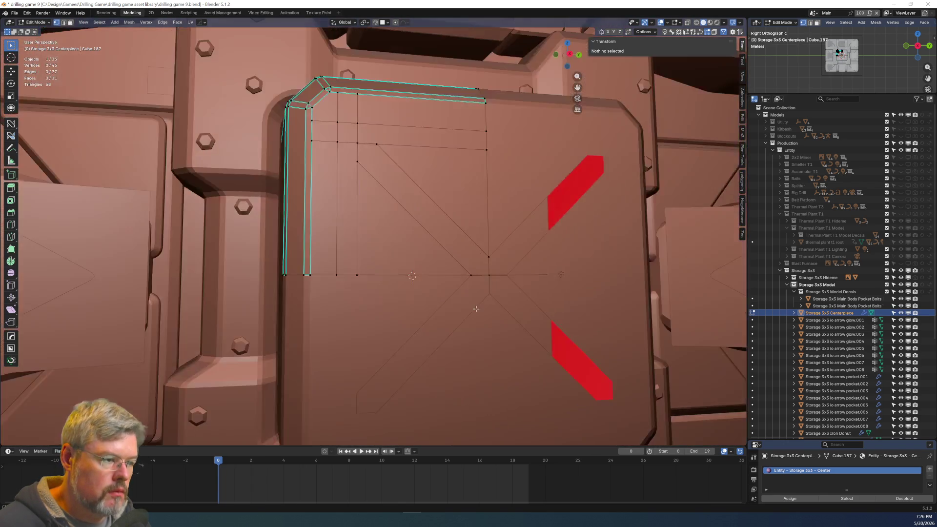
Fill the edges around the opening and the long diagonal with a new face.
scroll(467, 304, "up", 4)
key("2")
left_click(360, 96)
left_click(344, 86, "shift")
left_click(424, 118, "shift")
left_click(420, 176, "shift")
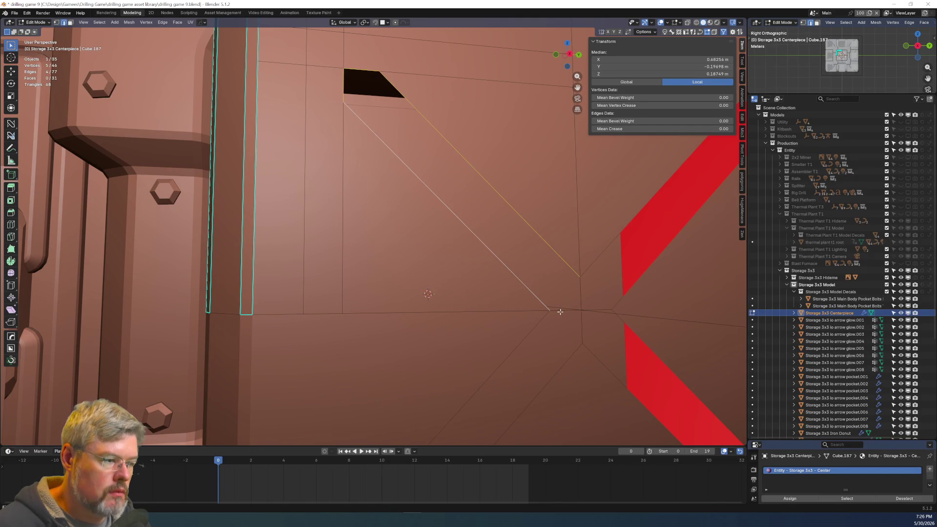
key("f")
Extrude the selected triangle faces along their normals in place.
scroll(488, 230, "down", 8)
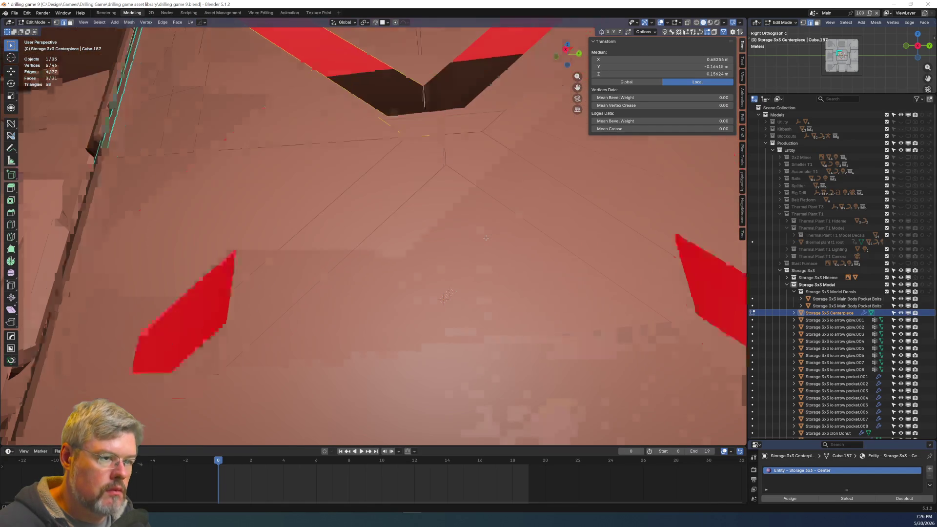
scroll(405, 166, "up", 5)
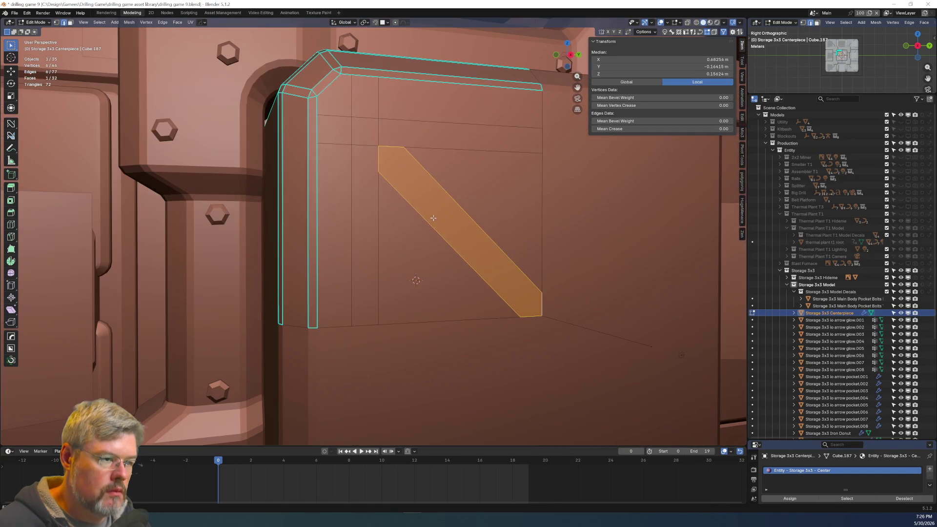
left_click(412, 268, "shift")
middle_click_drag(477, 220, 495, 203)
key("alt+e")
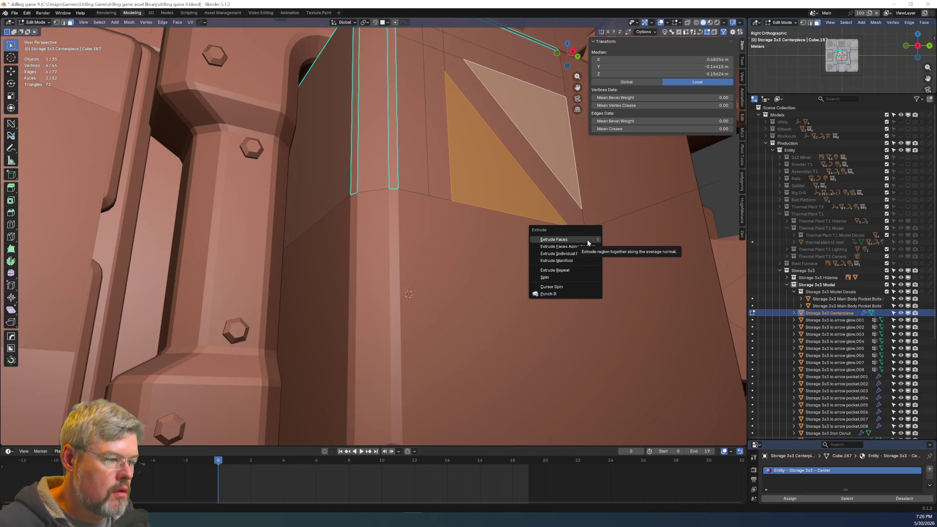
left_click(587, 241)
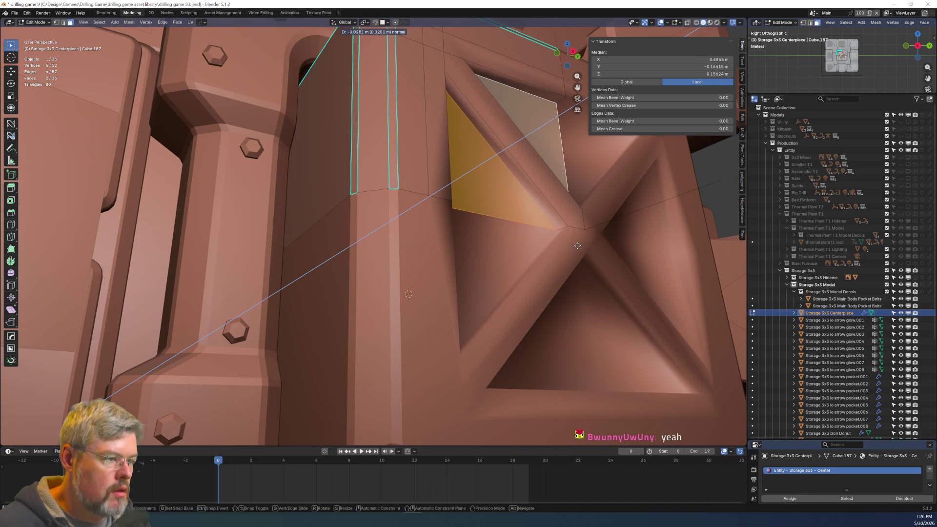
key("Escape")
Grow the selection around the pocket, join triangles into quads, and mark the edges sharp.
mouse_move(578, 246)
middle_mouse_down()
mouse_move(446, 232)
mouse_move(423, 267)
middle_mouse_up()
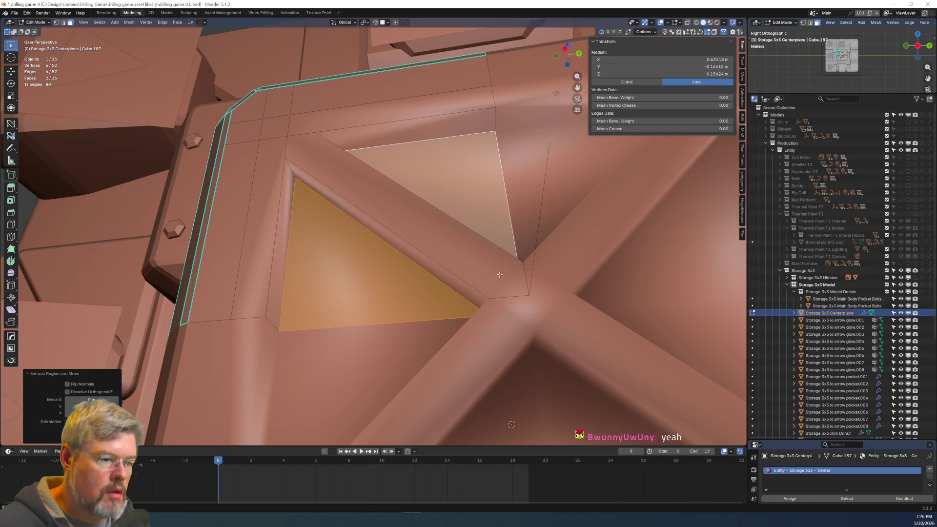
key("ctrl+KP_Add")
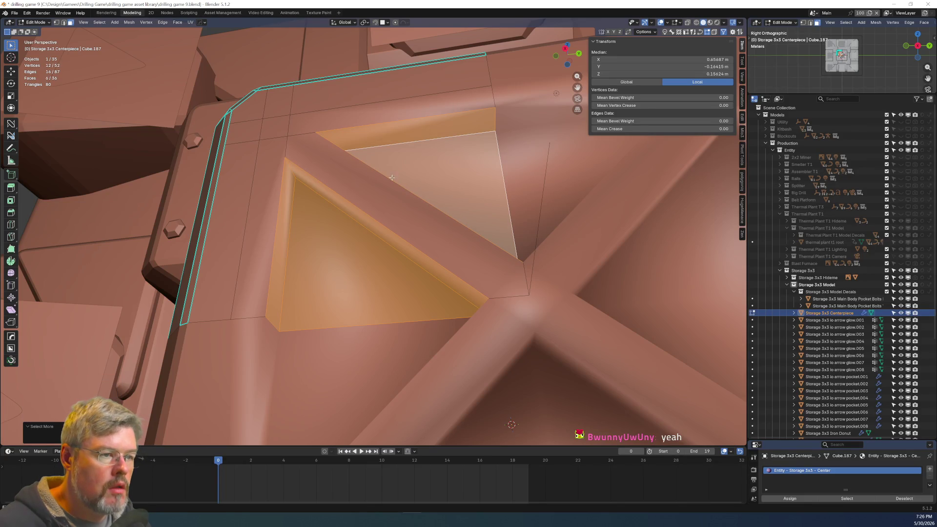
right_click(354, 171)
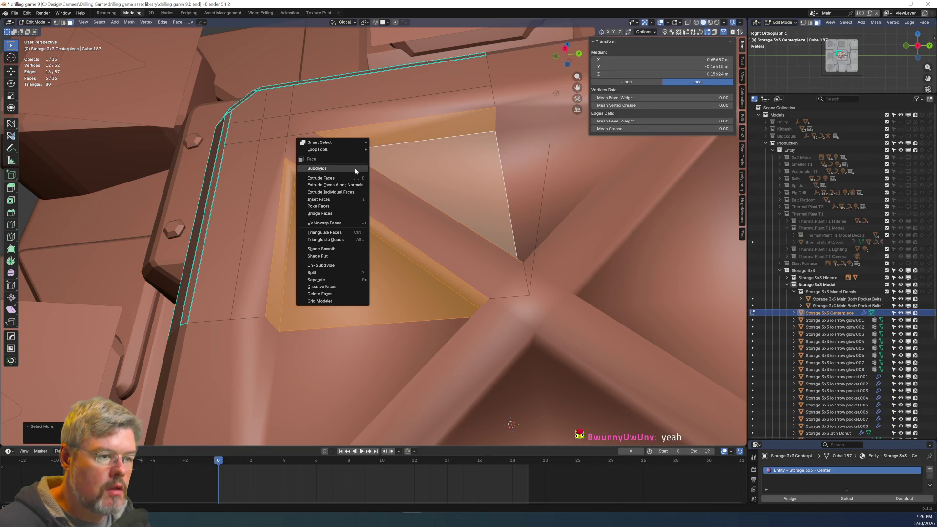
left_click(344, 237)
right_click(344, 238)
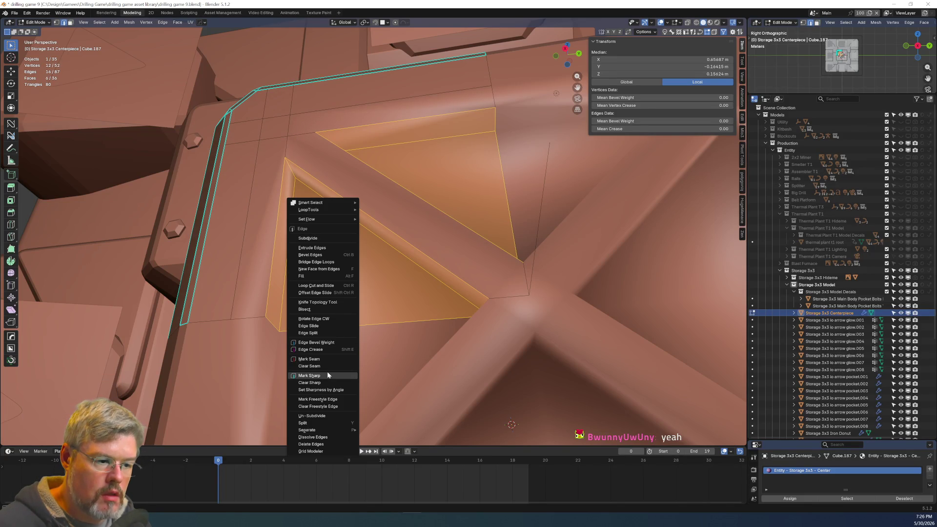
left_click(327, 371)
Check the centerpiece from the front in Object Mode, then re-enter Edit Mode.
key("Tab")
key("KP_Decimal")
mouse_move(353, 229)
middle_mouse_down()
mouse_move(377, 257)
mouse_move(361, 224)
mouse_move(334, 235)
mouse_move(376, 299)
middle_mouse_up()
scroll(376, 257, "down", 1)
scroll(351, 234, "up", 2)
key("Tab")
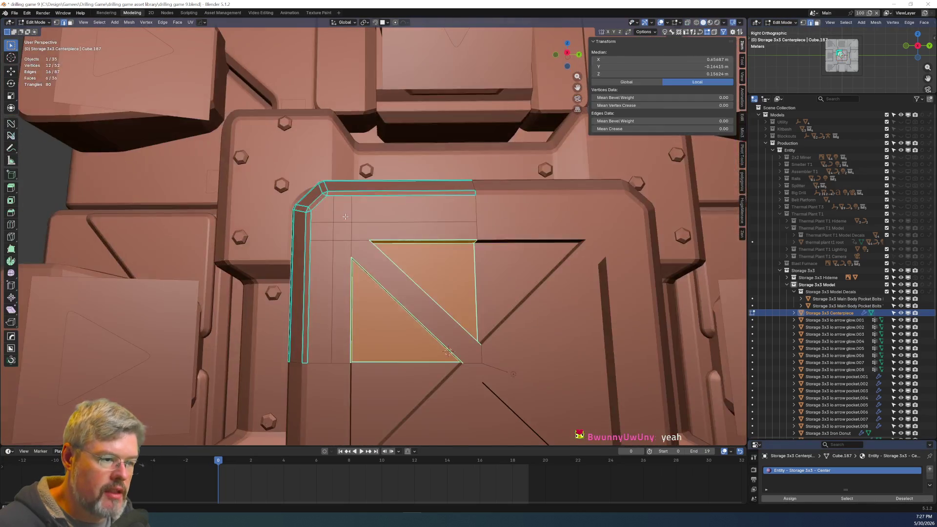
Select the corner, vertical, diagonal and top strip faces framing the pocket.
scroll(376, 299, "up", 2)
scroll(378, 304, "down", 3)
scroll(378, 303, "up", 3)
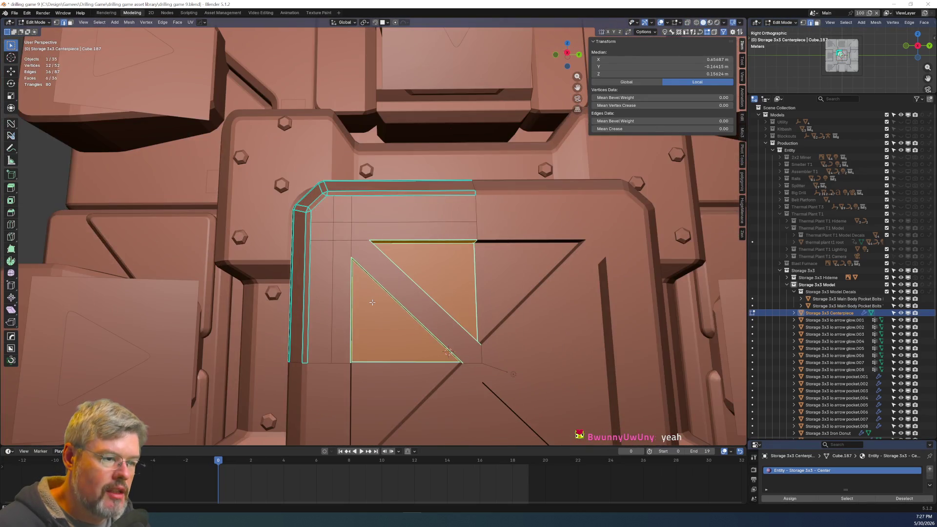
scroll(372, 303, "up", 2)
scroll(368, 302, "down", 6)
scroll(363, 303, "up", 5)
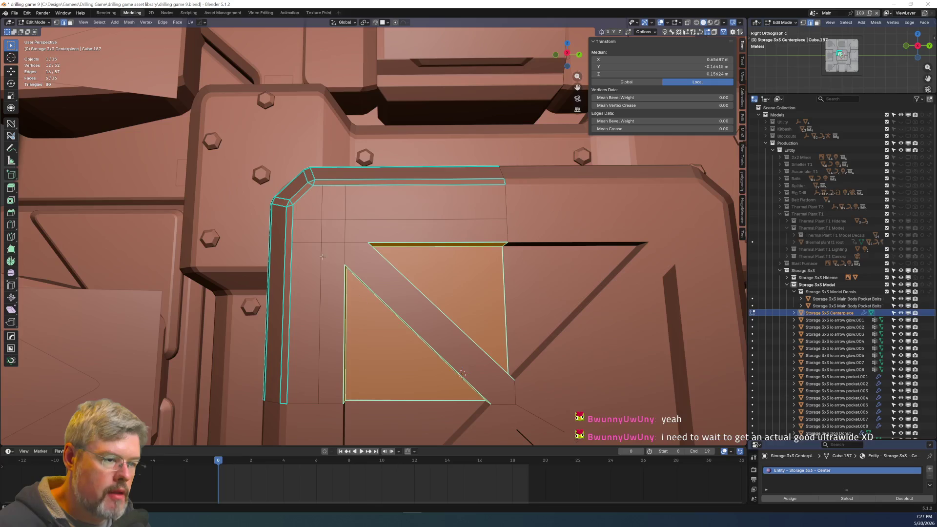
left_click(328, 233)
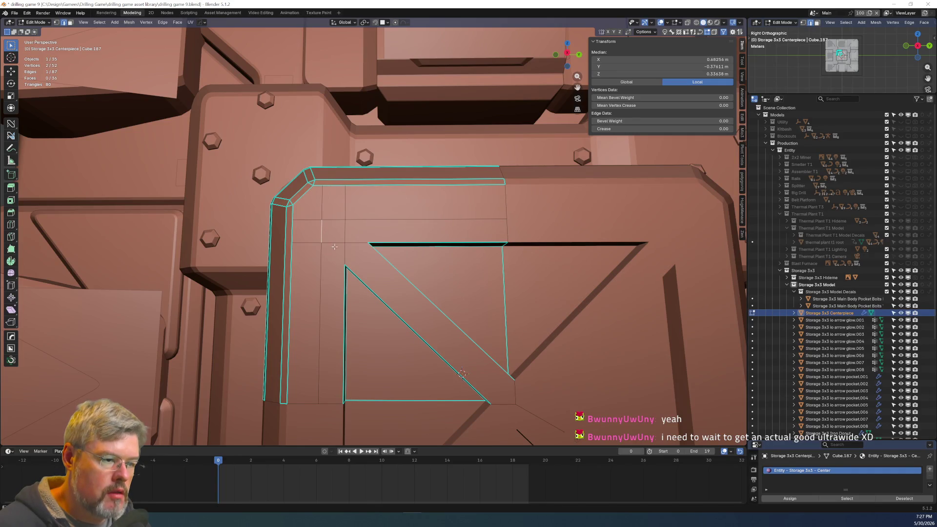
key("3")
left_click(334, 230)
left_click(333, 322, "shift")
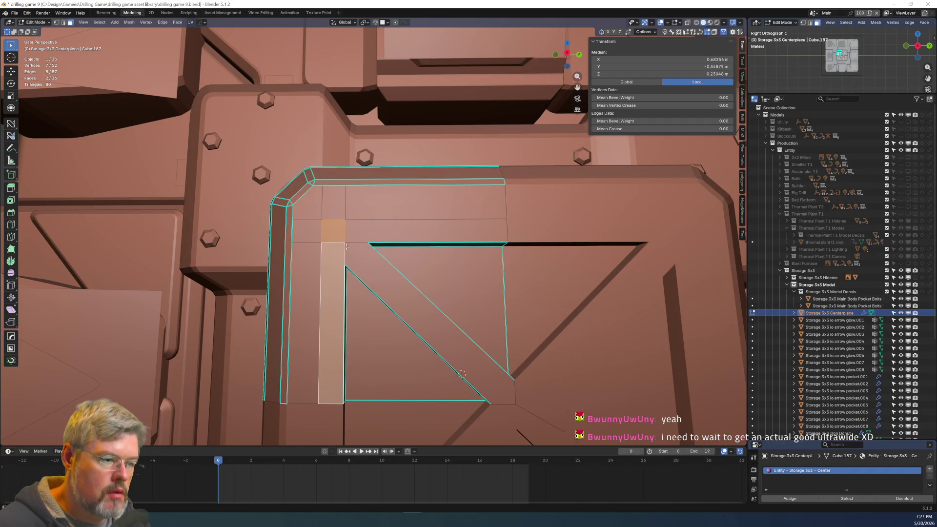
left_click(429, 322, "shift")
left_click(424, 230, "shift")
middle_click_drag(425, 231, 392, 261)
mouse_move(511, 267)
middle_mouse_down()
mouse_move(586, 285)
mouse_move(501, 301)
mouse_move(519, 305)
mouse_move(514, 297)
middle_mouse_up()
Cancel a trial extrusion and reselect only the narrow vertical and top strip faces.
key("e")
right_click(587, 290)
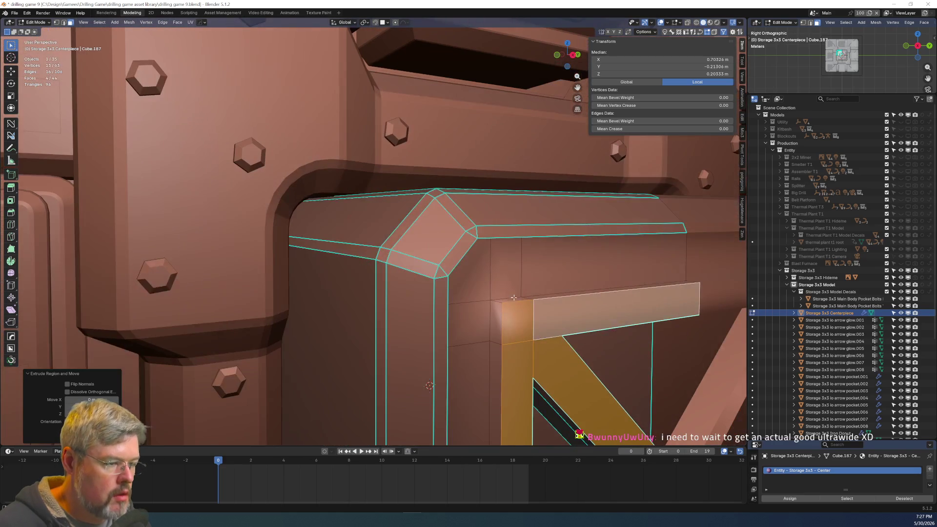
left_click(490, 345)
left_click(495, 345)
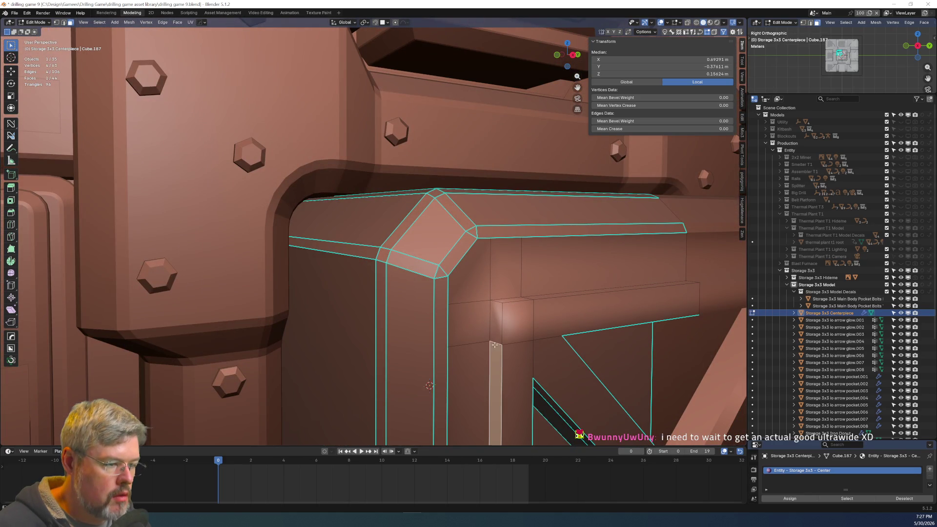
left_click(494, 311, "shift")
left_click(534, 299, "shift")
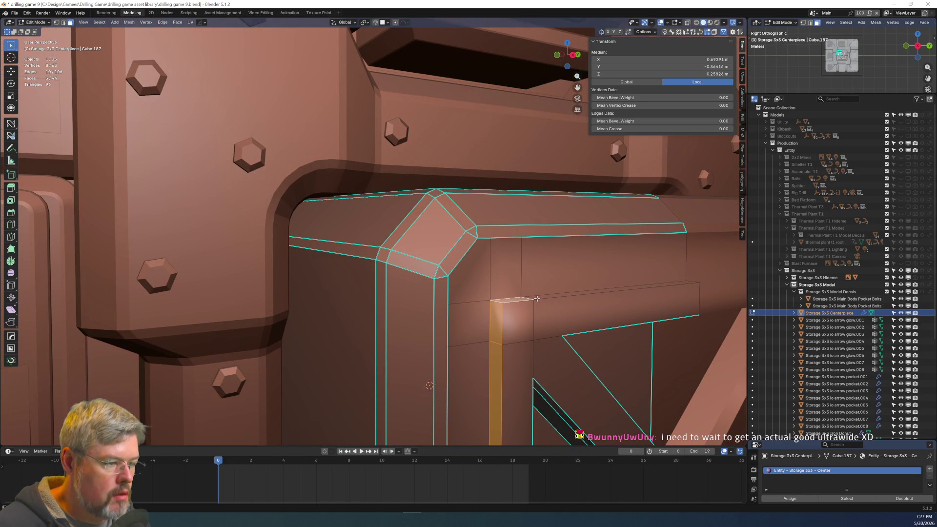
left_click(537, 297, "shift")
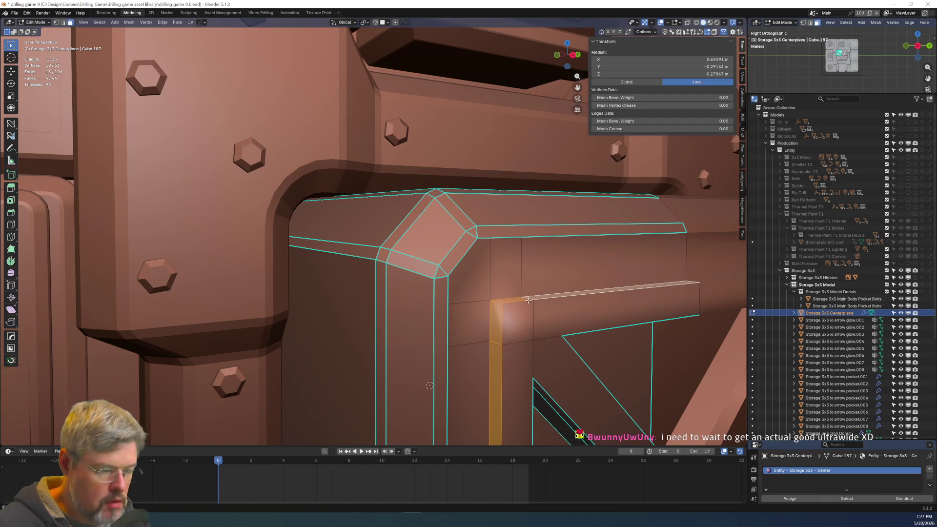
Convert the strip faces to their boundary loop and mark those edges sharp.
right_click(528, 303)
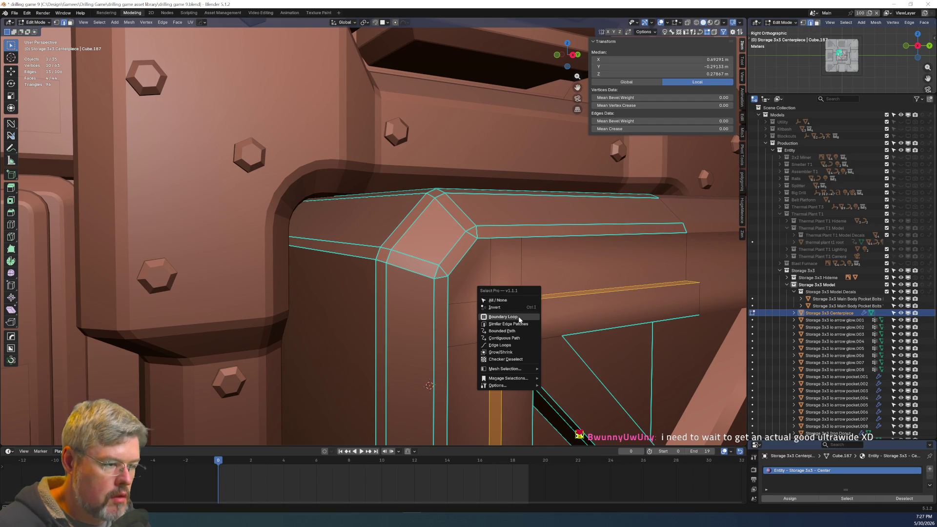
left_click(520, 317)
right_click(519, 320)
left_click(519, 319)
right_click(498, 302)
left_click(522, 334)
mouse_move(522, 334)
middle_mouse_down()
mouse_move(491, 345)
mouse_move(360, 315)
mouse_move(370, 341)
mouse_move(414, 266)
mouse_move(393, 231)
middle_mouse_up()
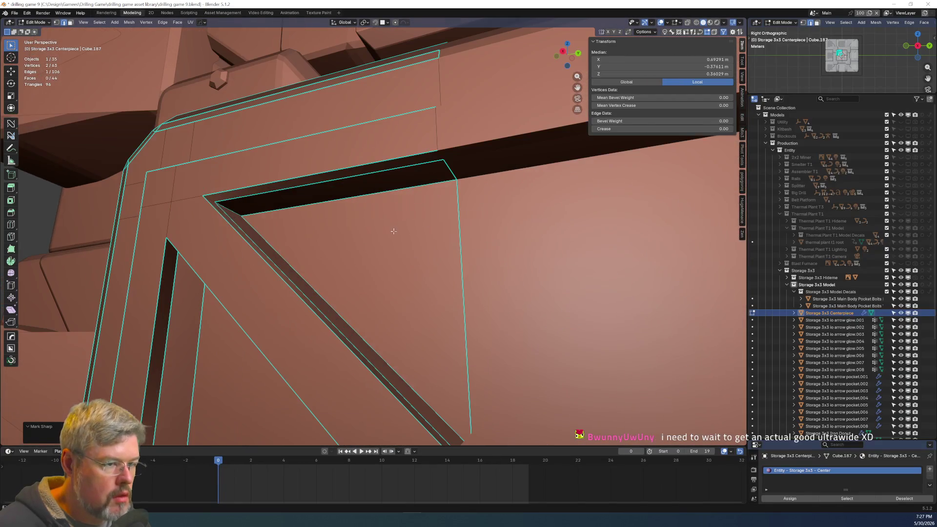
Select the triangular inset panel faces and mark their edges sharp.
left_click(455, 217)
right_click(455, 217)
left_click(455, 217)
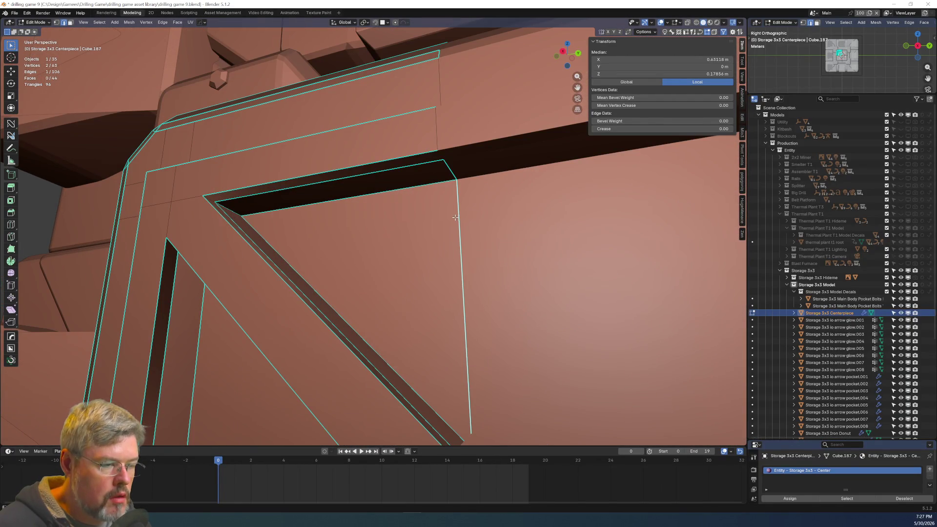
mouse_move(412, 188)
middle_mouse_down()
mouse_move(371, 205)
mouse_move(408, 182)
mouse_move(392, 178)
mouse_move(378, 210)
mouse_move(362, 206)
mouse_move(388, 191)
mouse_move(293, 199)
middle_mouse_up()
key("3")
left_click(216, 216)
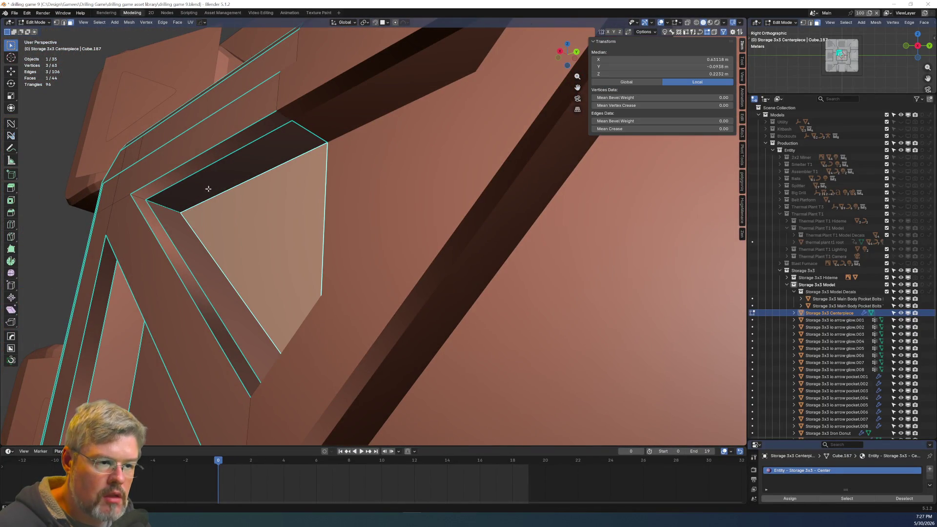
left_click(207, 184, "shift")
left_click(182, 222, "shift")
key("x")
key("Escape")
key("ctrl+e")
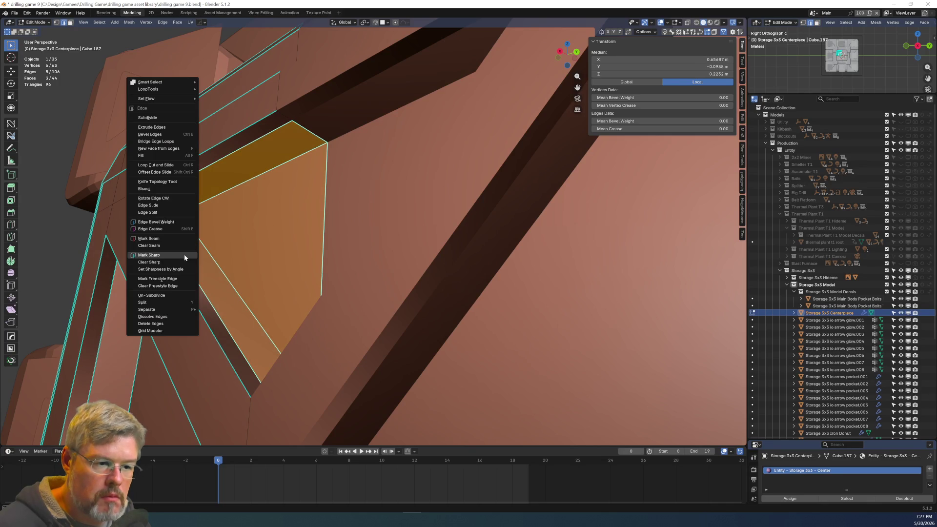
left_click(183, 261)
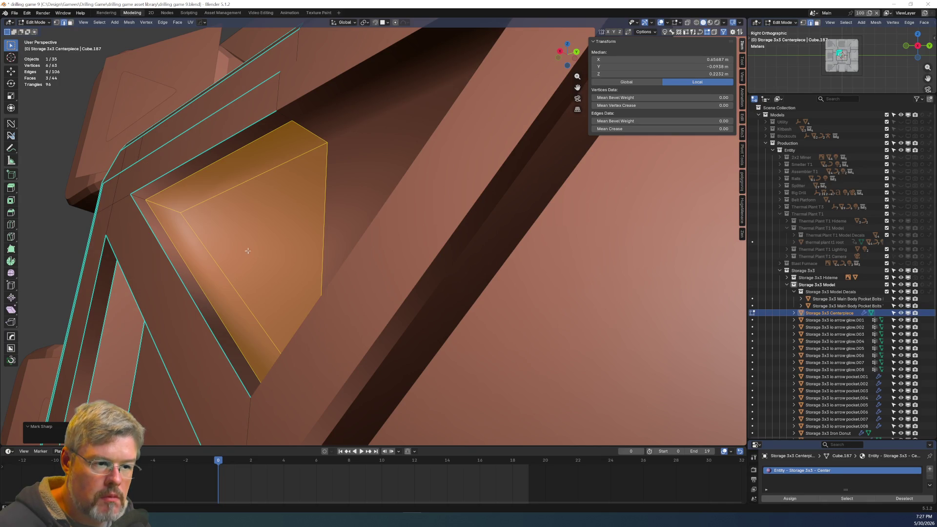
Undo back to the two-edge selection and mark those inset edges sharp.
key("ctrl+z")
key("ctrl+z")
key("ctrl+z")
key("ctrl+e")
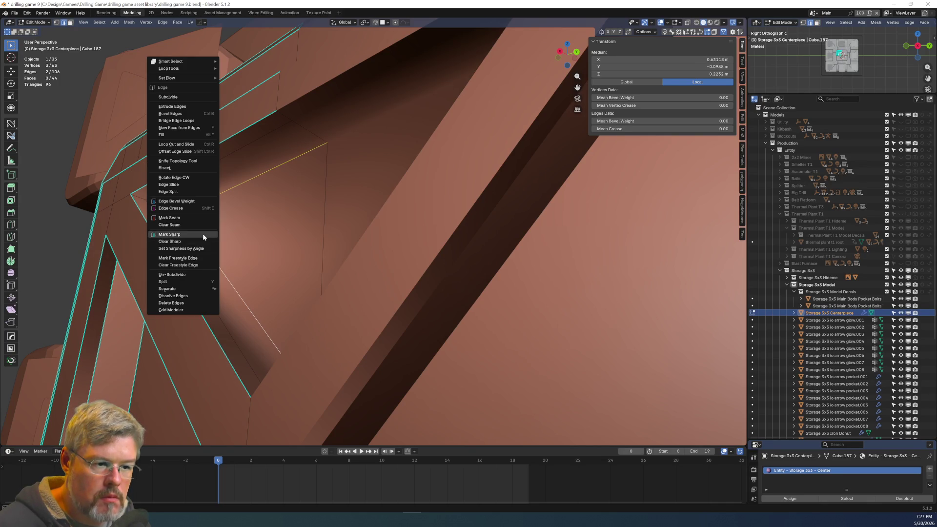
left_click(203, 234)
scroll(215, 237, "down", 5)
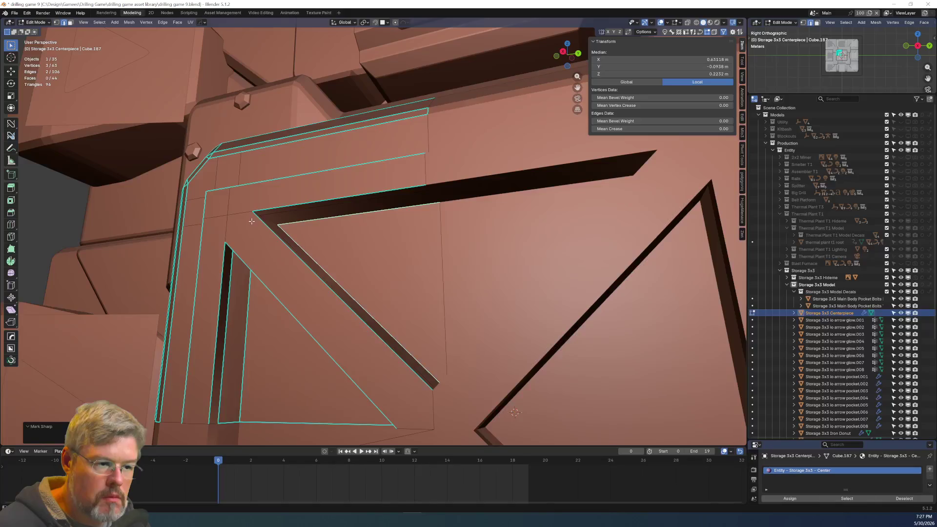
scroll(251, 221, "up", 5)
key("ctrl+e")
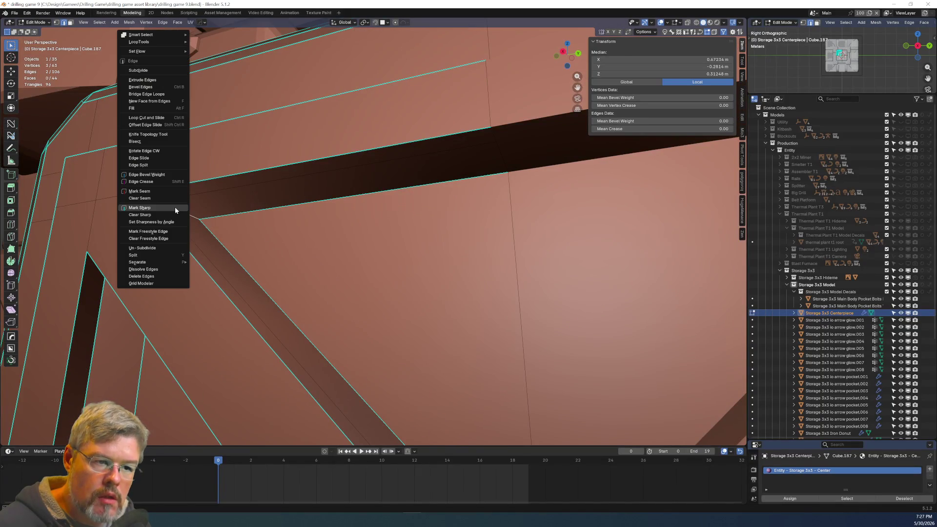
left_click(175, 210)
Mark the frame's corner edges and a groove edge sharp.
middle_click_drag(175, 210, 340, 109)
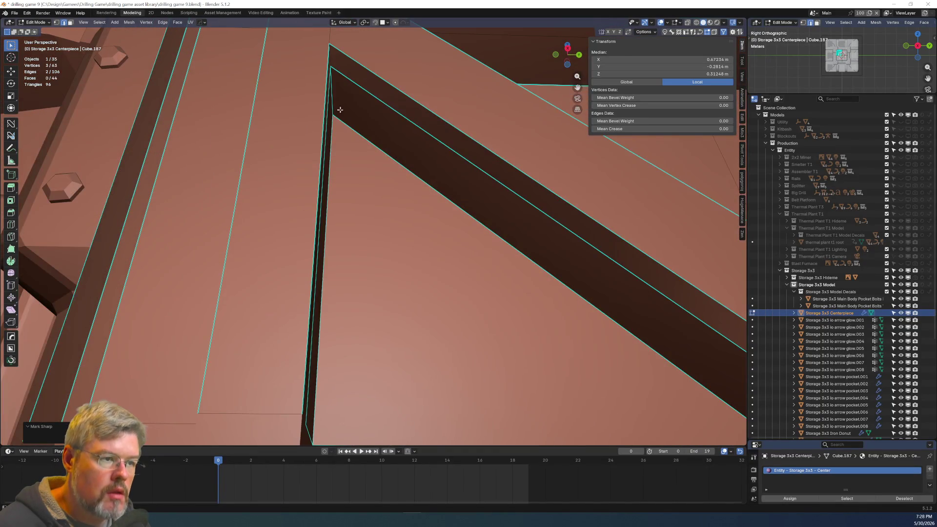
left_click(370, 140, "shift")
middle_click_drag(370, 141, 303, 147)
left_click(320, 127)
double_click(260, 115)
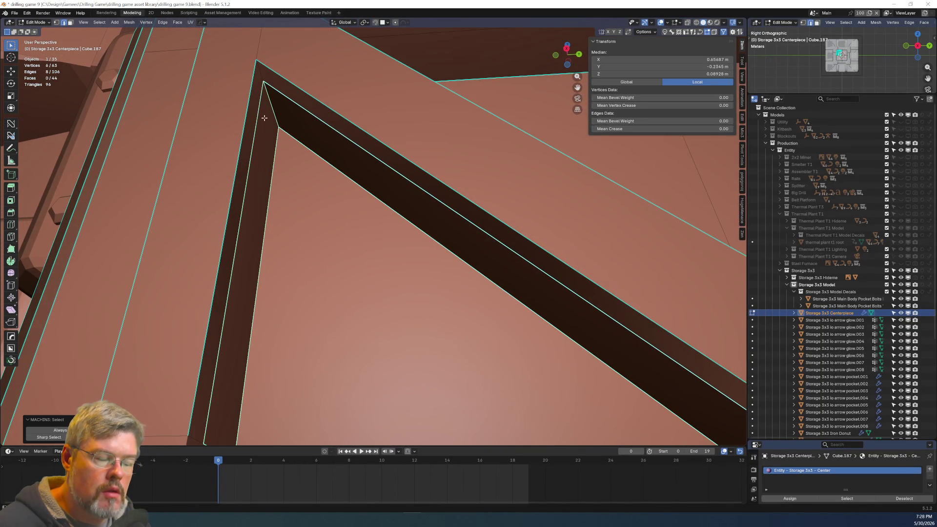
left_click(303, 167)
double_click(272, 109)
right_click(272, 108)
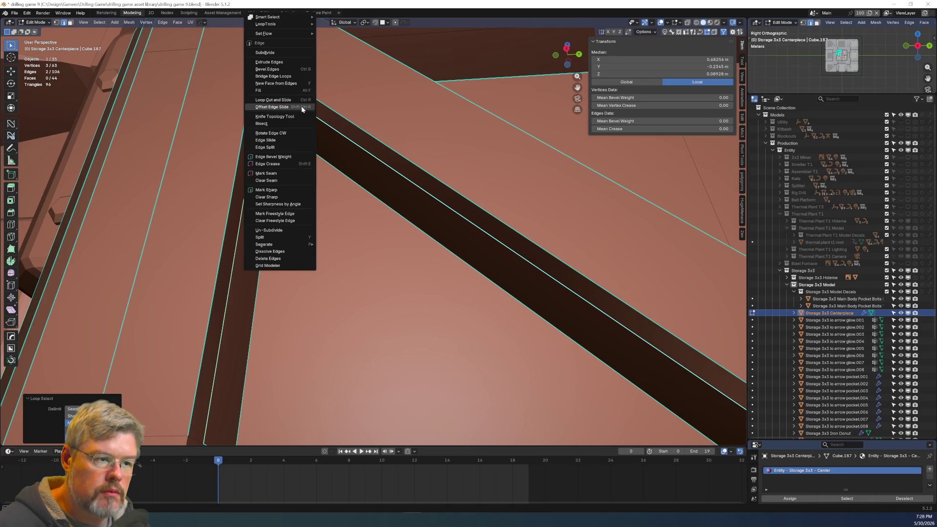
left_click(272, 109)
left_click(263, 71)
right_click(263, 71)
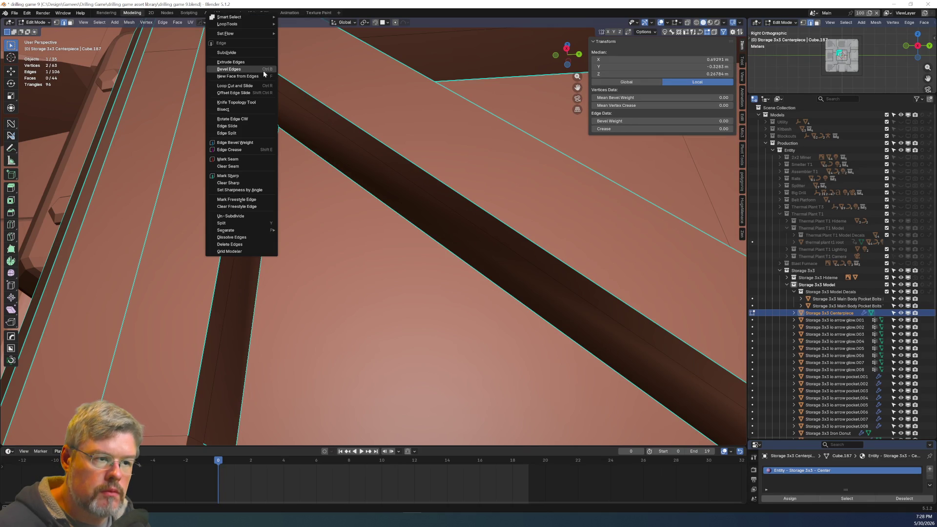
left_click(255, 174)
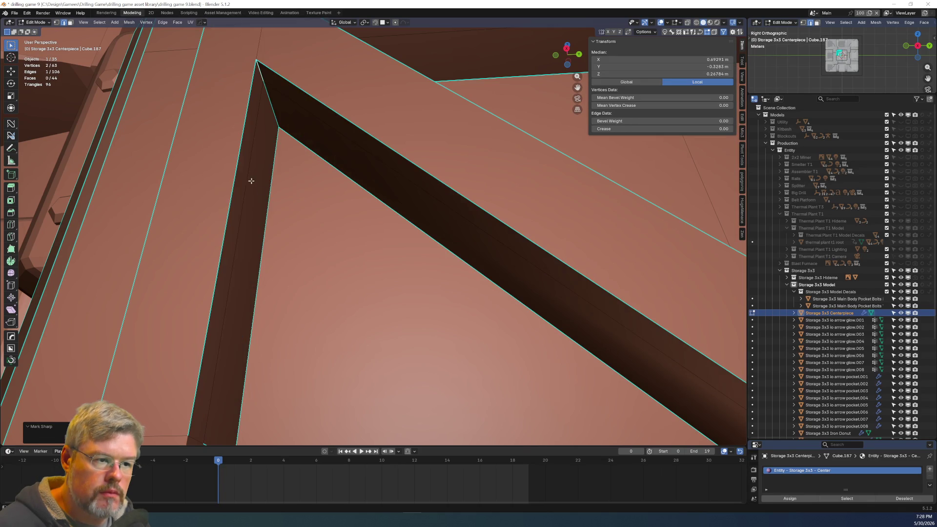
Mark the remaining selected groove edges of the frame sharp.
scroll(286, 211, "down", 5)
scroll(285, 211, "up", 6)
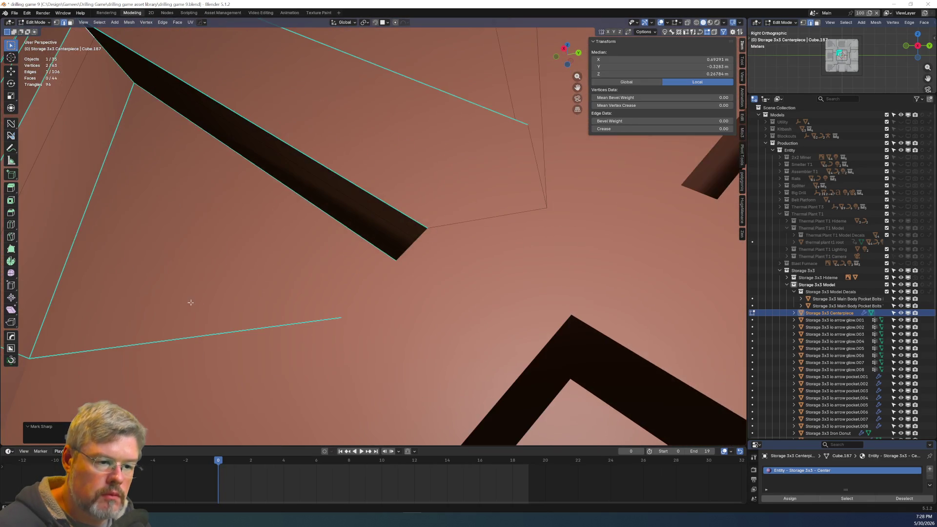
scroll(199, 281, "down", 4)
key("x")
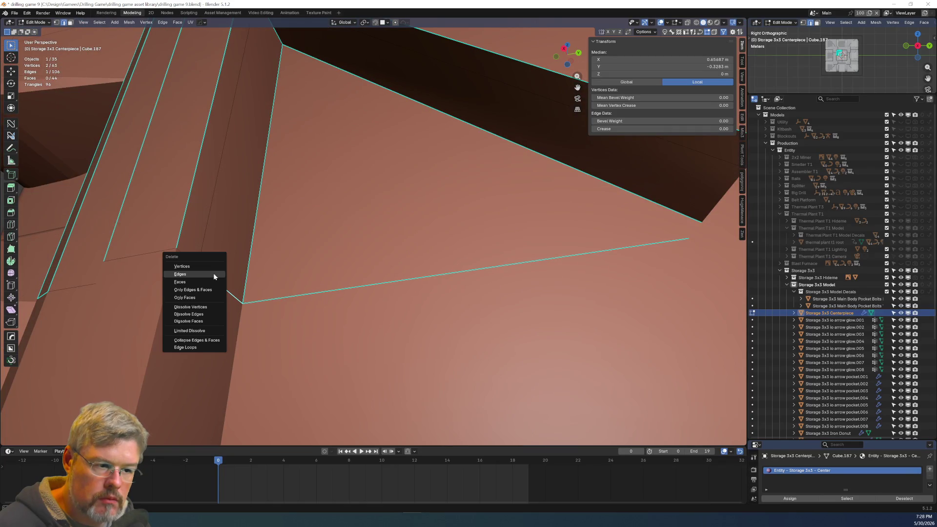
key("Escape")
key("ctrl+e")
left_click(209, 308)
key("KP_Decimal")
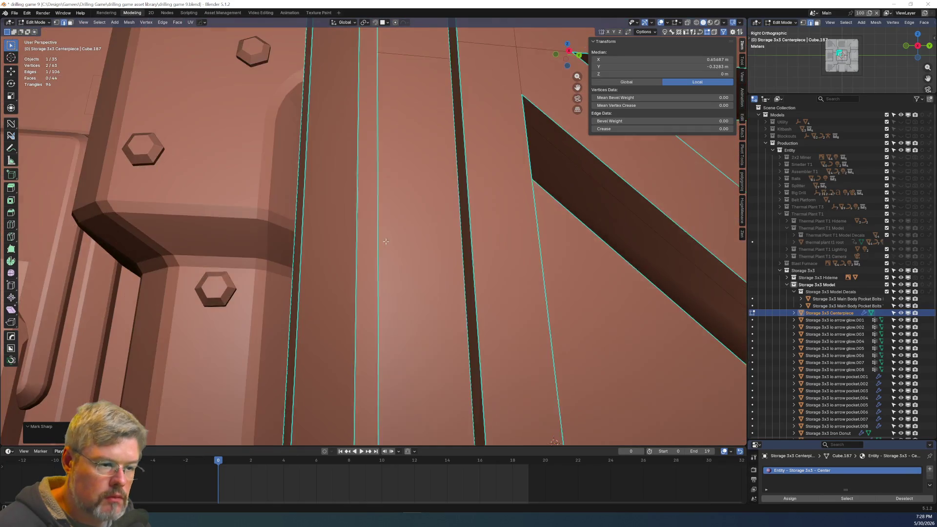
right_click(580, 377)
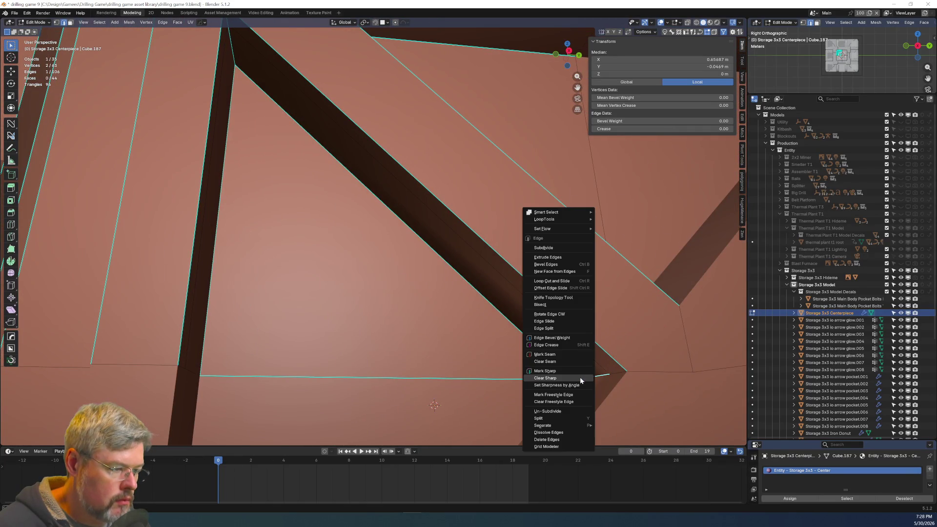
left_click(579, 376)
scroll(437, 382, "down", 2)
right_click(372, 334)
left_click(371, 334)
Mark the last frame edges sharp and return to Object Mode.
mouse_move(368, 382)
middle_mouse_down()
mouse_move(425, 259)
mouse_move(410, 274)
mouse_move(425, 265)
mouse_move(412, 266)
mouse_move(433, 255)
mouse_move(425, 276)
mouse_move(416, 277)
mouse_move(431, 239)
middle_mouse_up()
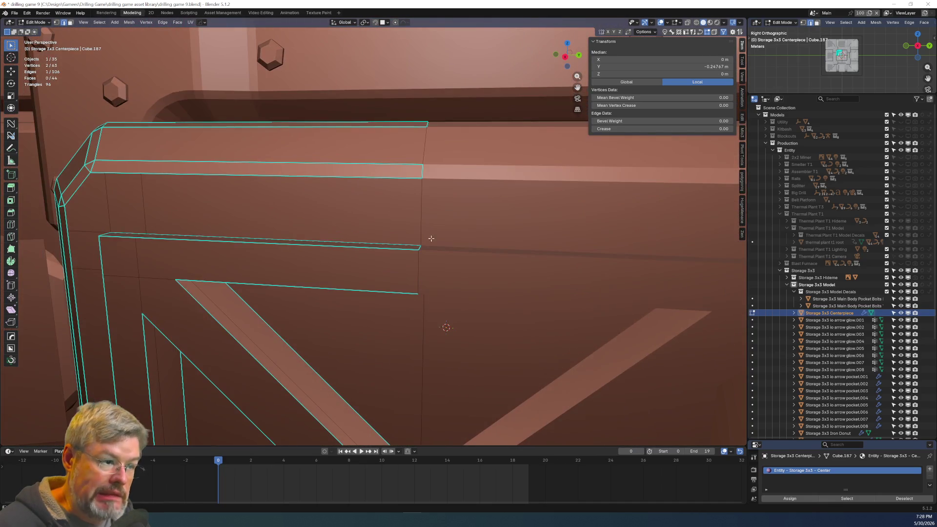
right_click(424, 168)
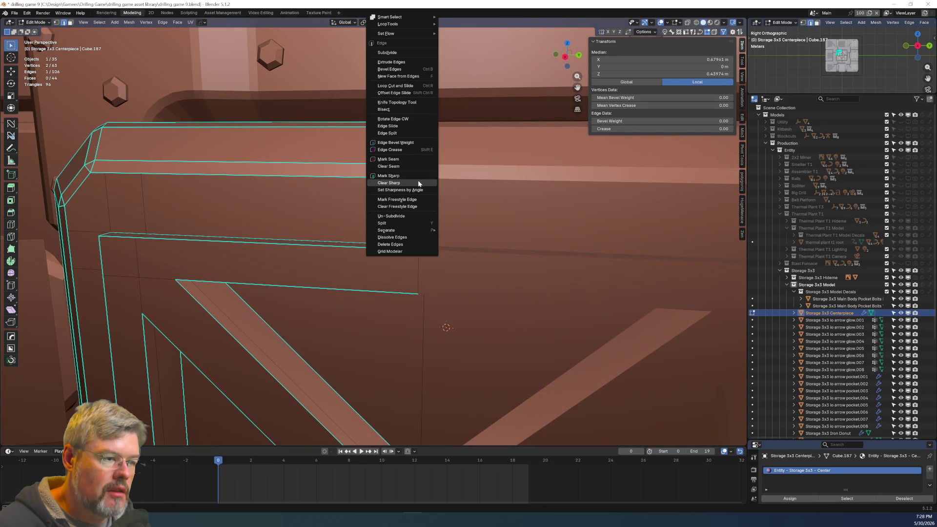
left_click(418, 180)
middle_click_drag(418, 181, 438, 199)
right_click(447, 206)
left_click(441, 299)
key("ctrl+Tab")
key("o")
mouse_move(473, 334)
middle_mouse_down()
mouse_move(488, 287)
mouse_move(477, 283)
mouse_move(443, 307)
mouse_move(503, 308)
mouse_move(494, 339)
mouse_move(406, 299)
mouse_move(422, 287)
mouse_move(416, 295)
middle_mouse_up()
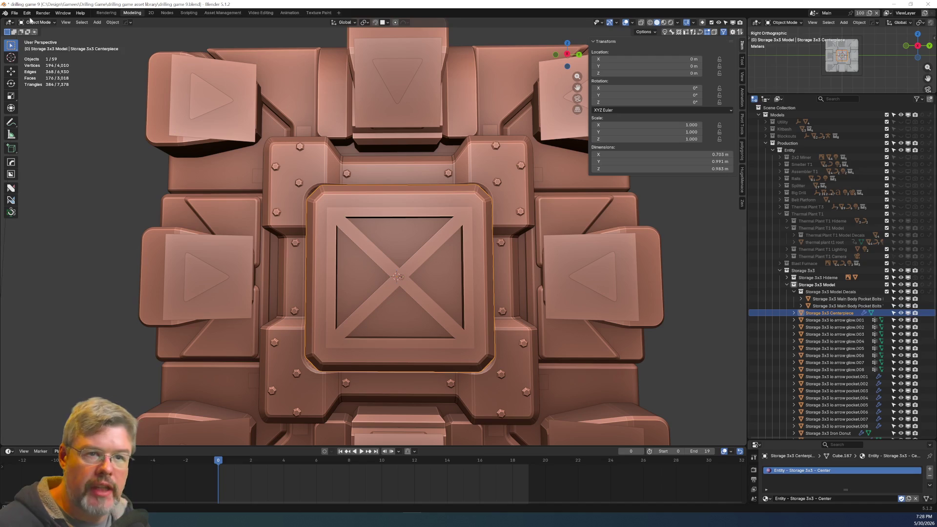
Save drilling game 9.blend.
left_click(15, 13)
left_click(24, 62)
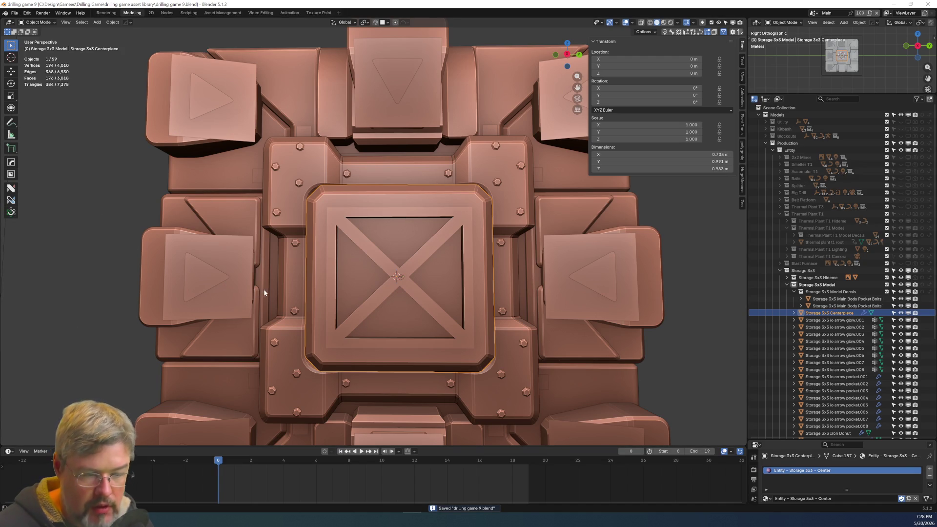
scroll(327, 289, "up", 4)
scroll(326, 279, "up", 2)
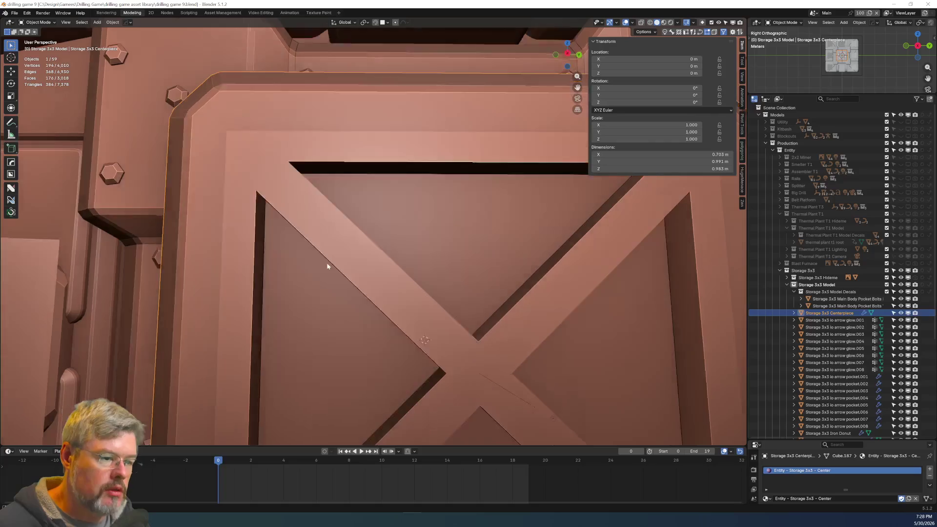
middle_click_drag(327, 262, 336, 256)
Enter Edit Mode on the centerpiece and select its inner upper-left frame corner edge.
key("ctrl+Tab")
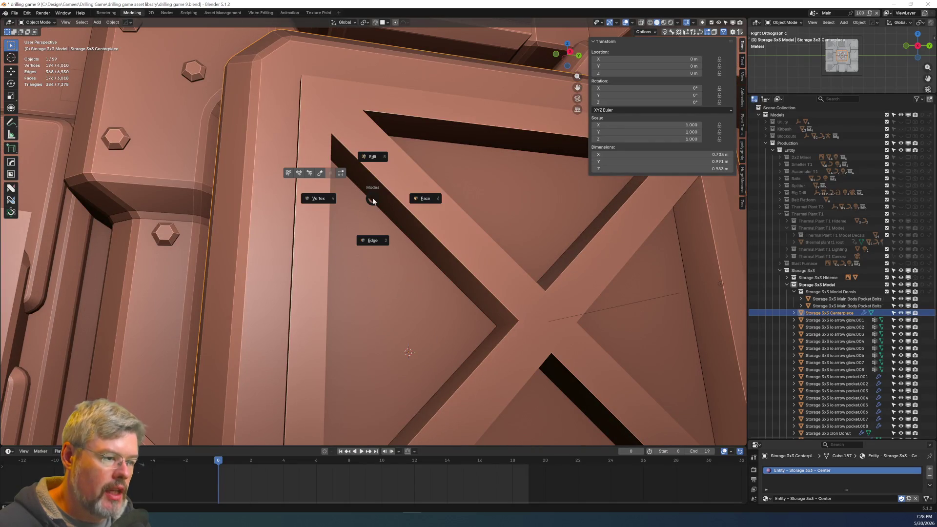
left_click(377, 158)
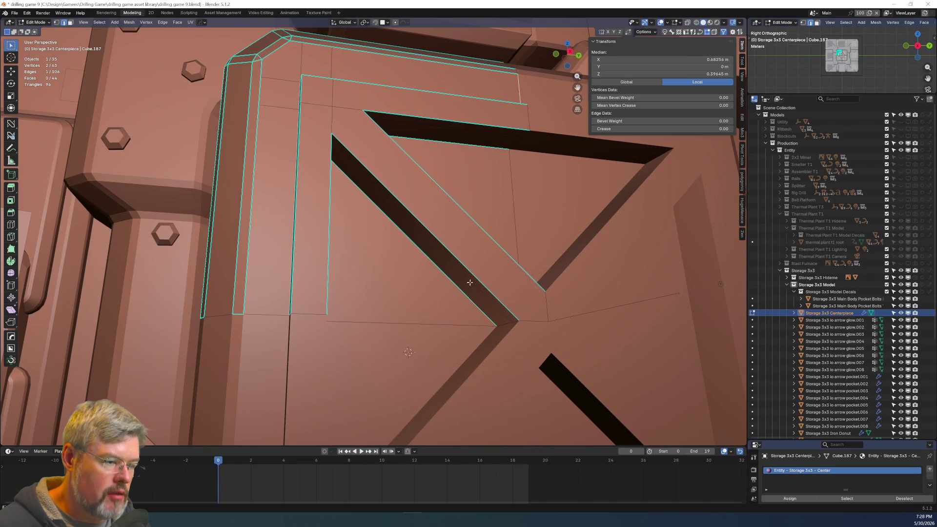
scroll(514, 254, "down", 5)
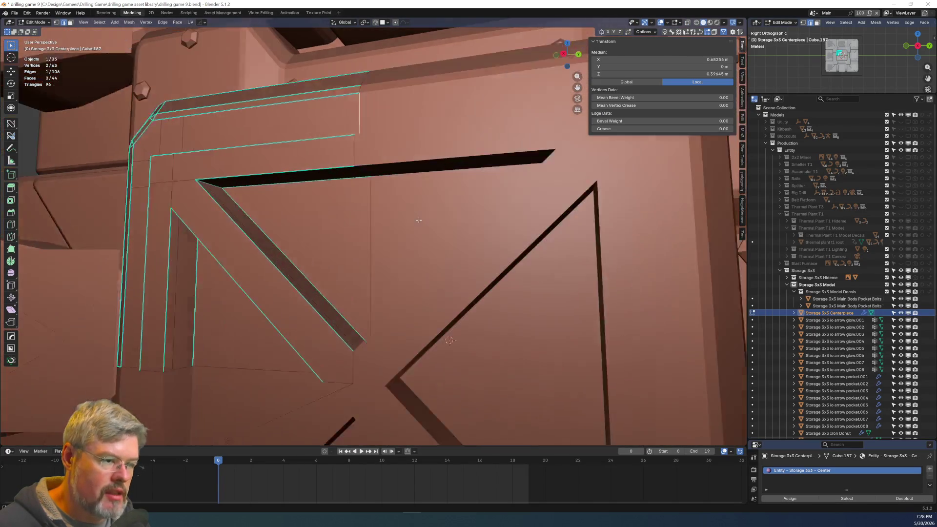
mouse_move(370, 244)
middle_mouse_down()
mouse_move(345, 249)
mouse_move(353, 251)
middle_mouse_up()
scroll(345, 250, "up", 3)
left_click(363, 255)
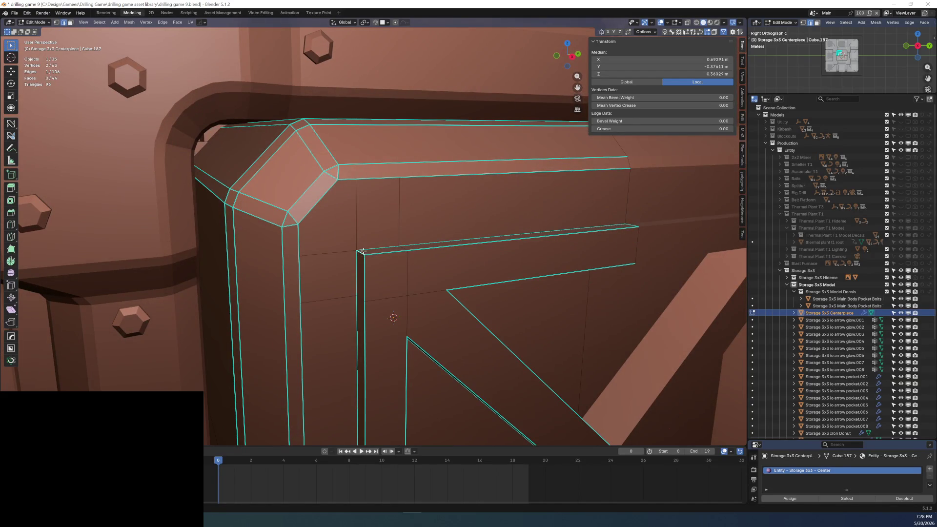
Bevel the inner frame corner edge and mark the new bevel edge sharp.
key("ctrl+b")
left_click(384, 255)
scroll(385, 257, "down", 2)
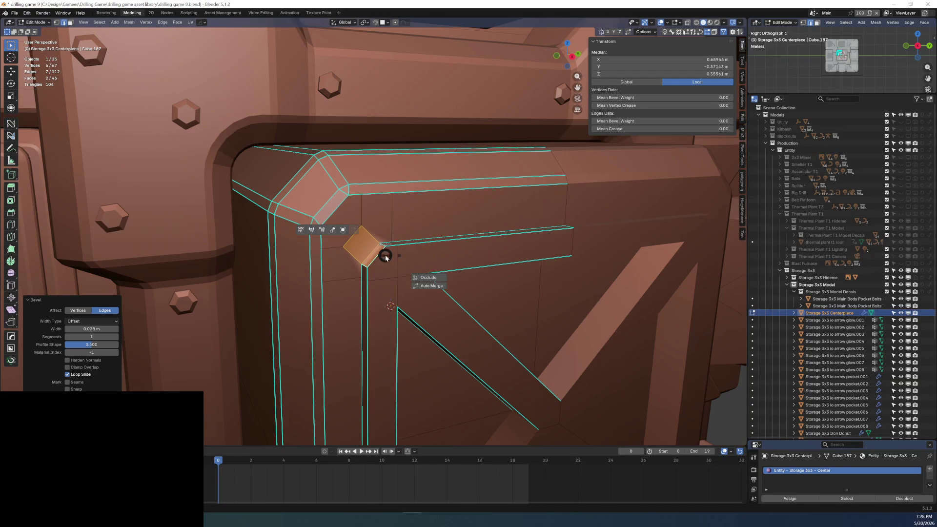
left_click(374, 252)
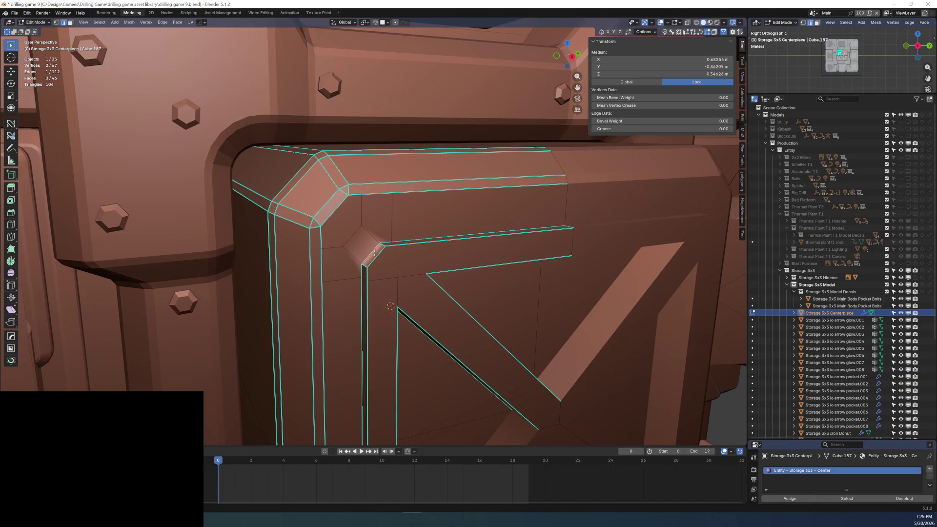
right_click(374, 252)
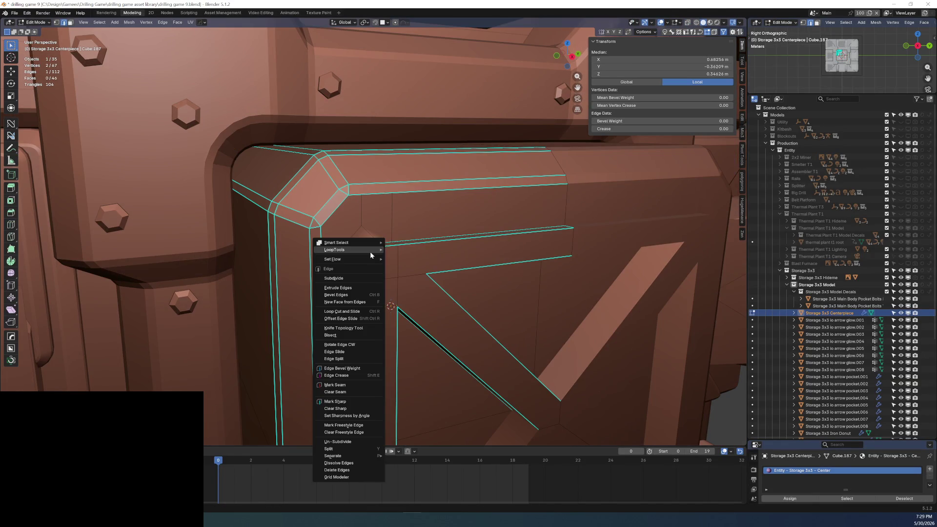
left_click(353, 400)
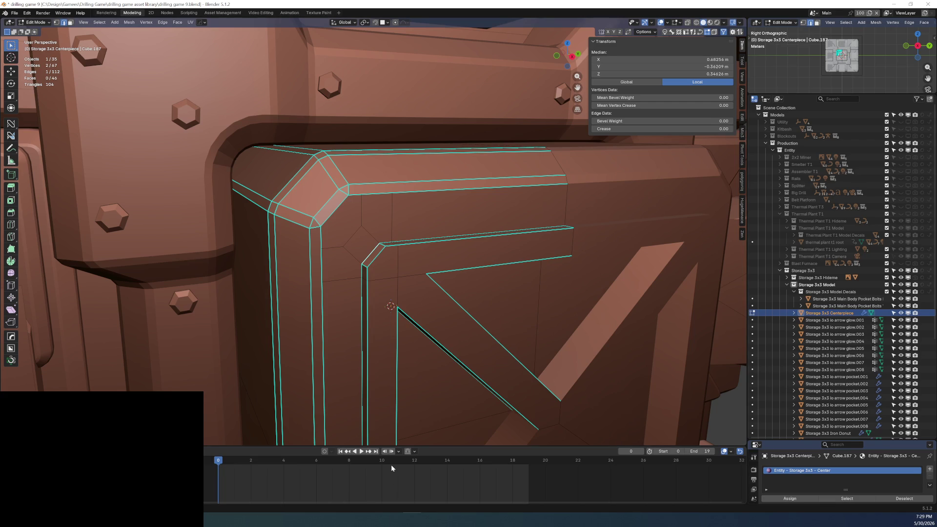
scroll(483, 349, "down", 5)
scroll(447, 341, "up", 2)
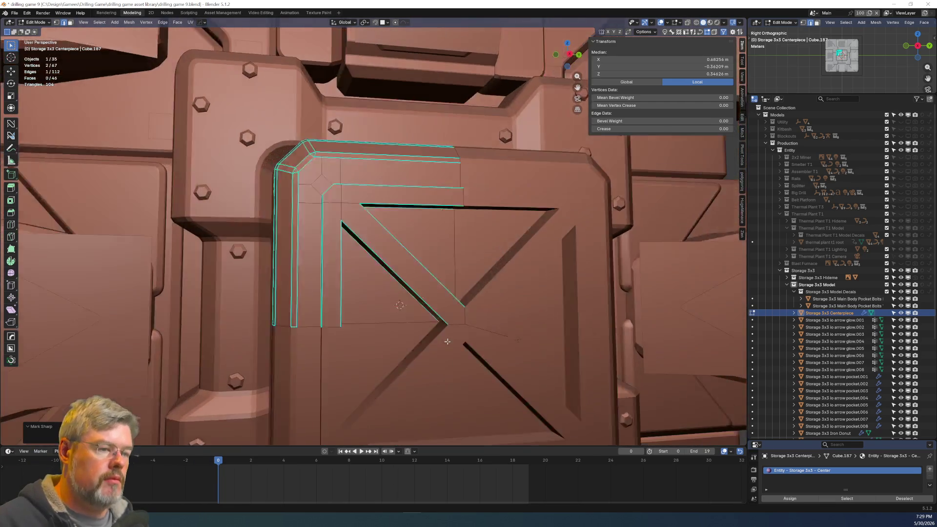
scroll(447, 342, "up", 3)
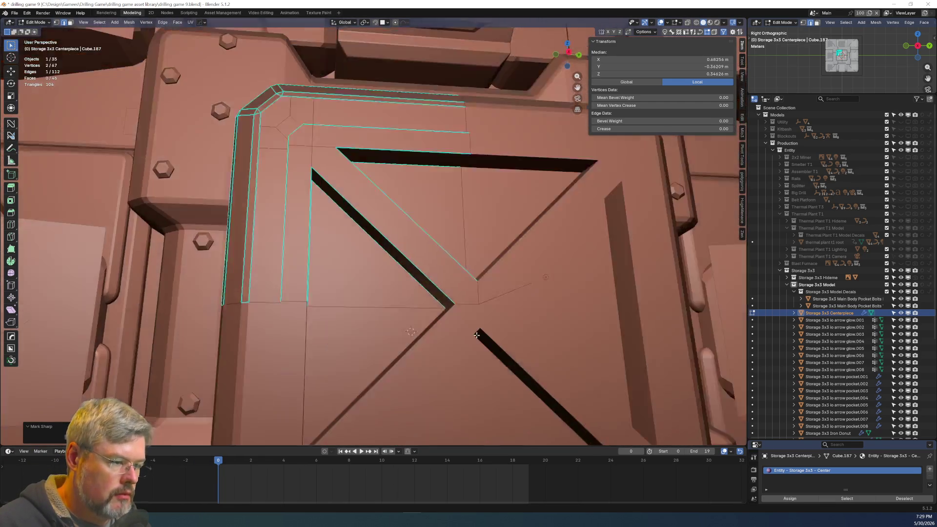
Connect the slot-tip vertices with J and extrude the resulting triangle face.
middle_click_drag(477, 335, 466, 312)
scroll(454, 293, "up", 2)
left_click(421, 288)
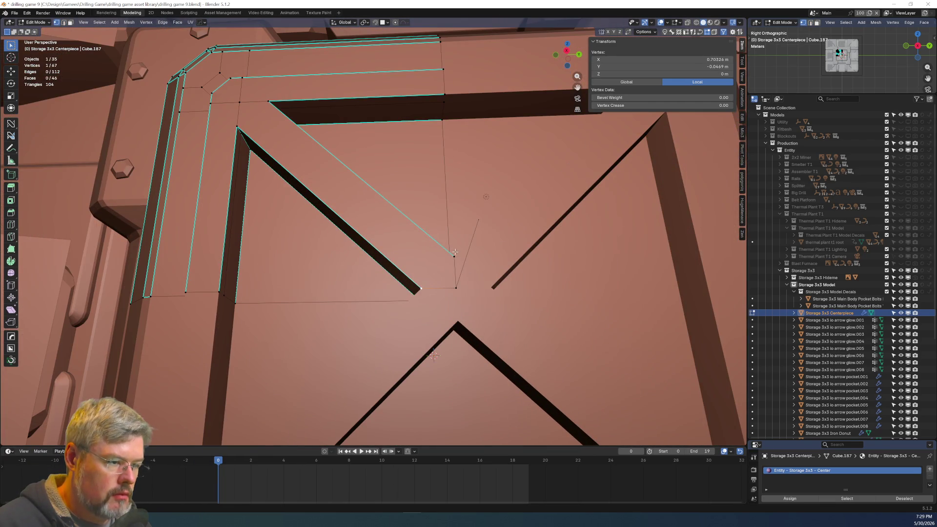
key("alt+a")
key("1")
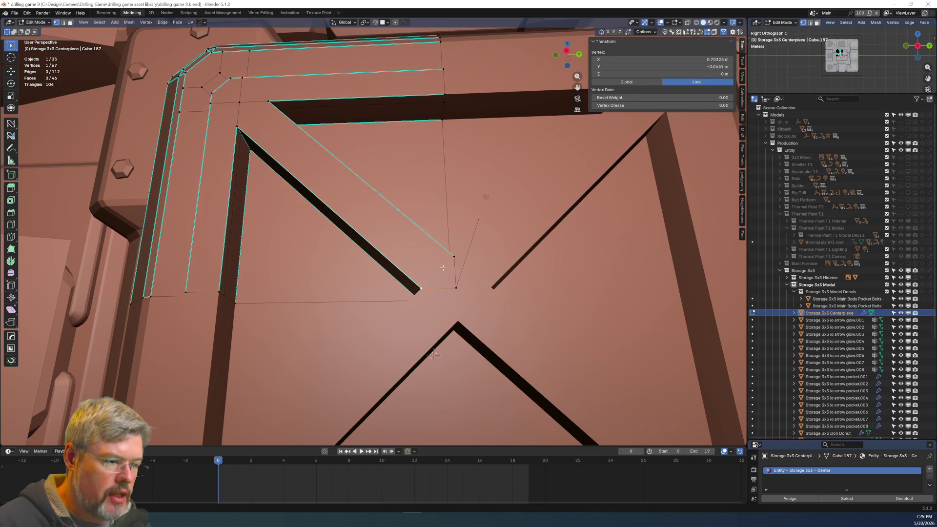
key("j")
left_click(455, 287, "shift")
mouse_move(455, 287)
middle_mouse_down()
mouse_move(392, 234)
mouse_move(403, 244)
mouse_move(283, 237)
middle_mouse_up()
key("e")
left_click(413, 257)
Mark the thin extruded face's edges sharp and return to Object Mode.
scroll(413, 259, "up", 3)
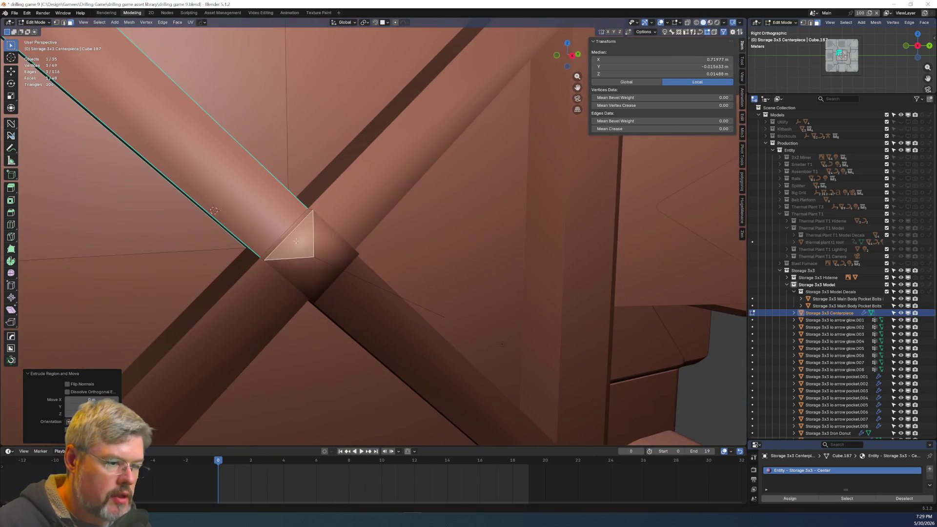
left_click(283, 237)
left_click(283, 238)
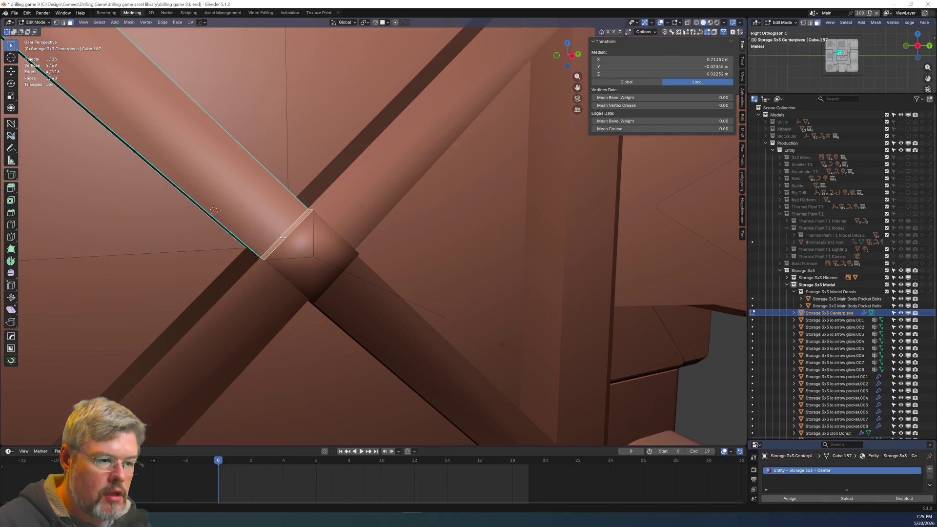
right_click(282, 240)
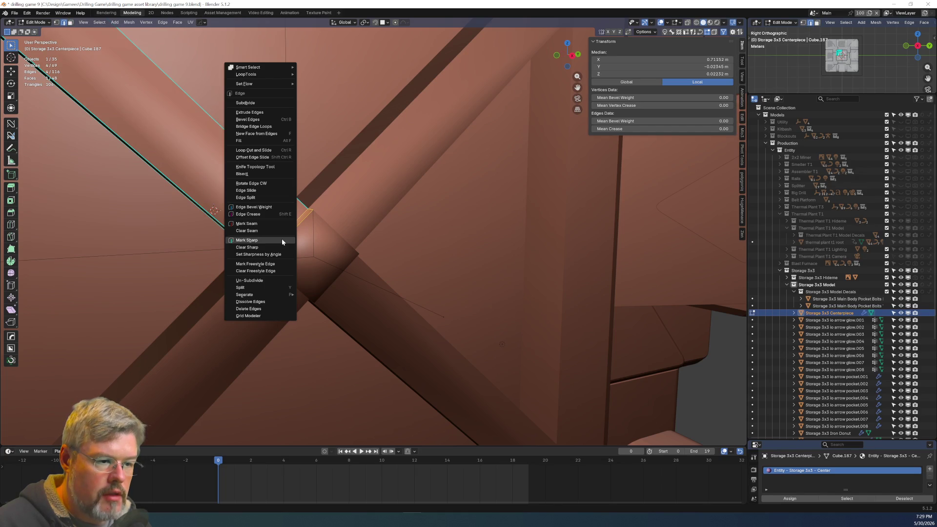
left_click(282, 239)
key("ctrl+Tab")
left_click(281, 287)
scroll(281, 287, "down", 10)
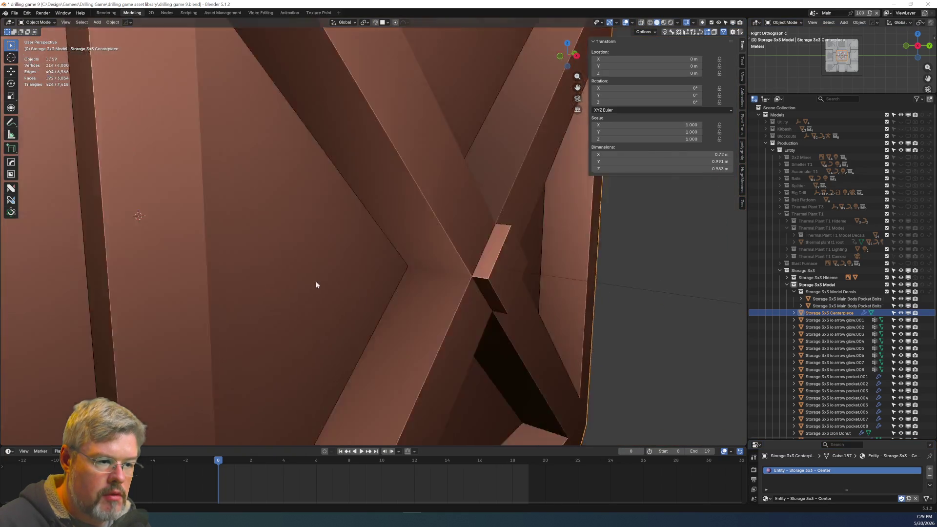
Briefly re-enter Edit Mode to check the centerpiece mesh, then return to Object Mode.
key("ctrl+Tab")
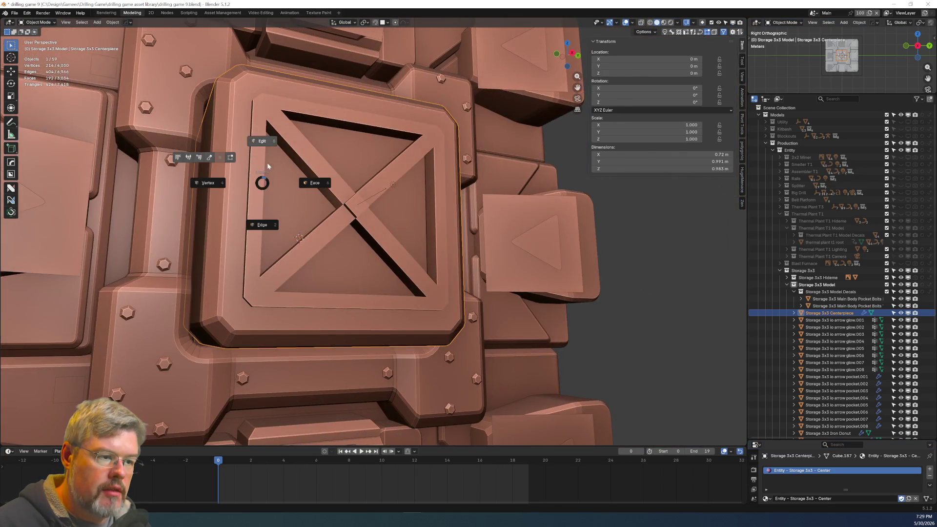
left_click(314, 180)
scroll(243, 132, "up", 6)
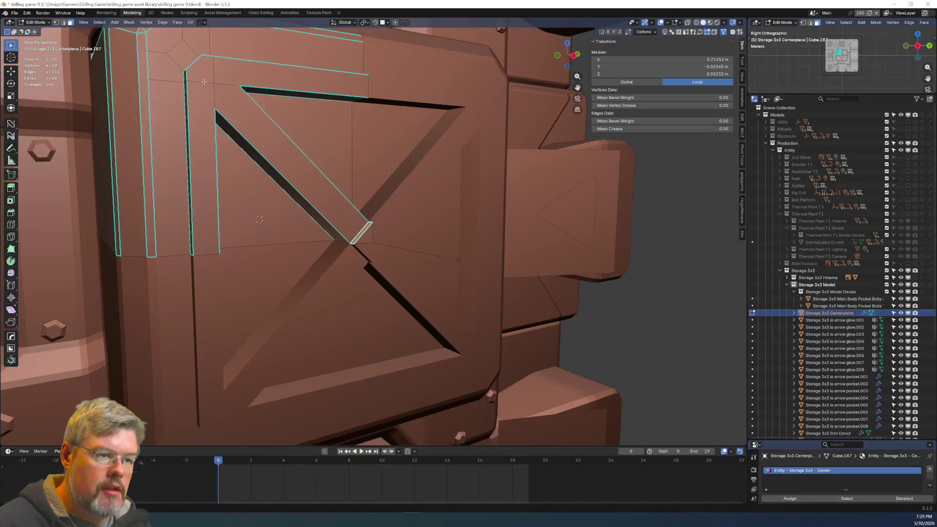
scroll(298, 211, "down", 8)
key("ctrl+Tab")
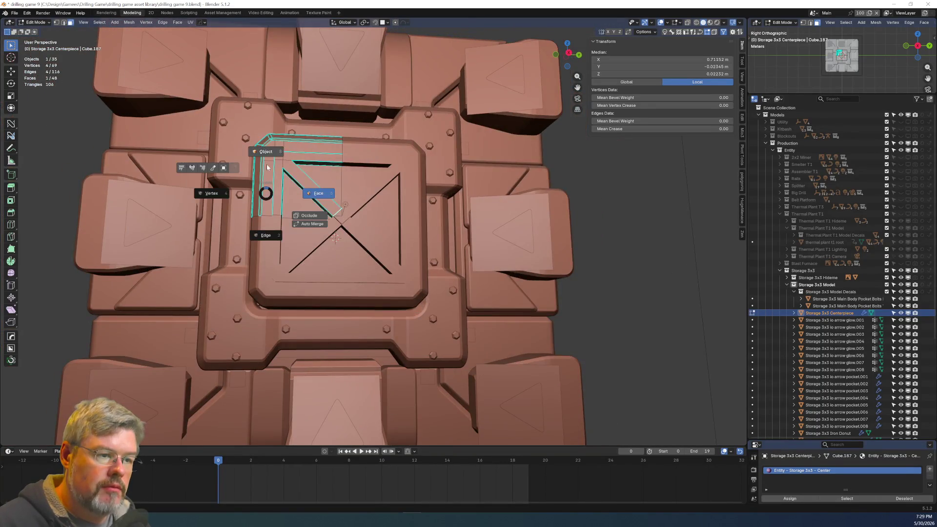
left_click(313, 192)
scroll(342, 219, "up", 2)
mouse_move(416, 231)
middle_mouse_down()
mouse_move(417, 245)
mouse_move(358, 233)
middle_mouse_up()
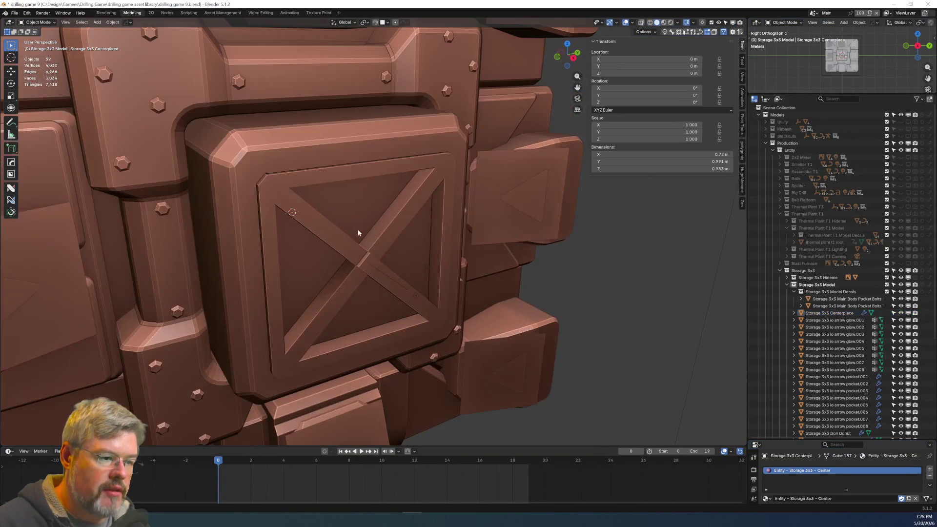
Save drilling game 9.blend and switch the viewport to Rendered shading.
left_click(15, 14)
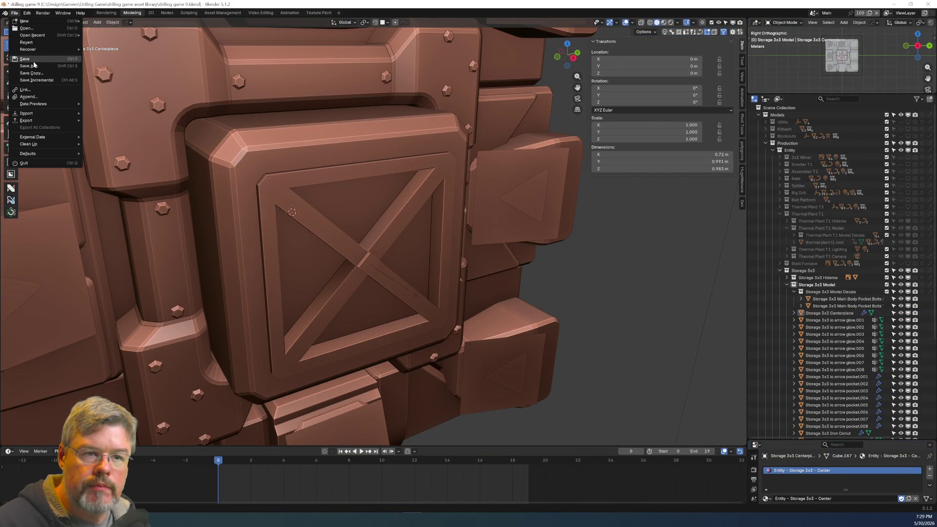
left_click(32, 60)
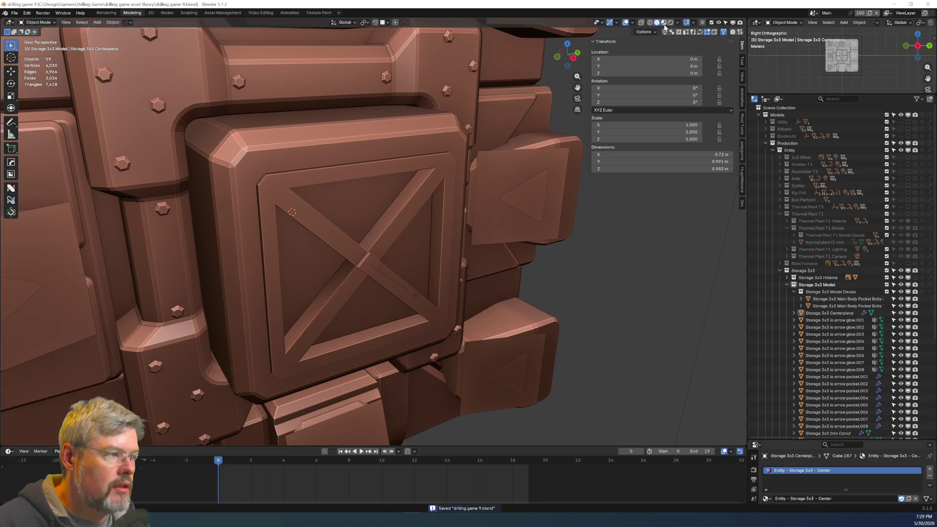
left_click(671, 22)
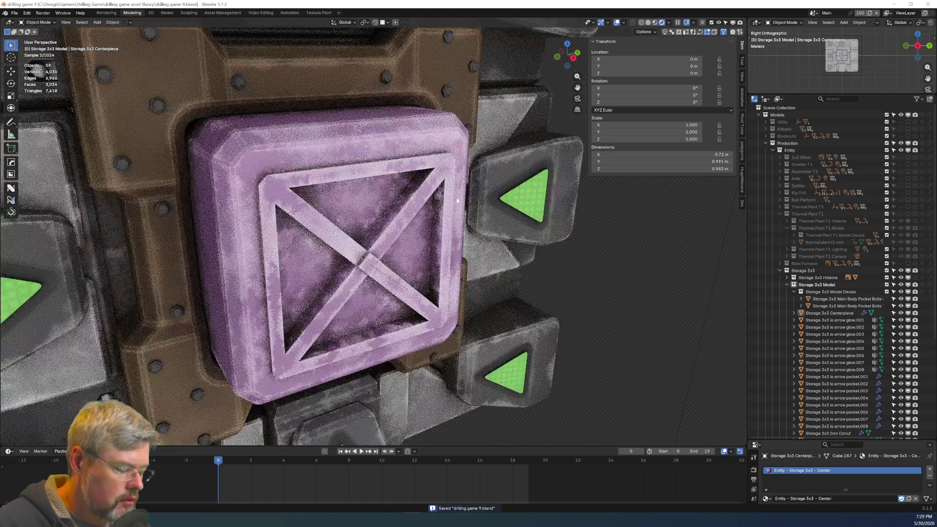
Look through the scene camera at the storage model, then switch to the Nodes workspace.
key("KP_0")
scroll(476, 297, "up", 3)
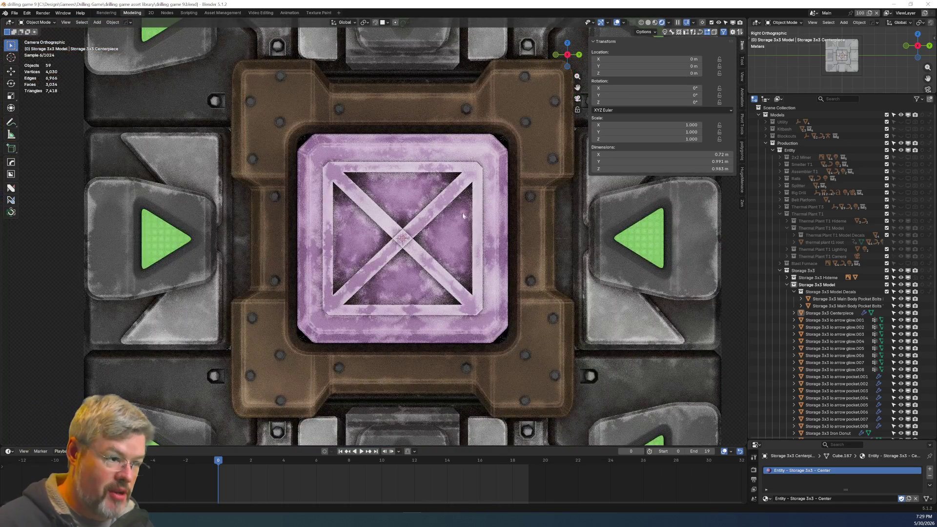
scroll(401, 287, "down", 4)
mouse_move(401, 286)
middle_mouse_down()
mouse_move(415, 244)
mouse_move(399, 246)
mouse_move(402, 264)
mouse_move(400, 252)
middle_mouse_up()
scroll(400, 252, "up", 7)
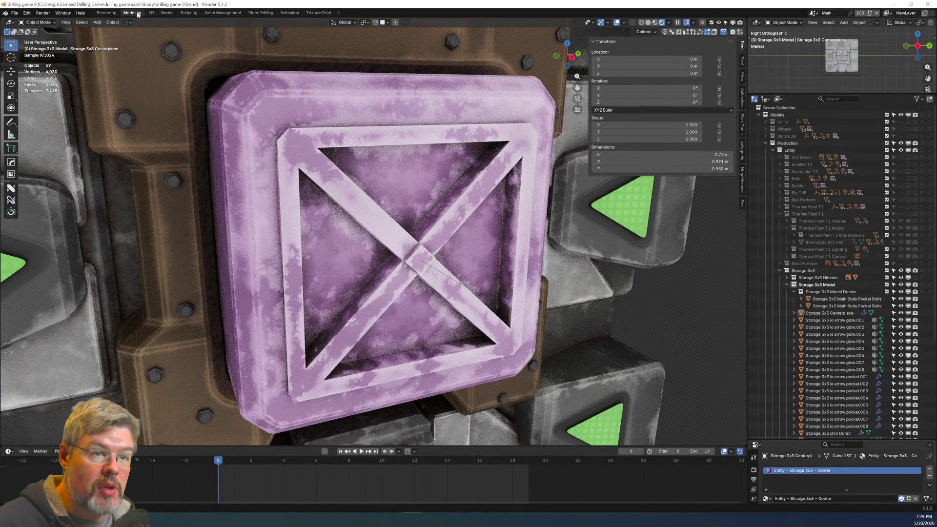
left_click(169, 14)
scroll(254, 146, "down", 3)
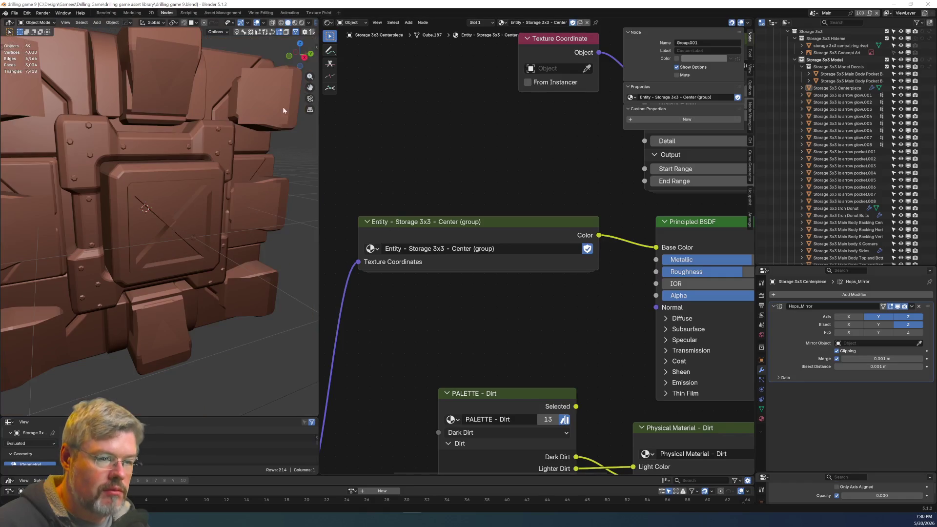
Render the viewport, select the Centerpiece crate and frame its whole material node tree.
left_click(302, 23)
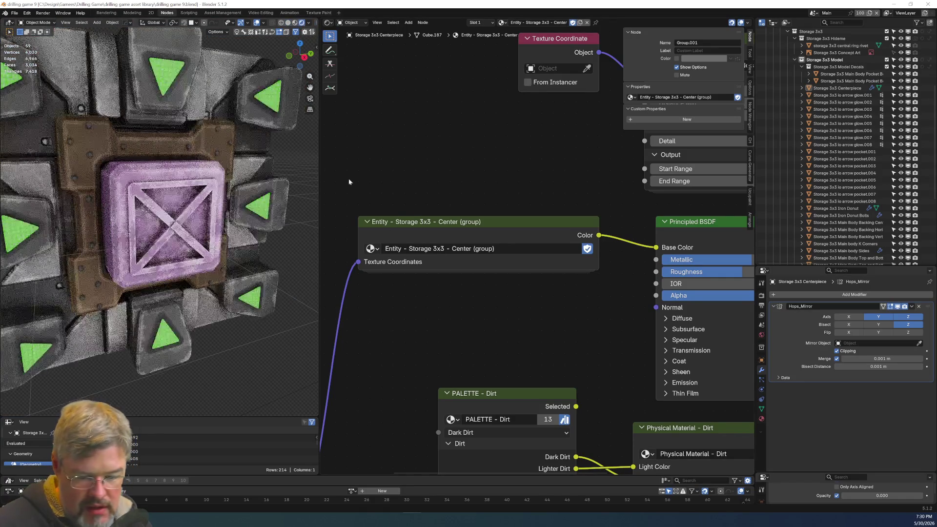
left_click(205, 223)
key("Home")
scroll(374, 329, "up", 4)
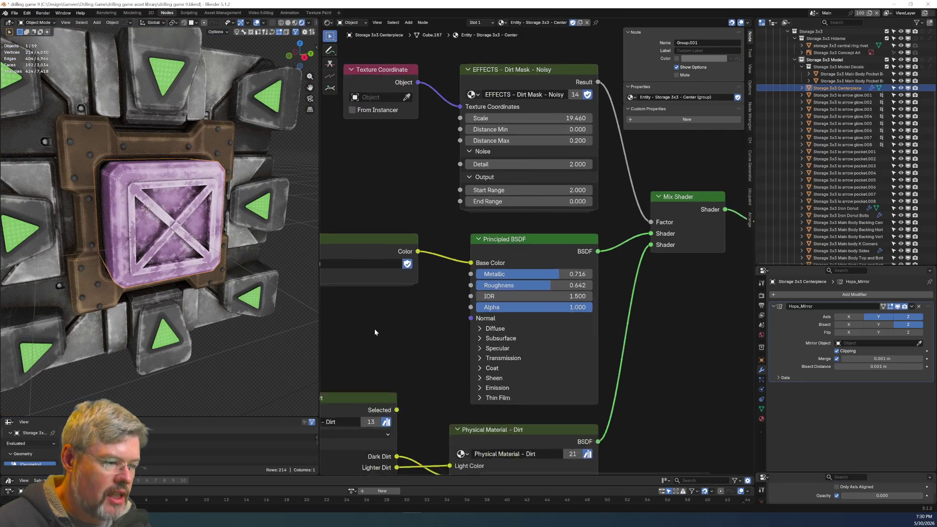
scroll(449, 335, "up", 1)
scroll(449, 335, "down", 2)
scroll(402, 364, "down", 1)
scroll(397, 359, "up", 3)
mouse_move(397, 359)
middle_mouse_down()
mouse_move(490, 280)
mouse_move(464, 233)
mouse_move(471, 358)
middle_mouse_up()
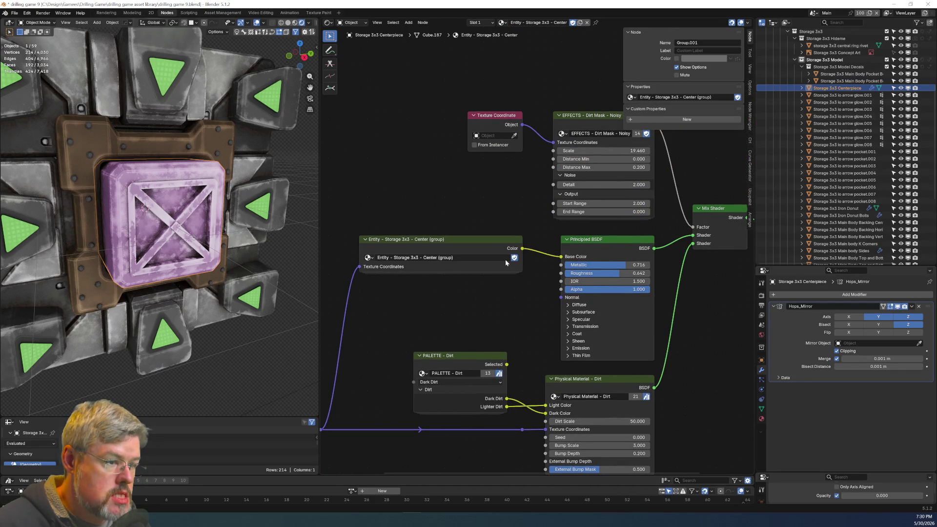
Inside the Entity Storage 3x3 Center group, cut the DATA Storage 3x3 links and delete that node.
left_click(485, 244)
key("Tab")
scroll(347, 339, "up", 3)
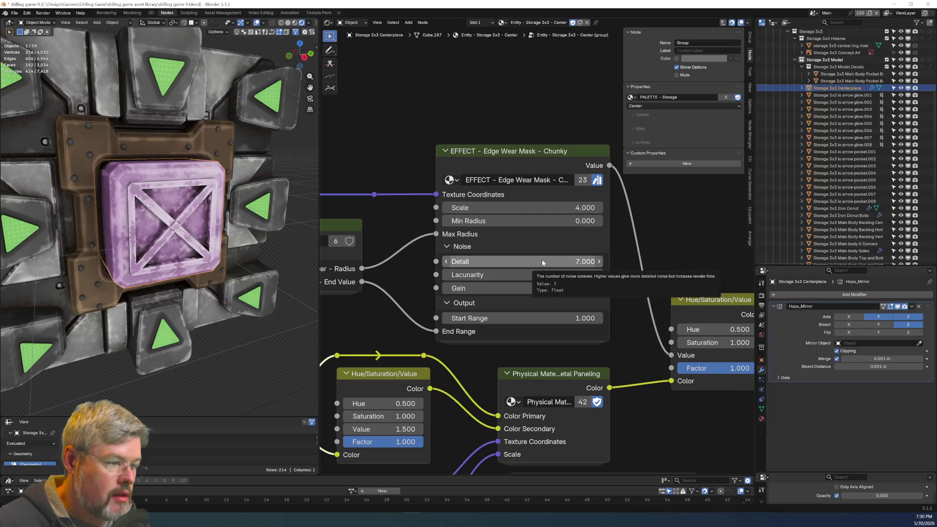
mouse_move(398, 327)
middle_mouse_down()
mouse_move(461, 282)
mouse_move(515, 265)
mouse_move(430, 334)
mouse_move(466, 334)
middle_mouse_up()
right_click_drag(456, 254, 442, 344, "ctrl")
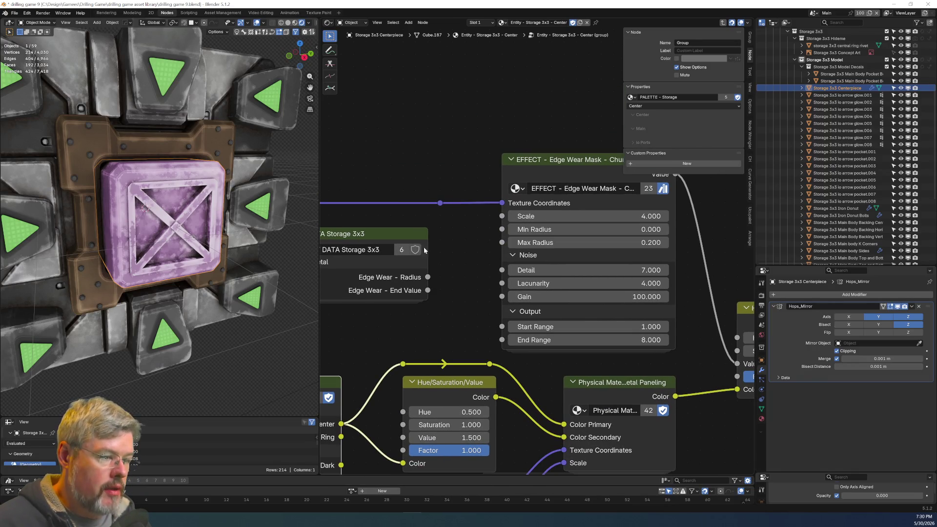
left_click(414, 229)
key("Delete")
middle_click_drag(425, 292, 403, 299)
scroll(403, 299, "up", 2)
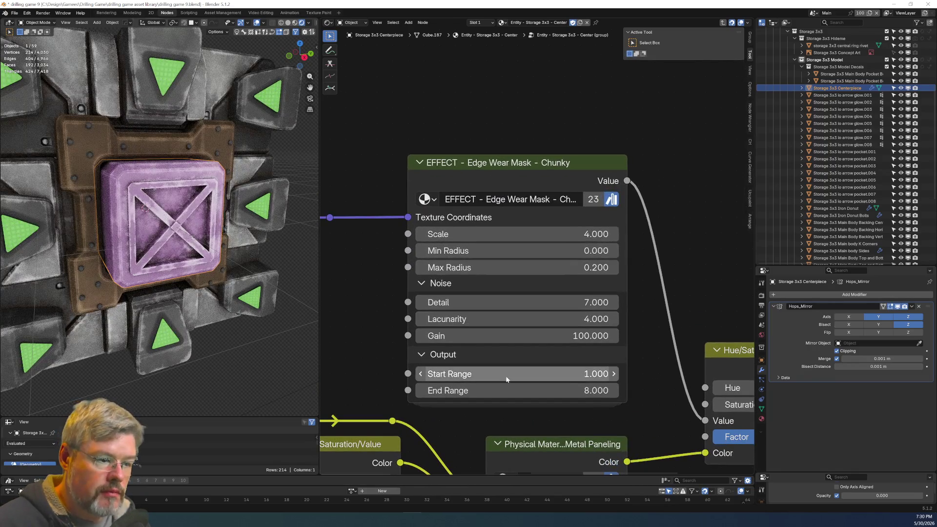
Set the Chunky edge wear mask's End Range to 5 and return to the camera view.
left_click(516, 386)
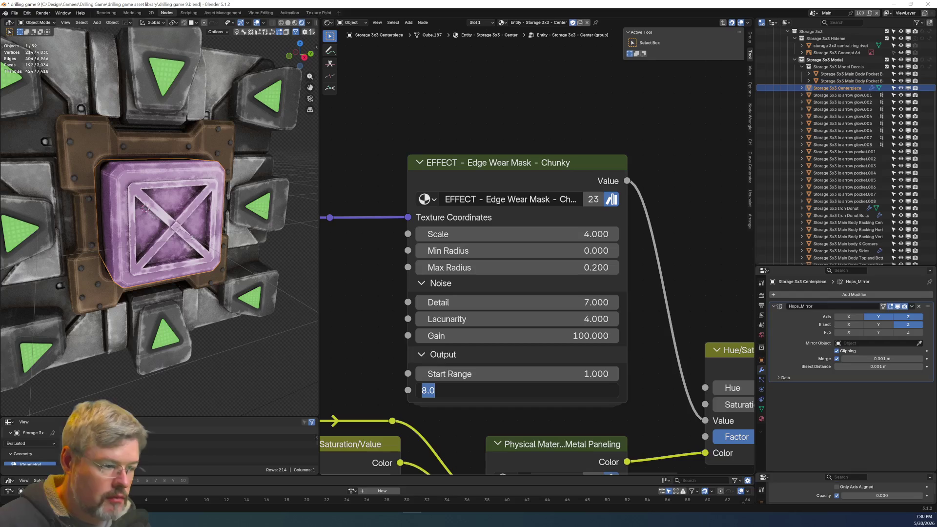
type("5")
key("Return")
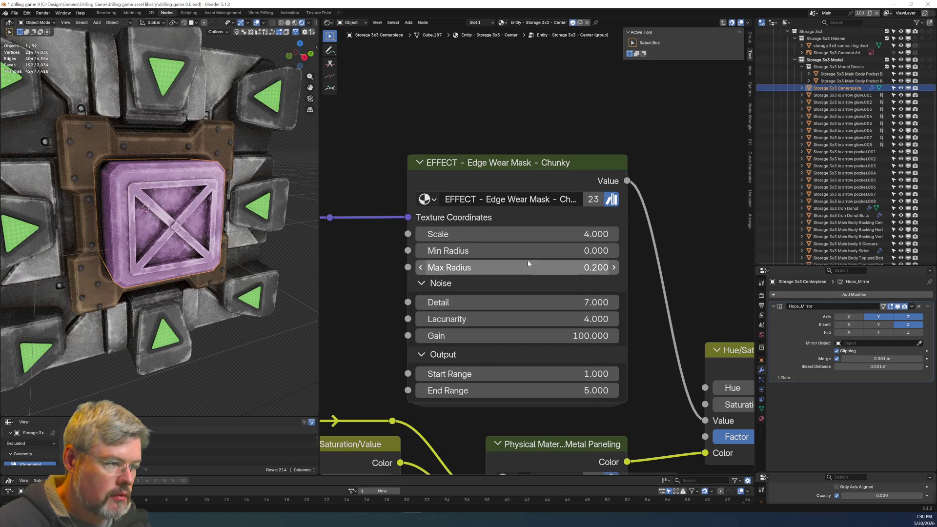
key("KP_7")
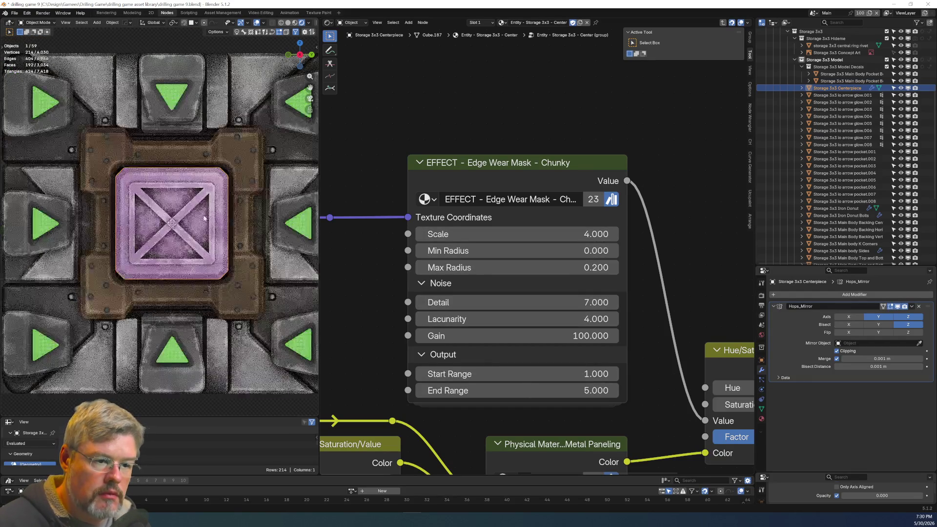
key("KP_0")
left_click(216, 331)
scroll(215, 331, "up", 3)
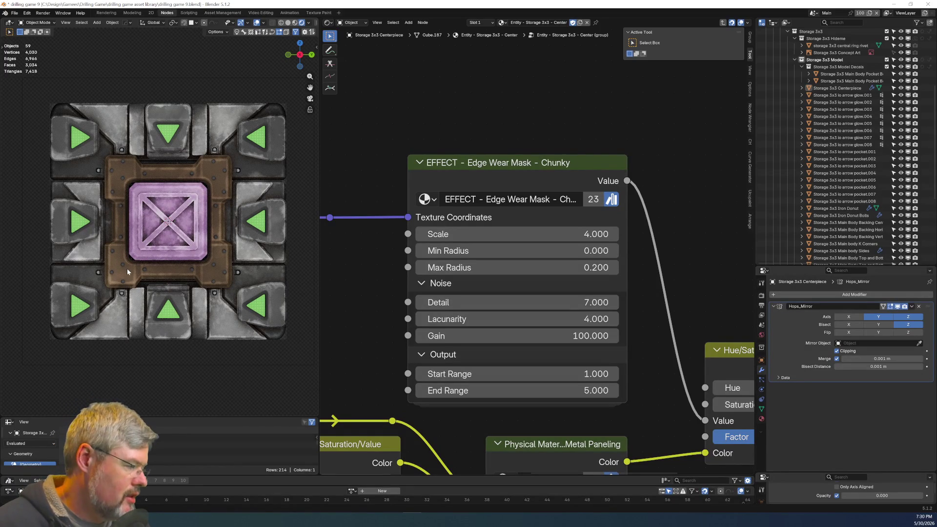
Snip the storage panel's camera view, then save drilling game 9.
key("super+shift+s")
mouse_move(46, 97)
left_mouse_down()
mouse_move(288, 304)
mouse_move(294, 361)
mouse_move(294, 346)
left_mouse_up()
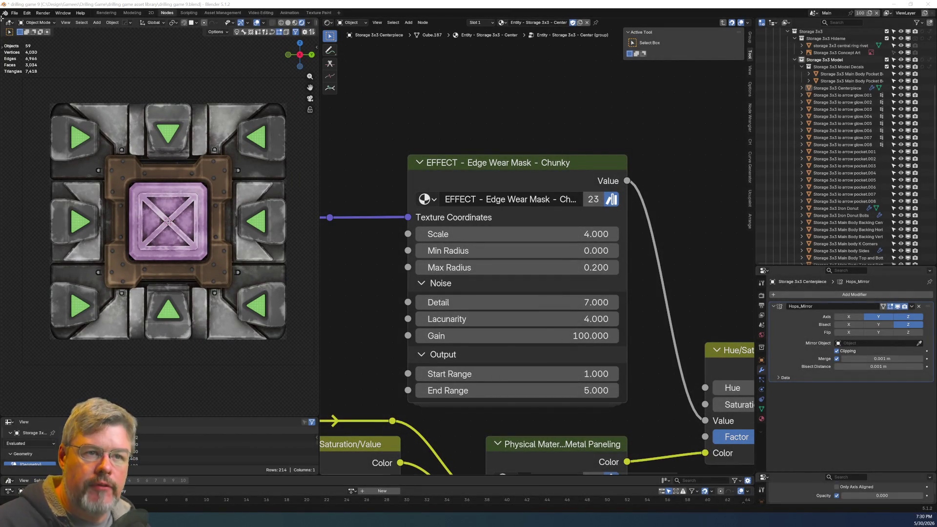
left_click(15, 12)
left_click(30, 58)
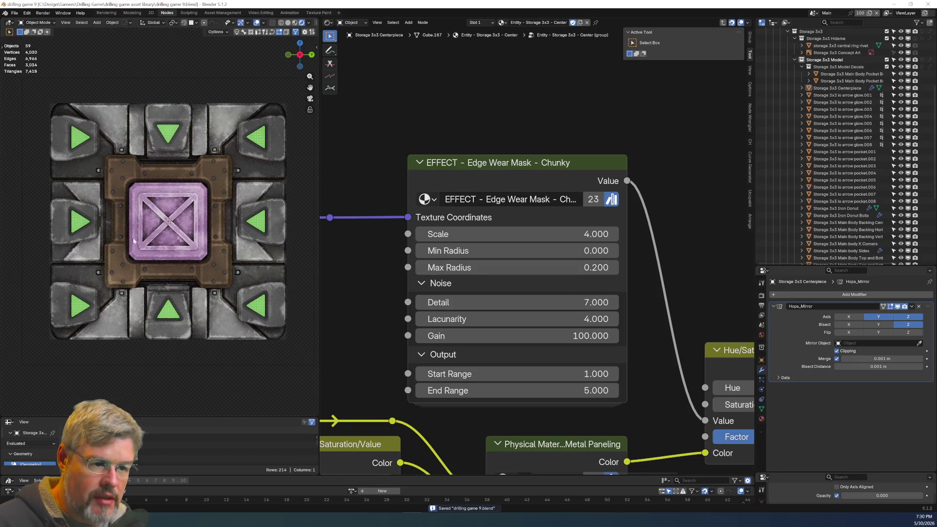
Select the Main body K Corners object.
scroll(105, 293, "down", 5)
scroll(106, 293, "up", 5)
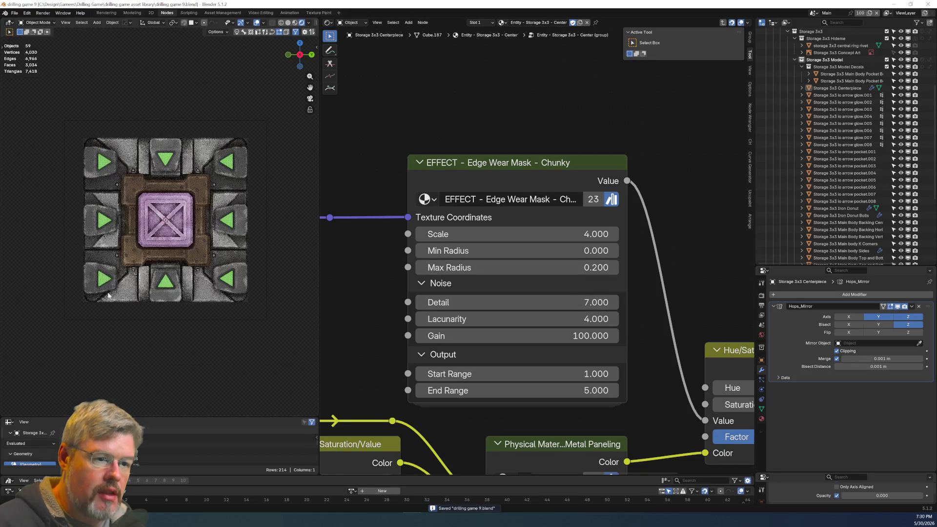
scroll(107, 293, "down", 5)
scroll(108, 292, "up", 7)
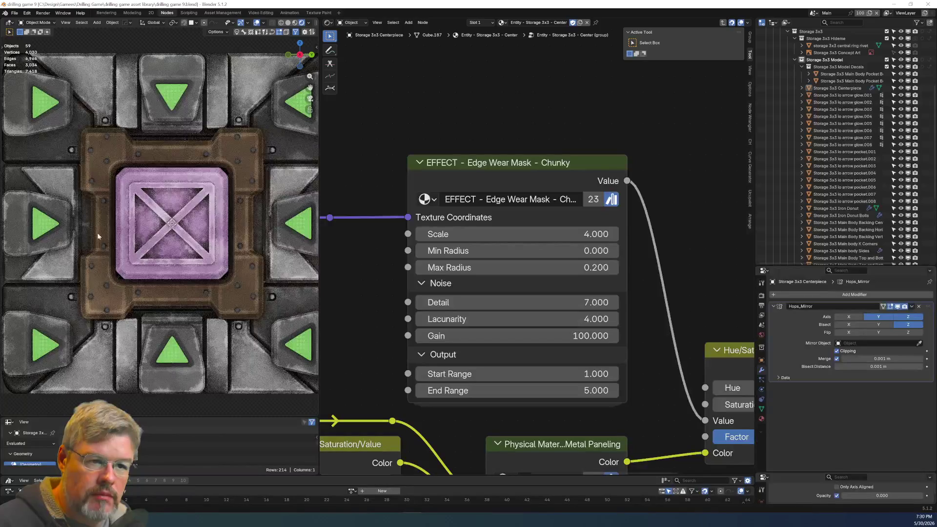
left_click(278, 303)
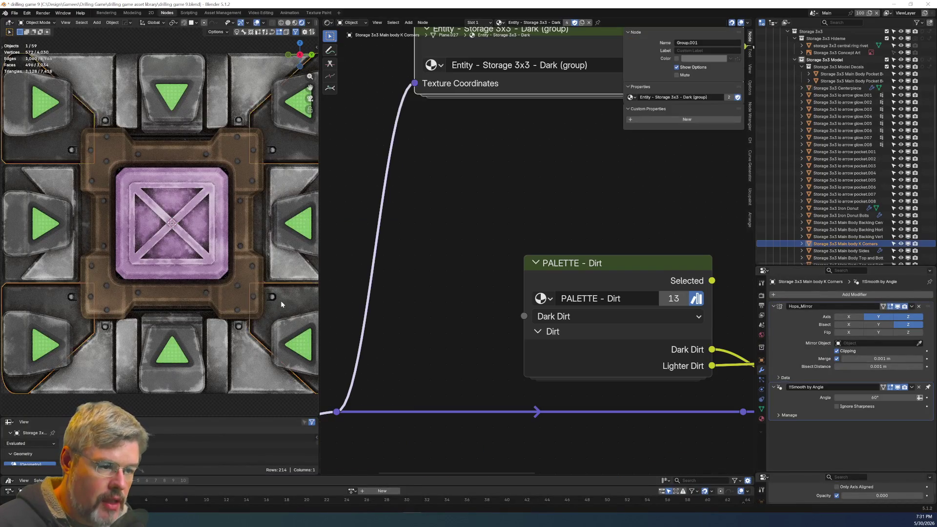
Frame the whole Main body K Corners material node tree, then deselect all objects.
scroll(278, 304, "down", 5)
key("Home")
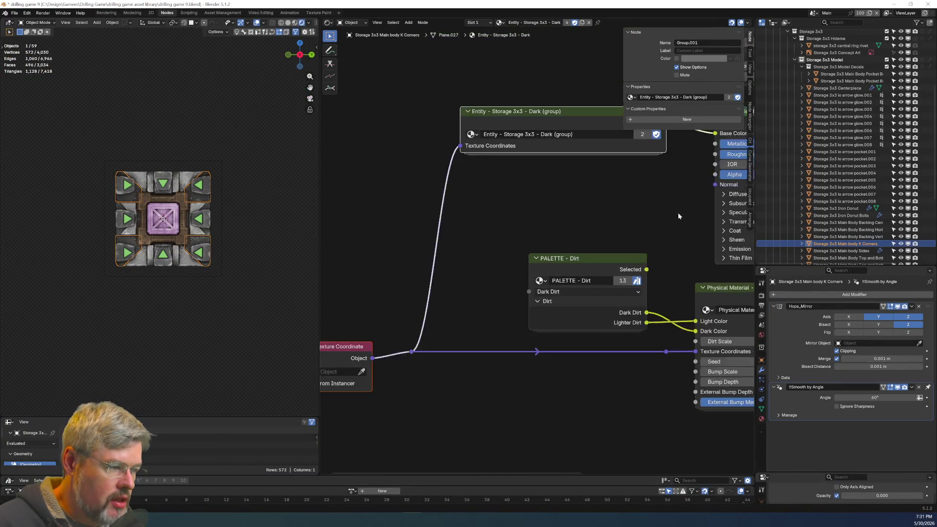
scroll(445, 304, "up", 3)
left_click(208, 299)
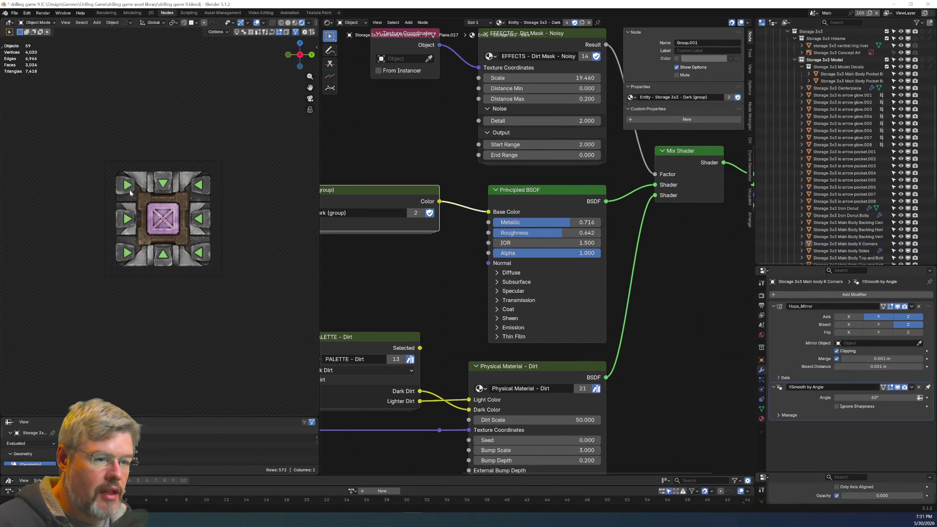
Save the blend file and switch to the Modeling workspace.
left_click(14, 13)
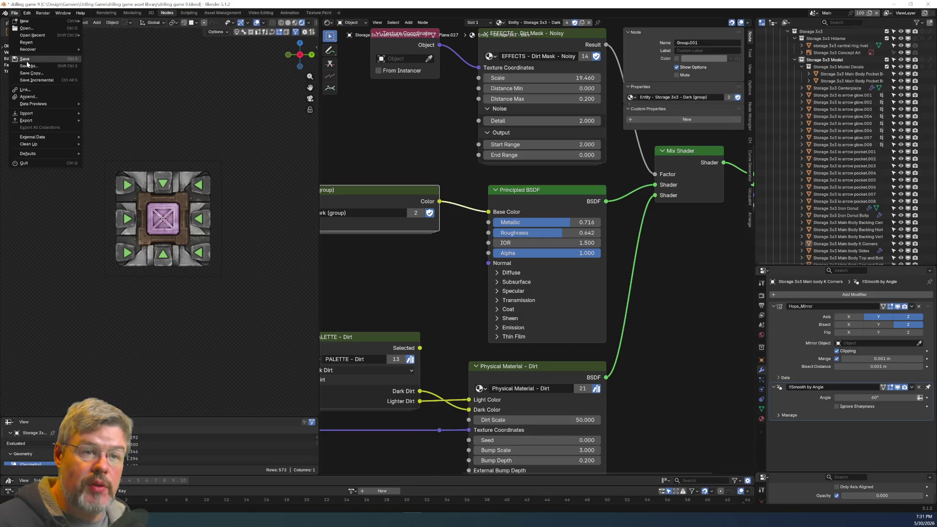
left_click(25, 59)
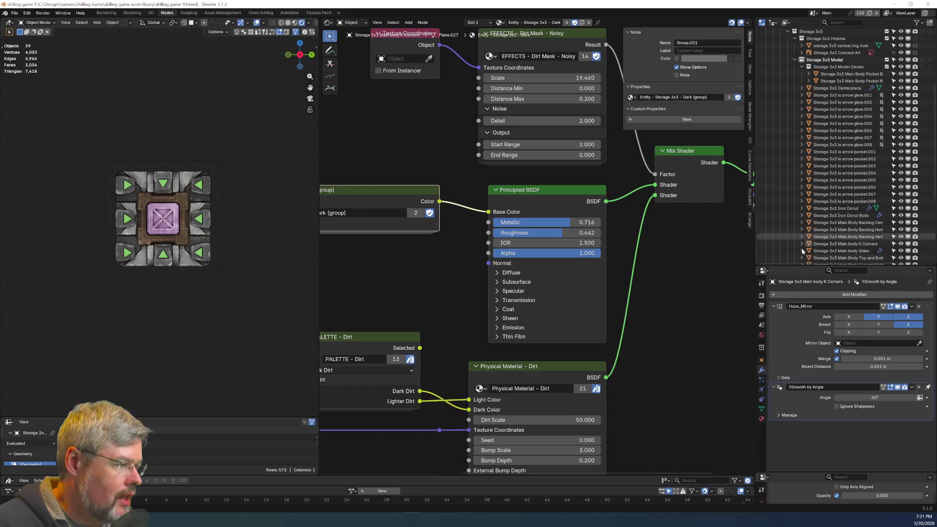
left_click(131, 13)
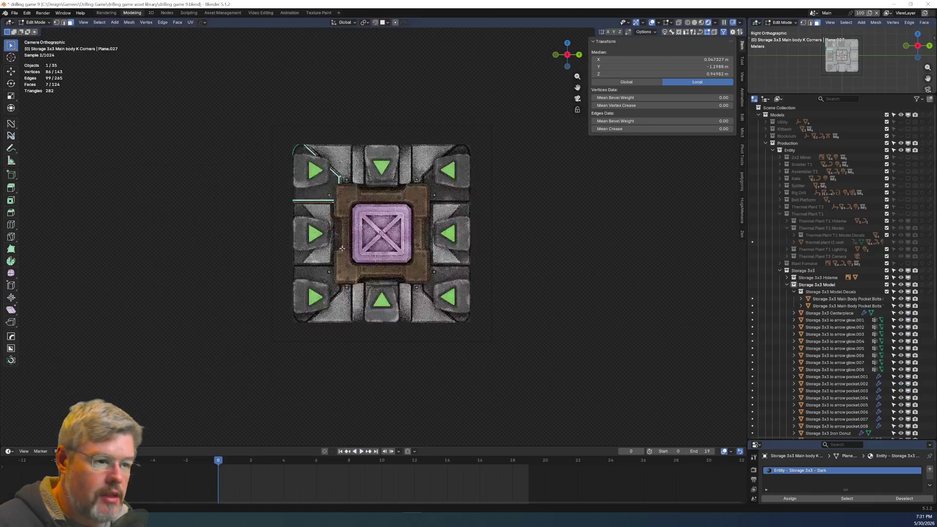
Switch the viewport to plain solid shading and adjust the view.
left_click(694, 23)
scroll(833, 383, "down", 7)
mouse_move(690, 251)
middle_mouse_down("shift")
mouse_move(581, 310)
mouse_move(621, 279)
middle_mouse_up("shift")
scroll(813, 258, "up", 4)
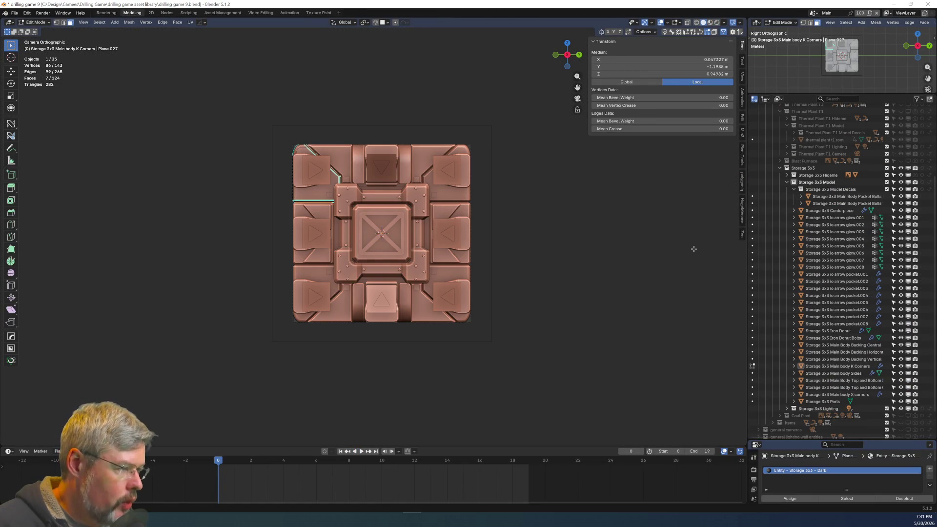
scroll(814, 257, "up", 3)
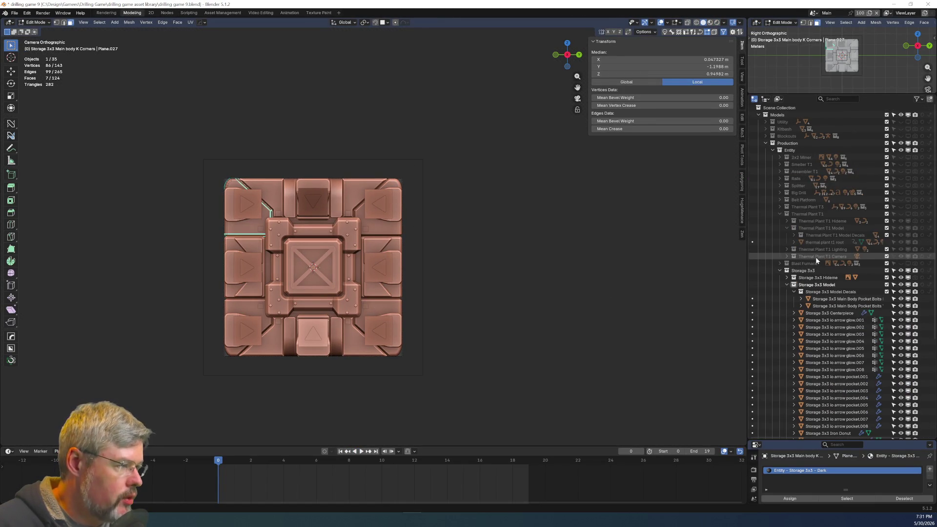
Show the Utility collection, try duplicating util root copy me, then undo it.
left_click(766, 122)
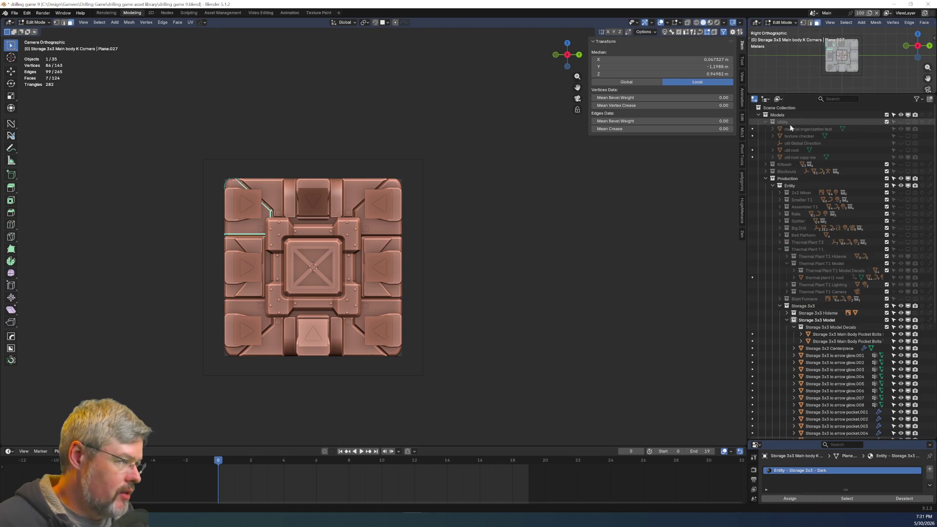
left_click(900, 124)
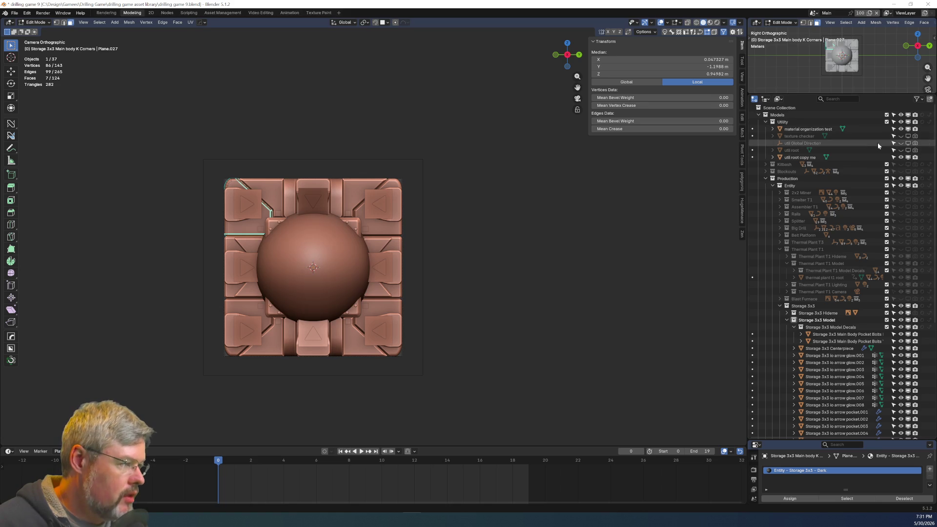
left_click(799, 157)
key("shift+d")
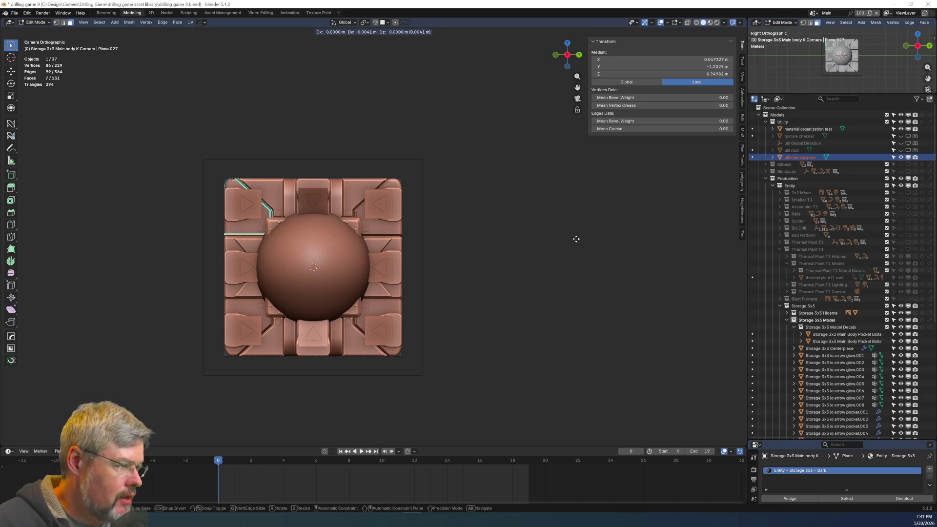
right_click(575, 242)
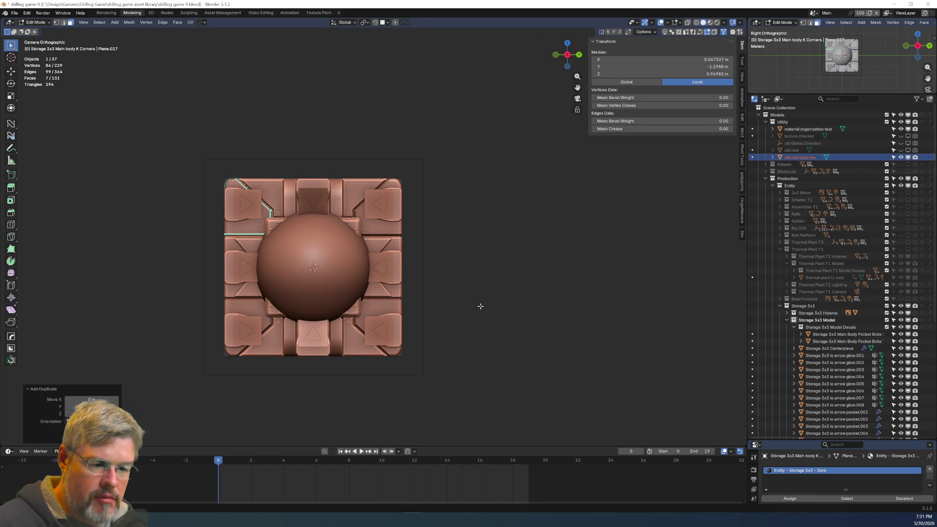
key("ctrl+z")
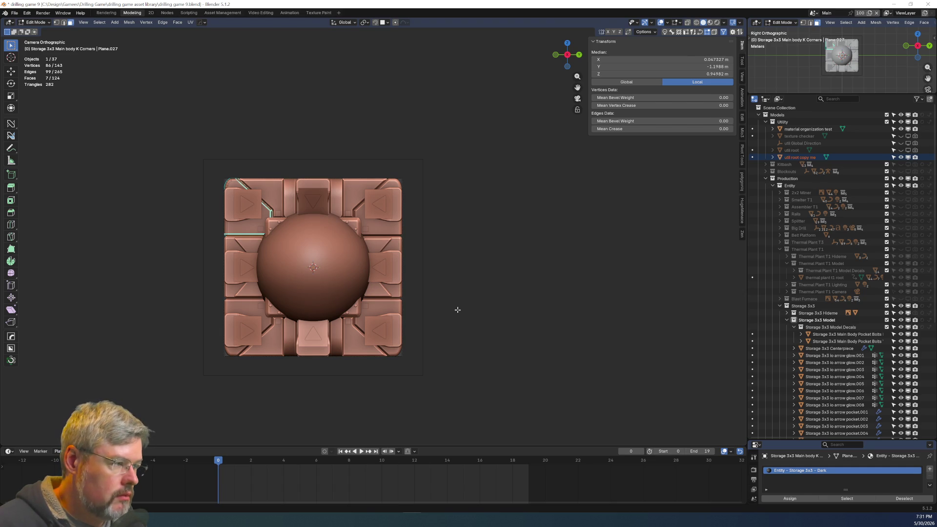
Return to Object Mode, re-enable Utility, and duplicate util root copy me.
key("Tab")
key("ctrl+Tab")
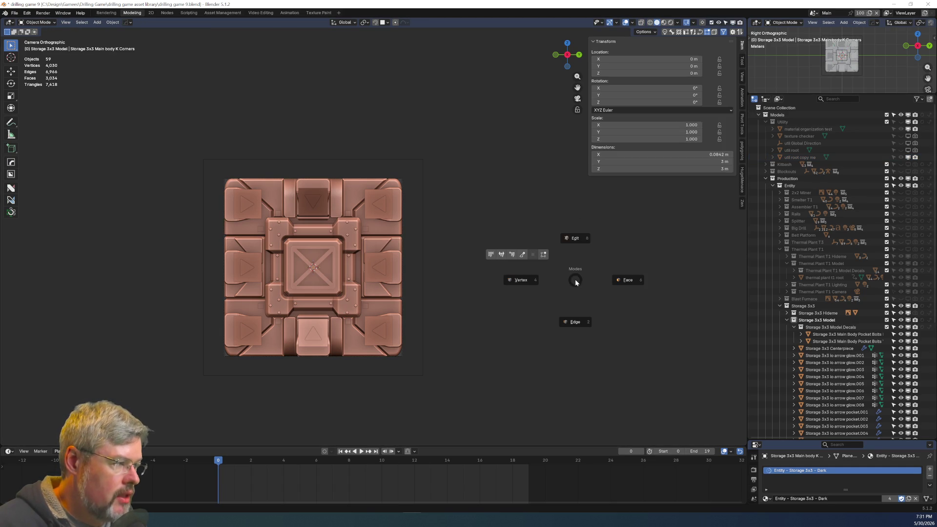
key("Escape")
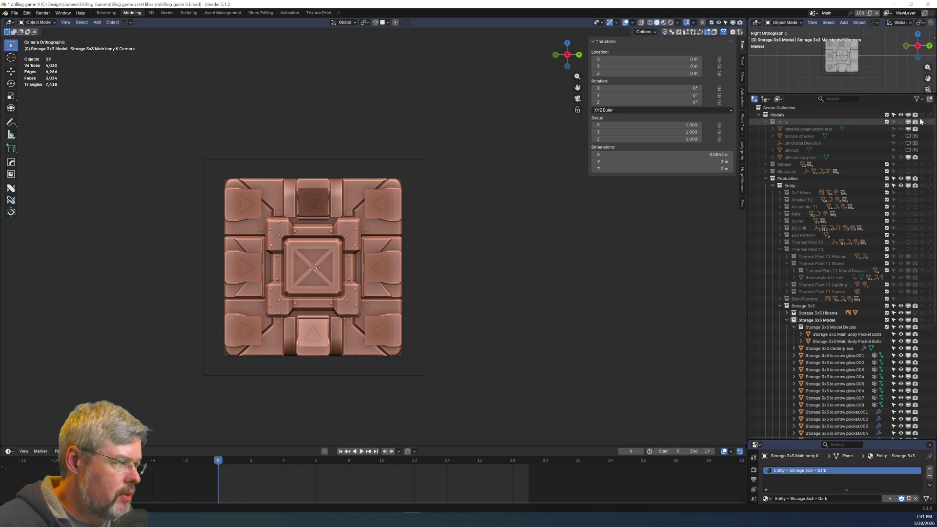
left_click(903, 122)
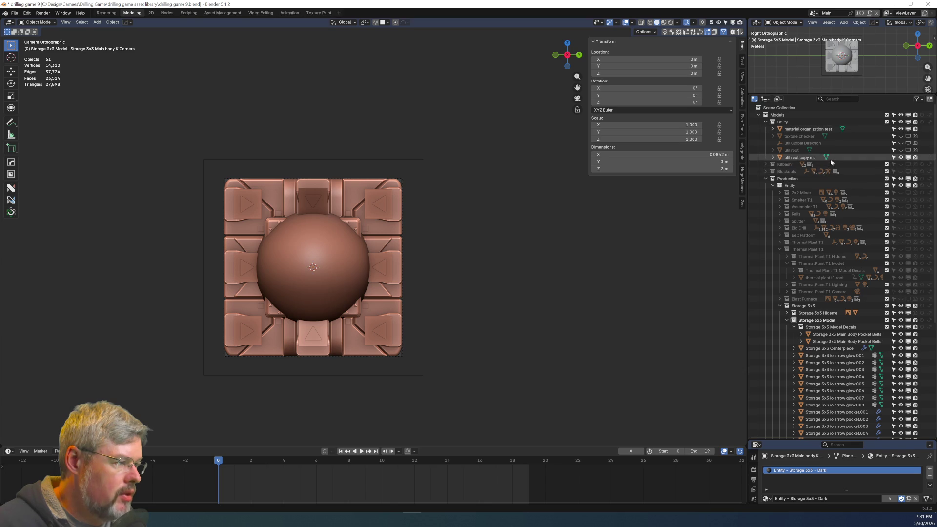
left_click(810, 158)
key("ctrl+v")
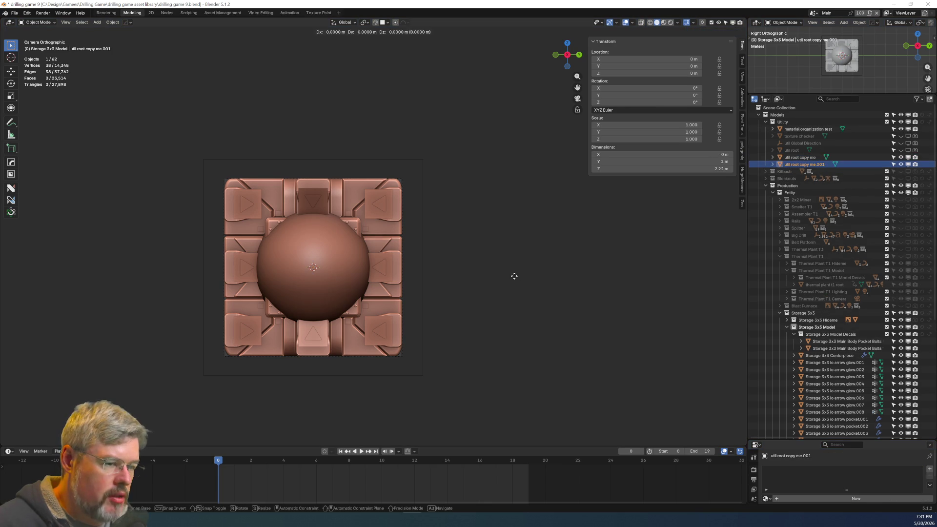
Rename the duplicate 'Storage 3x3 Root' and move it into Storage 3x3 Model.
double_click(804, 164)
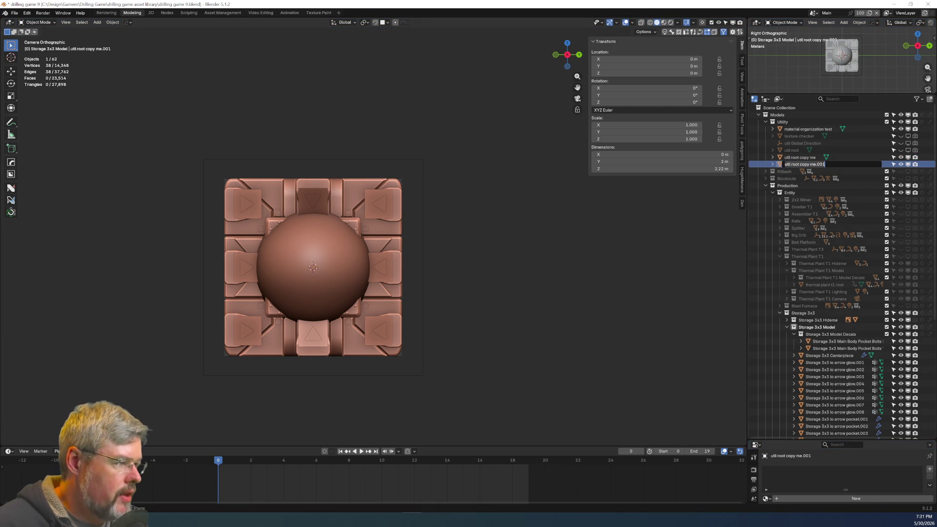
type("Storage 3x3 Root")
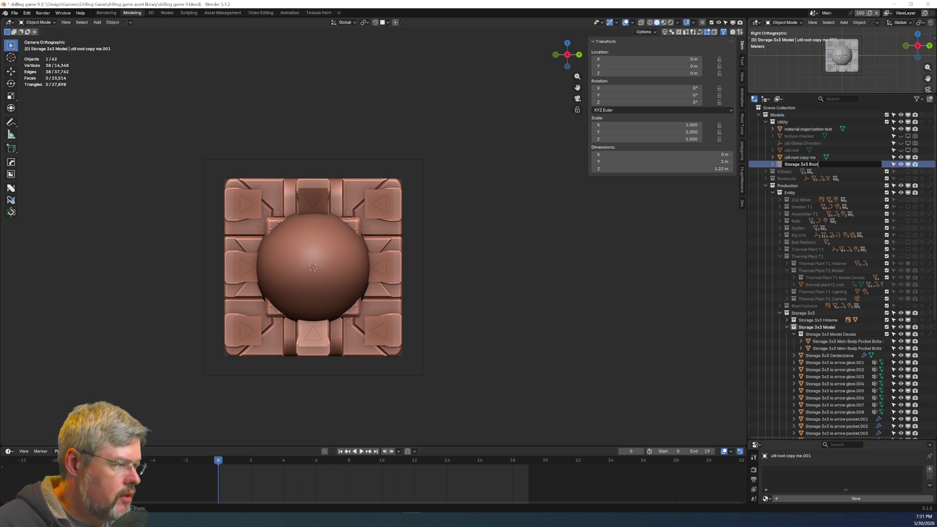
key("Return")
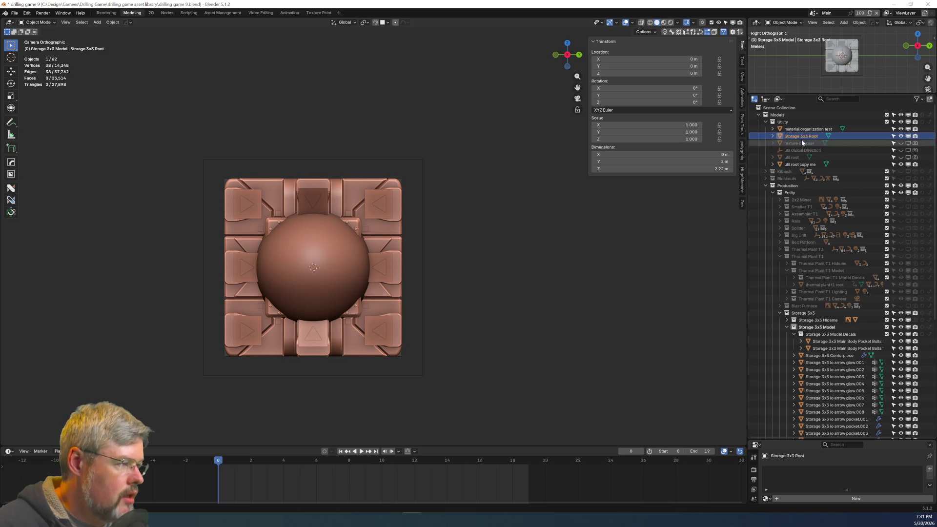
mouse_move(800, 137)
left_mouse_down()
mouse_move(816, 272)
mouse_move(835, 330)
left_mouse_up()
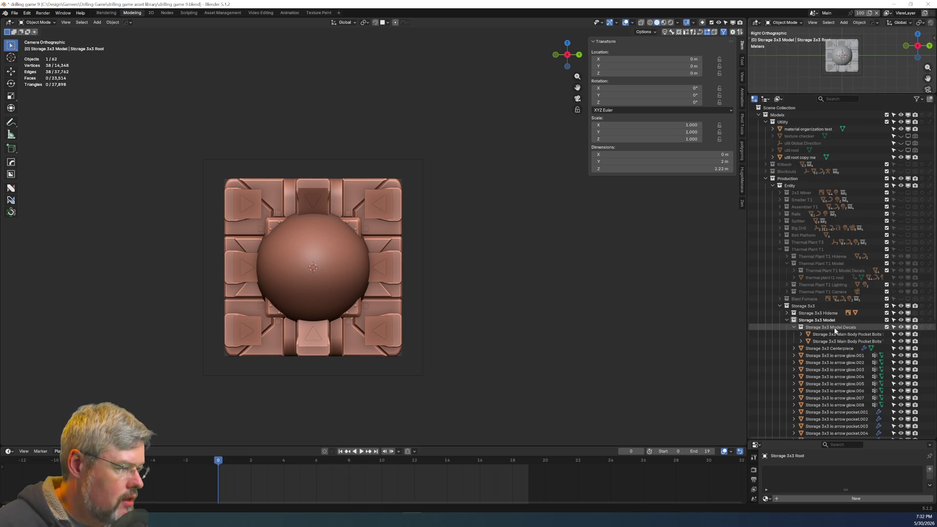
Hide the Utility collection and collapse the Utility and Thermal Plant T1 collections.
left_click(901, 122)
left_click(765, 122)
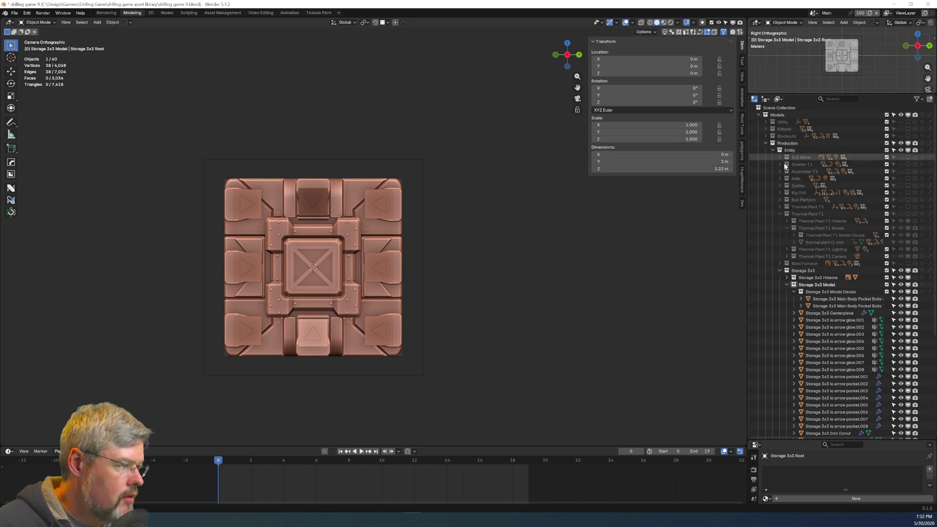
left_click(787, 228)
left_click(780, 214)
scroll(779, 210, "down", 1)
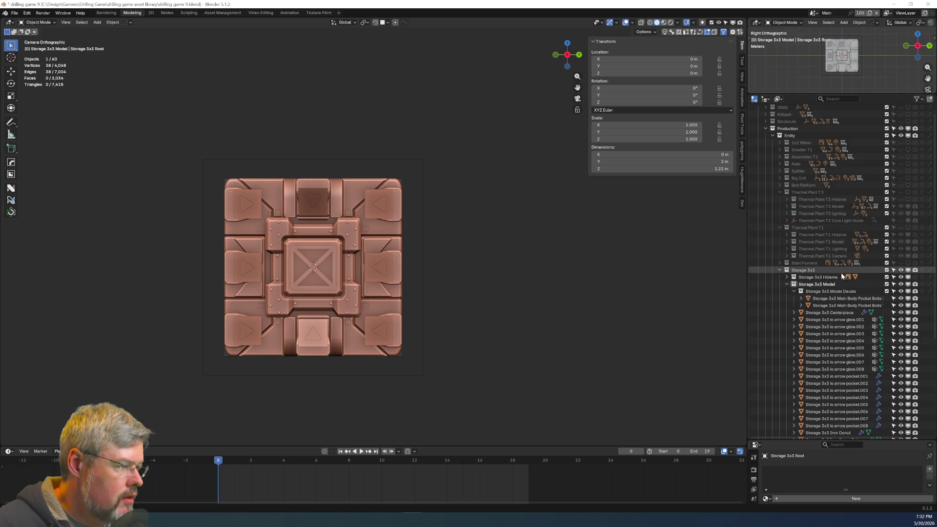
scroll(801, 235, "down", 3)
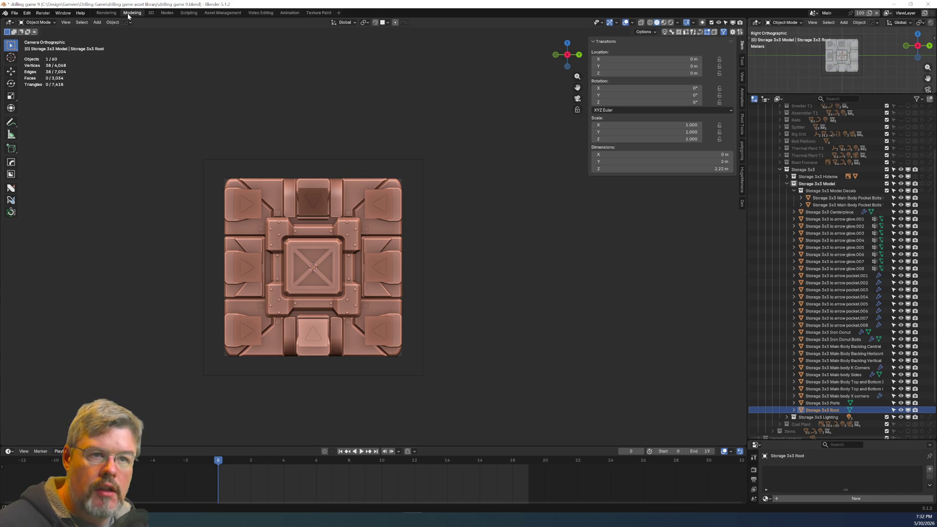
Save, then parent the pocket bolts to Main body K Corners, keeping transform.
left_click(14, 13)
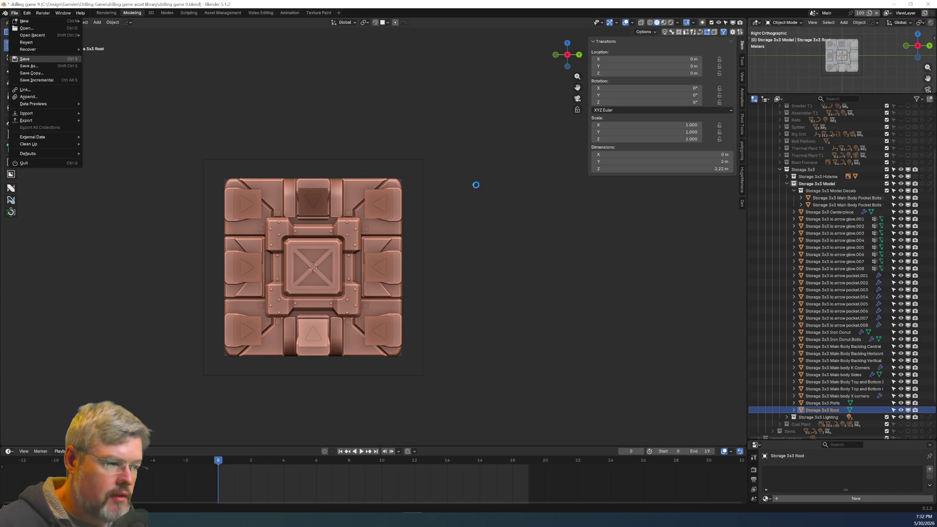
left_click(824, 404)
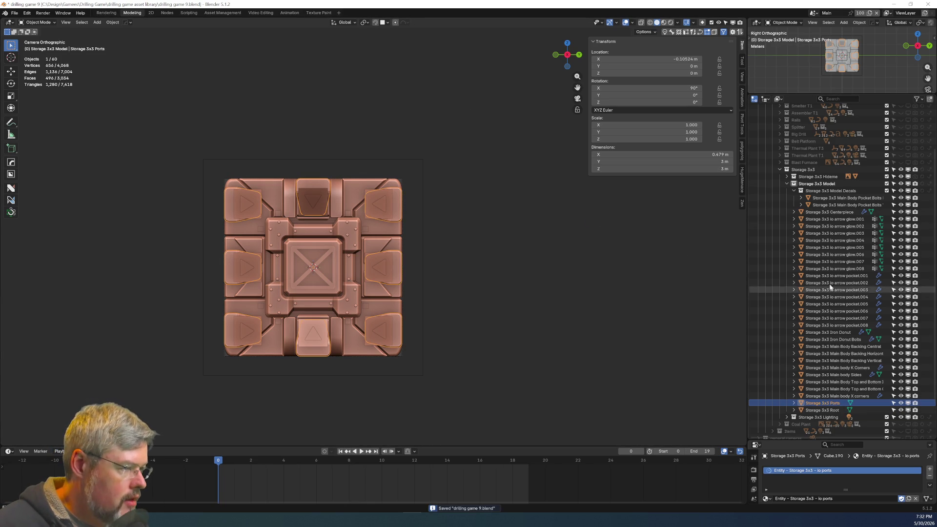
left_click(814, 200)
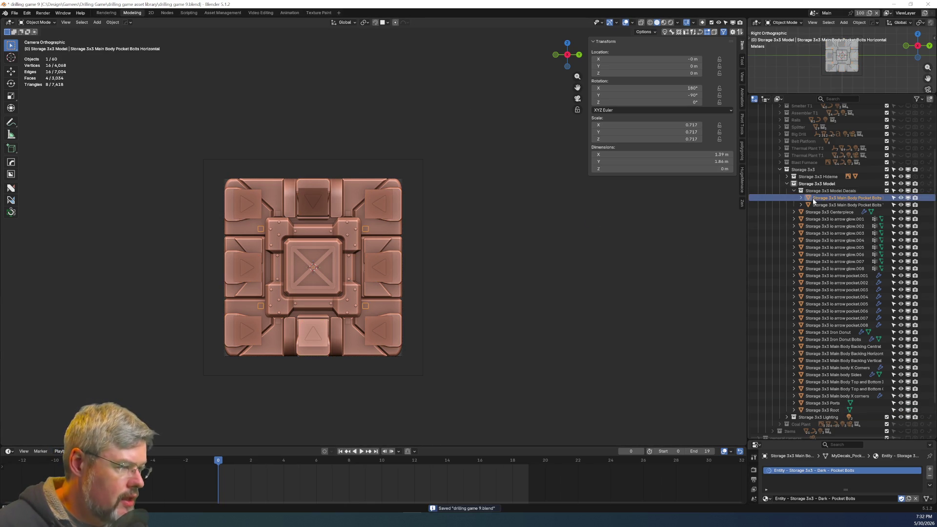
left_click(379, 228, "shift")
key("ctrl+p")
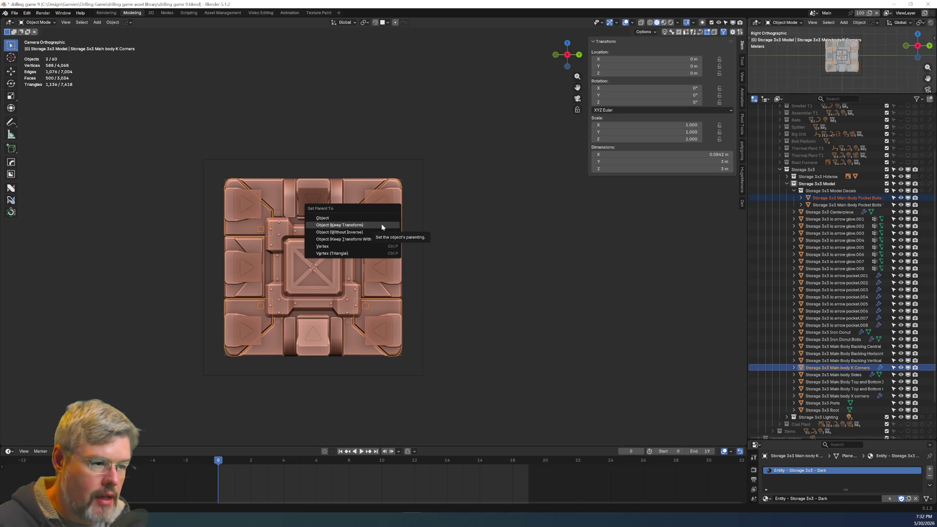
left_click(382, 225)
Parent the vertical pocket bolts to Main body X corners, keeping transform.
left_click(277, 217)
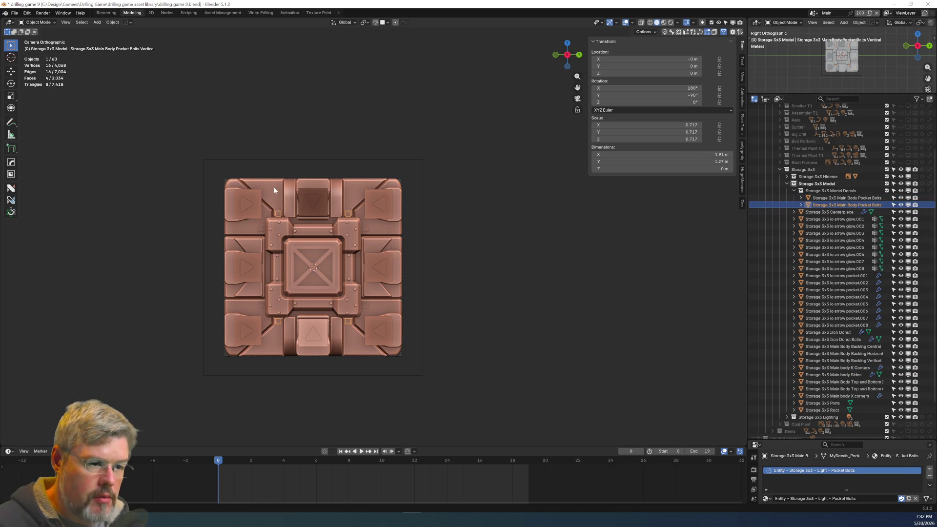
left_click(274, 191, "shift")
key("ctrl+p")
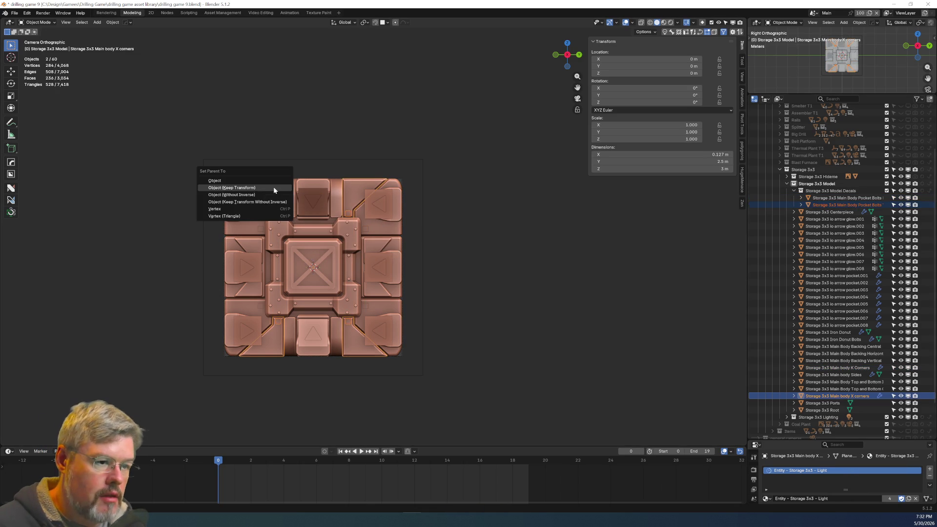
left_click(273, 188)
Parent the Iron Donut Bolts to Iron Donut.
key("alt+a")
left_click(347, 237)
left_click(347, 231, "shift")
right_click(347, 231)
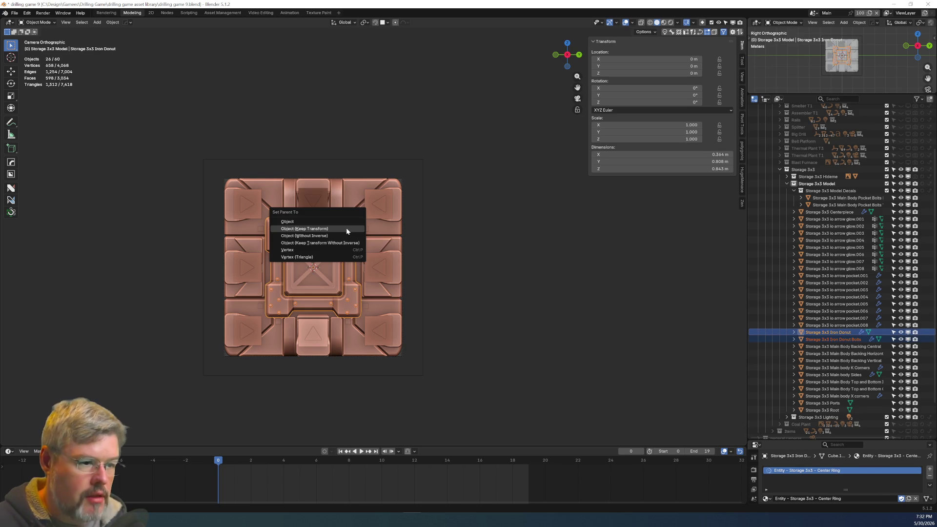
left_click(346, 227)
left_click(498, 291)
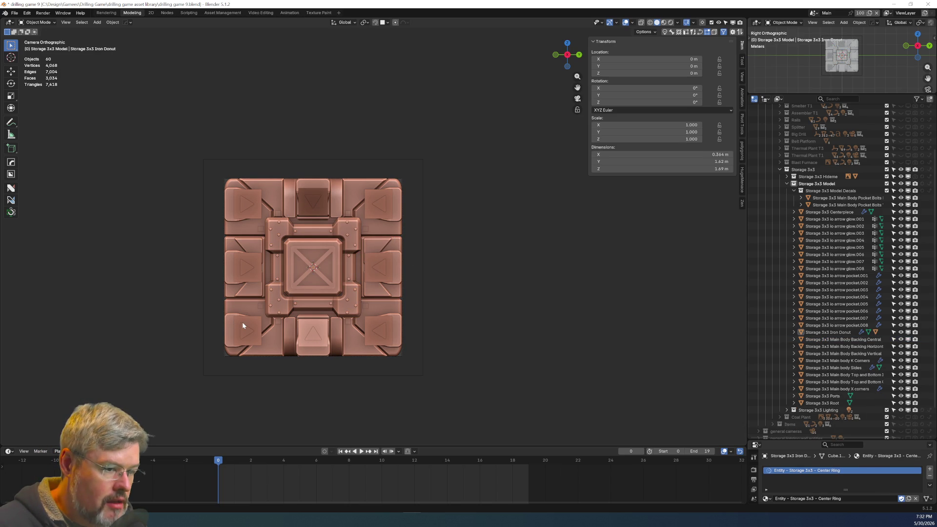
Parent every Storage 3x3 part from Centerpiece to Ports to Storage 3x3 Root.
left_click(823, 396)
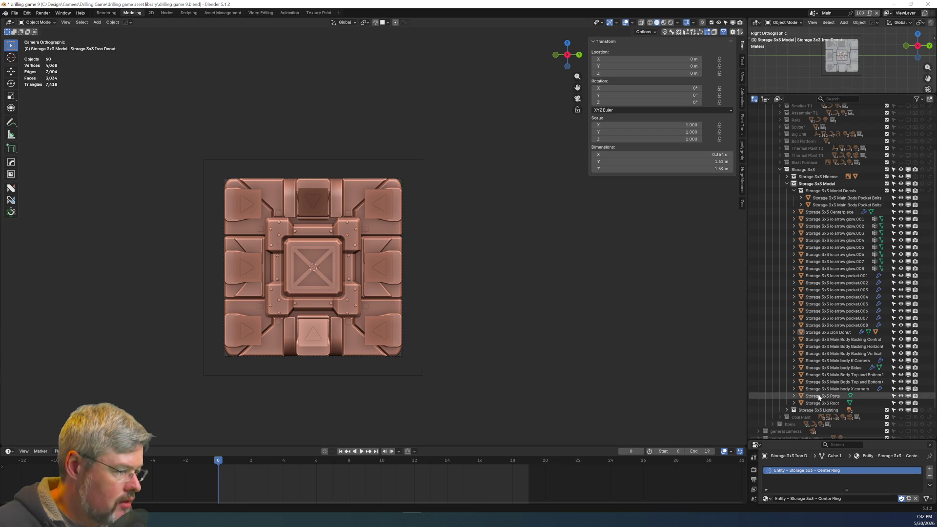
left_click(823, 211, "shift")
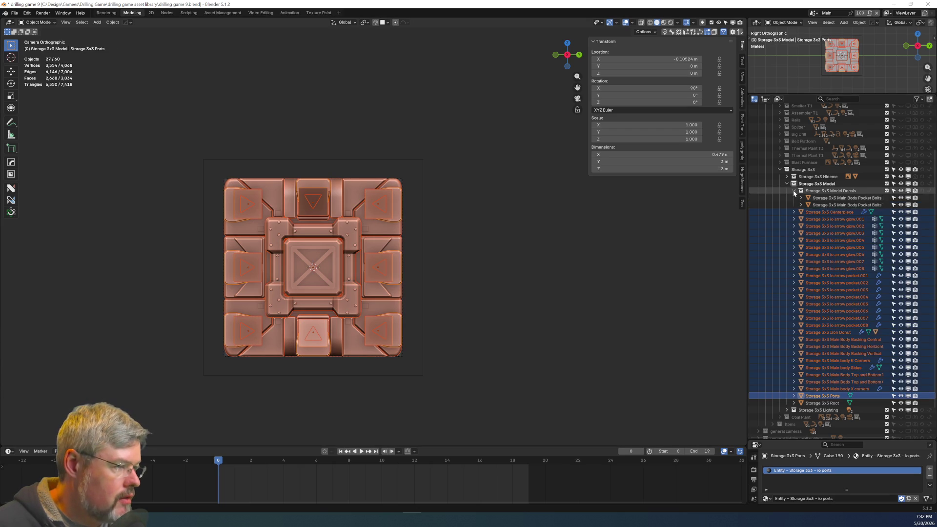
left_click(795, 191)
key("ctrl+z")
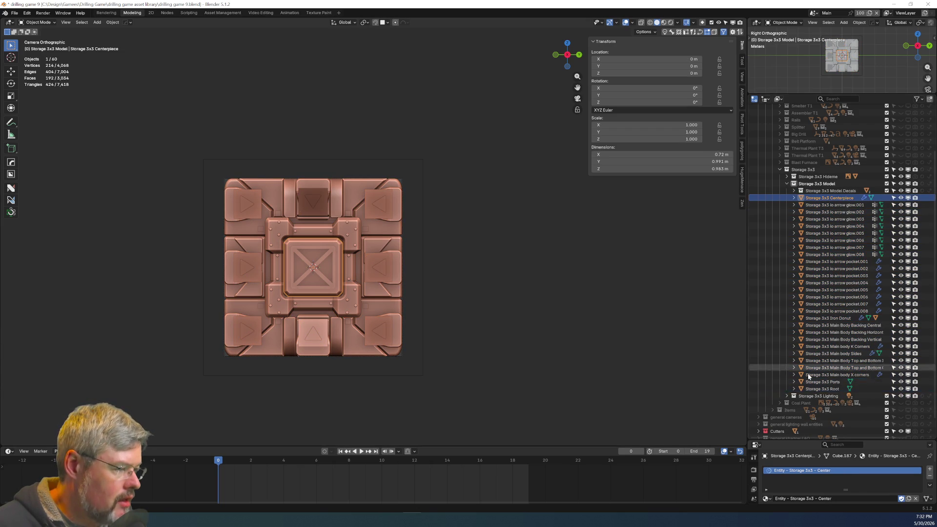
left_click(819, 390, "shift")
left_click(819, 390, "ctrl")
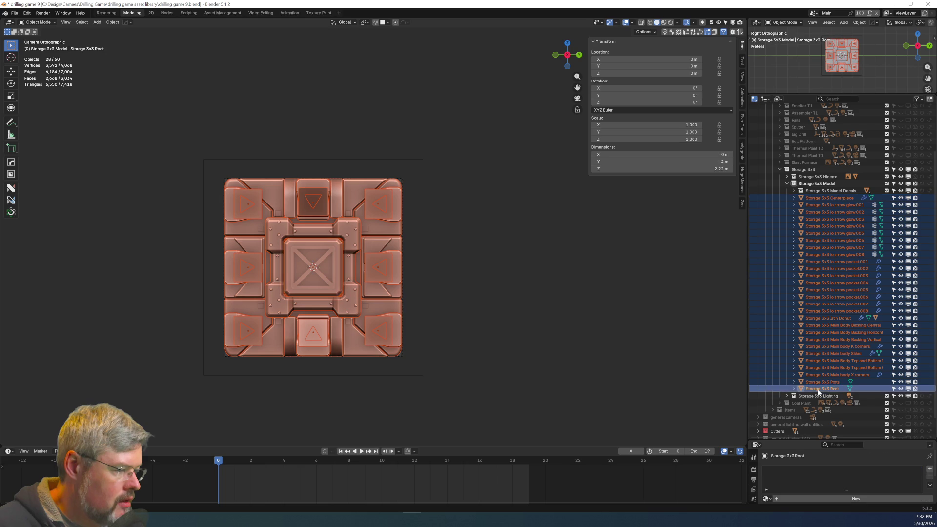
key("ctrl+p")
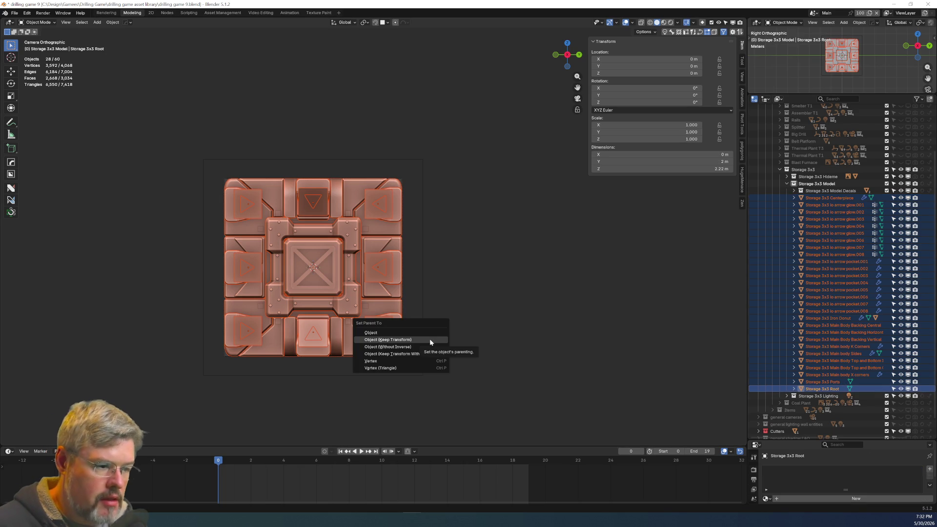
left_click(430, 338)
Expand Storage 3x3 Lighting and select the Storage 3x3 collection.
left_click(535, 324)
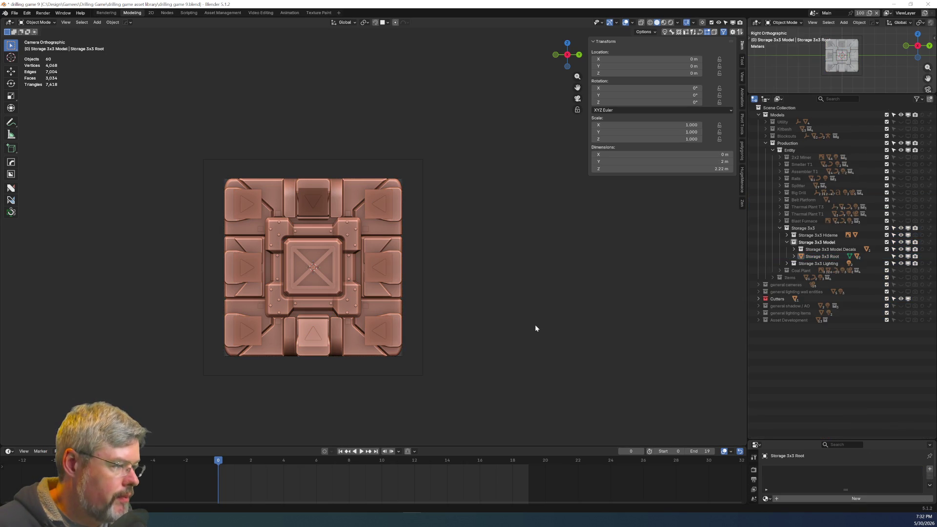
left_click(786, 265)
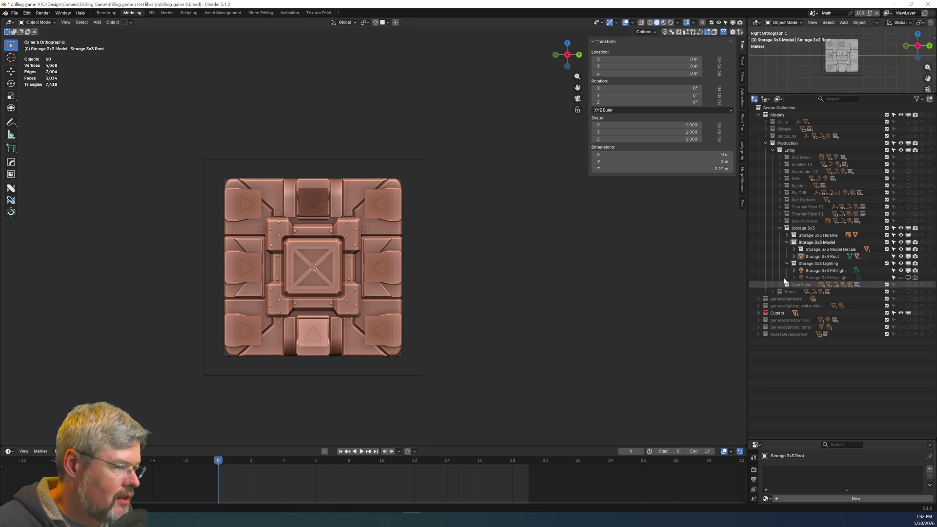
left_click(829, 228)
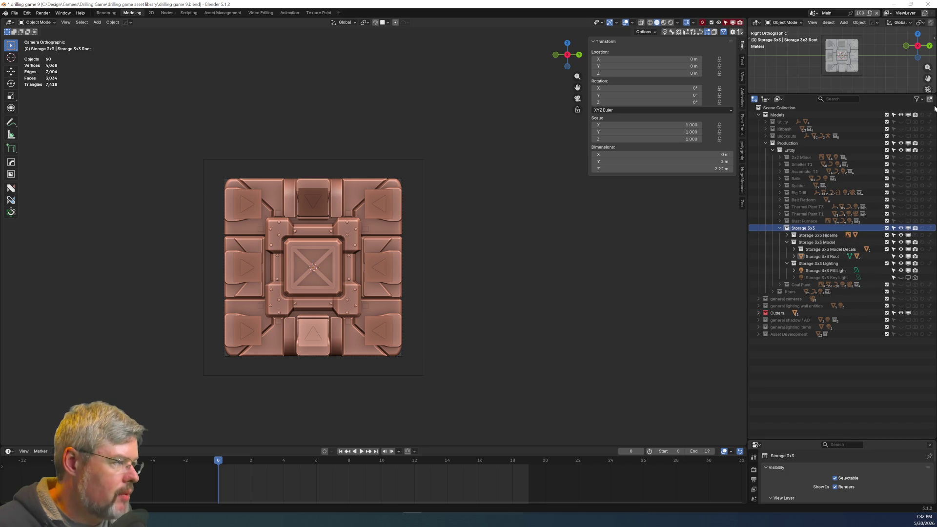
Add a new collection inside Storage 3x3 named Storage 3x3 Camera.
key("c")
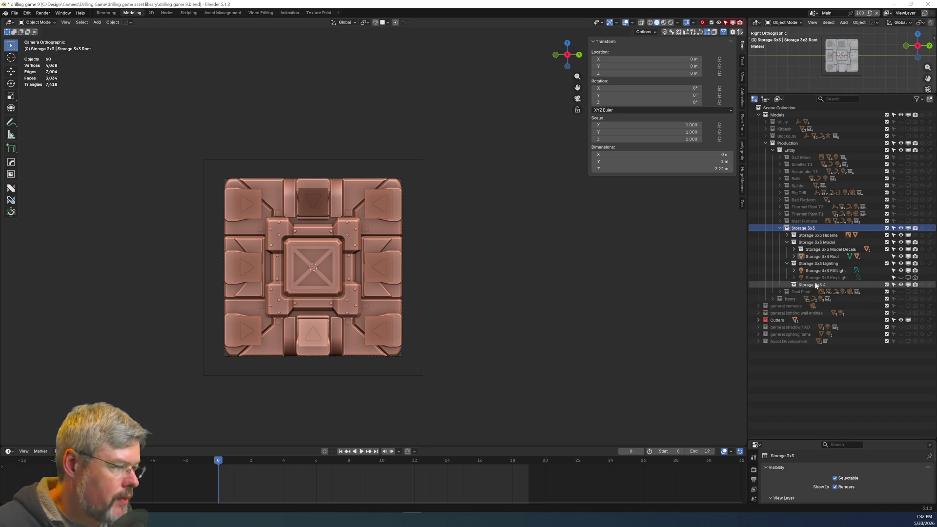
double_click(812, 284)
key("End")
key("BackSpace")
key("BackSpace")
type("Camera")
key("Return")
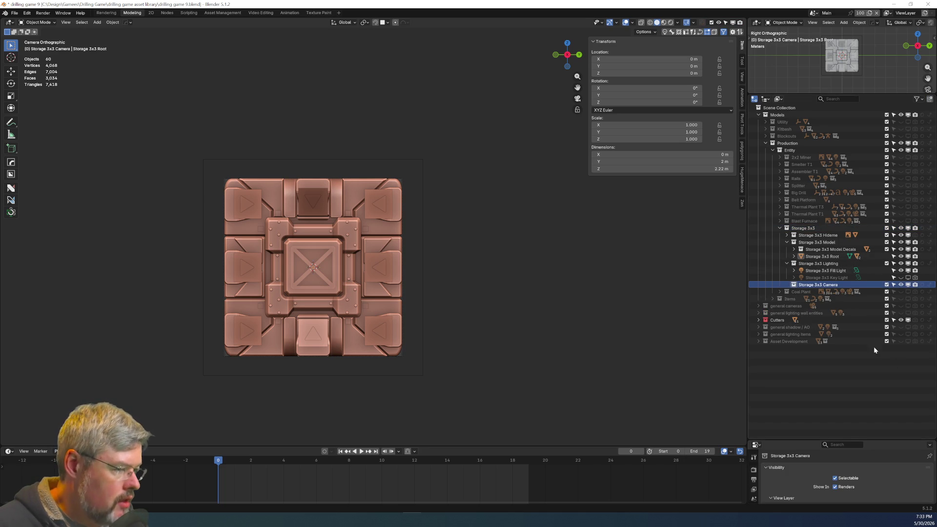
Show the general cameras collection and duplicate camera 3x3 shadow in place.
left_click(759, 314)
left_click(759, 312)
left_click(759, 308)
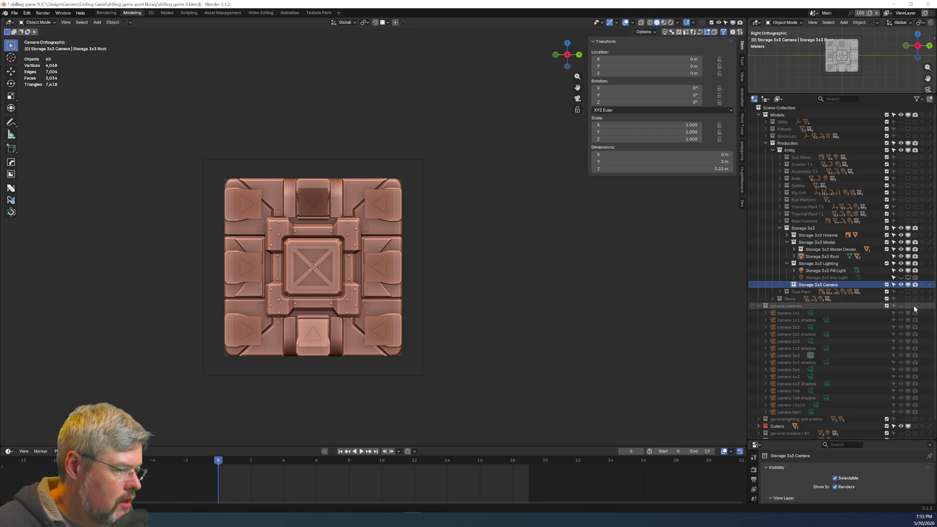
left_click(901, 306)
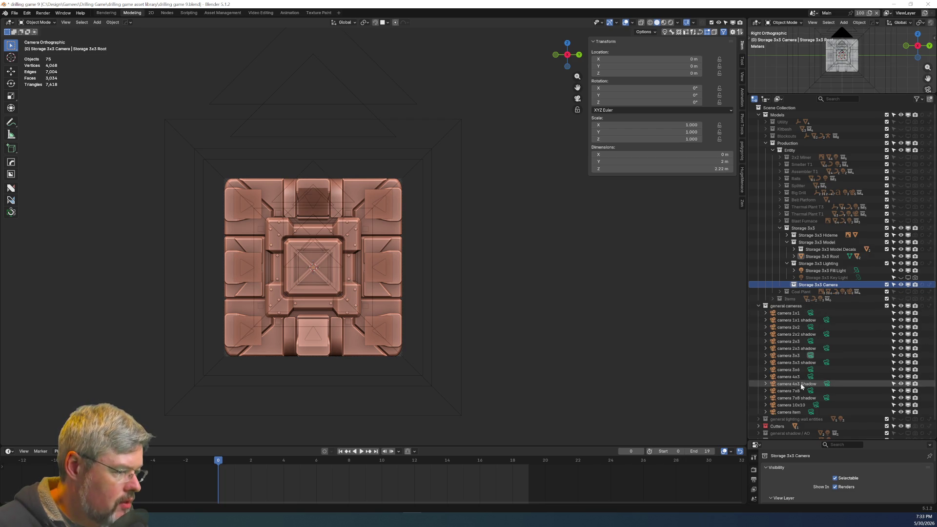
left_click(786, 356)
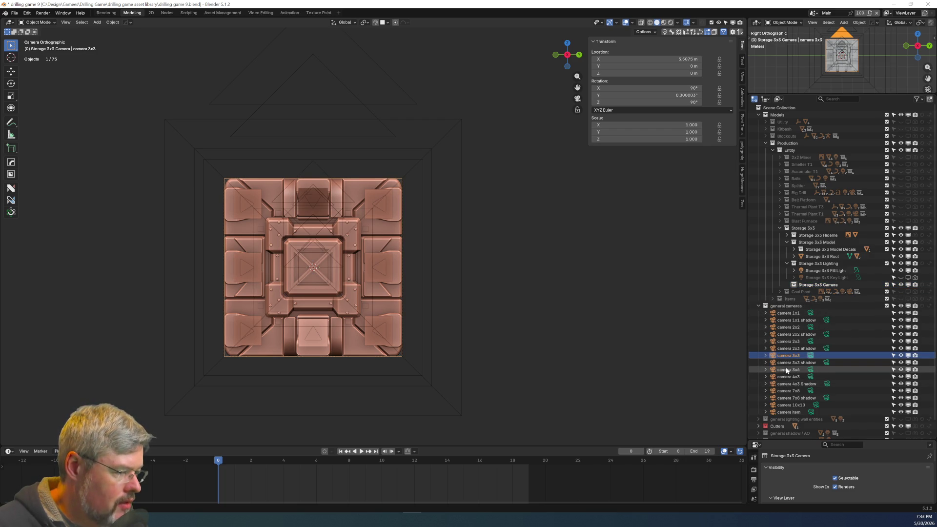
left_click(787, 364)
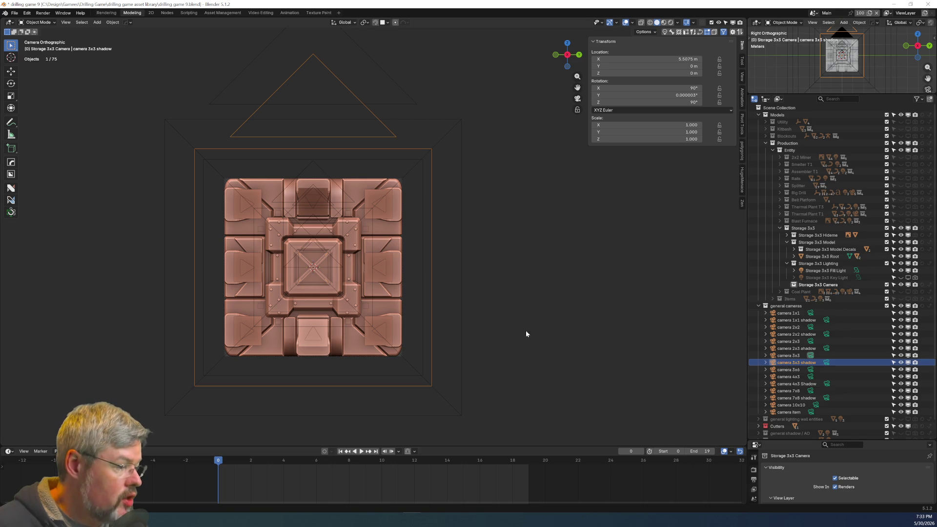
key("shift+d")
right_click(437, 308)
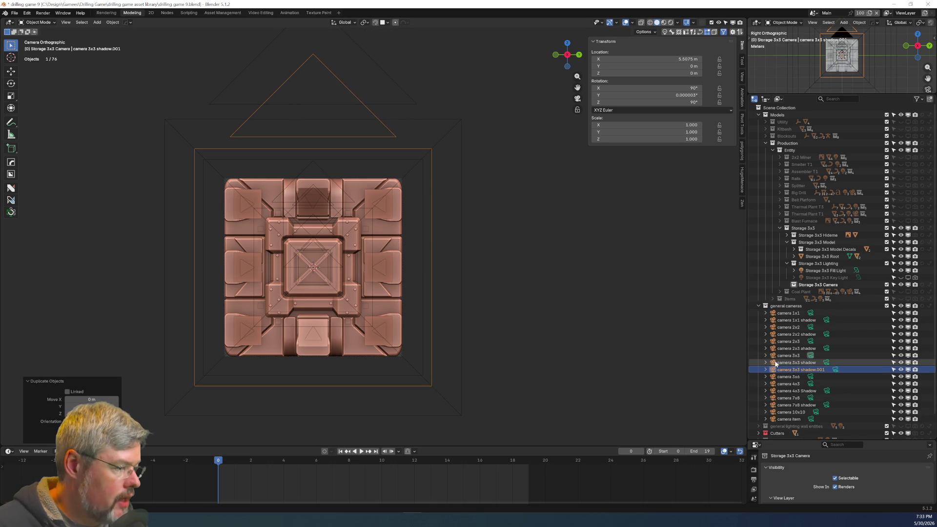
Rename the copy 'camera 3x3 Storage 3x3 AO /shadow' and move it into Storage 3x3 Camera.
double_click(811, 370)
key("End")
key("BackSpace")
key("BackSpace")
key("BackSpace")
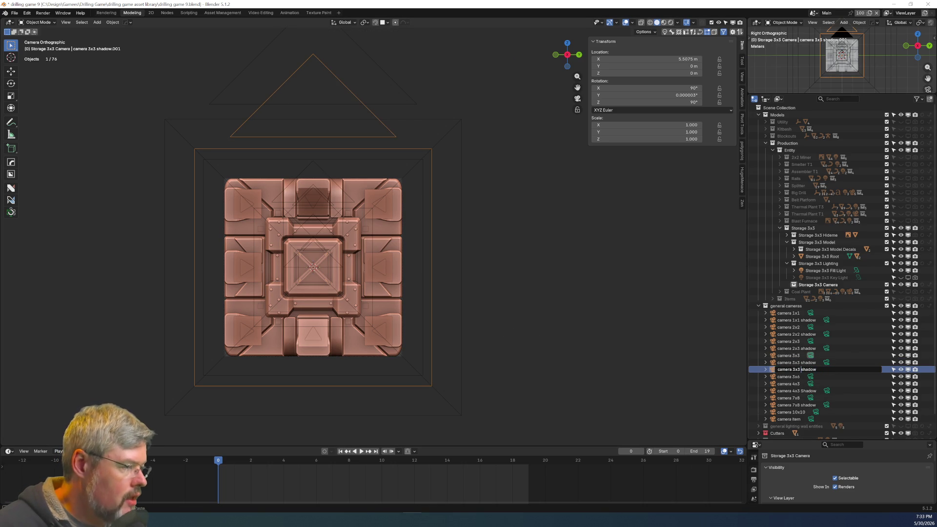
type("Storage 3x3 ")
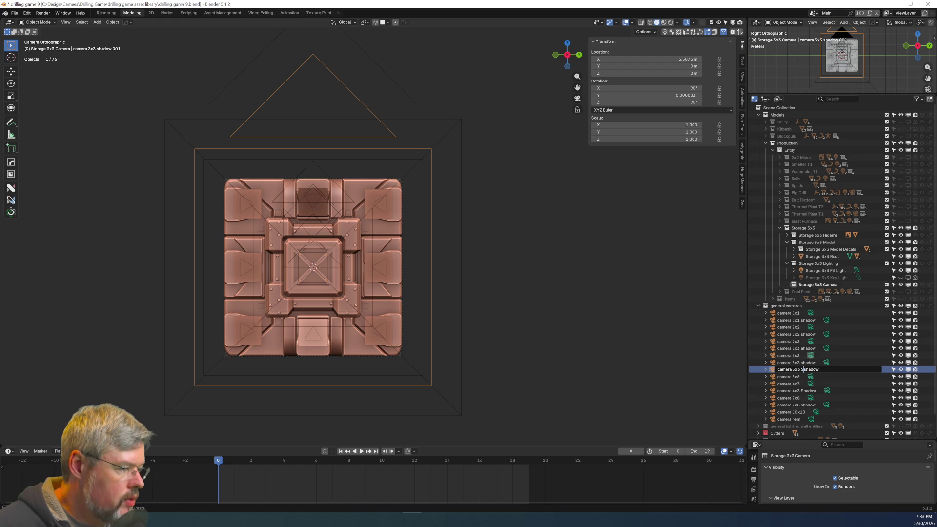
type("A")
type("O /")
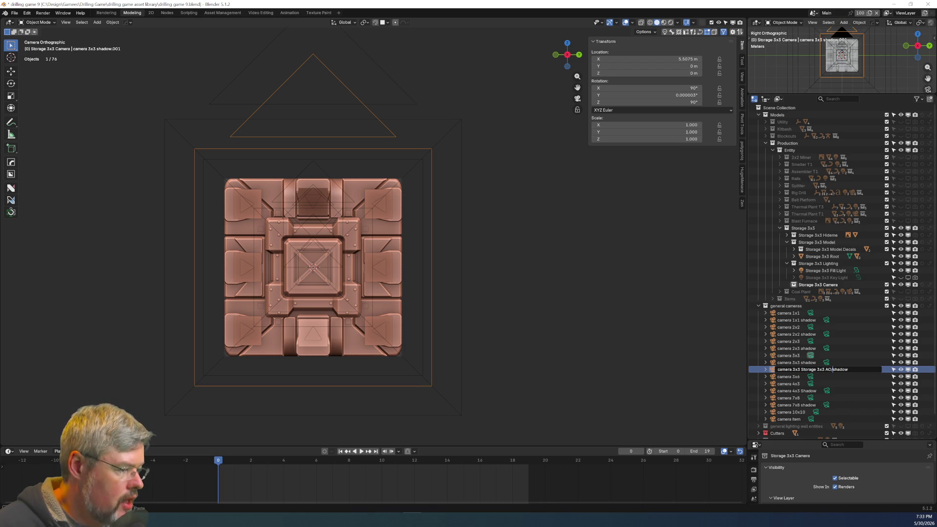
key("Return")
mouse_move(811, 369)
left_mouse_down()
mouse_move(832, 276)
mouse_move(837, 285)
left_mouse_up()
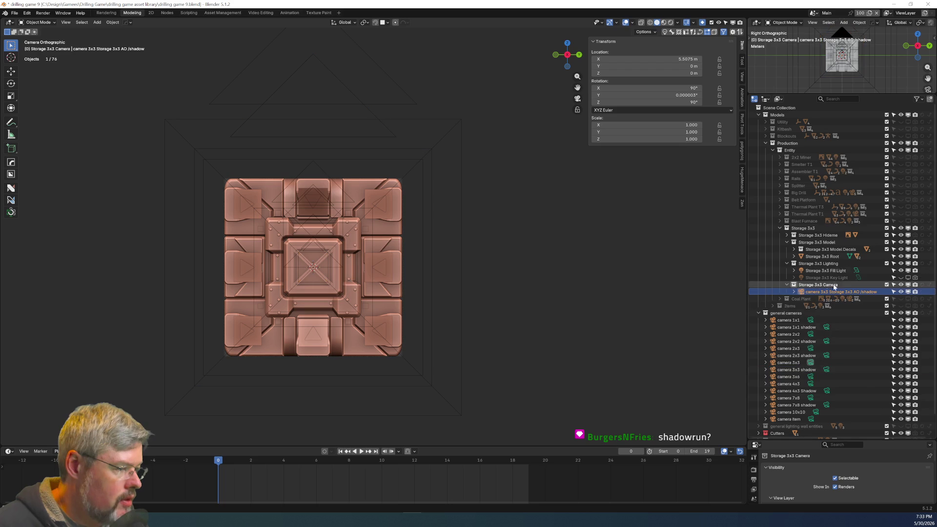
scroll(693, 200, "down", 5, "ctrl")
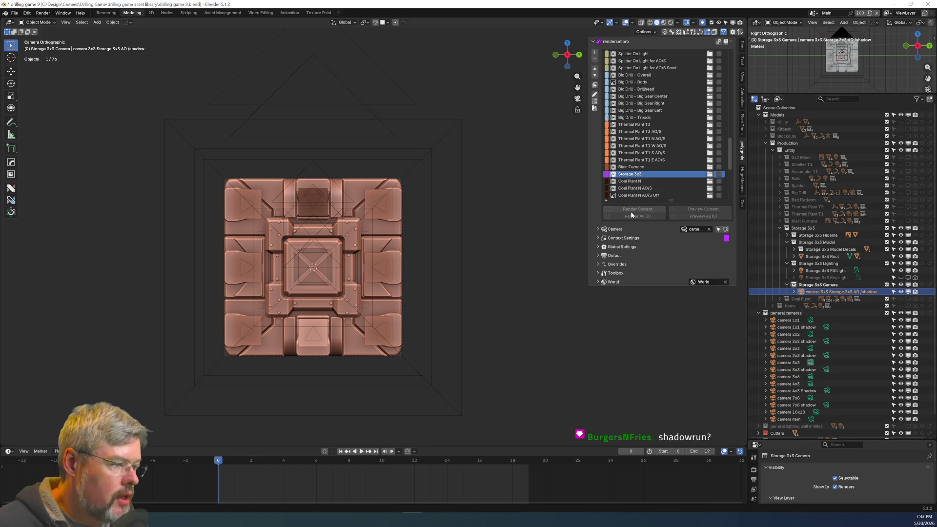
Hide and collapse the general cameras collection, then save the file.
left_click(600, 229)
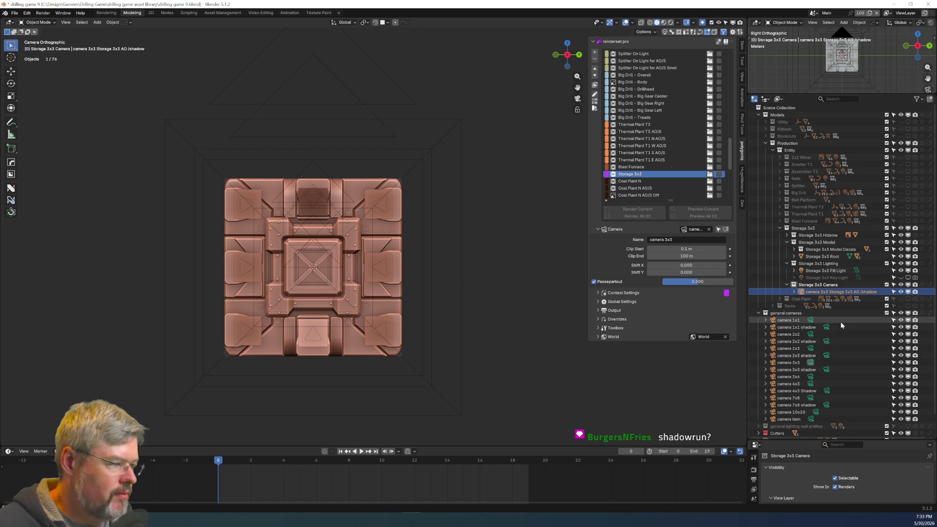
left_click(901, 313)
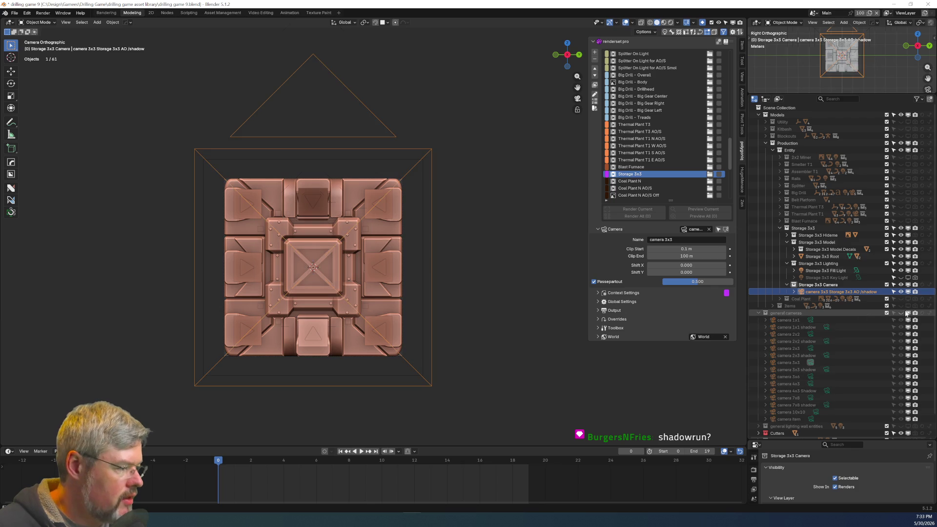
left_click(759, 313)
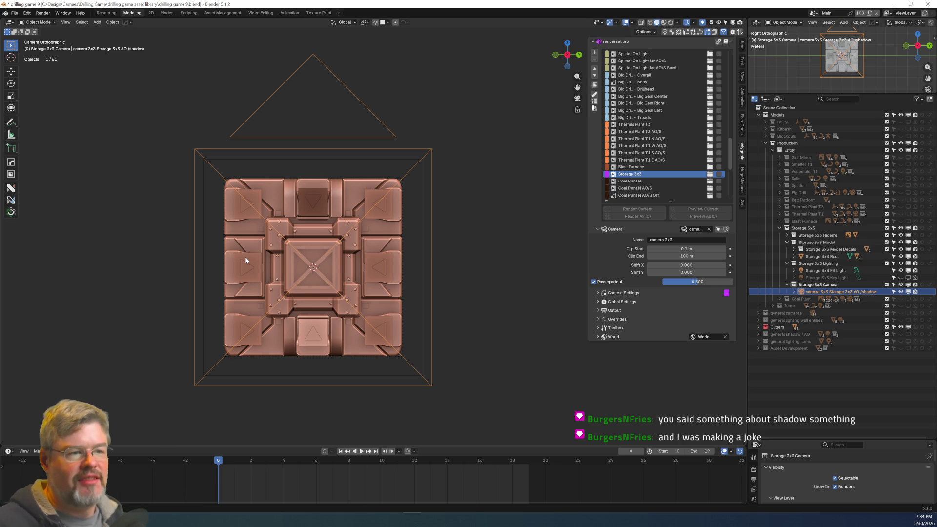
left_click(15, 13)
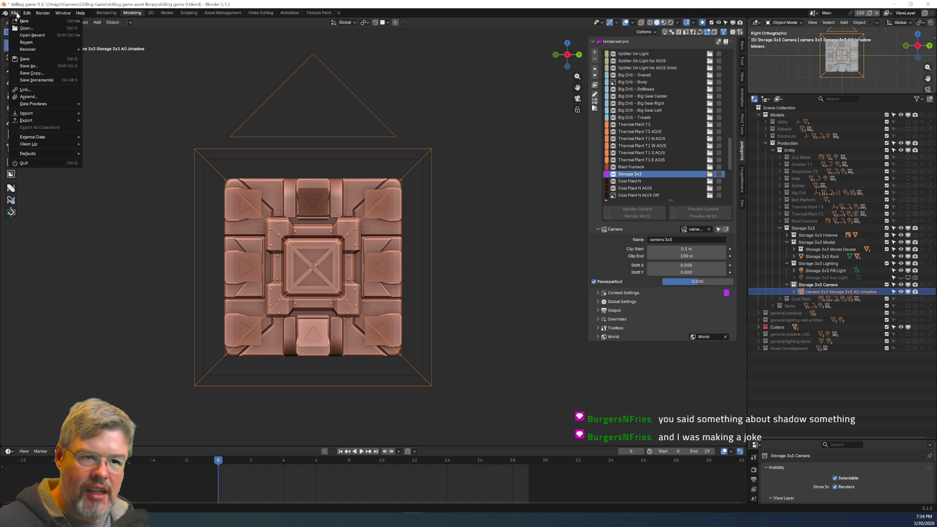
left_click(25, 58)
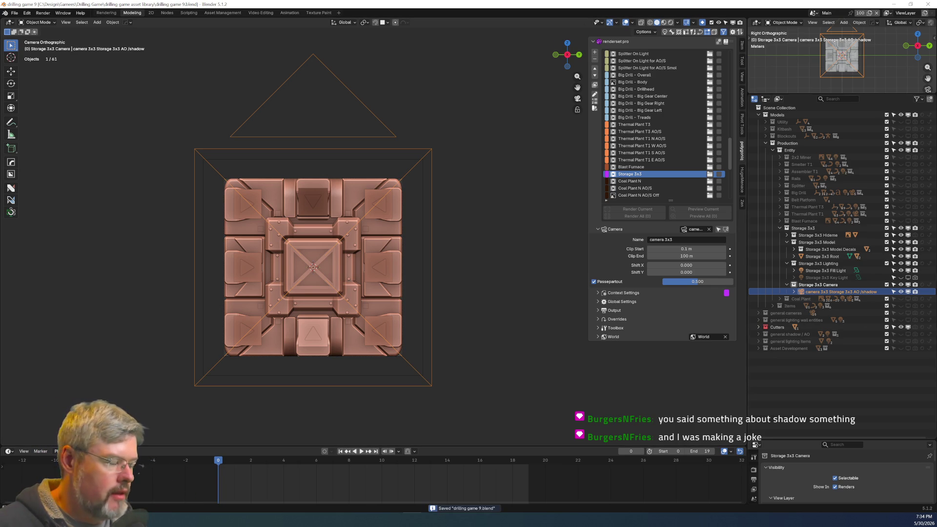
Select Storage 3x3 Fill Light with Storage 3x3 Root as the parent target.
left_click(822, 293)
type("N AO/S")
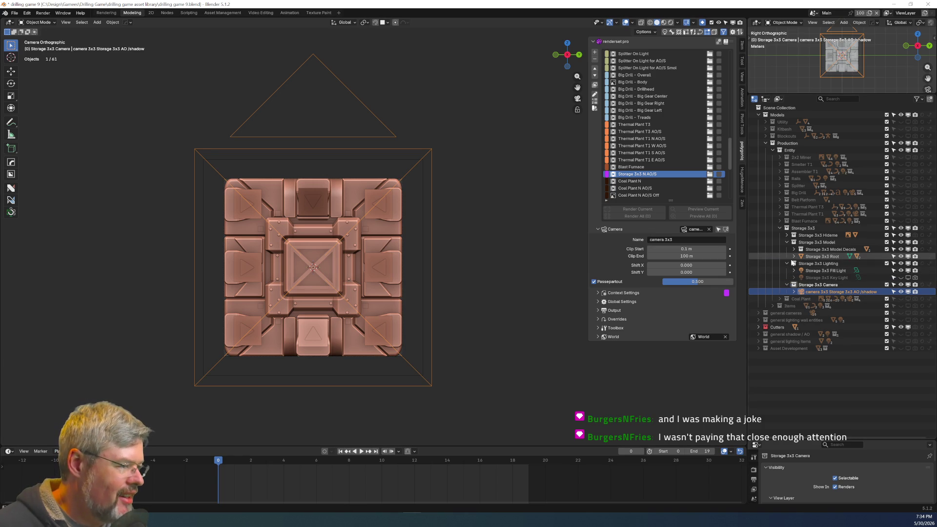
left_click(814, 271)
left_click(811, 256, "ctrl")
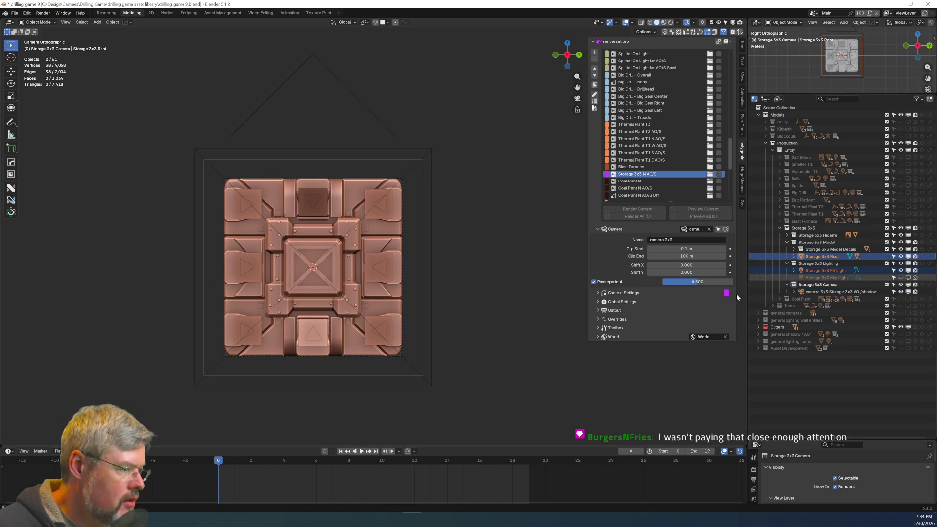
Parent the Storage 3x3 Fill Light to Storage 3x3 Root, then deselect it.
key("ctrl+p")
left_click(376, 280)
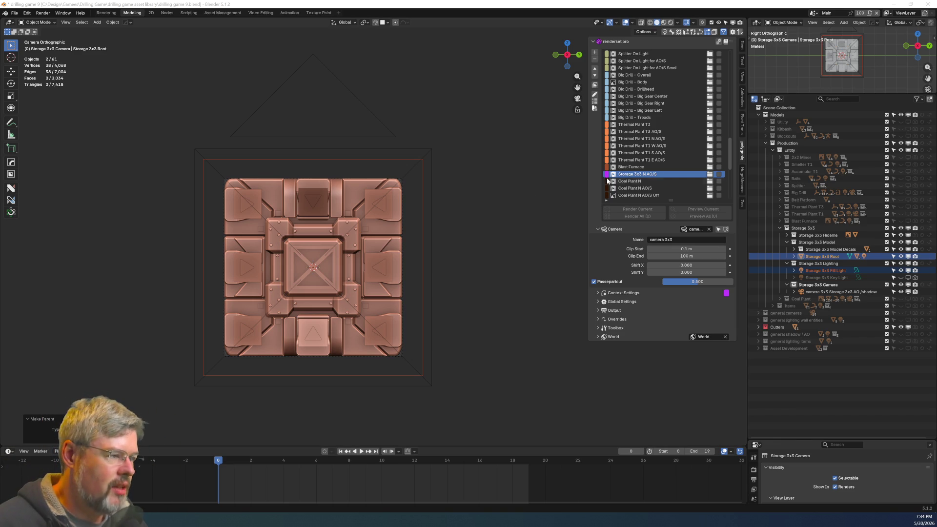
left_click(817, 271, "ctrl")
Orbit around the storage model to a frontal view to check it.
mouse_move(365, 256)
middle_mouse_down()
mouse_move(458, 255)
mouse_move(452, 230)
mouse_move(356, 234)
mouse_move(426, 229)
middle_mouse_up()
scroll(473, 239, "down", 3)
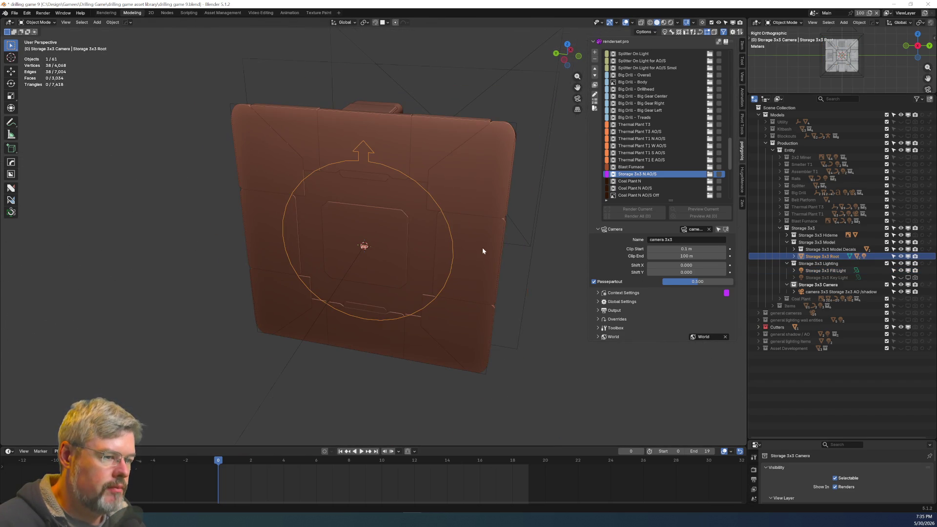
scroll(479, 246, "down", 2)
mouse_move(496, 239)
middle_mouse_down()
mouse_move(478, 253)
mouse_move(300, 178)
mouse_move(446, 135)
mouse_move(342, 105)
mouse_move(342, 169)
mouse_move(383, 194)
mouse_move(332, 198)
middle_mouse_up()
mouse_move(385, 262)
middle_mouse_down()
mouse_move(425, 254)
mouse_move(416, 256)
middle_mouse_up()
mouse_move(427, 302)
middle_mouse_down()
mouse_move(464, 296)
mouse_move(390, 293)
middle_mouse_up()
Save the blend file and expand the renderset output settings.
left_click(14, 12)
left_click(37, 59)
middle_click_drag(365, 317, 388, 324)
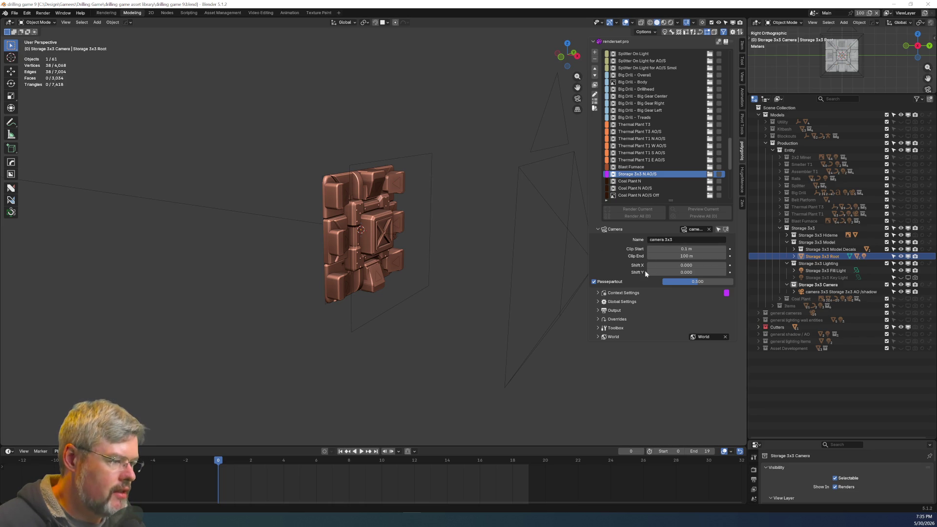
left_click(598, 310)
Add a '-' to the animation frame filename, giving storage-3x3-n-{frame_current}.
scroll(712, 396, "down", 1)
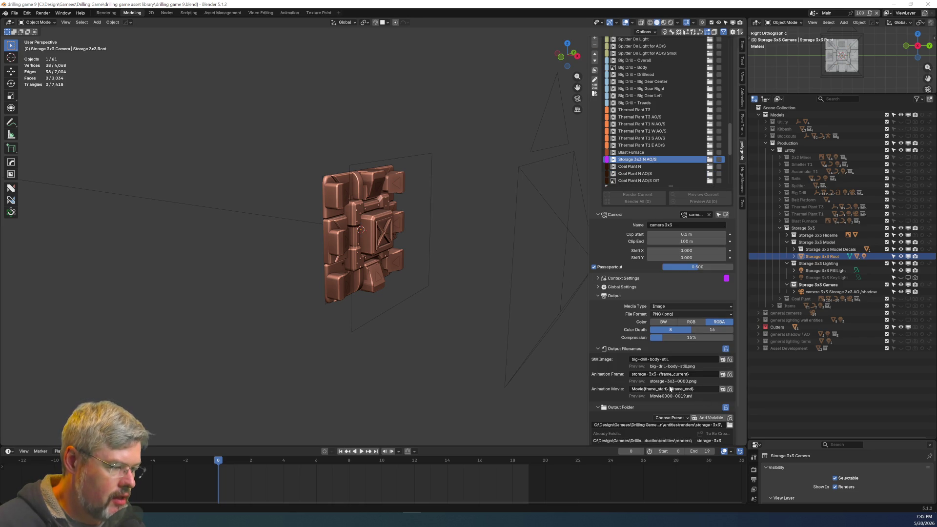
left_click(659, 376)
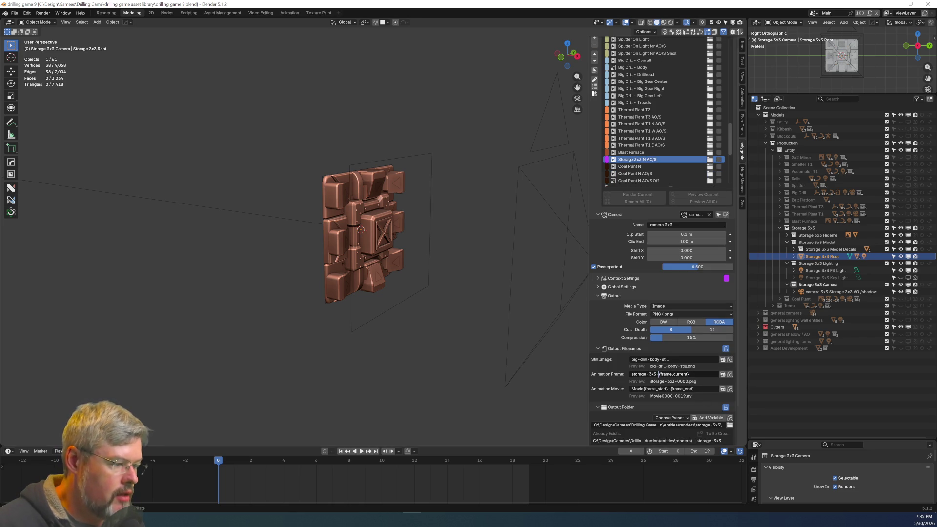
type("n-")
key("Return")
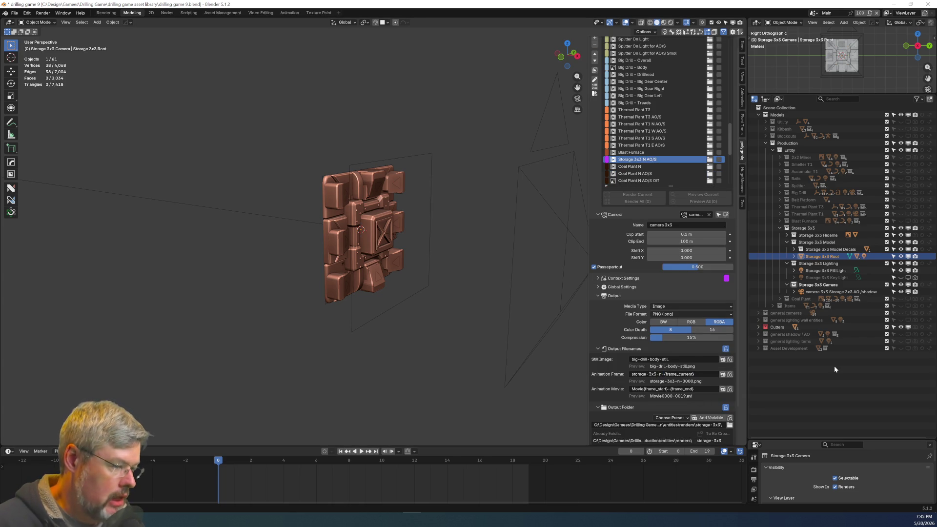
Browse for the output folder and create a Storage-3x3 folder in renders.
scroll(704, 392, "down", 3)
scroll(703, 391, "down", 2)
left_click(730, 386)
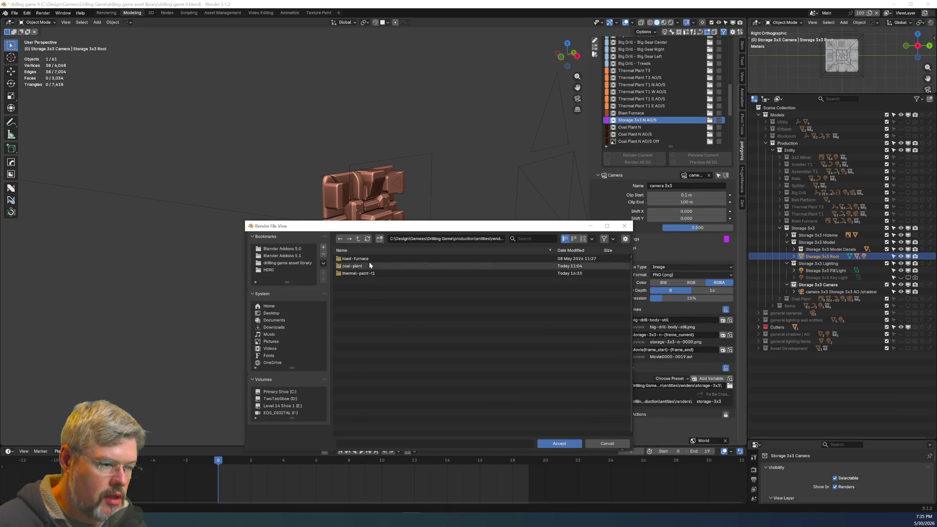
left_click(379, 239)
type("Stor")
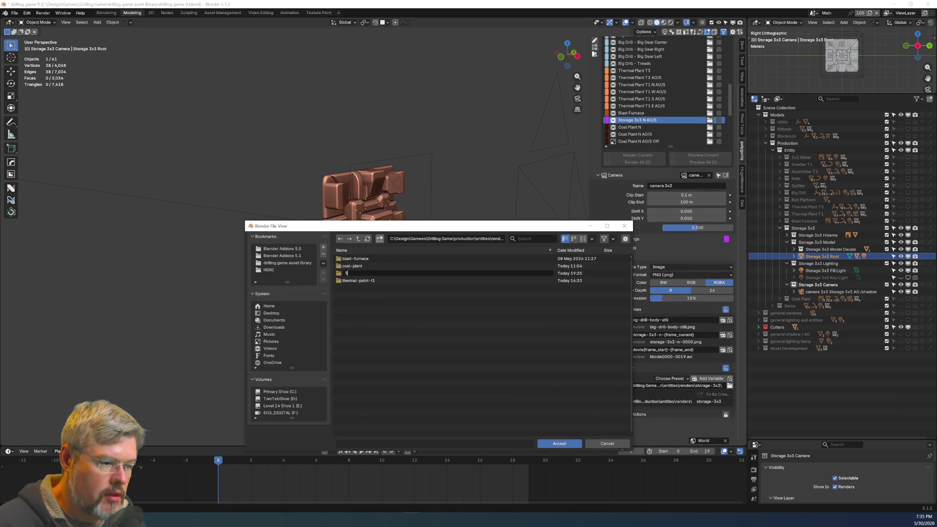
key("BackSpace")
key("BackSpace")
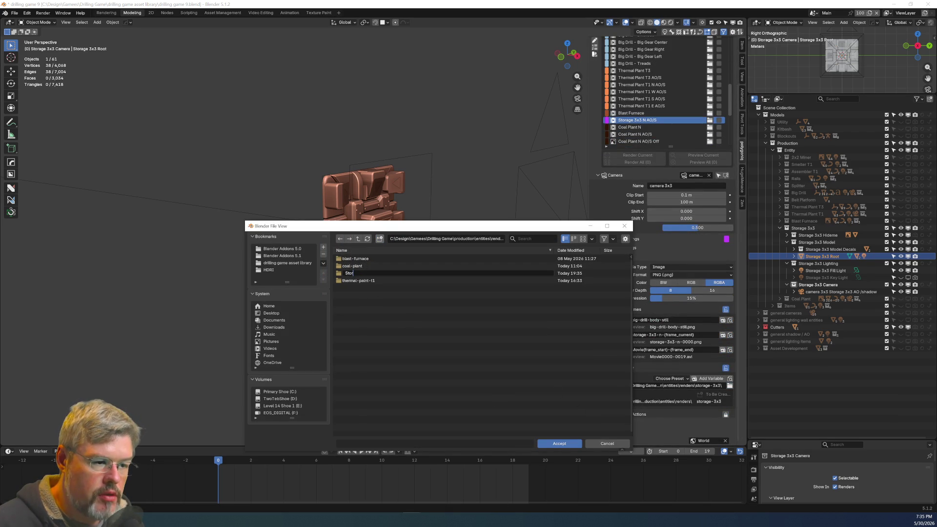
type("age-3x3")
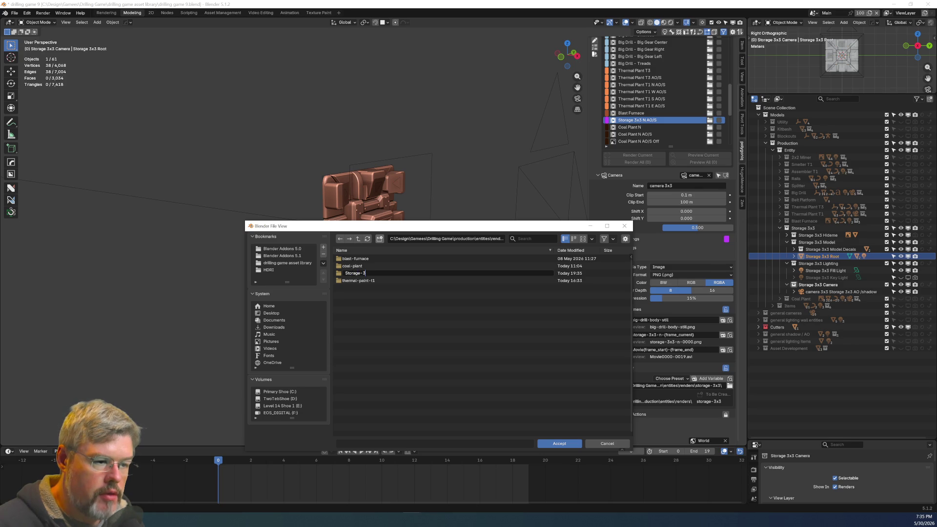
key("Return")
double_click(409, 269)
Create subfolders n and e inside Storage-3x3, and accept n as the output folder.
left_click(380, 240)
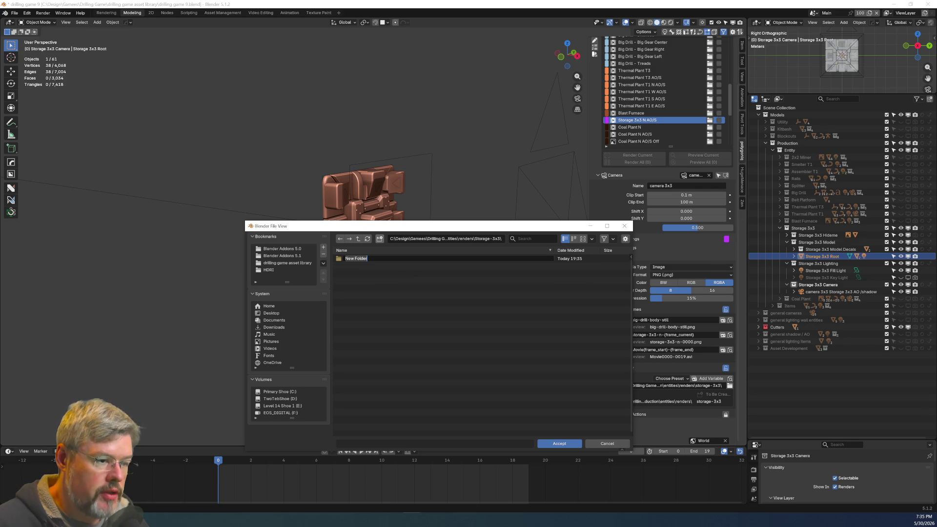
type("n")
key("Return")
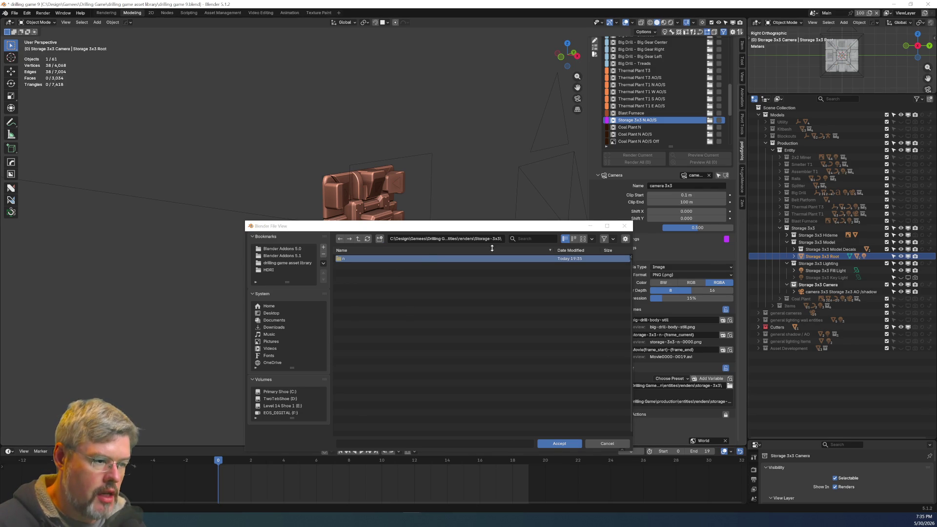
left_click(380, 239)
type("e")
key("Return")
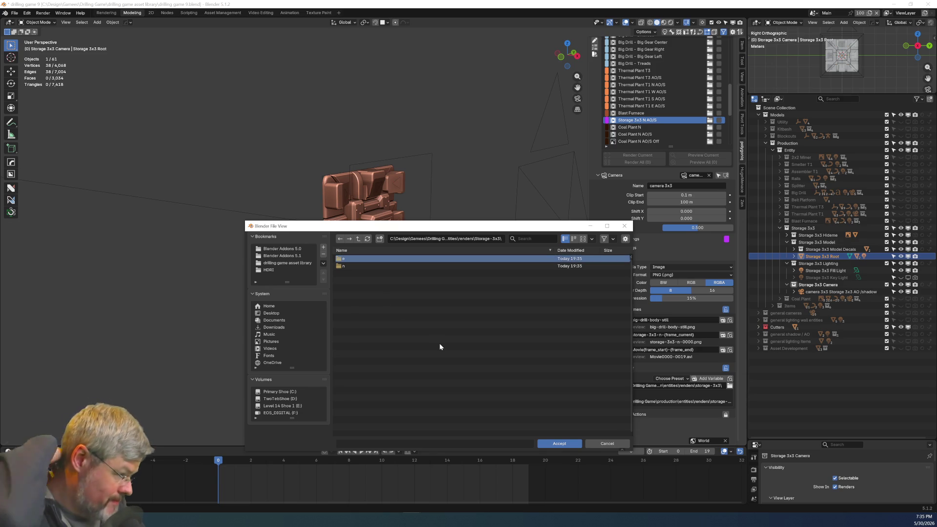
double_click(367, 263)
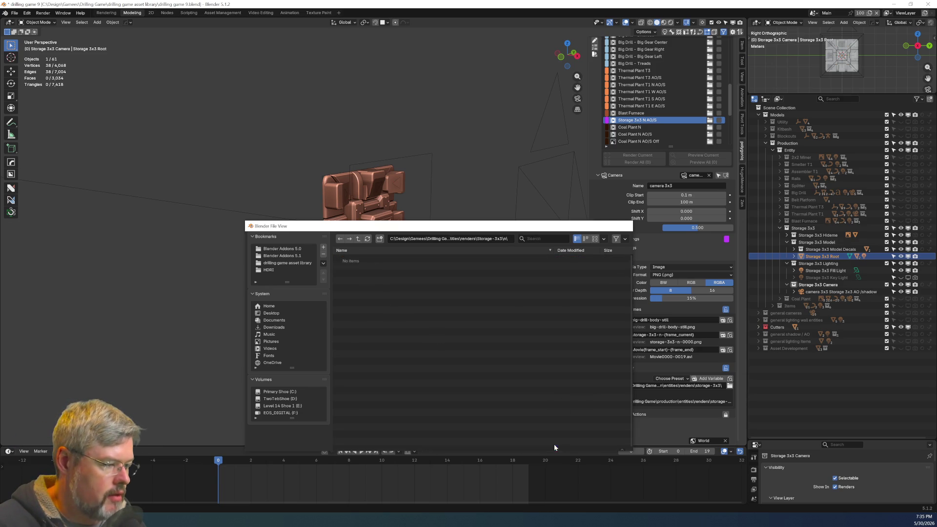
left_click(554, 443)
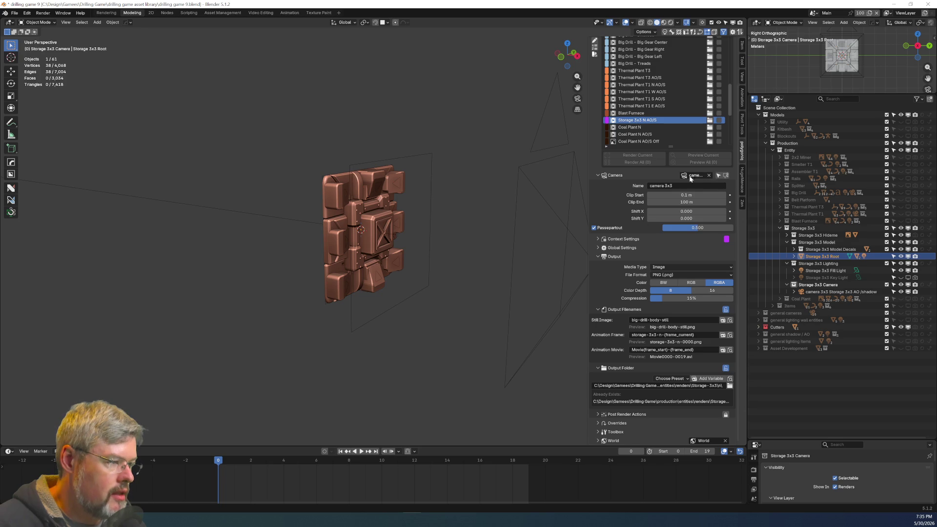
left_click(599, 240)
Set the context's End Frame to 0 and its Render Type to Still Image.
double_click(687, 382)
type("0")
key("Return")
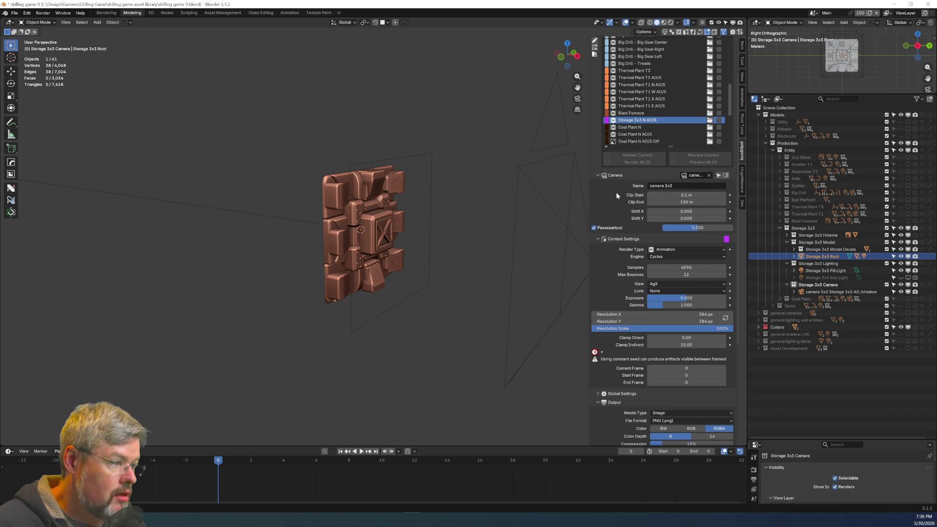
left_click(667, 250)
left_click(666, 264)
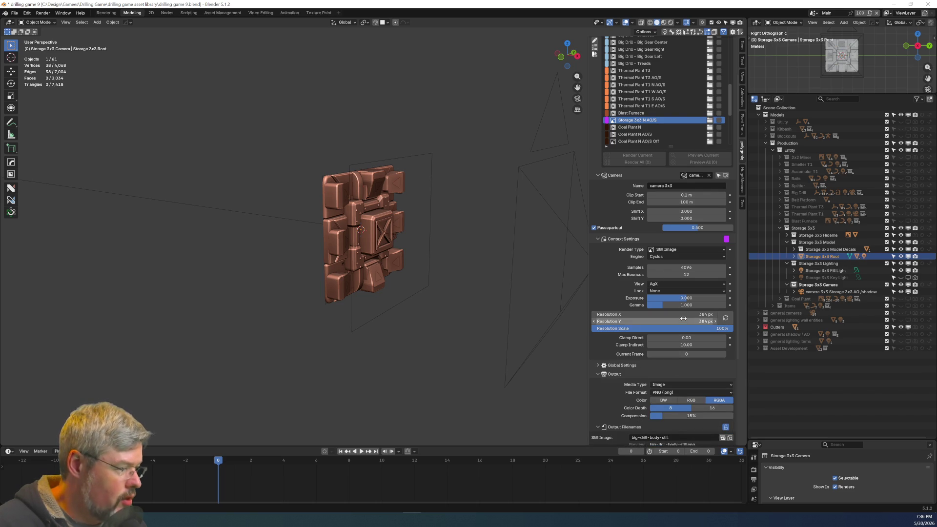
Adjust the output resolution and Max Bounces fields, then save the blend file.
left_click_drag(683, 314, 703, 314)
left_click(594, 321)
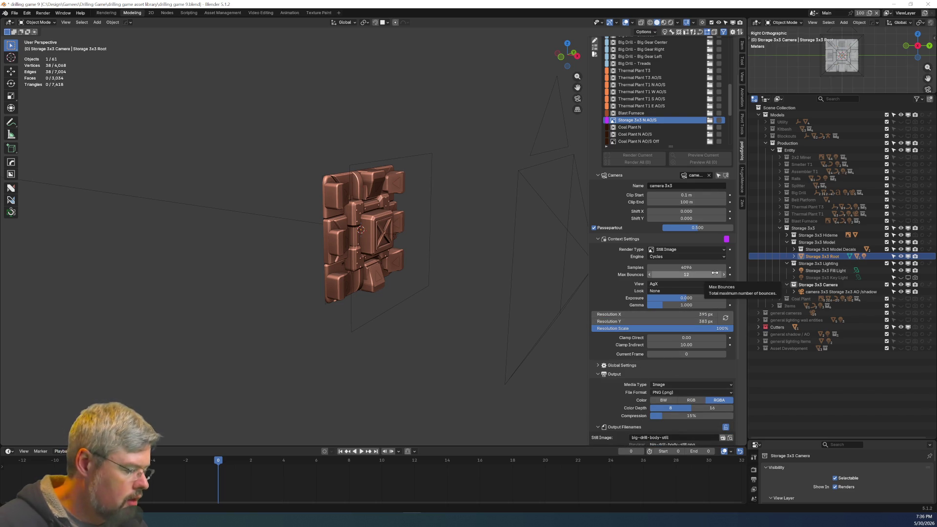
left_click(715, 273)
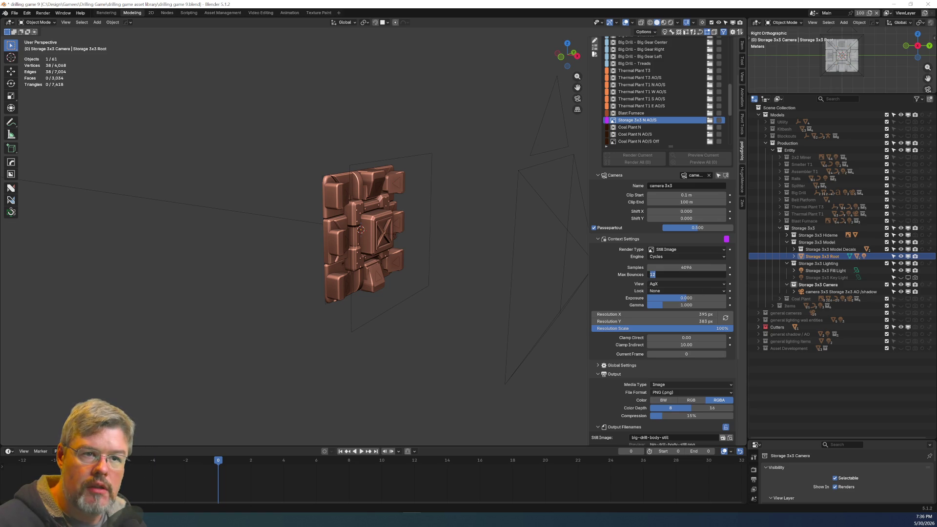
left_click(14, 13)
key("ctrl+s")
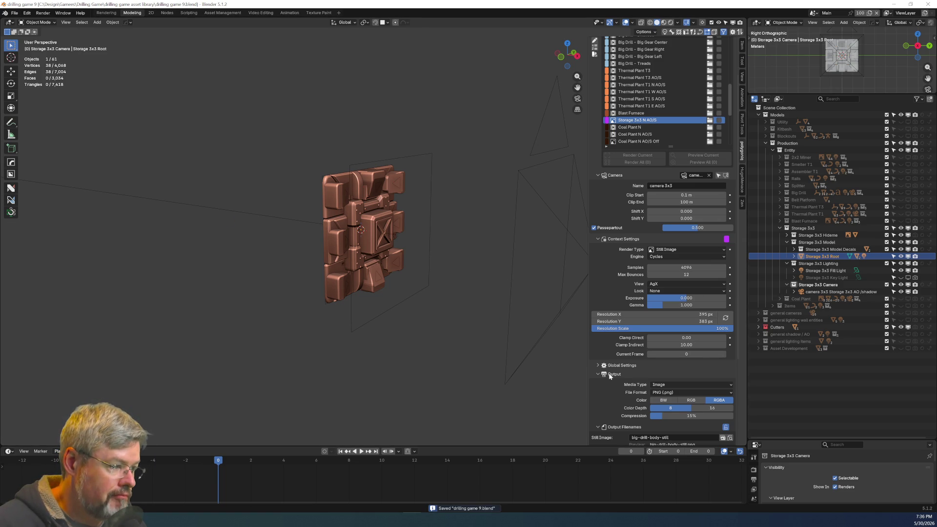
Show the general shadow / AO collection and preview the panel in rendered shading through the camera.
left_click(901, 334)
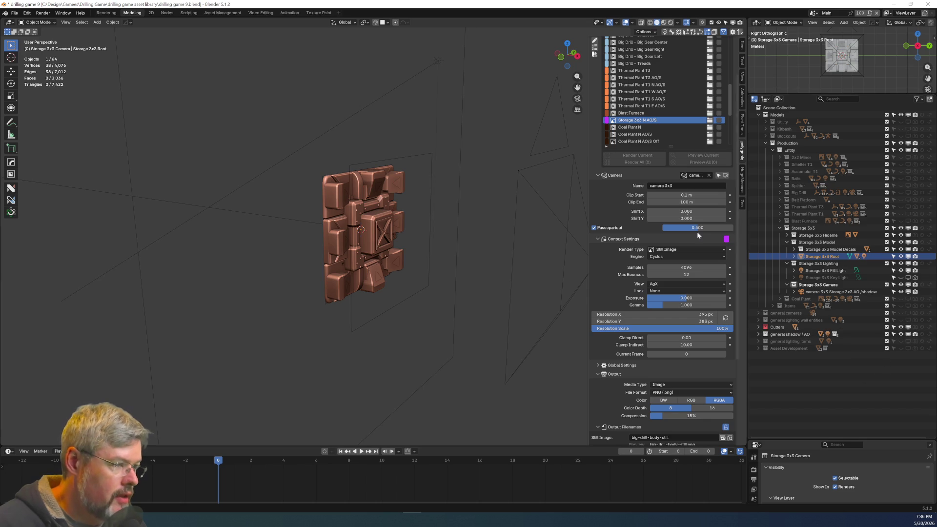
left_click(664, 22)
middle_click_drag(490, 188, 449, 197)
left_click(670, 22)
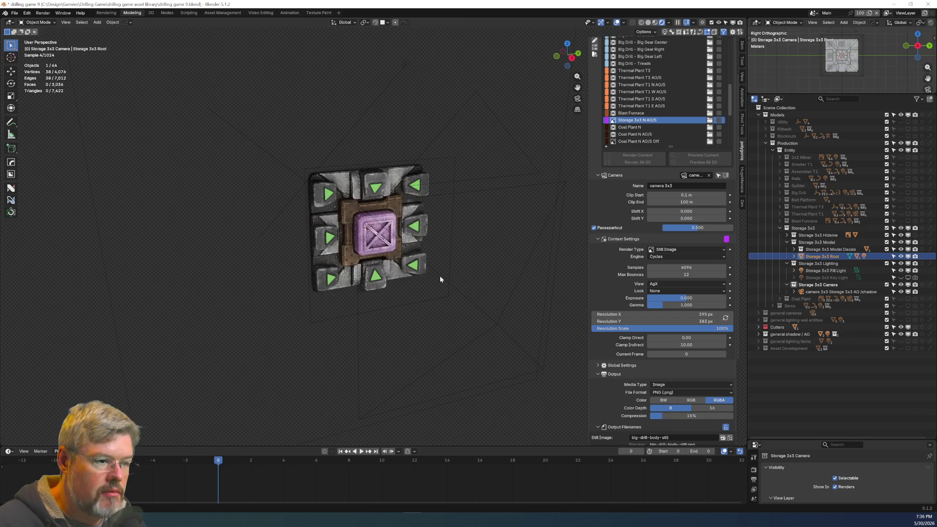
key("KP_0")
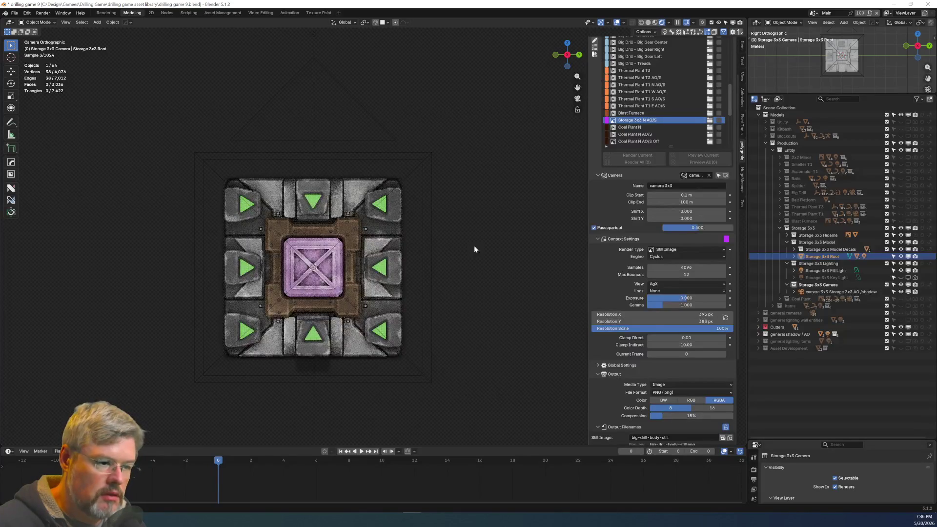
middle_click_drag(433, 246, 434, 192, "shift")
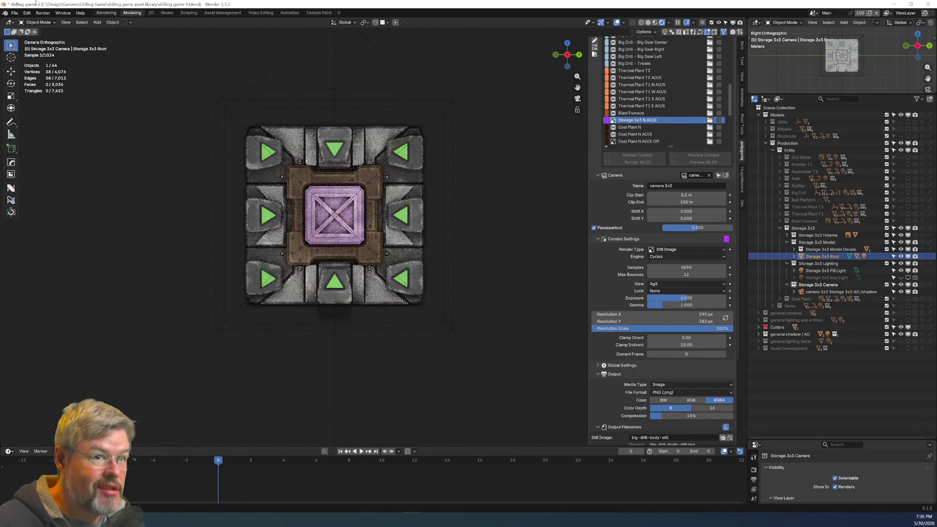
Save the file via File > Save and select the Storage 3x3 AO/shadow camera.
left_click(15, 13)
left_click(37, 59)
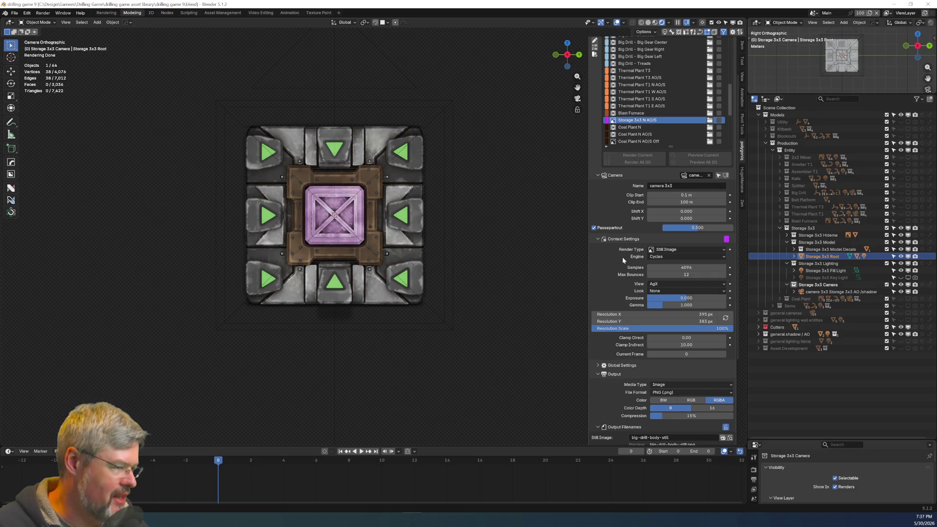
left_click(803, 293)
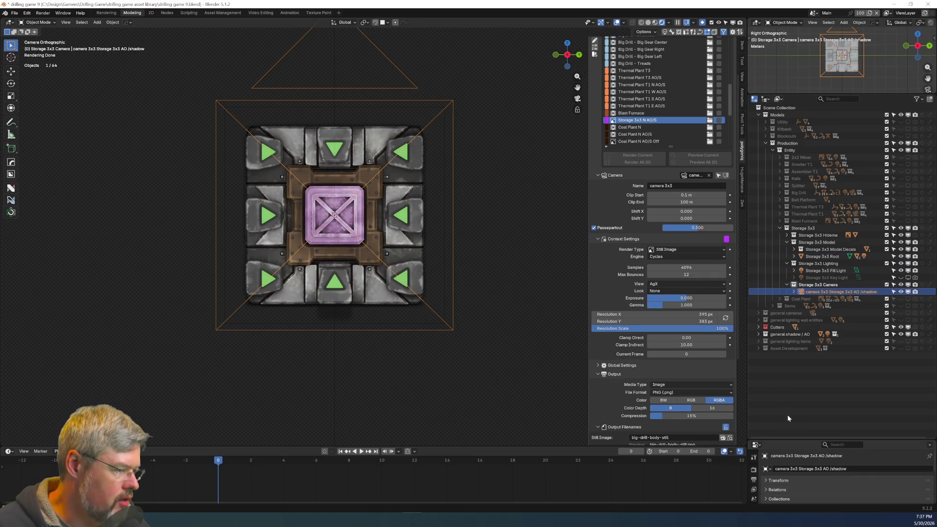
Enlarge the properties area to show the camera's lens settings, then save the file.
left_click_drag(789, 439, 784, 381)
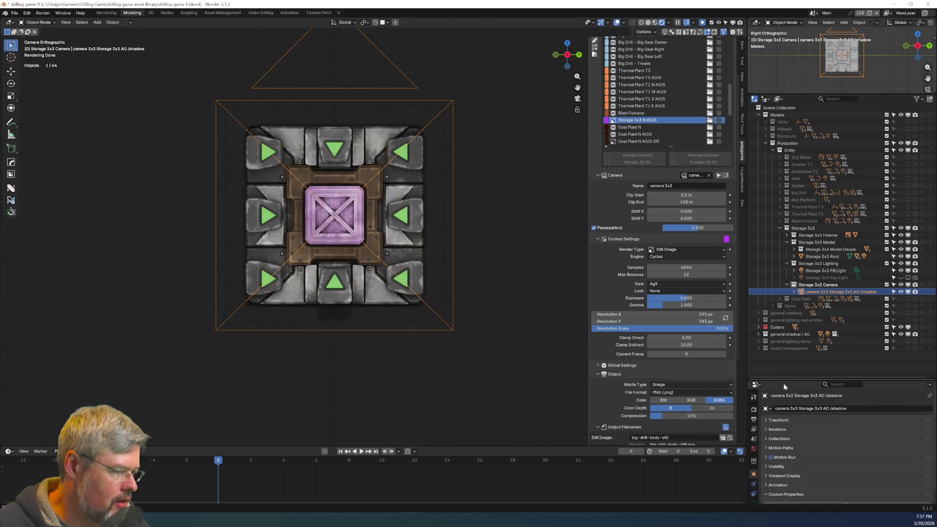
left_click(755, 486)
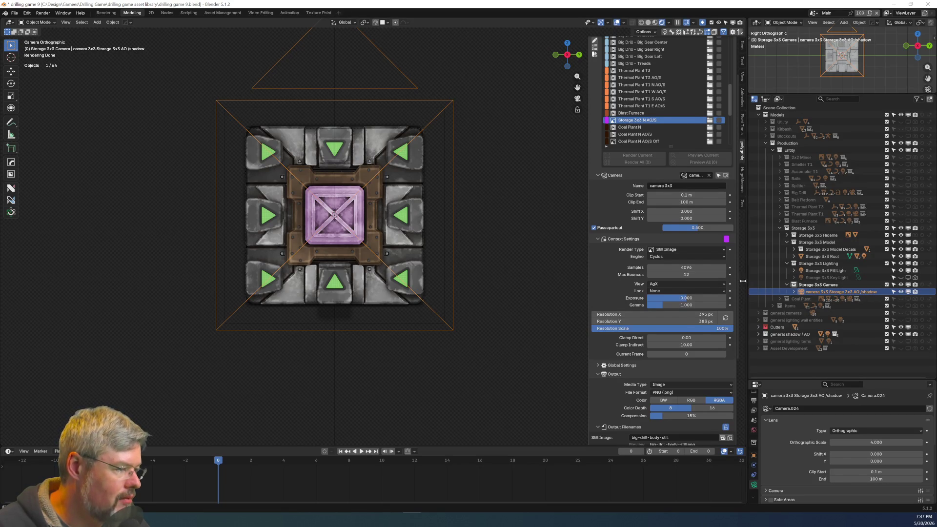
left_click_drag(749, 282, 705, 280)
scroll(320, 255, "down", 2)
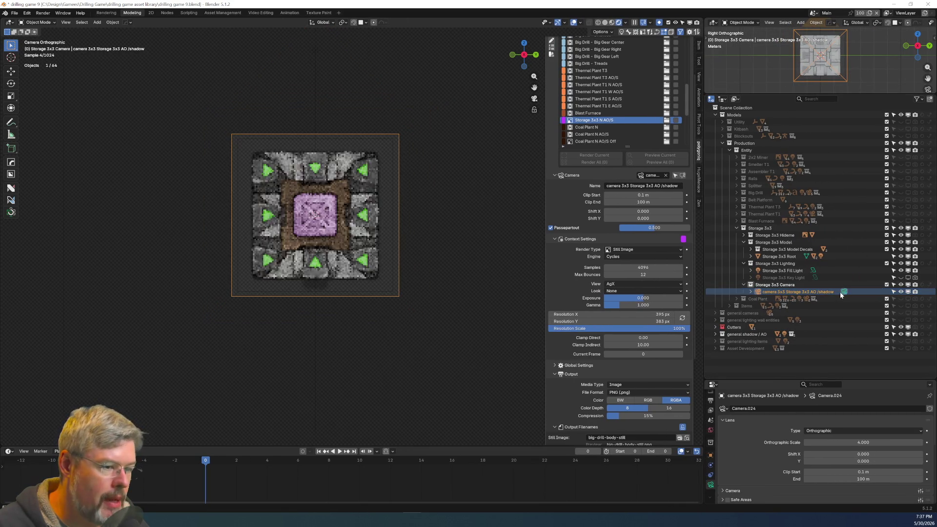
scroll(320, 255, "up", 2)
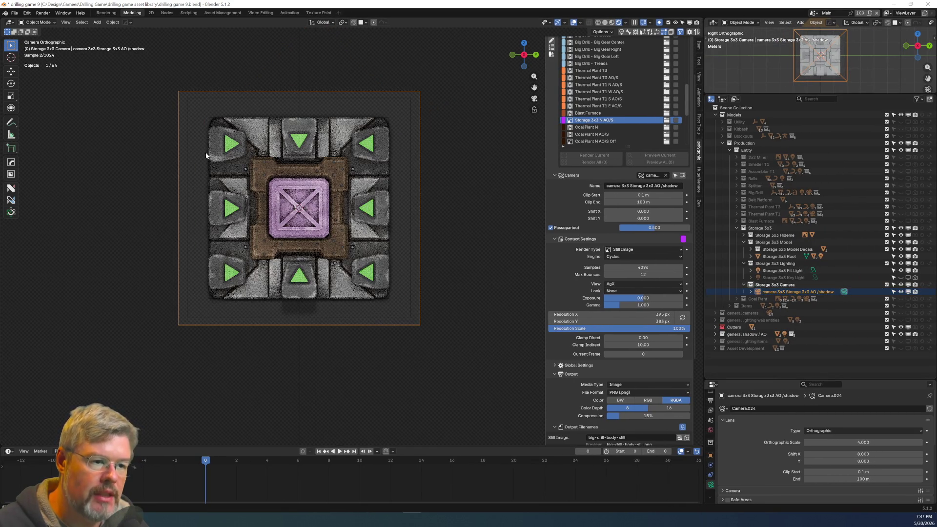
left_click(15, 13)
left_click(27, 58)
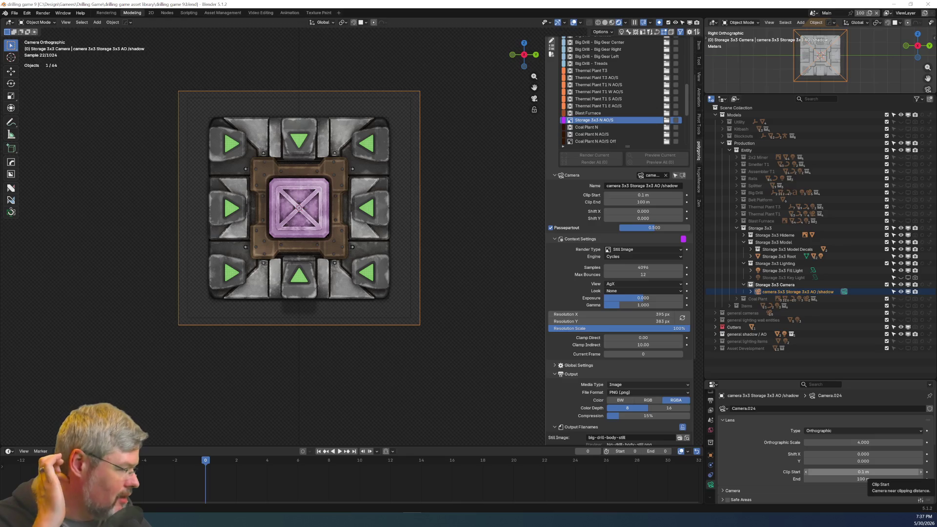
Collapse the Storage 3x3 Lighting, Camera and Model collections in the Outliner.
left_click(744, 263)
left_click(743, 270)
left_click(744, 242)
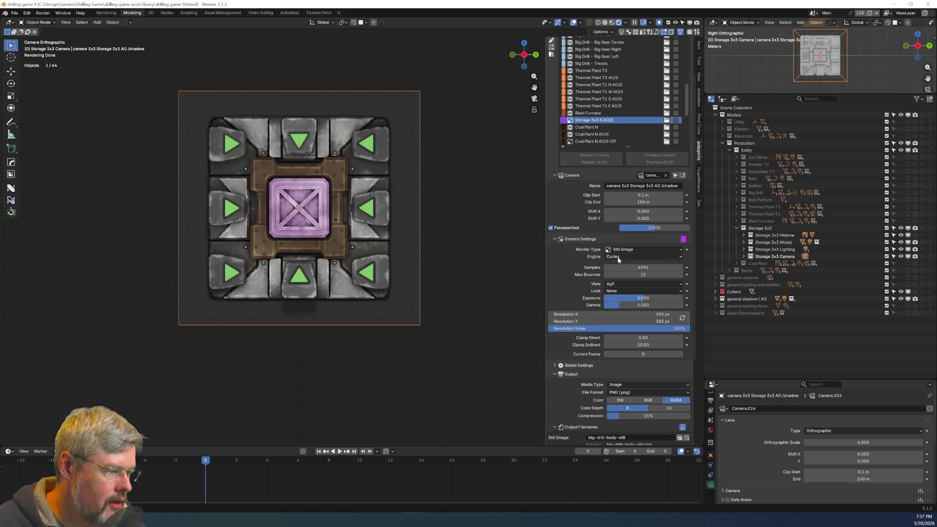
Set both resolution values to 512 px, save, and collapse the Camera and Context Settings sections.
left_click_drag(619, 314, 619, 322)
type("512")
key("Return")
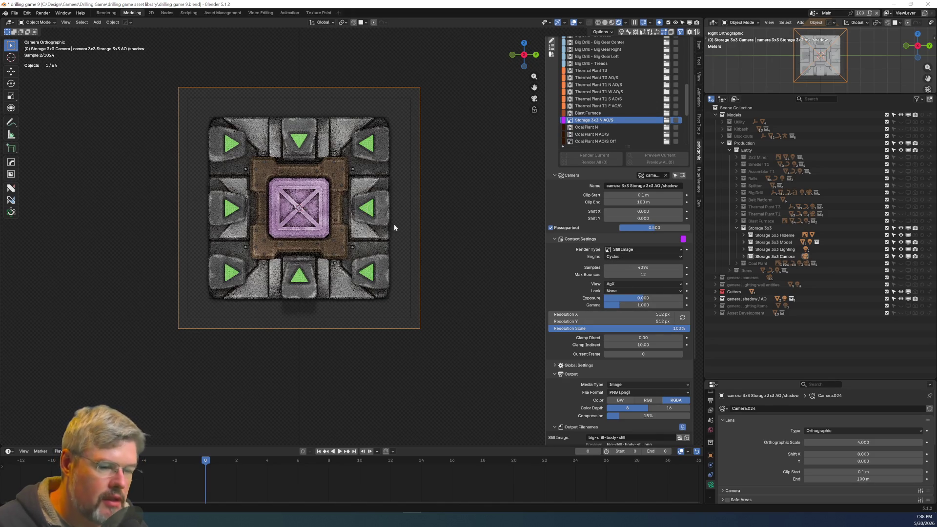
left_click(15, 13)
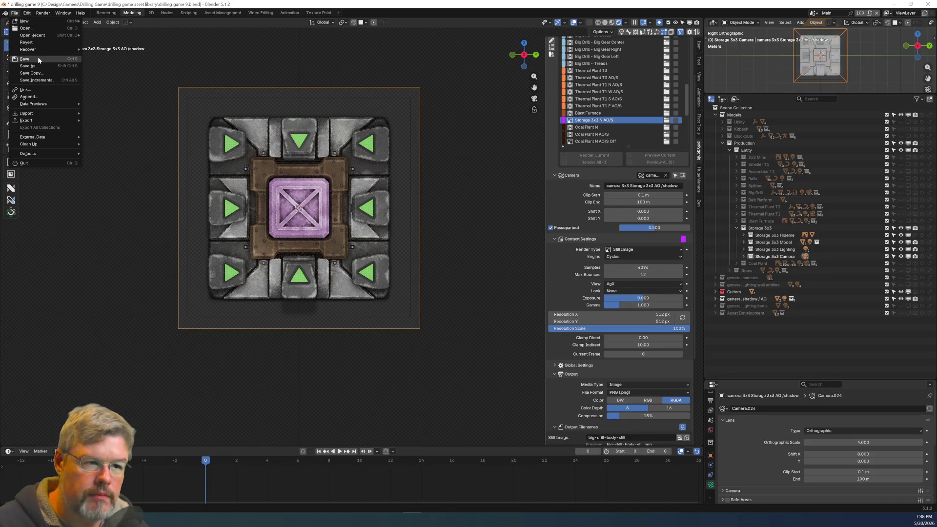
left_click(38, 59)
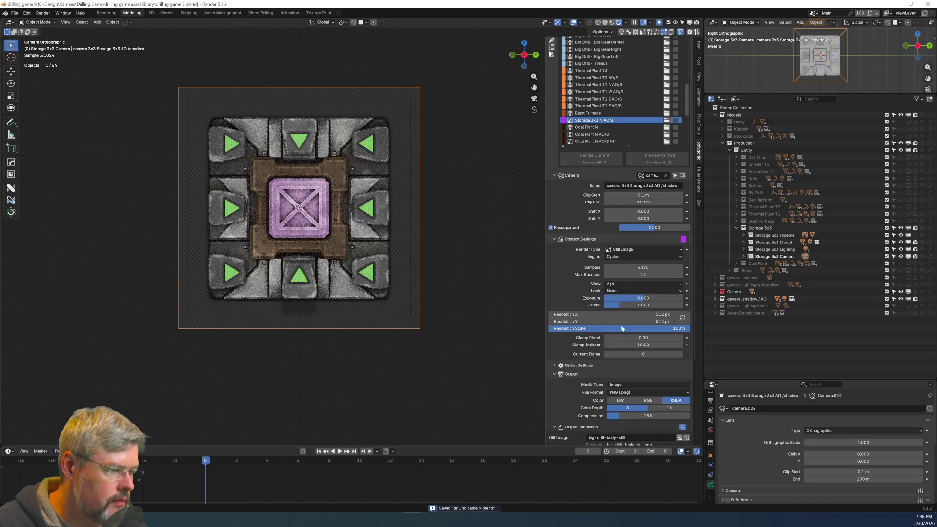
left_click(554, 175)
left_click(555, 181)
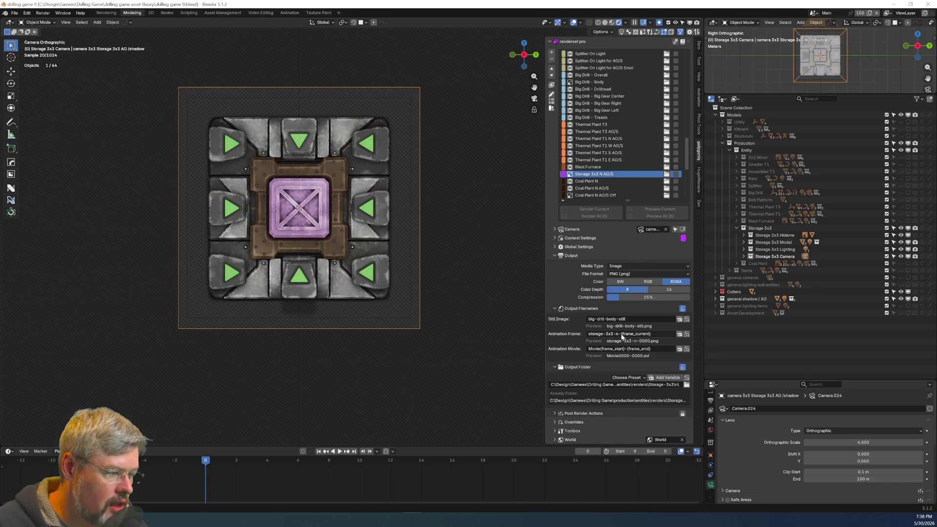
Collapse output settings, expand overrides, leave the camera view and select the general AO plane.
left_click(555, 256)
left_click(556, 264)
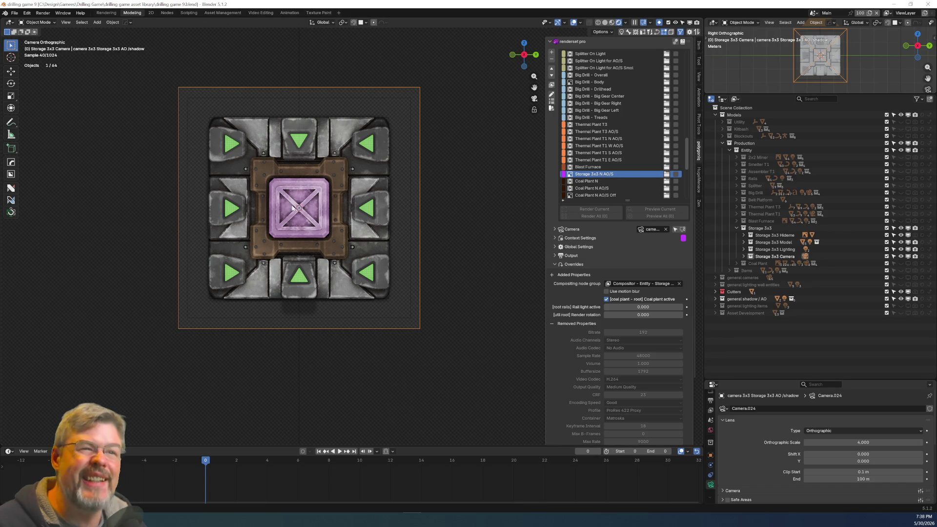
mouse_move(276, 187)
middle_mouse_down()
mouse_move(365, 212)
mouse_move(395, 173)
mouse_move(379, 179)
middle_mouse_up()
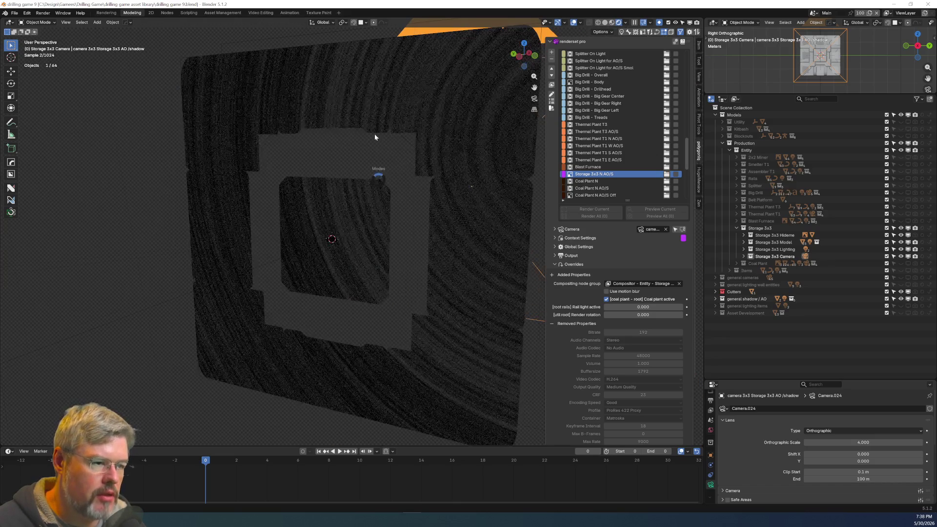
scroll(368, 247, "down", 4)
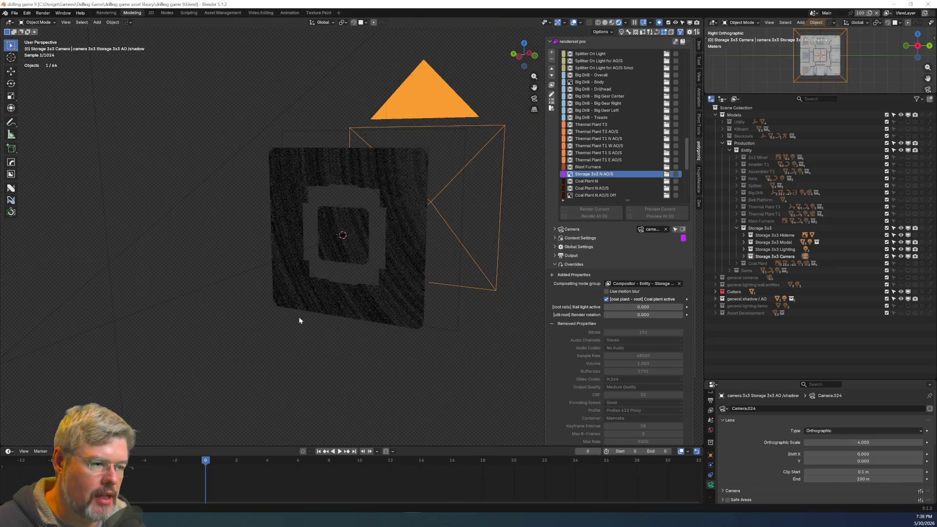
left_click(300, 332)
key("ctrl+Tab")
left_click(300, 333)
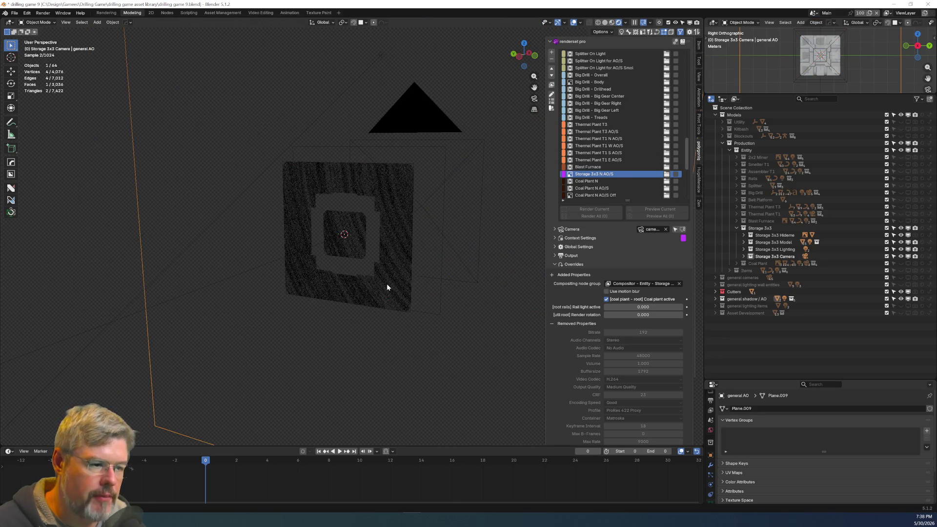
Switch to solid shading, select Storage 3x3 Root, orbit to a side view and expand Coal Plant.
key("z")
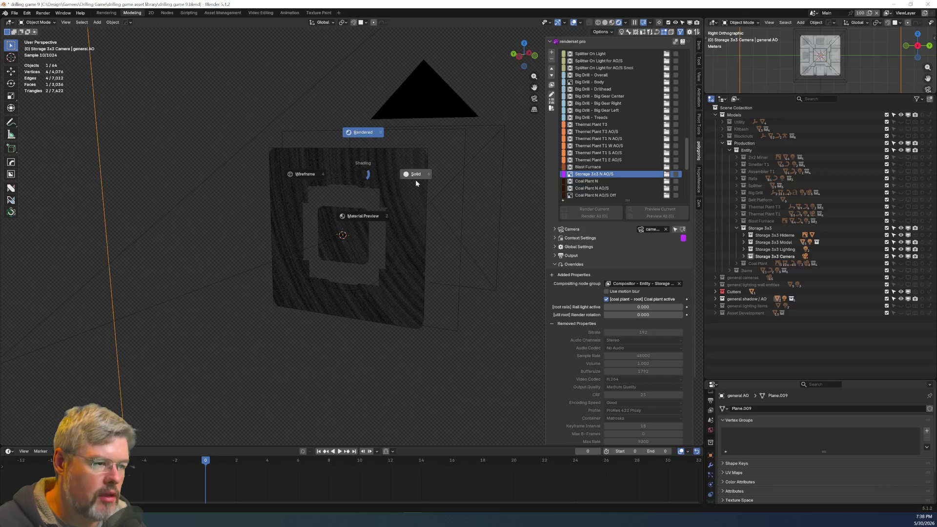
left_click(415, 175)
left_click(365, 184)
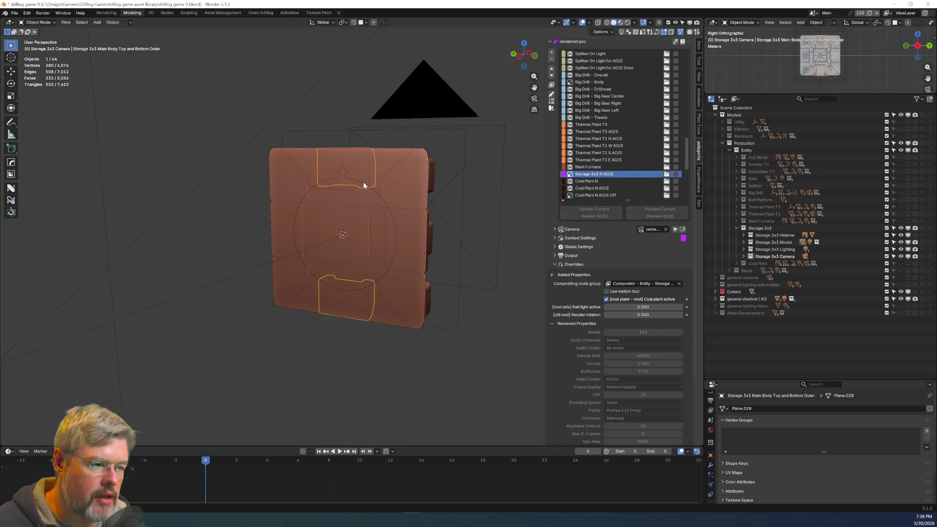
left_click(364, 183)
middle_click_drag(409, 253, 371, 264)
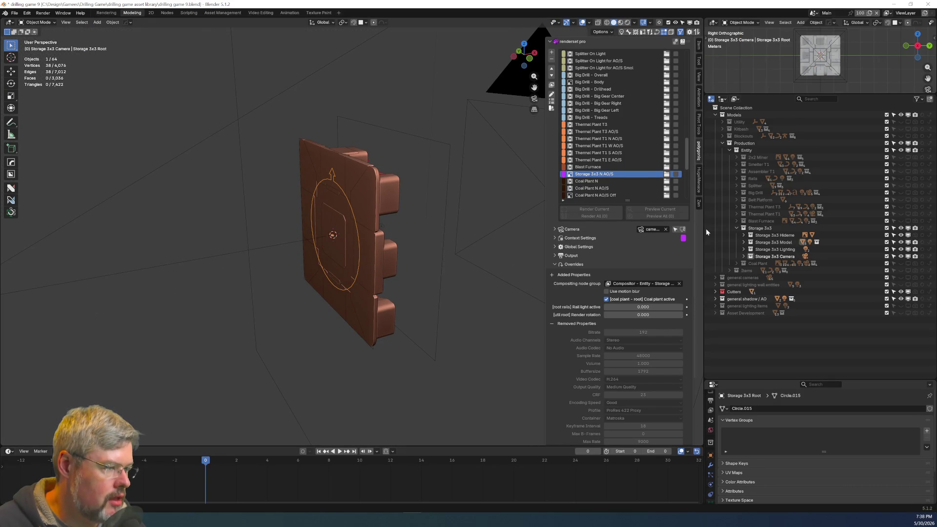
left_click(737, 263)
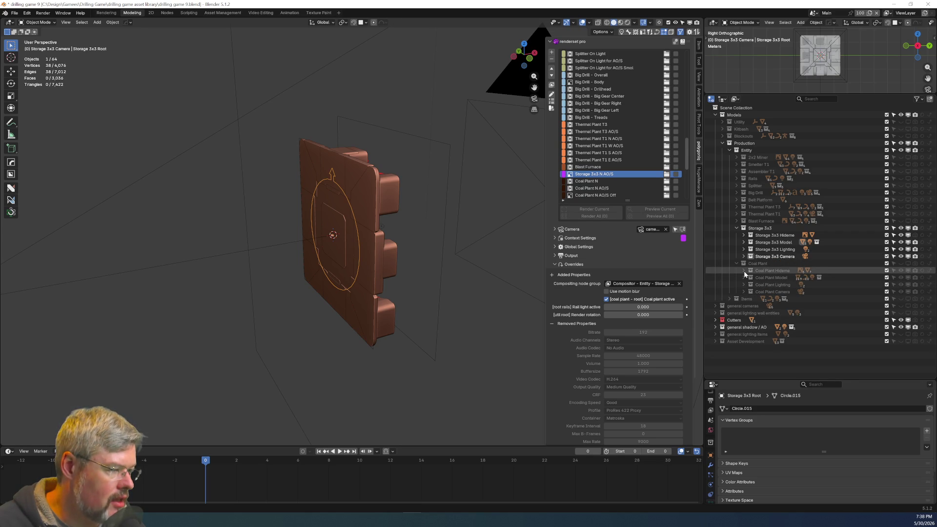
Copy the X rotation driver from the coal plant - root object.
left_click(744, 277)
left_click(763, 292)
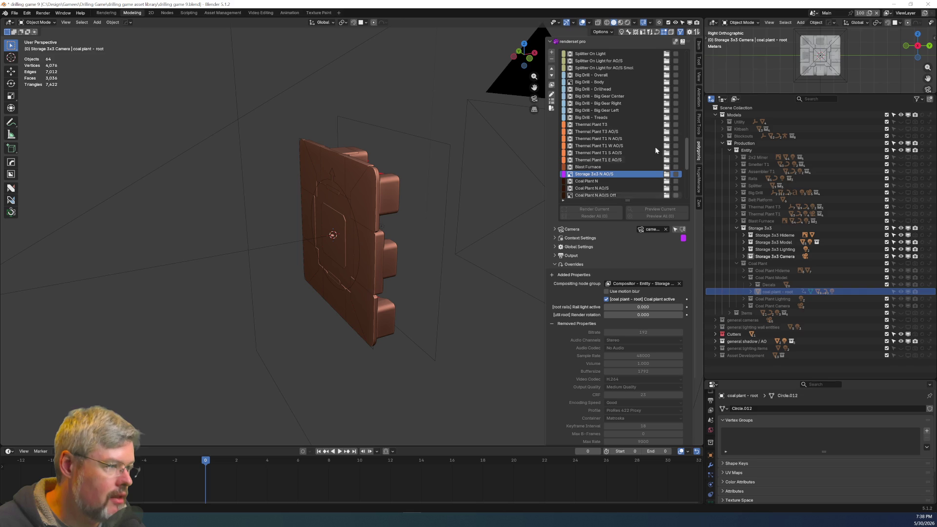
left_click(701, 49)
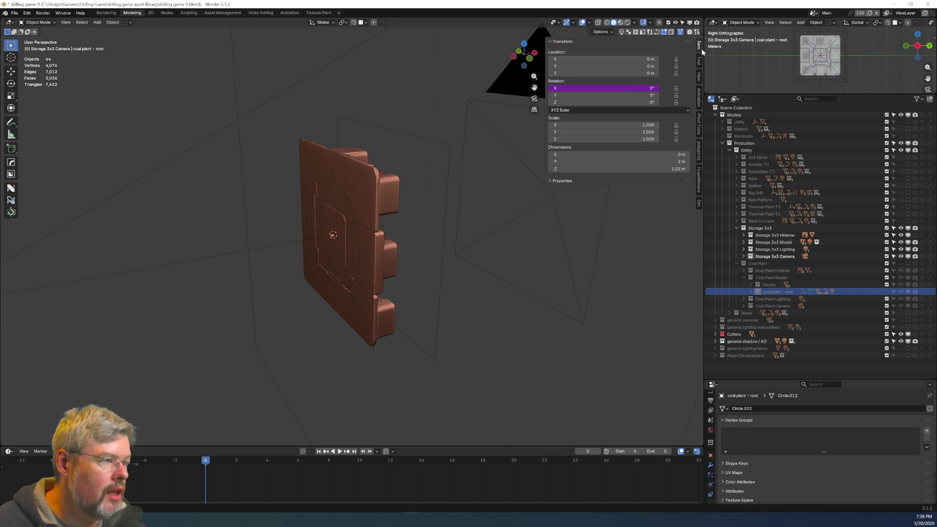
right_click(622, 87)
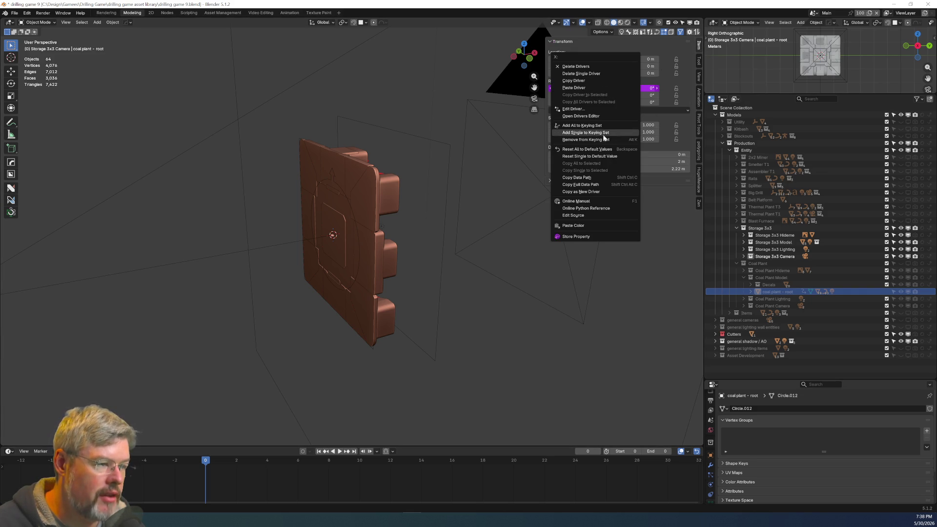
left_click(595, 81)
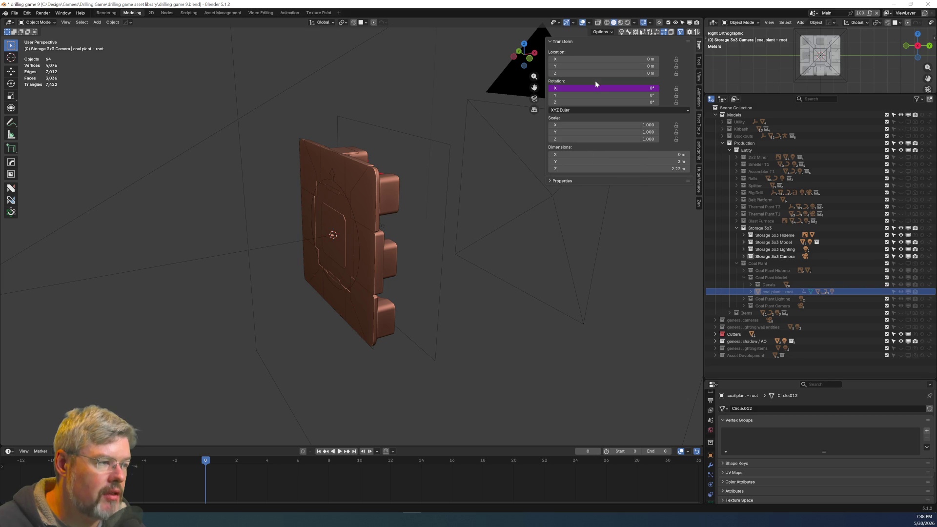
Hide the coal plant root, select Storage 3x3 Root and paste the driver onto its X rotation.
key("h")
left_click(350, 209)
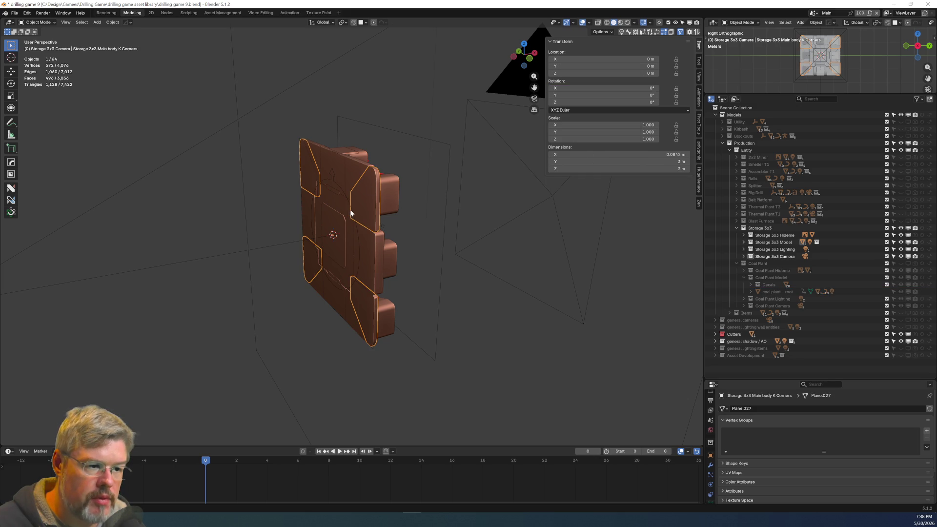
scroll(347, 196, "up", 3)
scroll(347, 197, "up", 2)
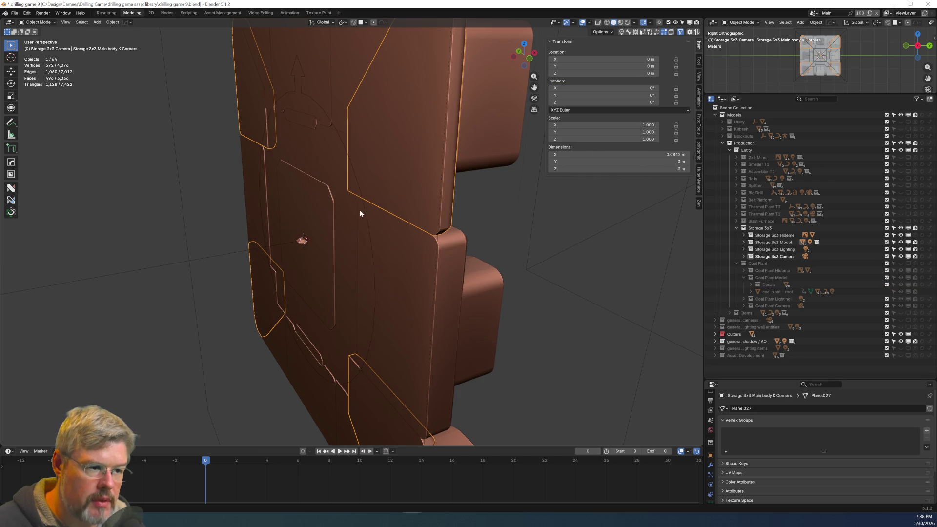
left_click(365, 211)
left_click(365, 210)
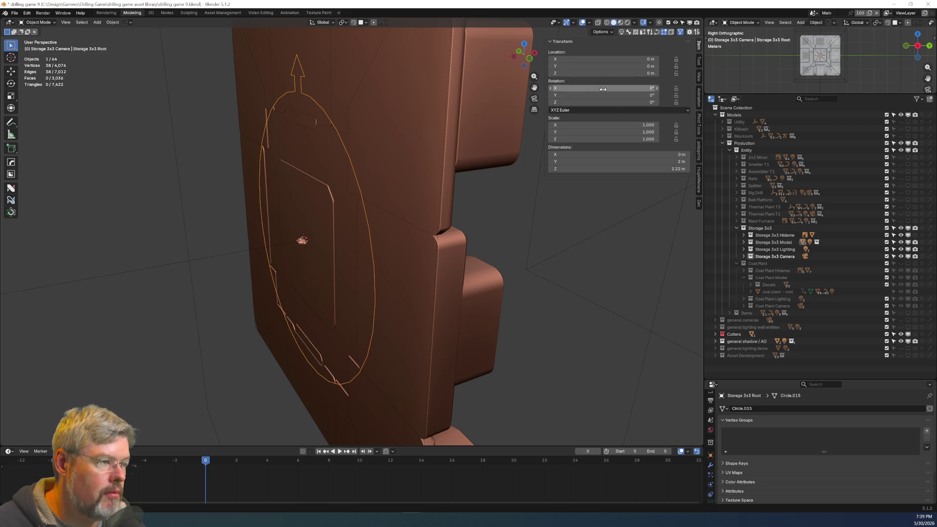
key("ctrl+v")
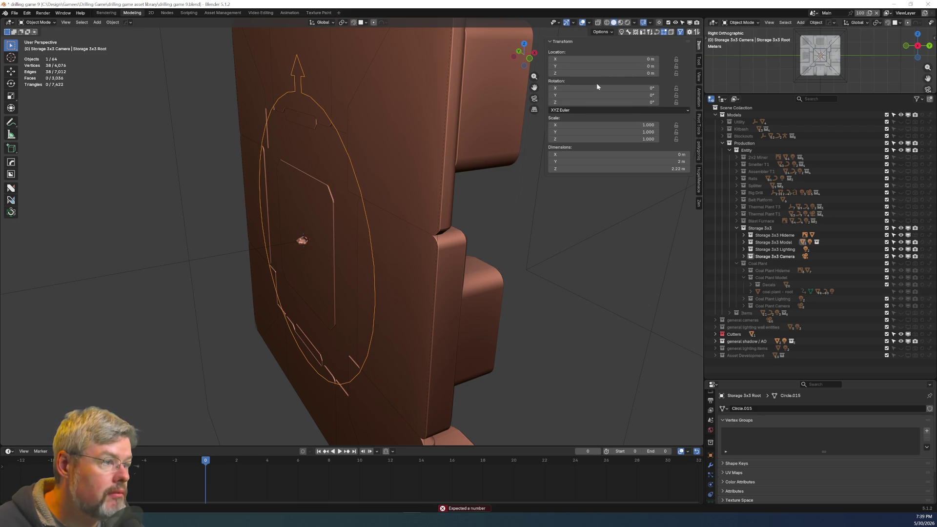
right_click(593, 86)
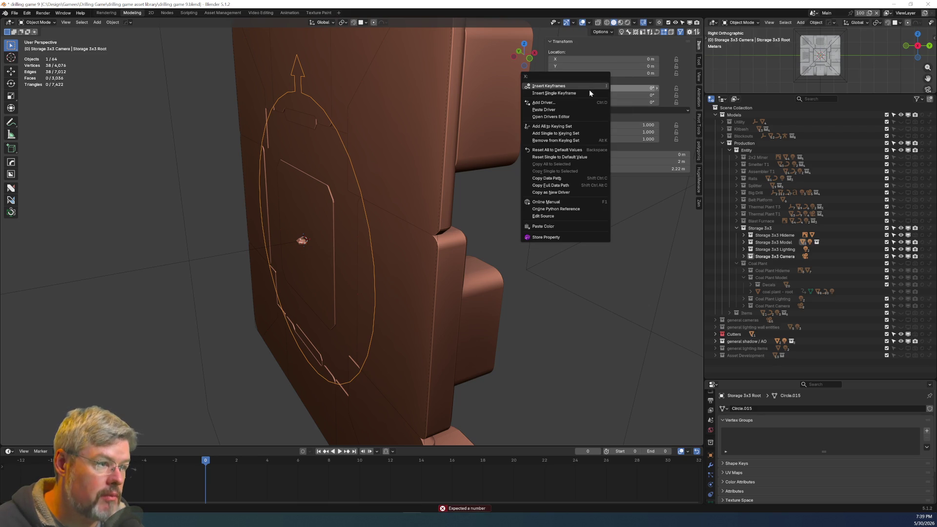
left_click(576, 111)
Save the file, collapse the Coal Plant collections and orbit to an angled front view.
left_click(14, 13)
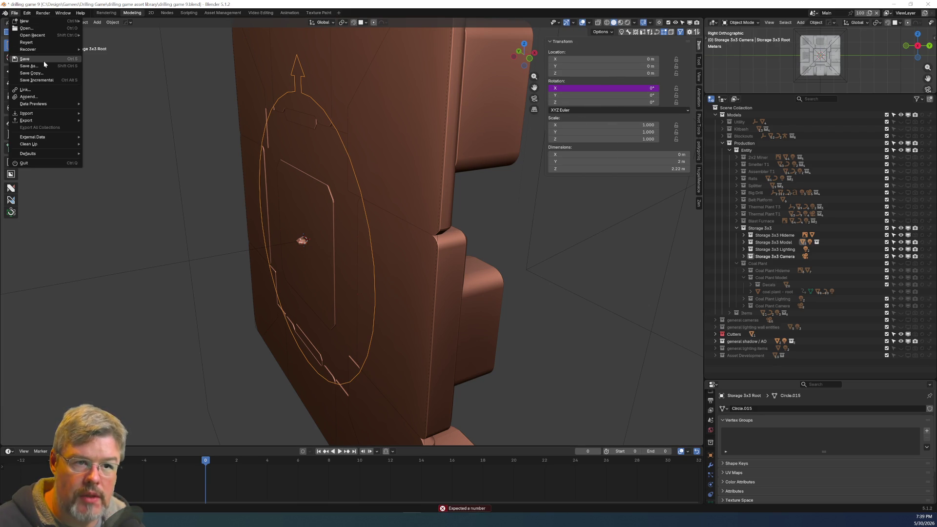
key("ctrl+s")
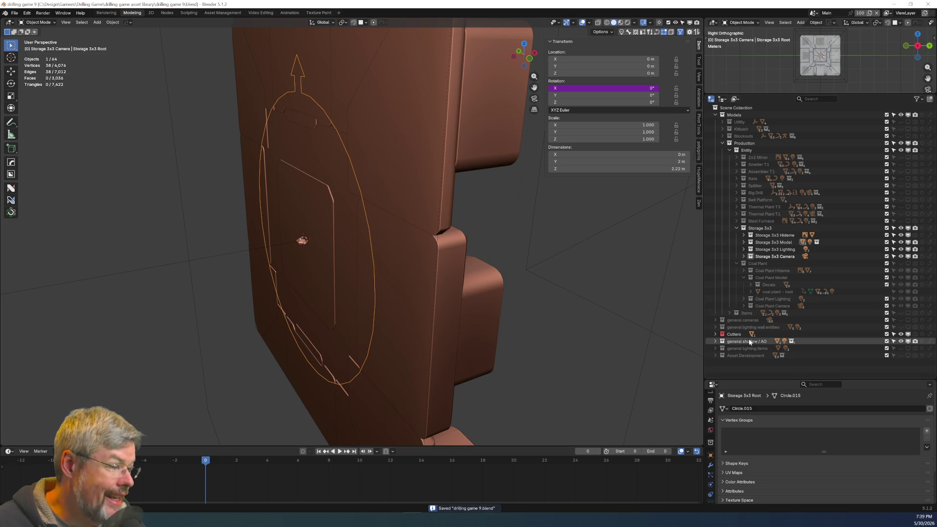
left_click(744, 277)
left_click(737, 262)
scroll(530, 233, "down", 1)
mouse_move(531, 233)
middle_mouse_down()
mouse_move(434, 218)
mouse_move(462, 230)
middle_mouse_up()
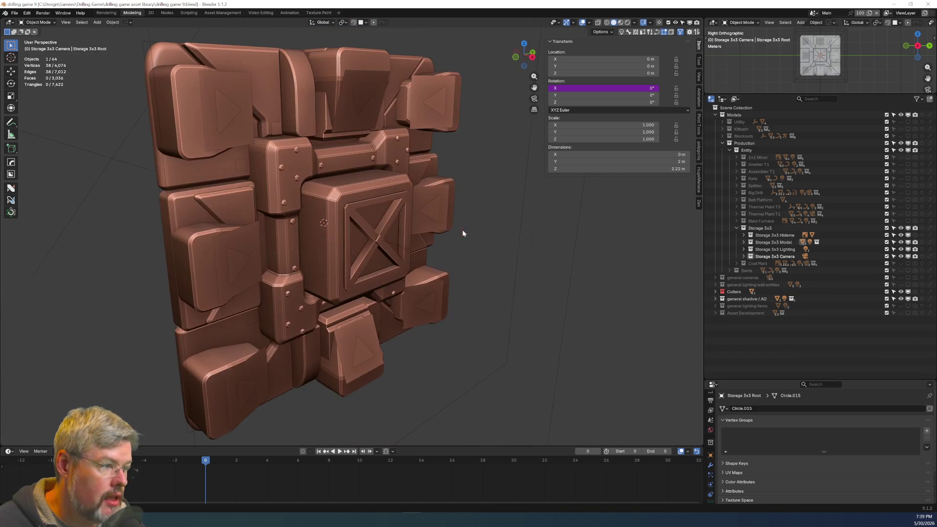
Set the context's compositing node group to Storage and reselect the Storage 3x3 N AO/S context.
left_click(698, 149)
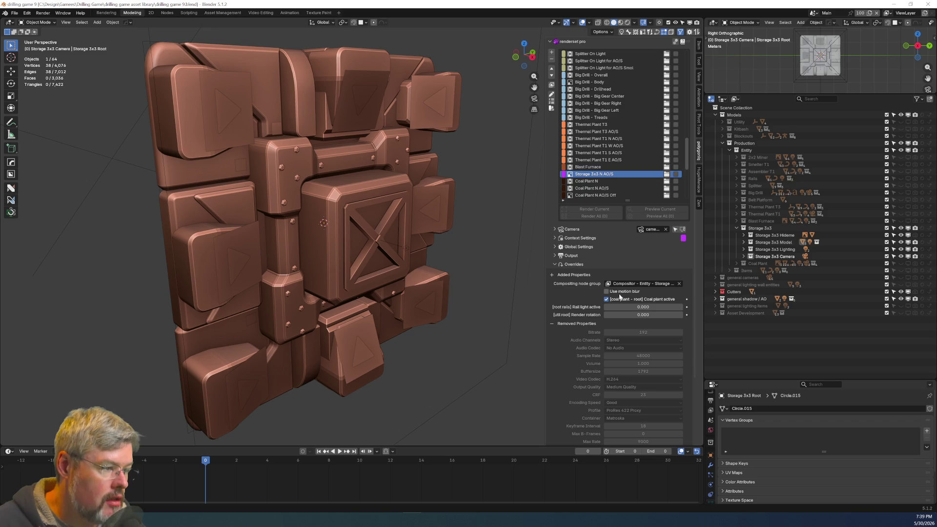
left_click(652, 283)
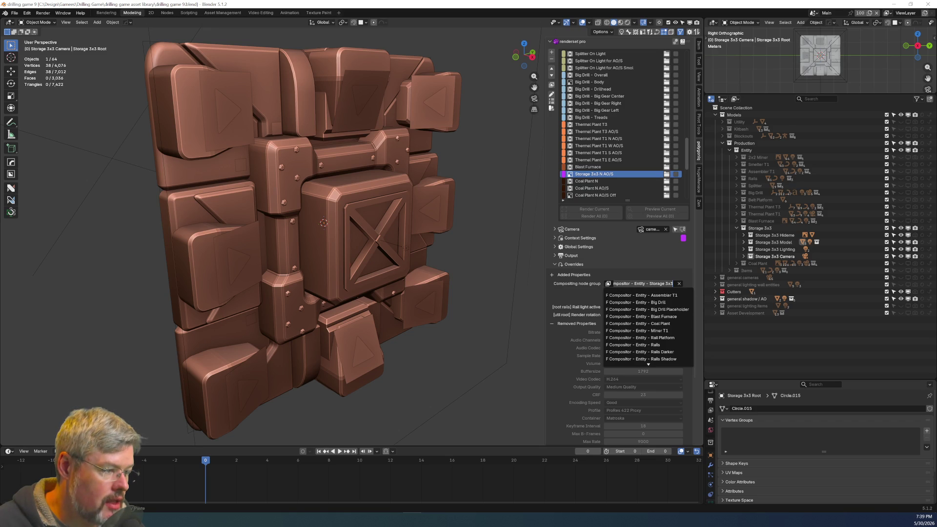
key("Return")
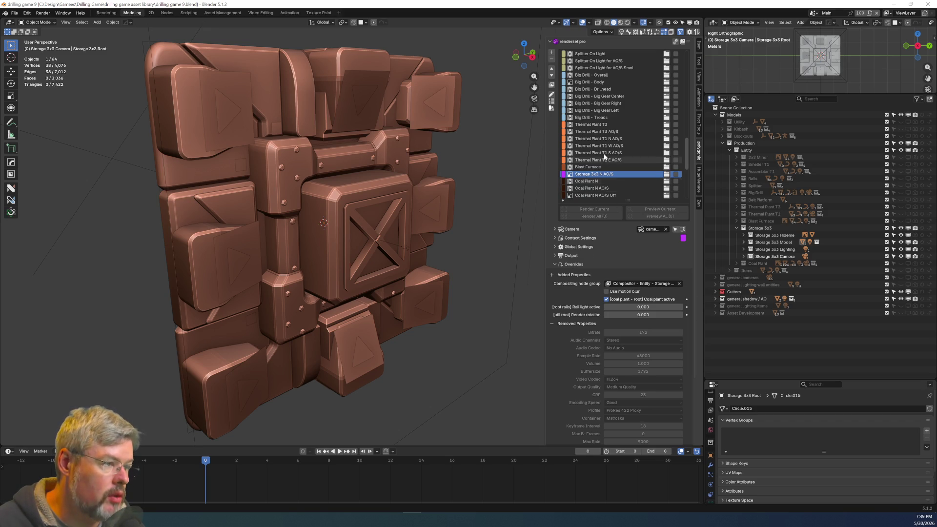
left_click(600, 161)
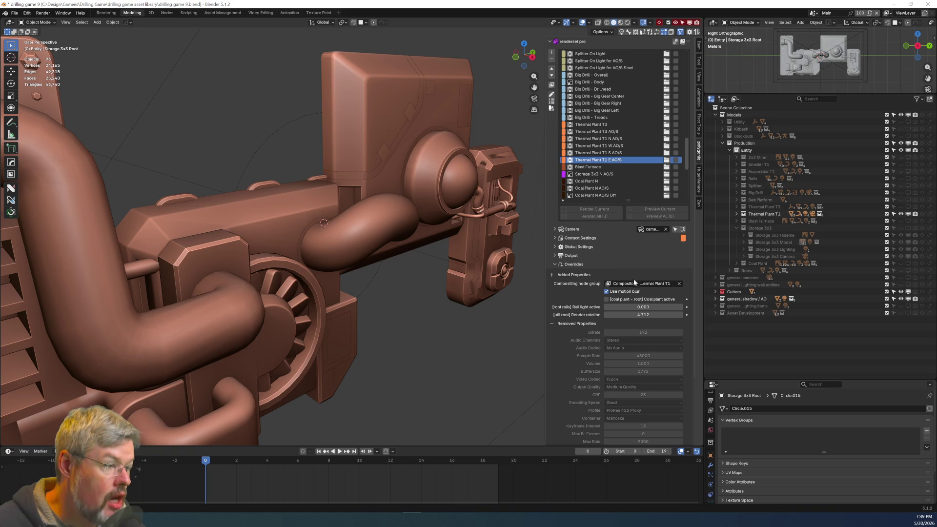
key("Up")
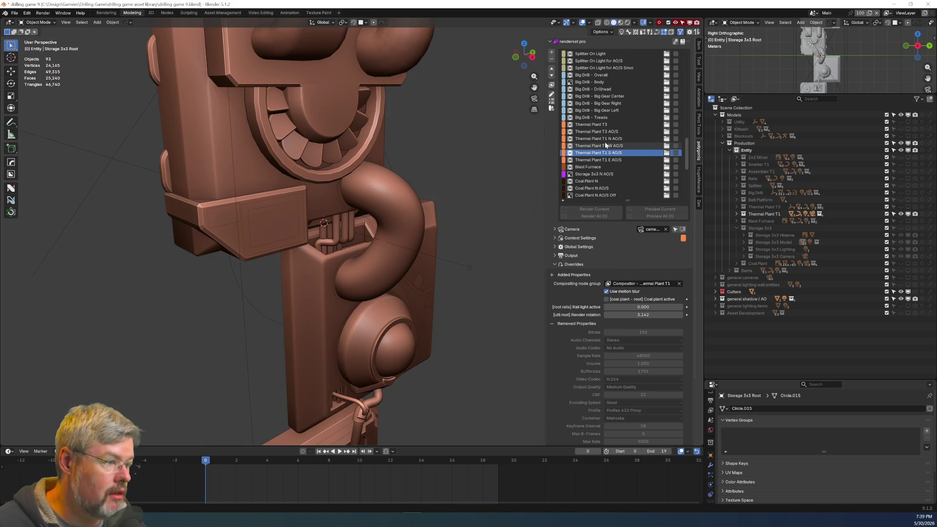
left_click(596, 173)
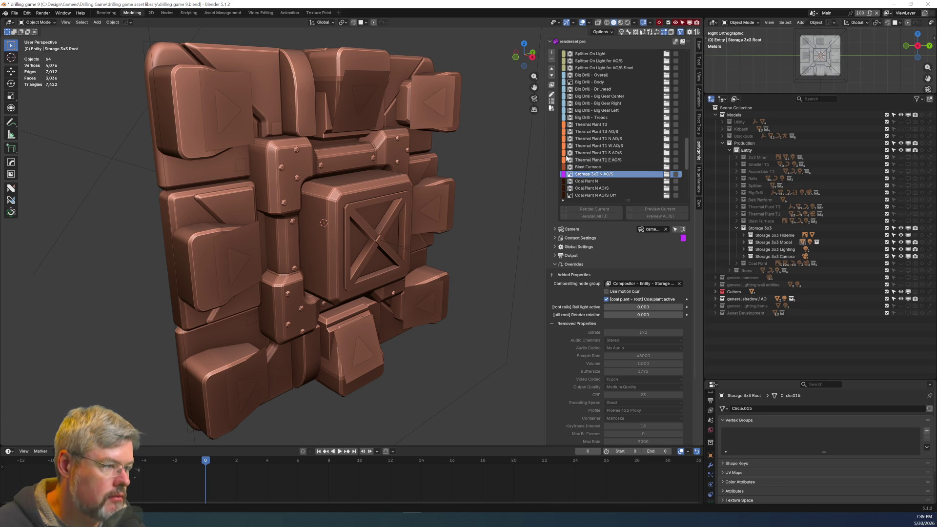
Duplicate Storage 3x3 N AO/S and rename the copy to Storage 3x3 E AO/S.
left_click(552, 54)
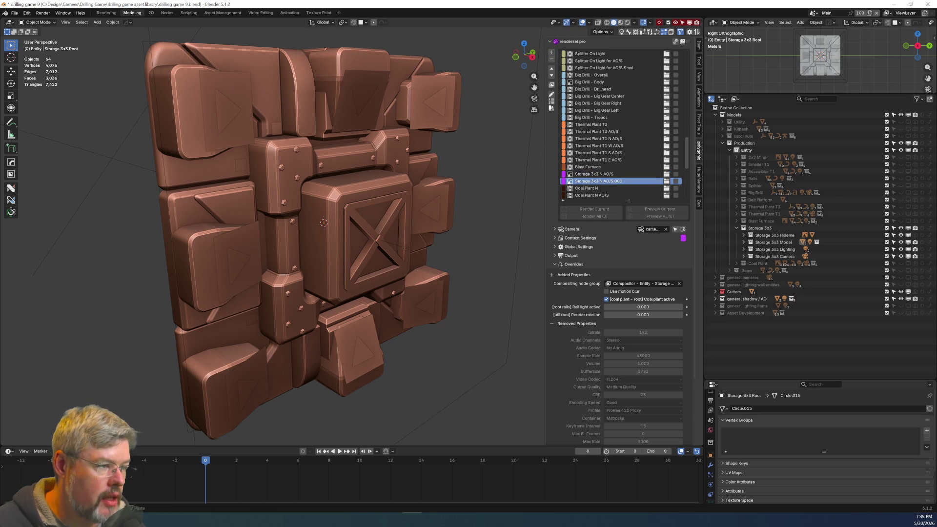
key("BackSpace")
type("E")
key("End")
key("BackSpace")
key("BackSpace")
key("BackSpace")
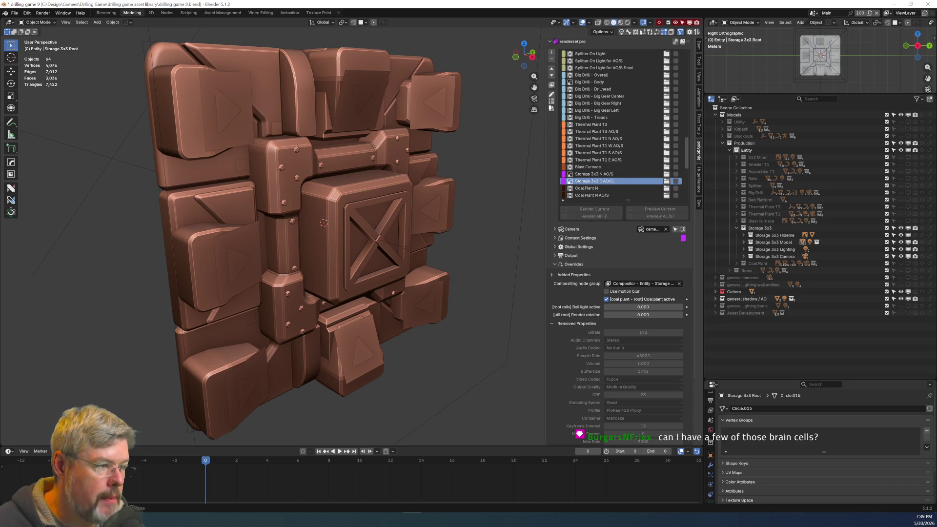